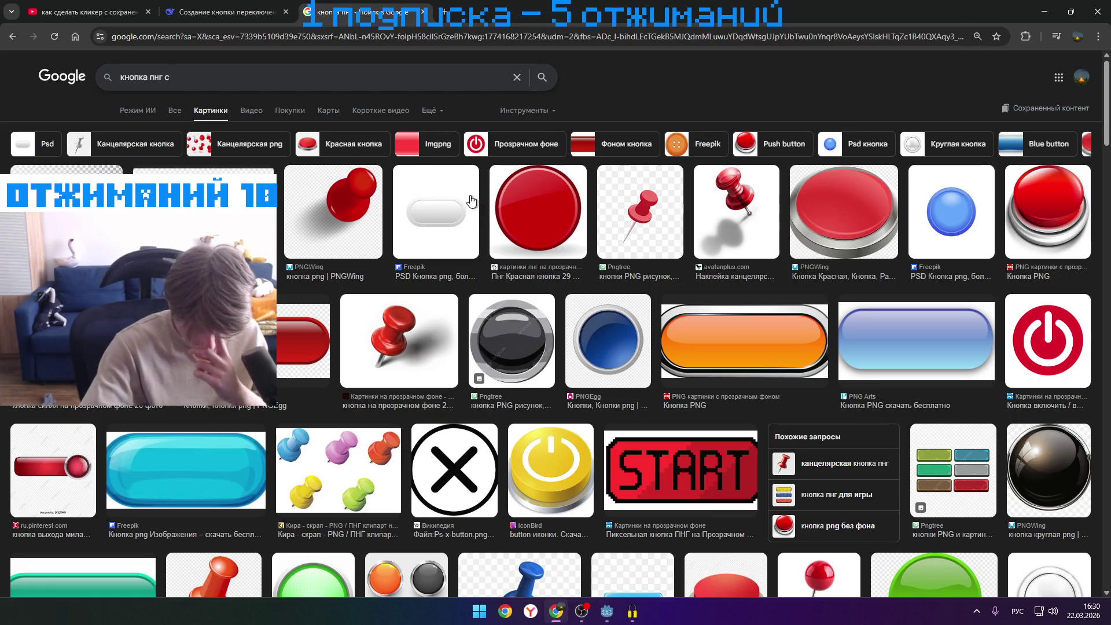
- Correct the Google query to 'кнопка пнг 2 кадра' and run the search
key("BackSpace")
type("2 кадра")
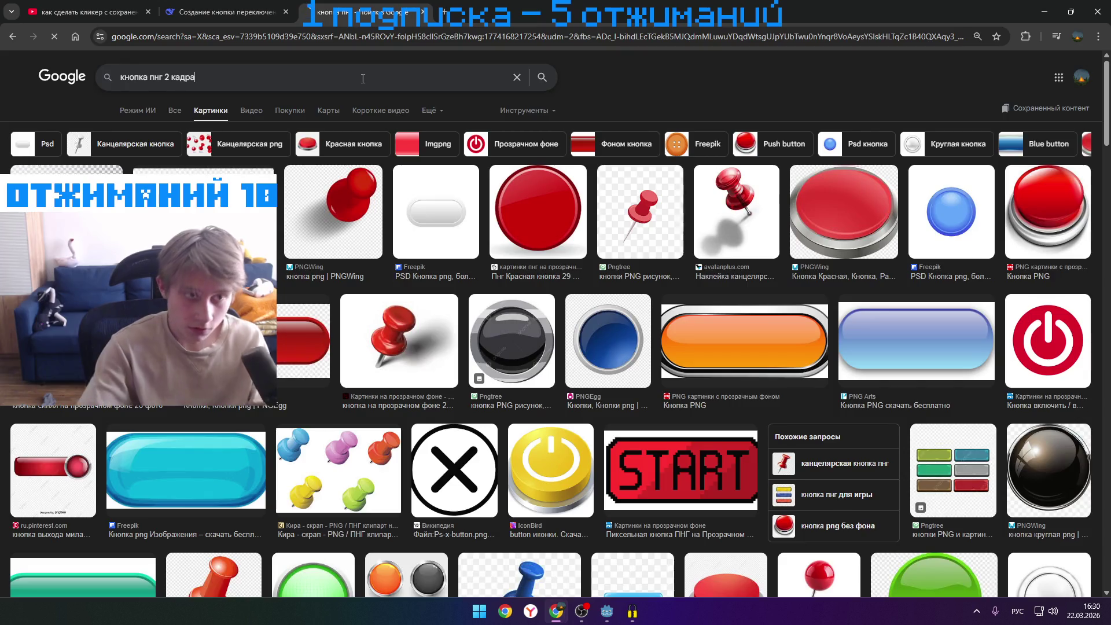
key("Return")
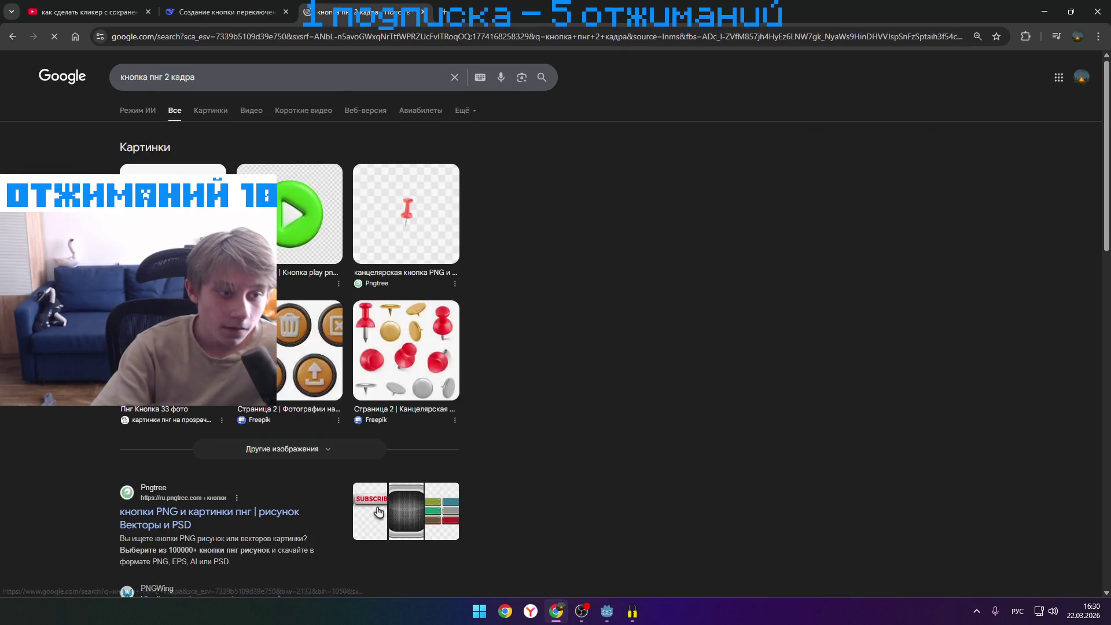
- Browse PNGWing's button PNG results, then switch to the DeepSeek chat page
scroll(195, 516, "down", 3)
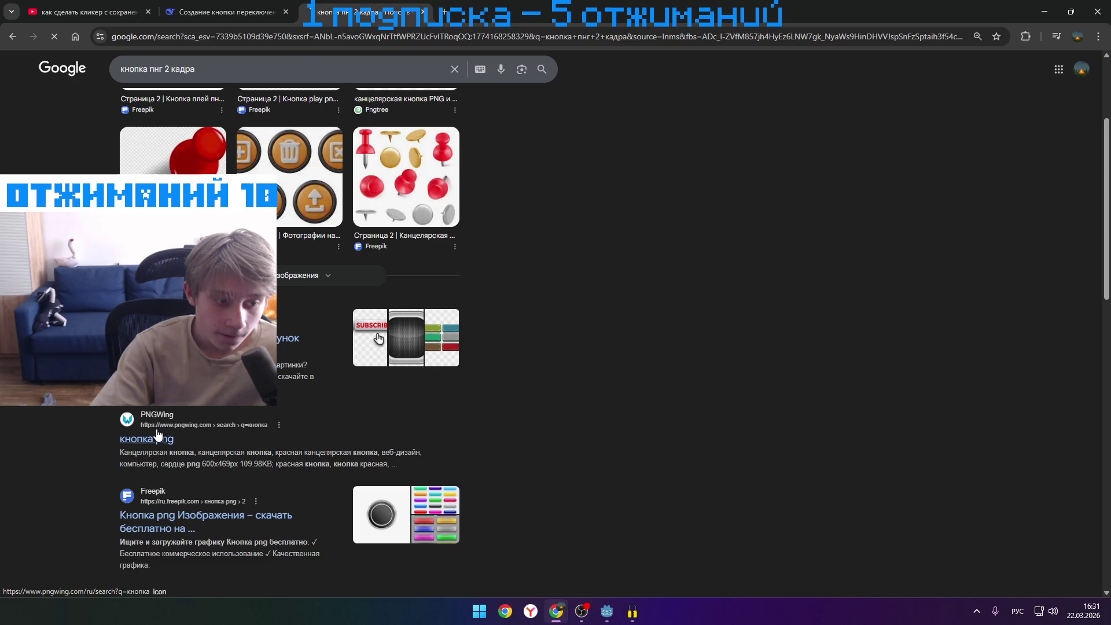
left_click(157, 434)
scroll(509, 286, "down", 5)
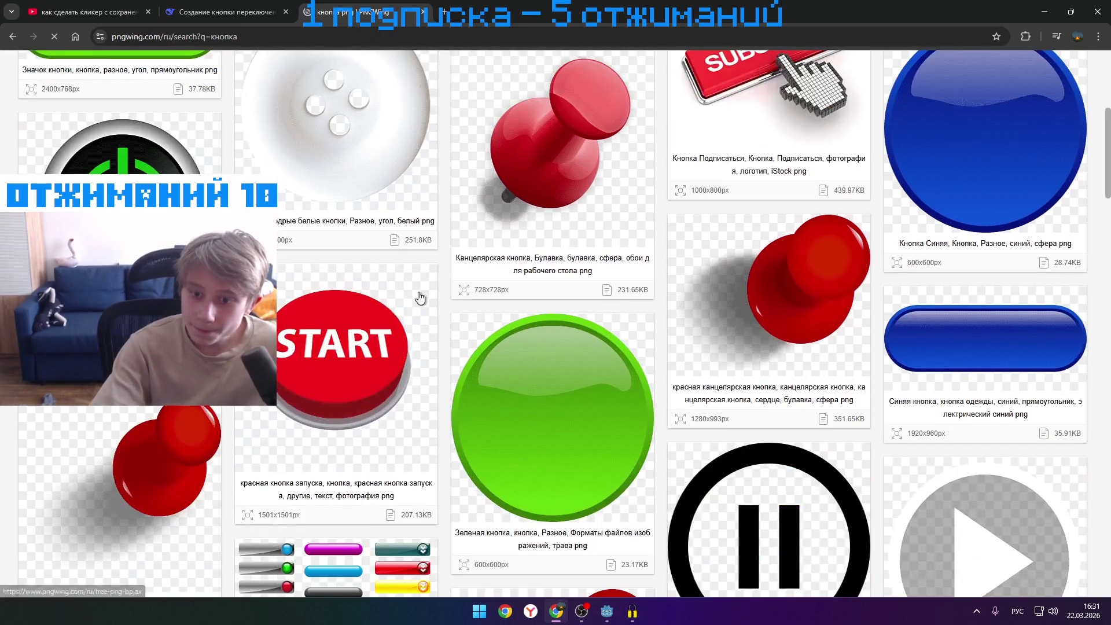
scroll(509, 286, "up", 5)
scroll(509, 286, "down", 10)
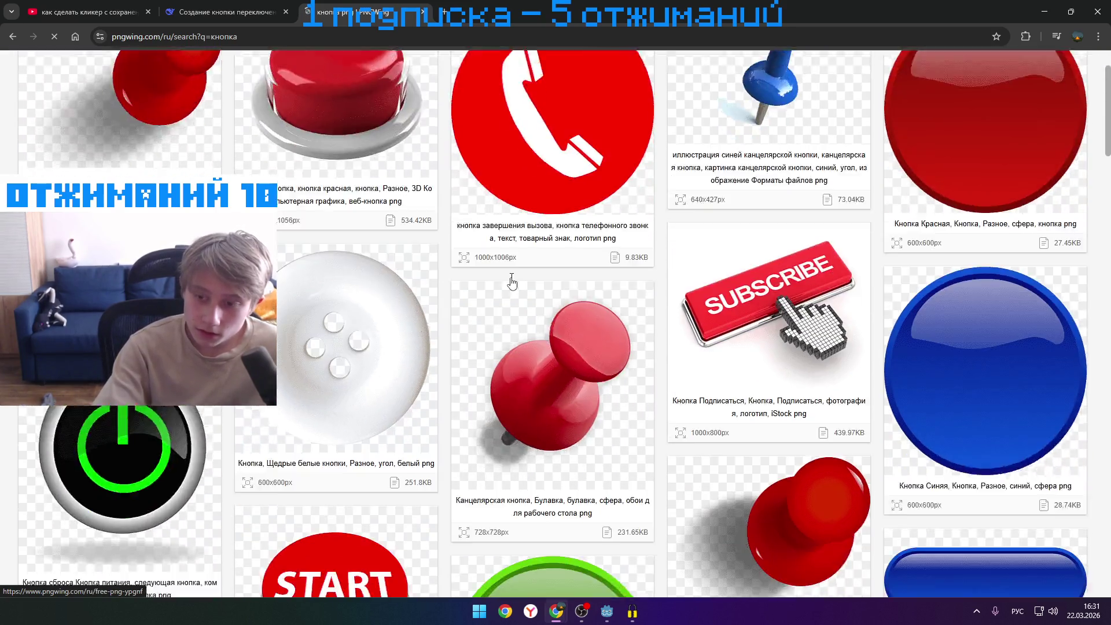
scroll(510, 281, "up", 10)
scroll(510, 281, "down", 13)
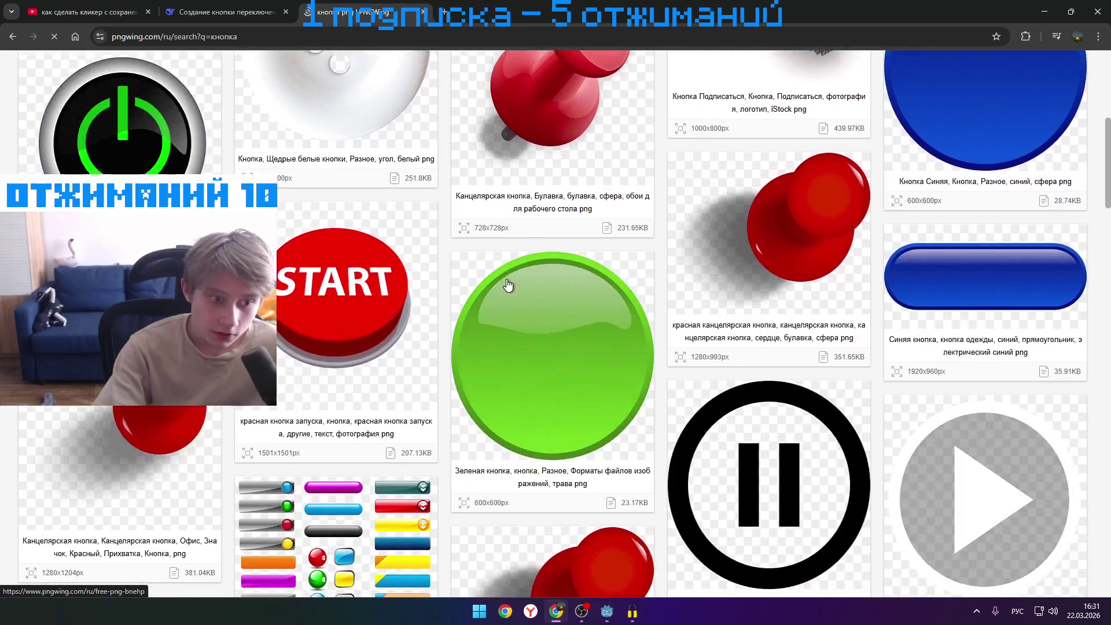
left_click(181, 5)
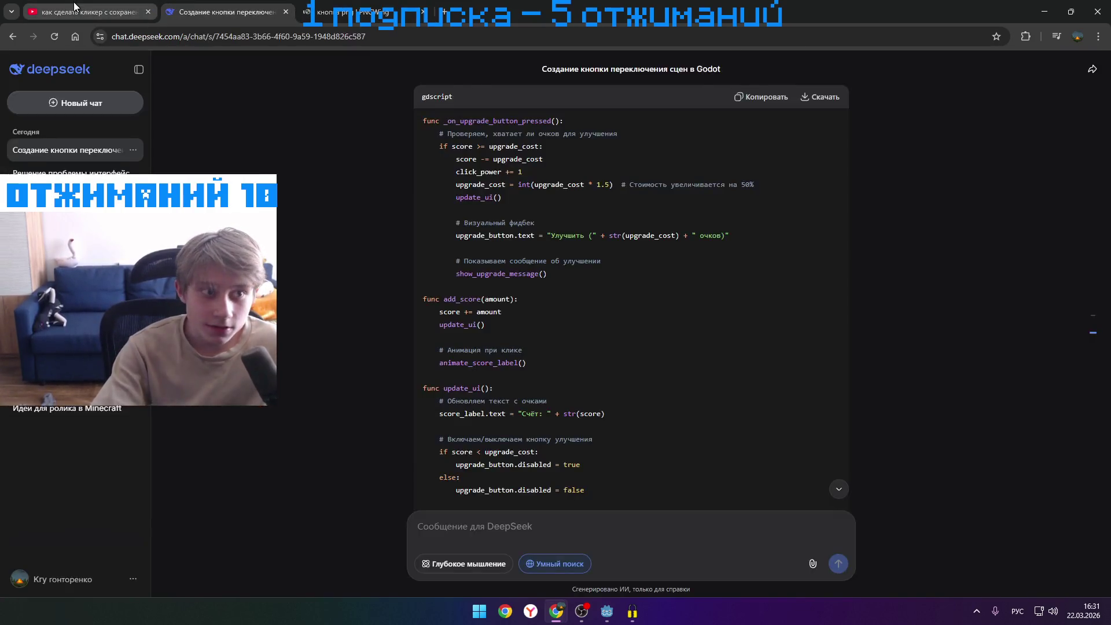
- Shrink the YouTube window beside the Godot editor and pause the clicker tutorial at 0:15
left_click(87, 12)
left_click(466, 255)
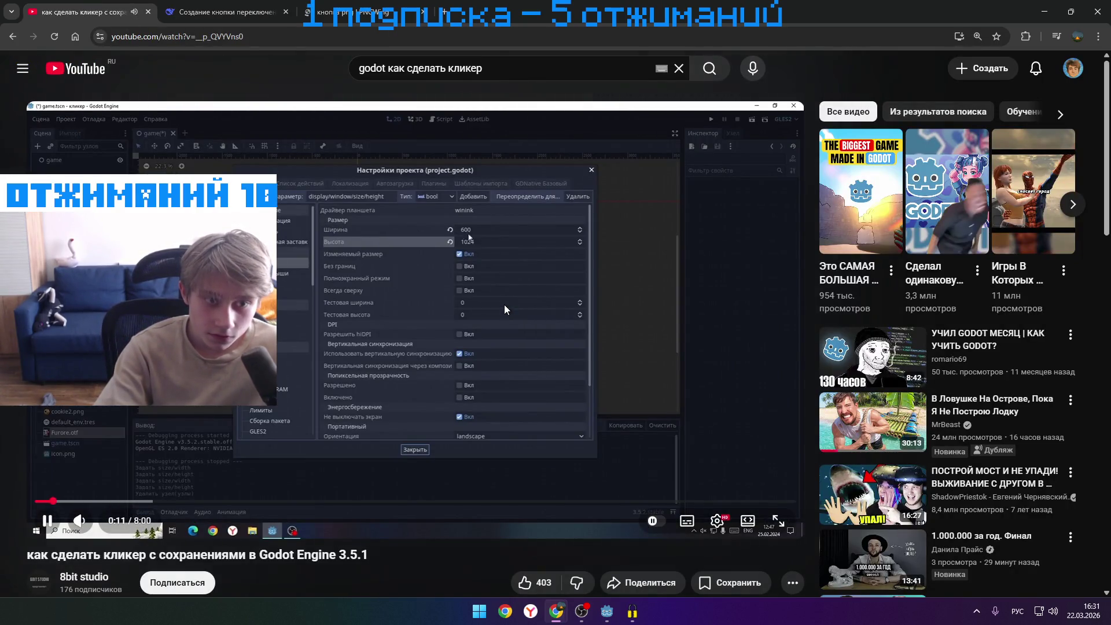
left_click(581, 133)
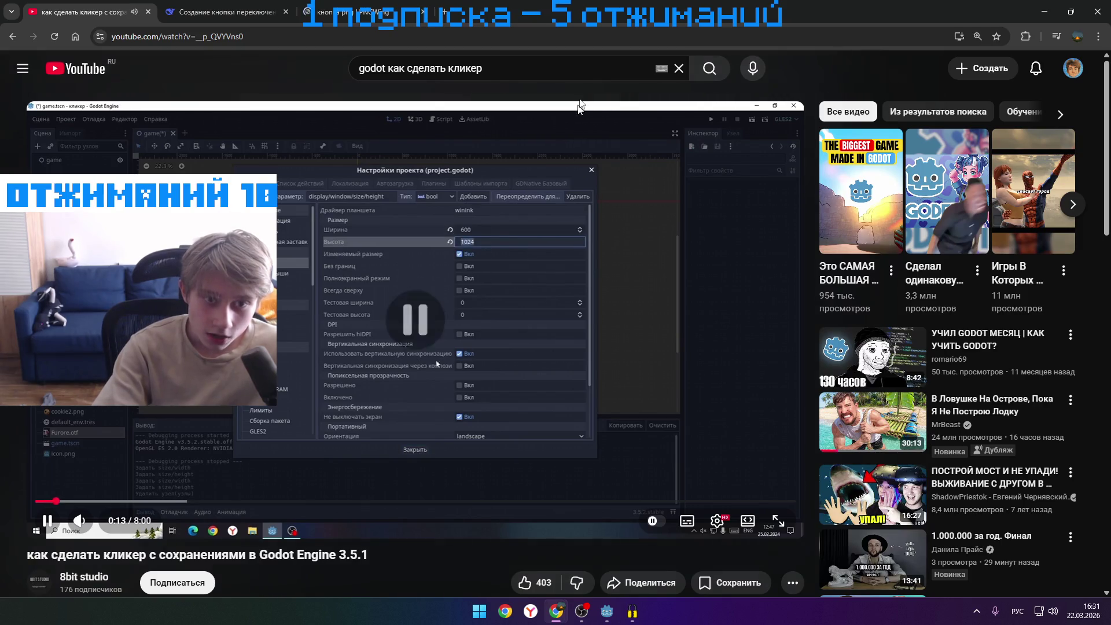
mouse_move(579, 9)
left_mouse_down()
mouse_move(986, 40)
mouse_move(902, 67)
mouse_move(775, 71)
left_mouse_up()
left_click(792, 282)
left_click(763, 268)
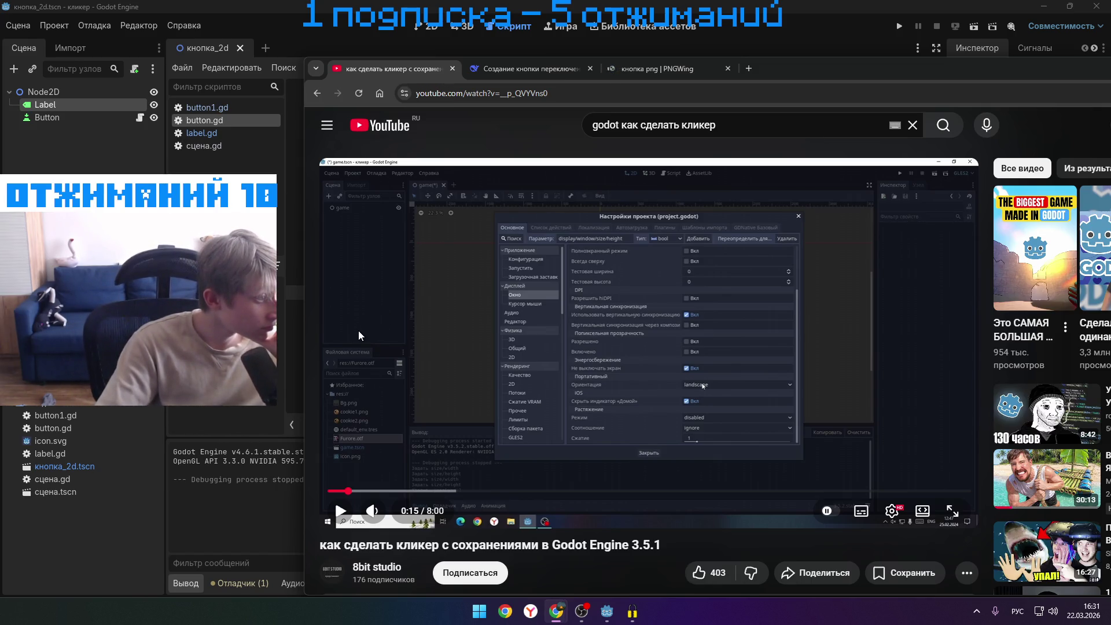
left_click(418, 345)
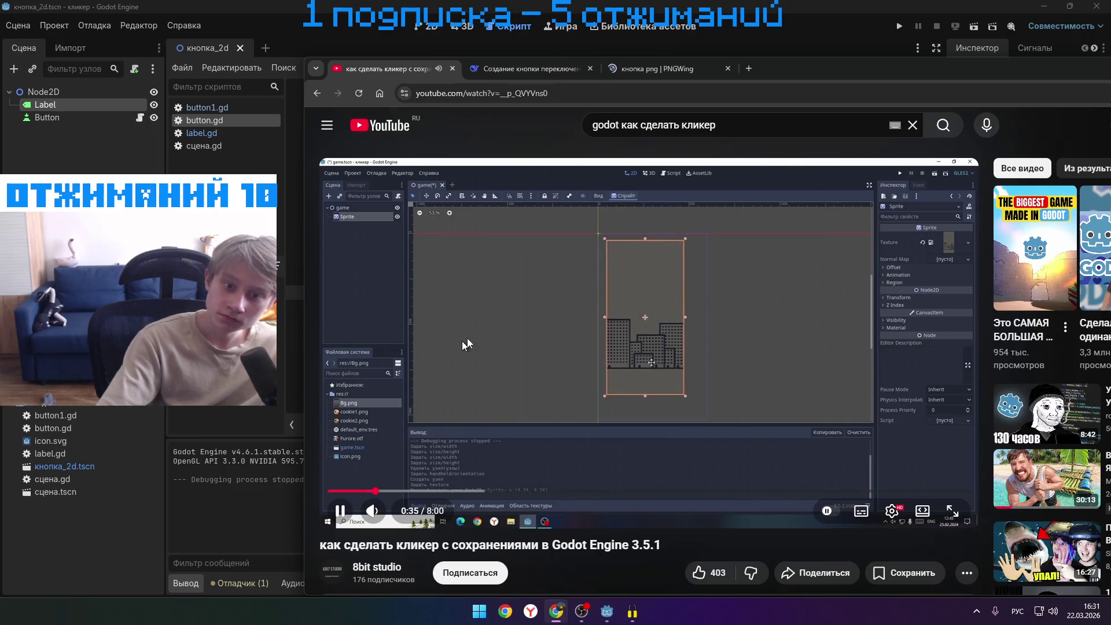
- Pause the clicker tutorial at 0:37
left_click(476, 274)
left_click(476, 274)
left_click(476, 337)
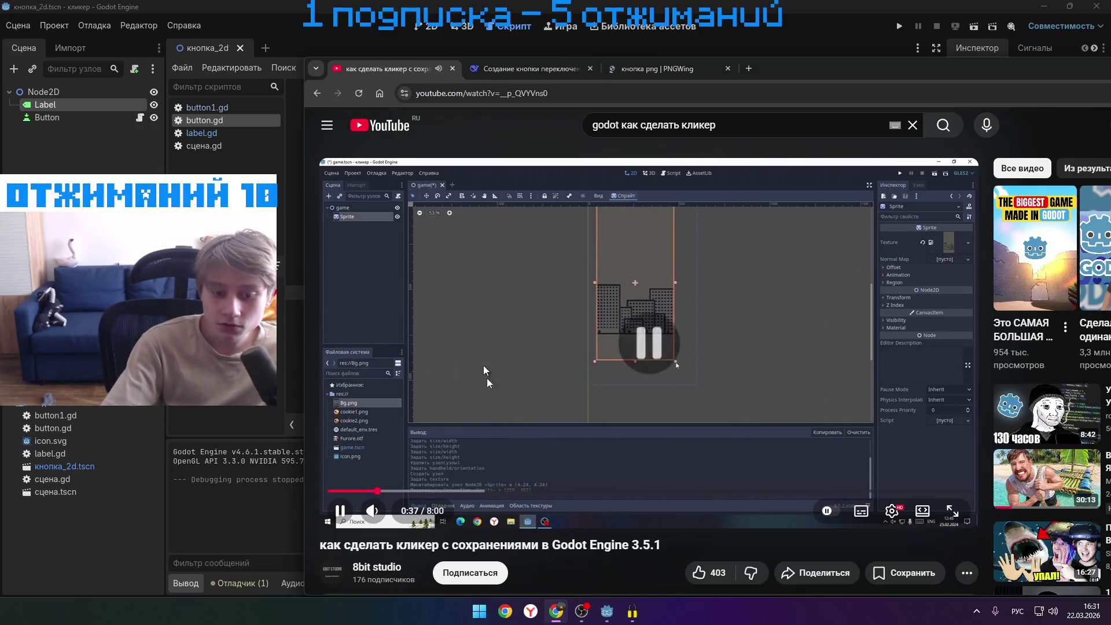
- Force-close the unresponsive Godot editor, then open a new browser tab
left_click(985, 5)
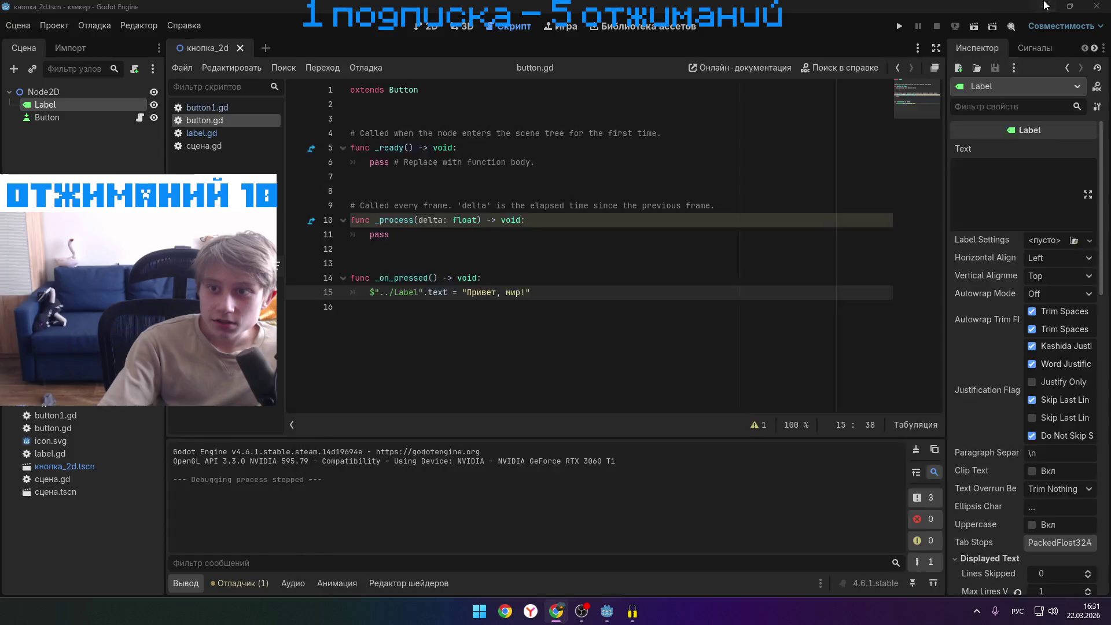
left_click(1044, 5)
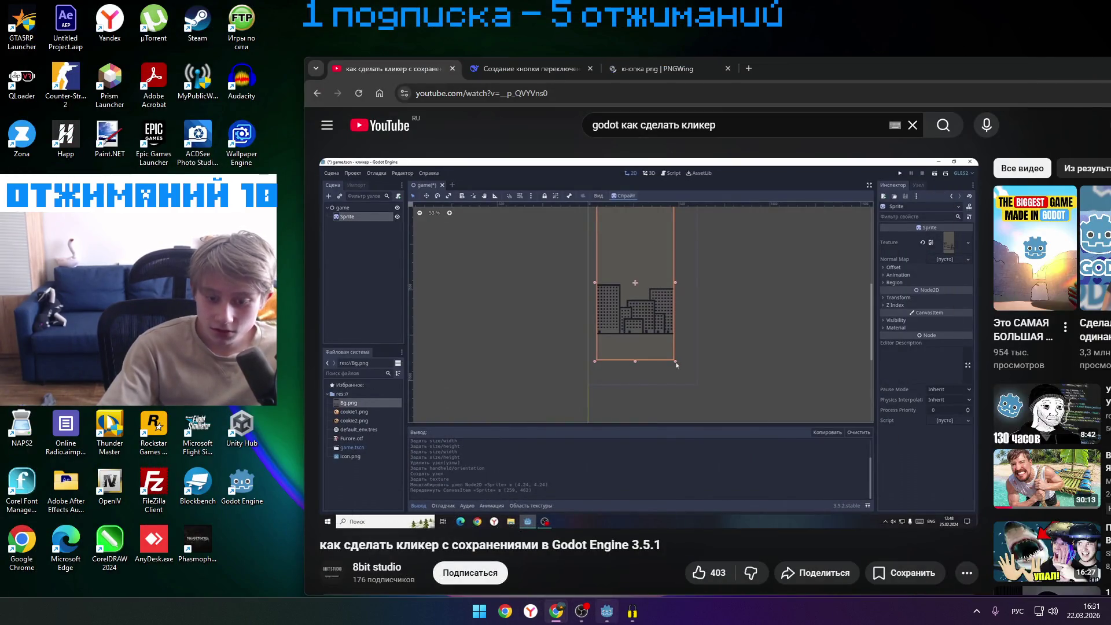
key("alt+Tab")
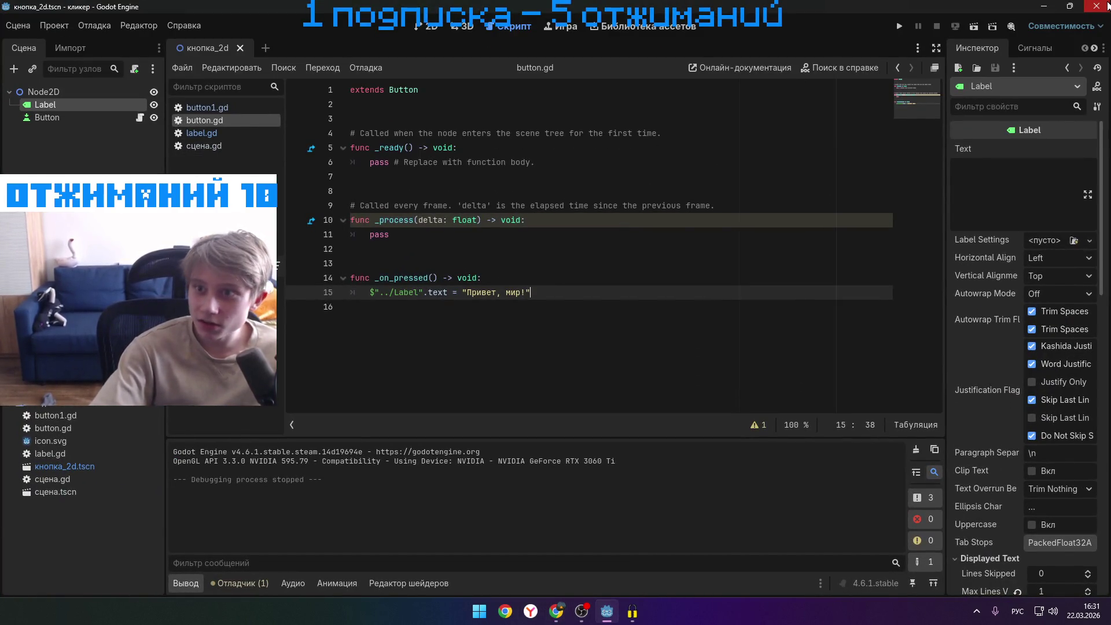
left_click(1107, 6)
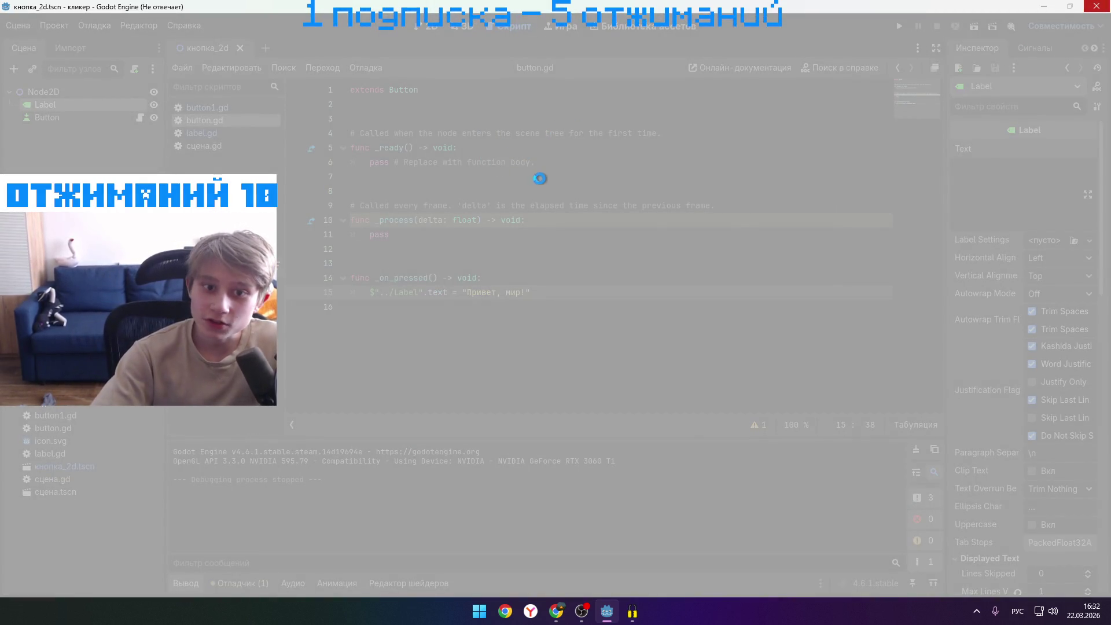
left_click(511, 313)
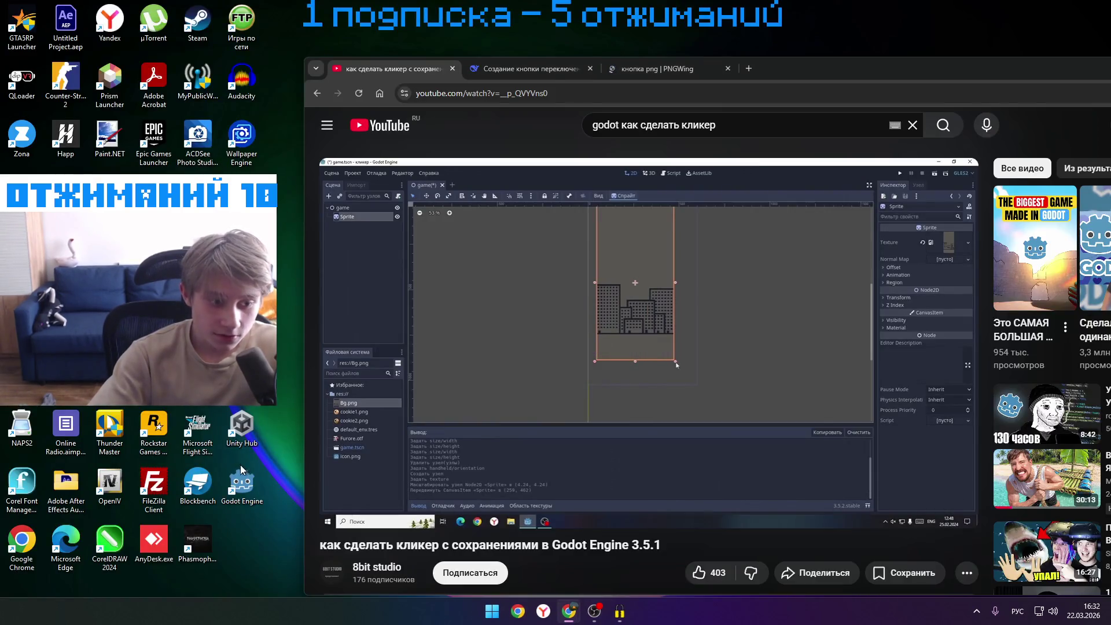
left_click(748, 68)
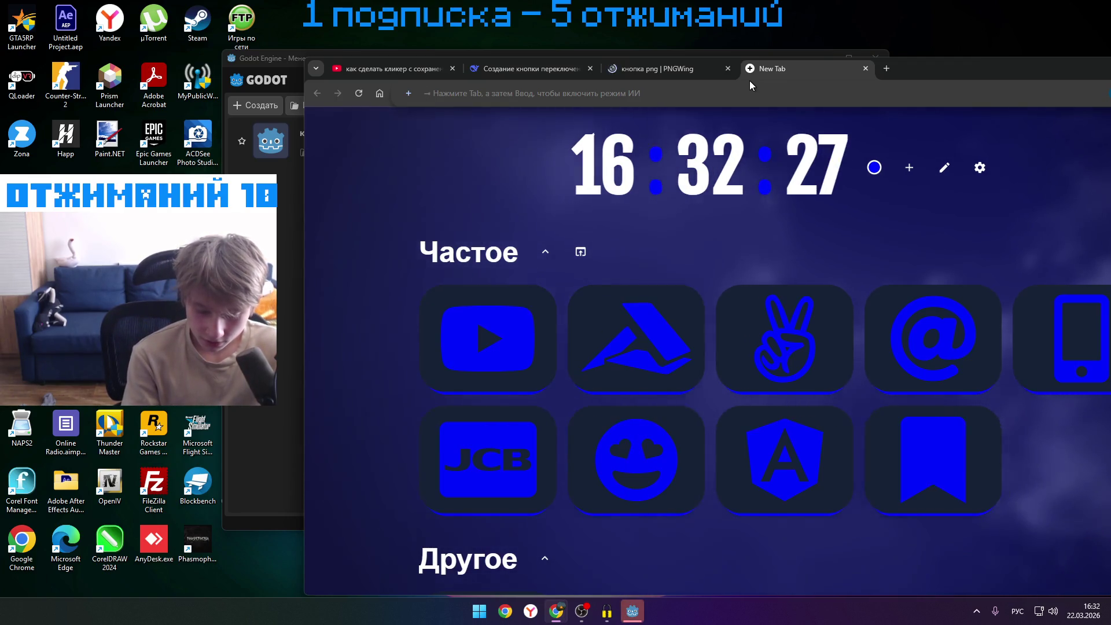
- Search images for 'стена из кирпечей чепек' and widen the browser window
type("стена из к")
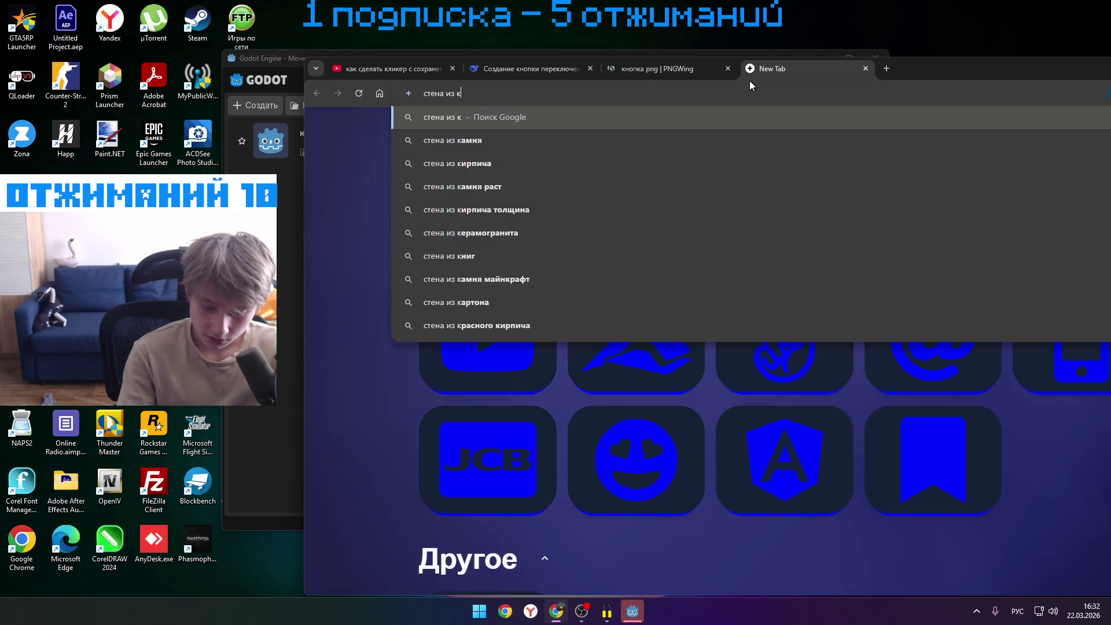
type("ирпечей ")
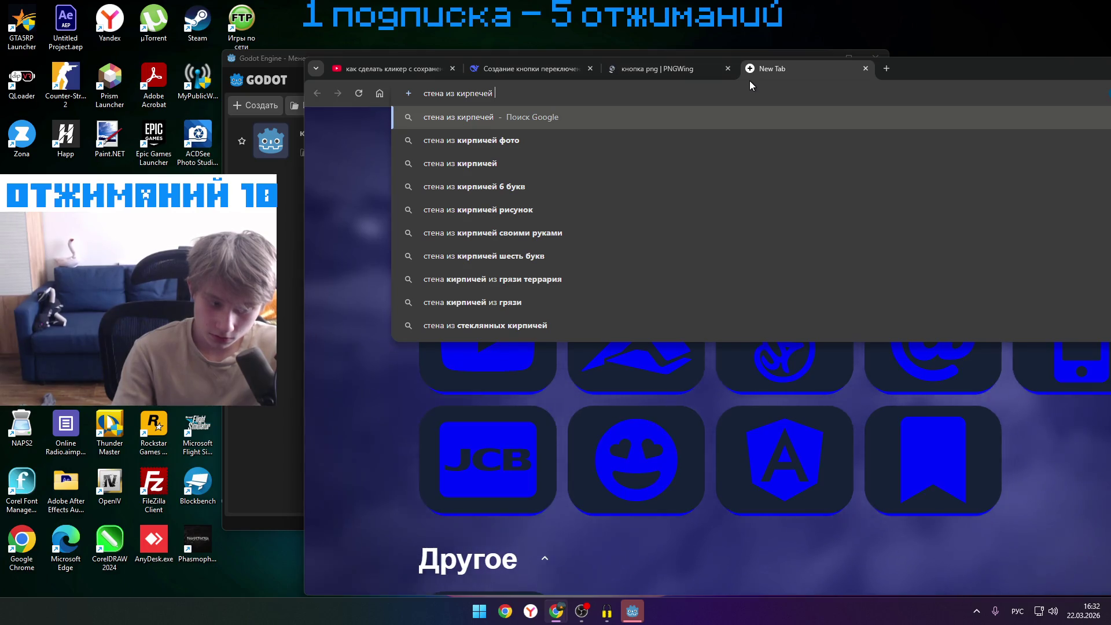
type("чеп")
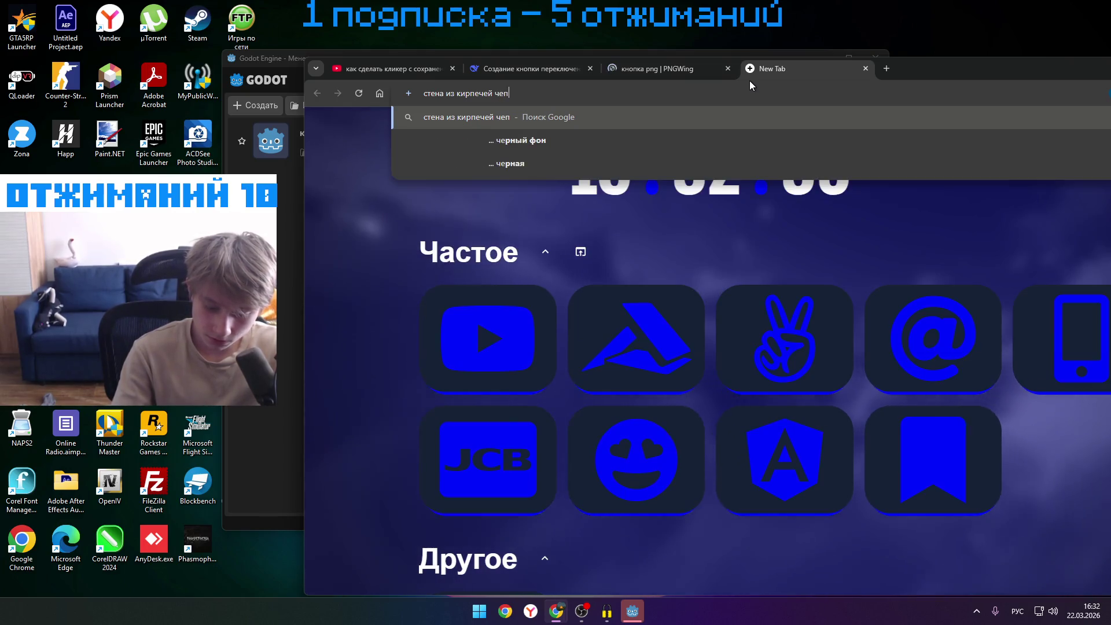
type("ек")
key("Return")
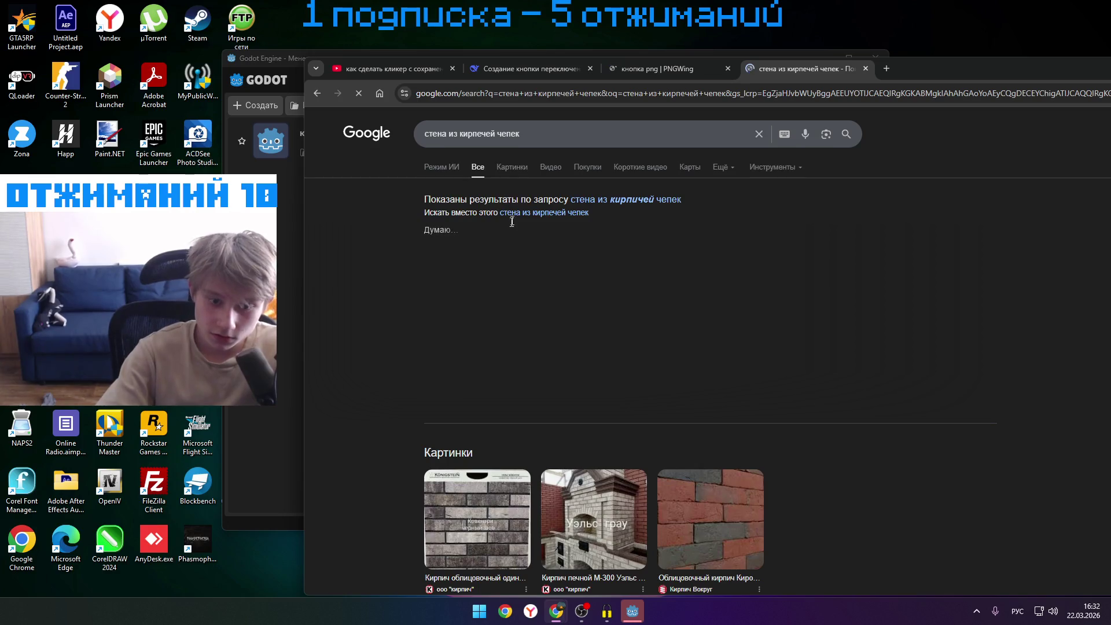
scroll(504, 428, "down", 7)
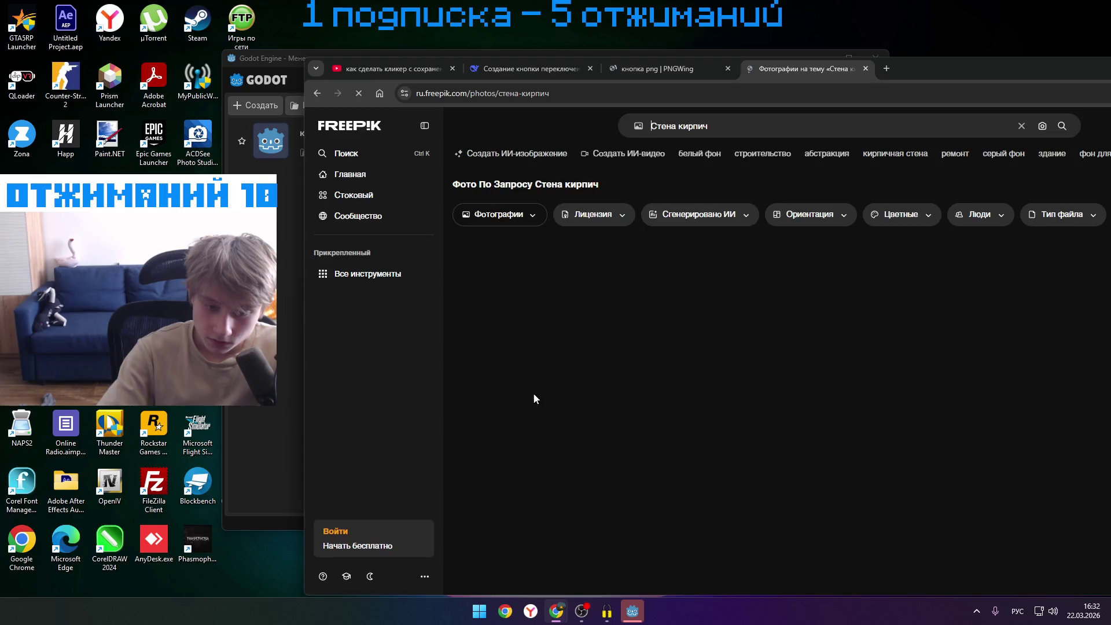
left_click_drag(935, 79, 630, 73)
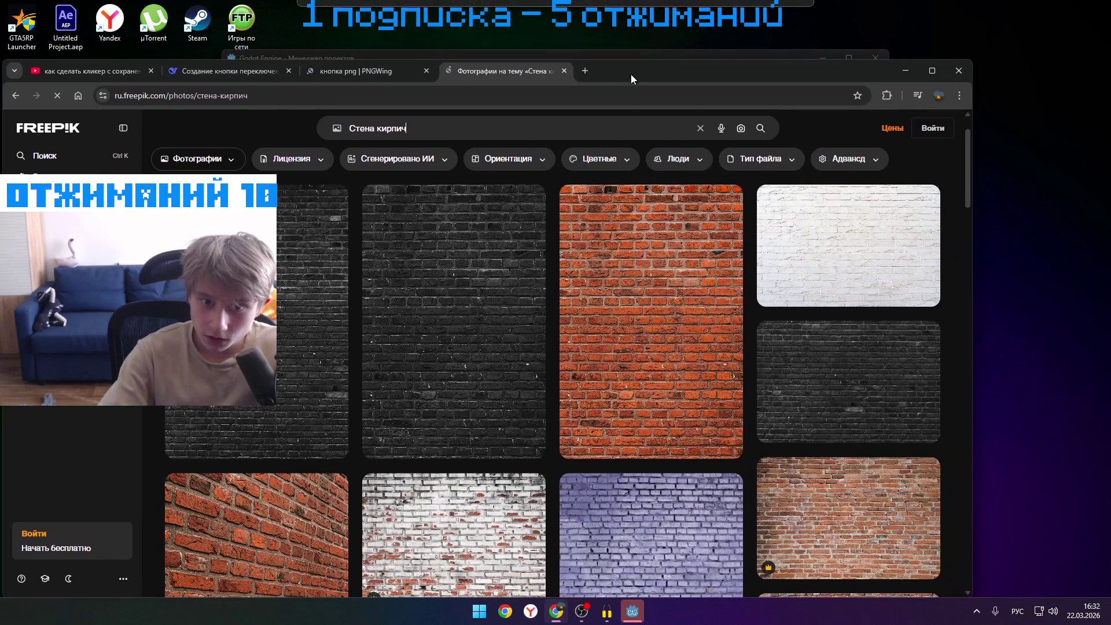
- Download Freepik's orange brick wall photo and show it in its folder
left_click(648, 268)
right_click(540, 220)
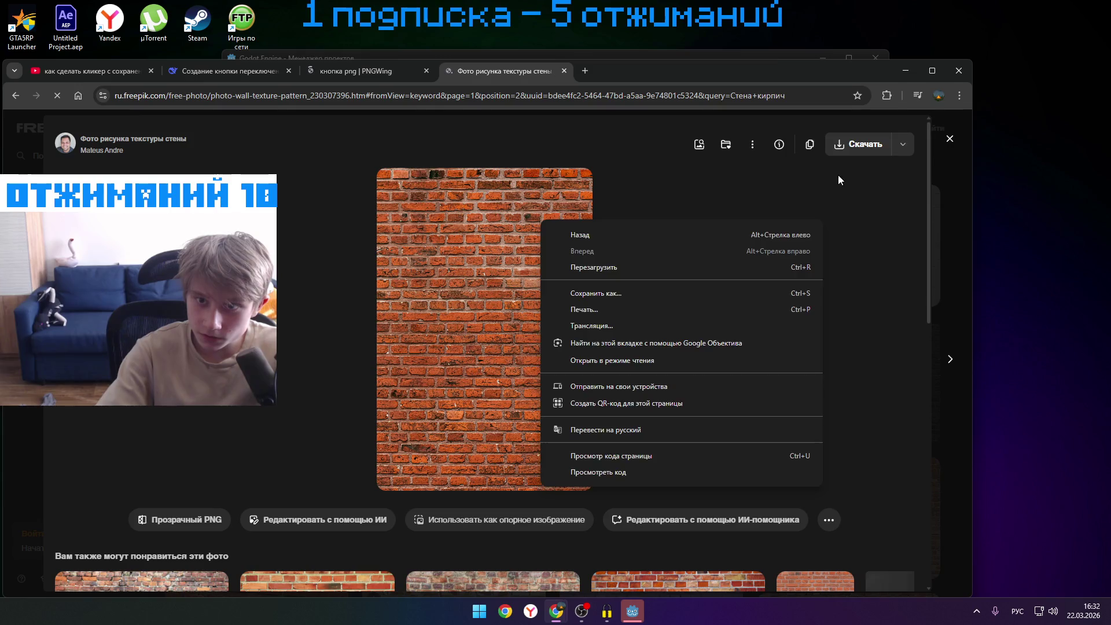
left_click(854, 148)
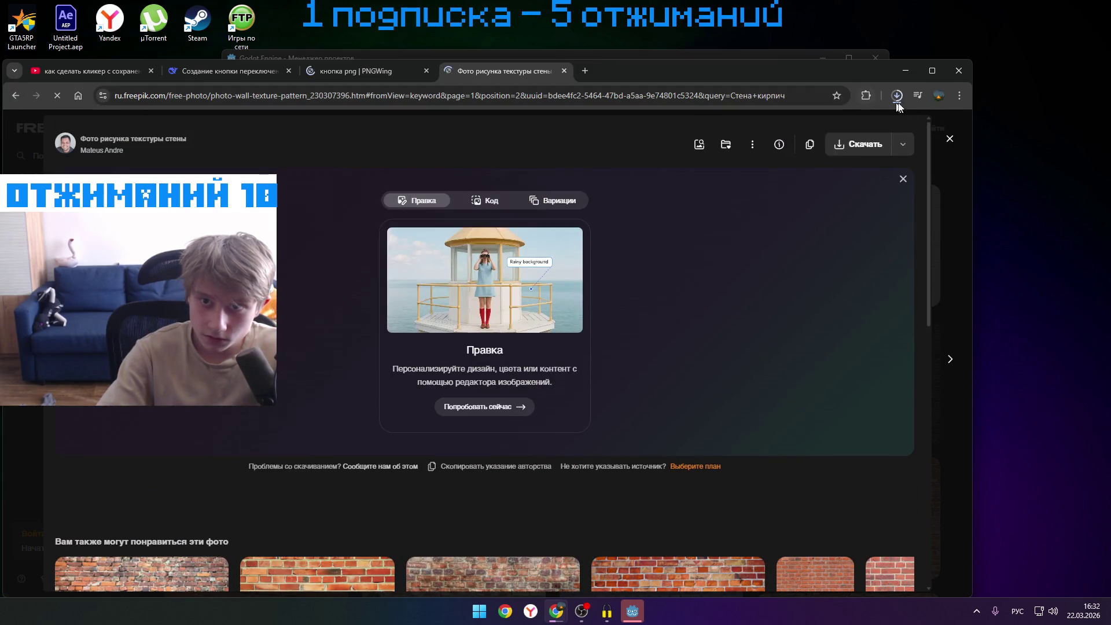
left_click(897, 96)
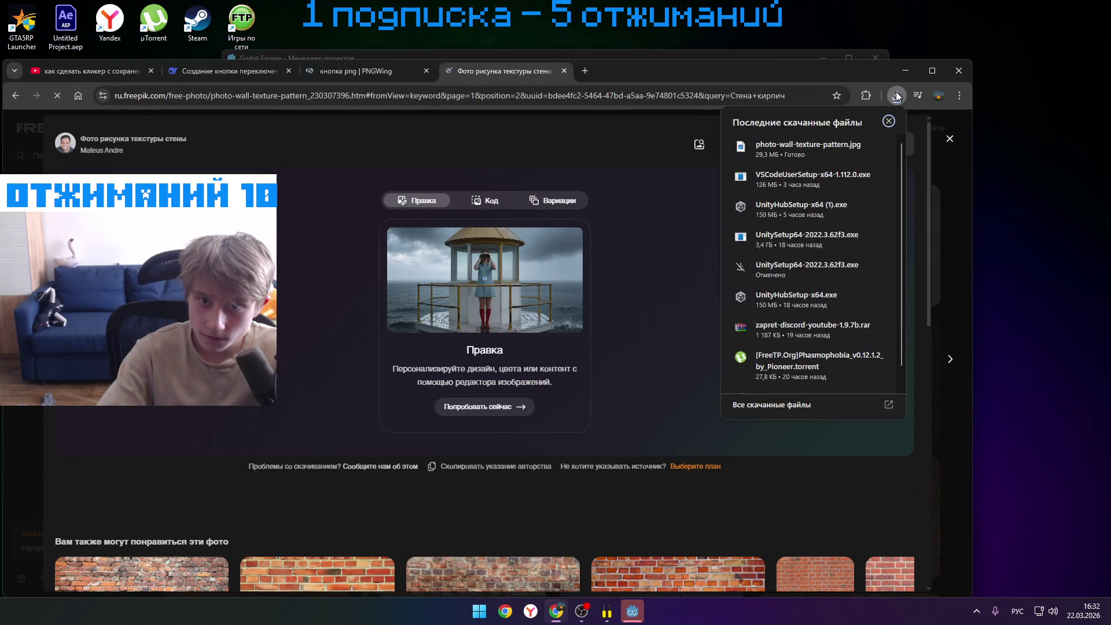
left_click(857, 146)
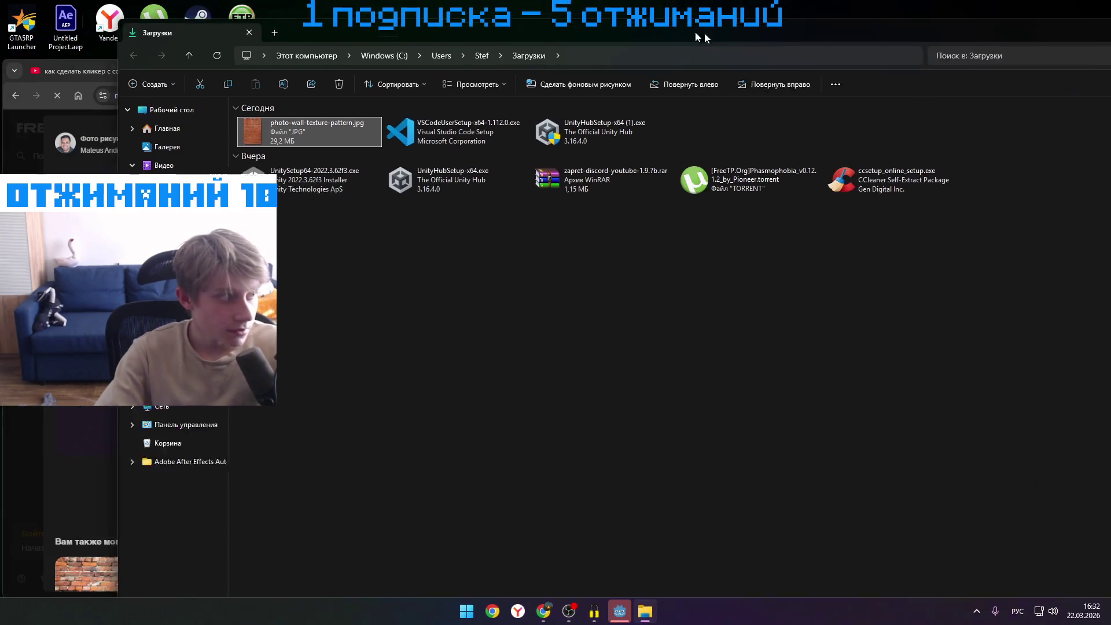
- Move the Downloads window aside, close the Freepik page, and briefly replay the tutorial
left_click_drag(611, 74, 770, 125)
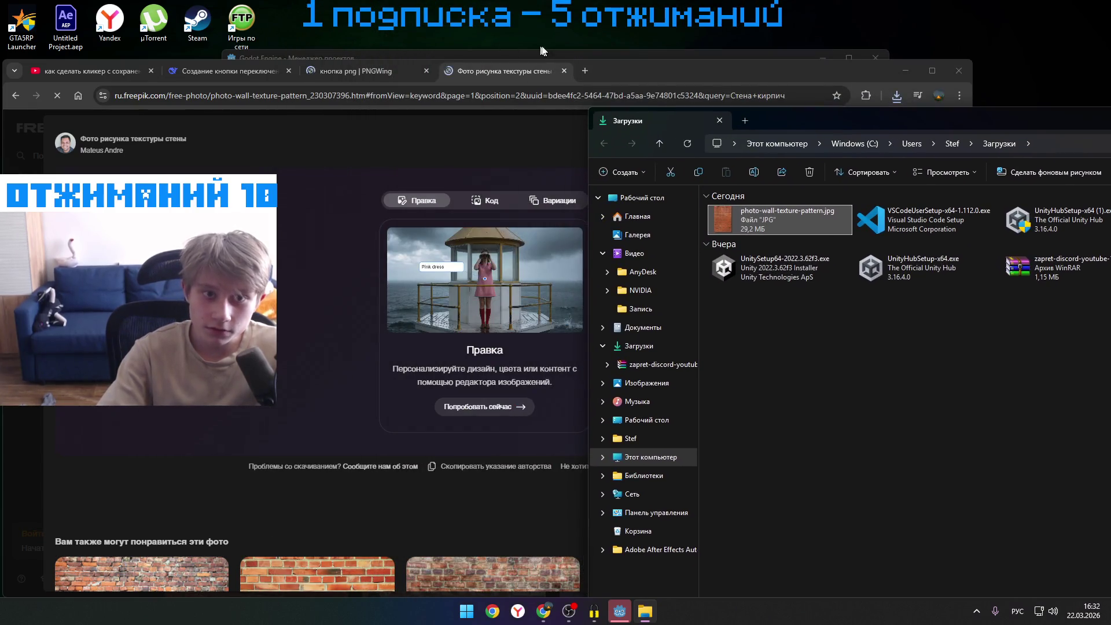
left_click(568, 71)
left_click(562, 71)
left_click(423, 228)
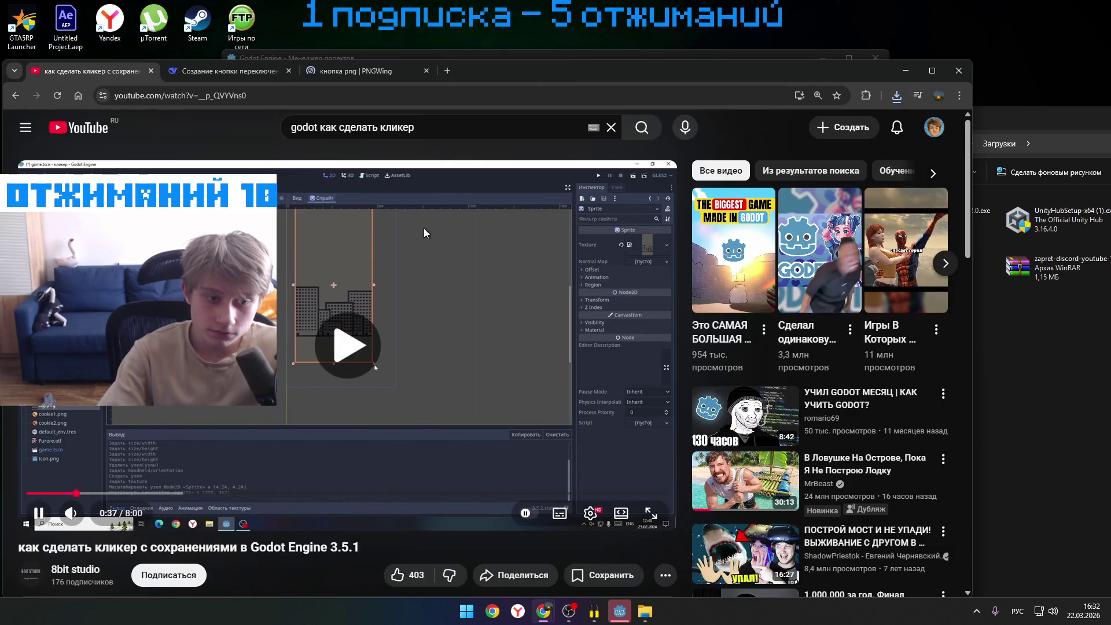
left_click(454, 243)
left_click(613, 611)
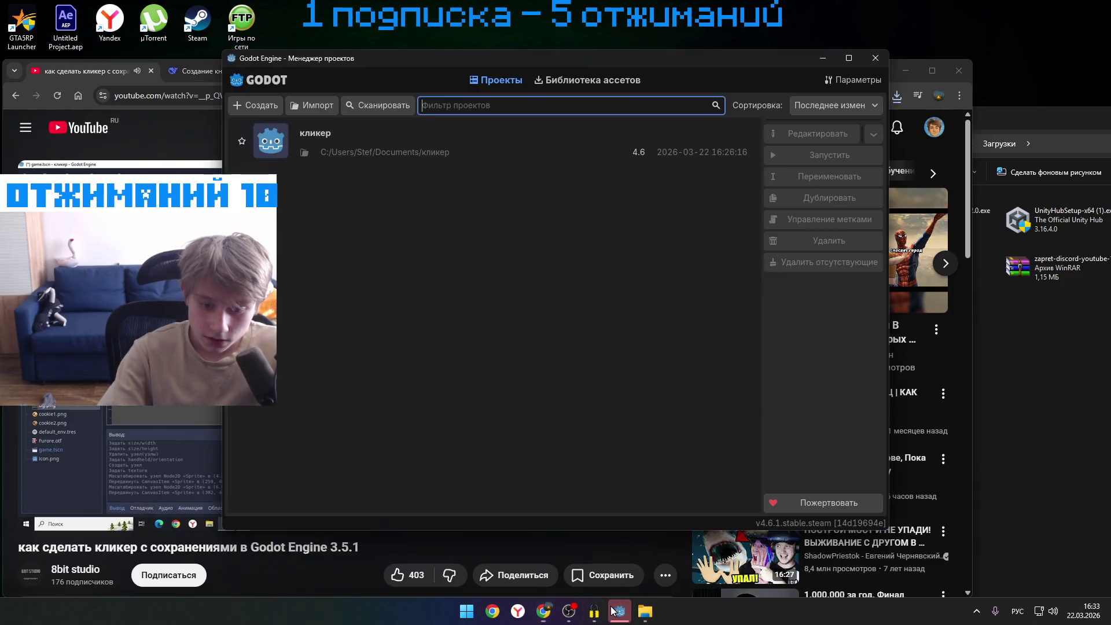
- Create a Godot project named 'кликер 2' with the Compatibility renderer and open it
right_click(596, 154)
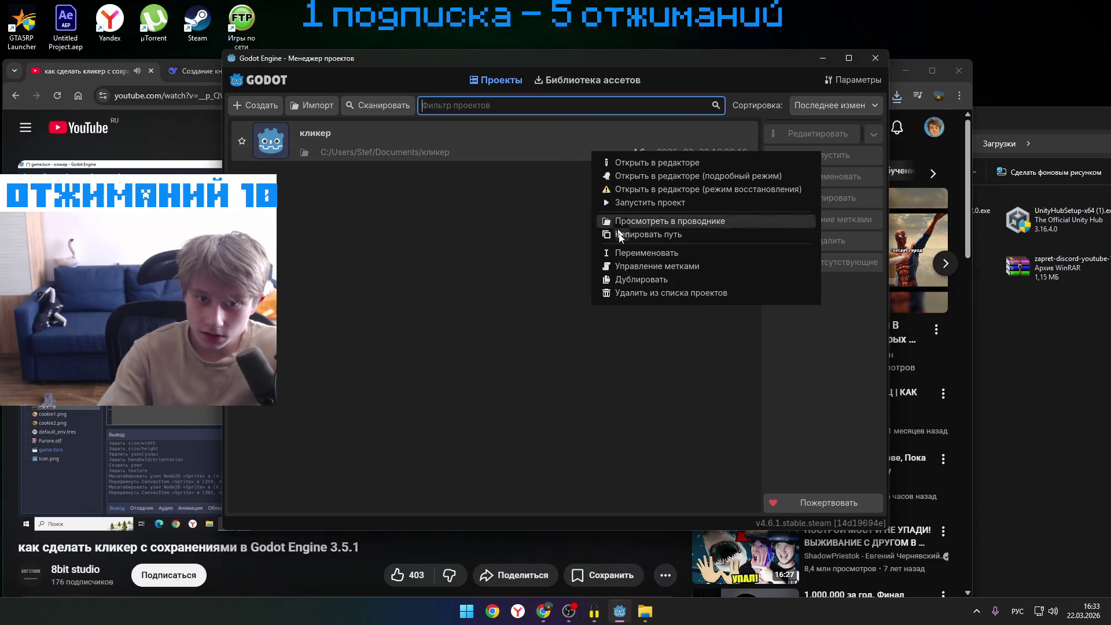
left_click(593, 369)
left_click(263, 107)
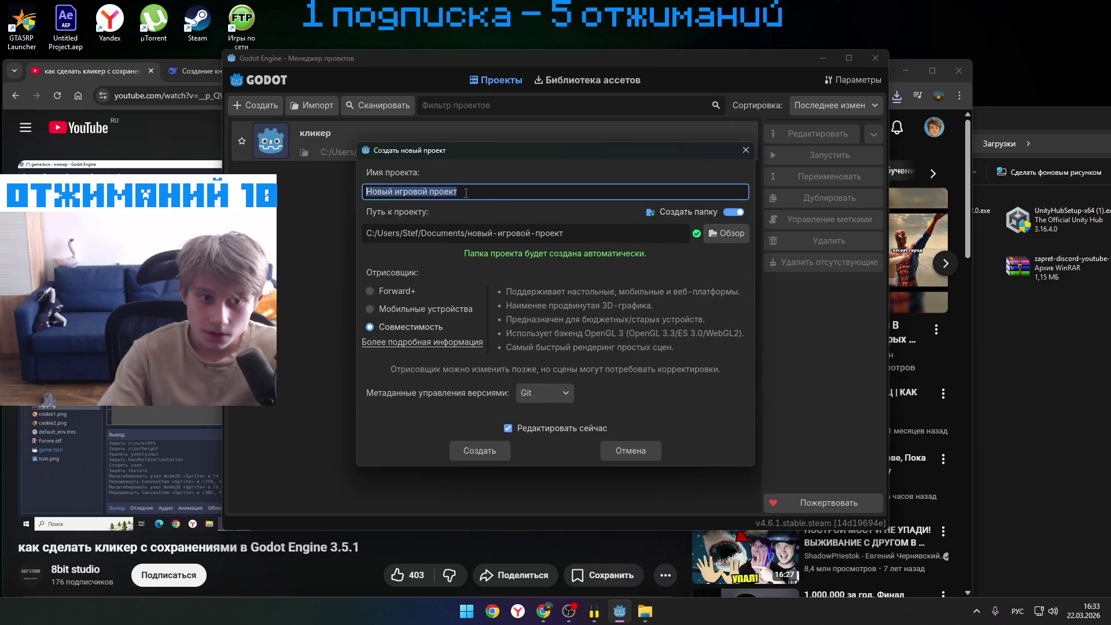
type("кл")
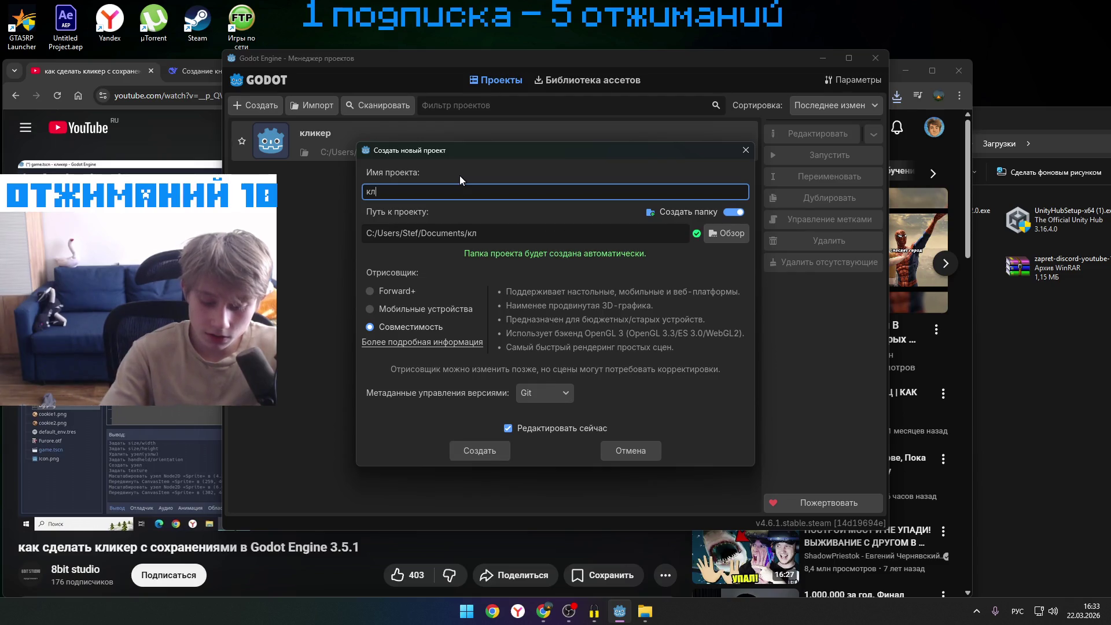
type("икер 2")
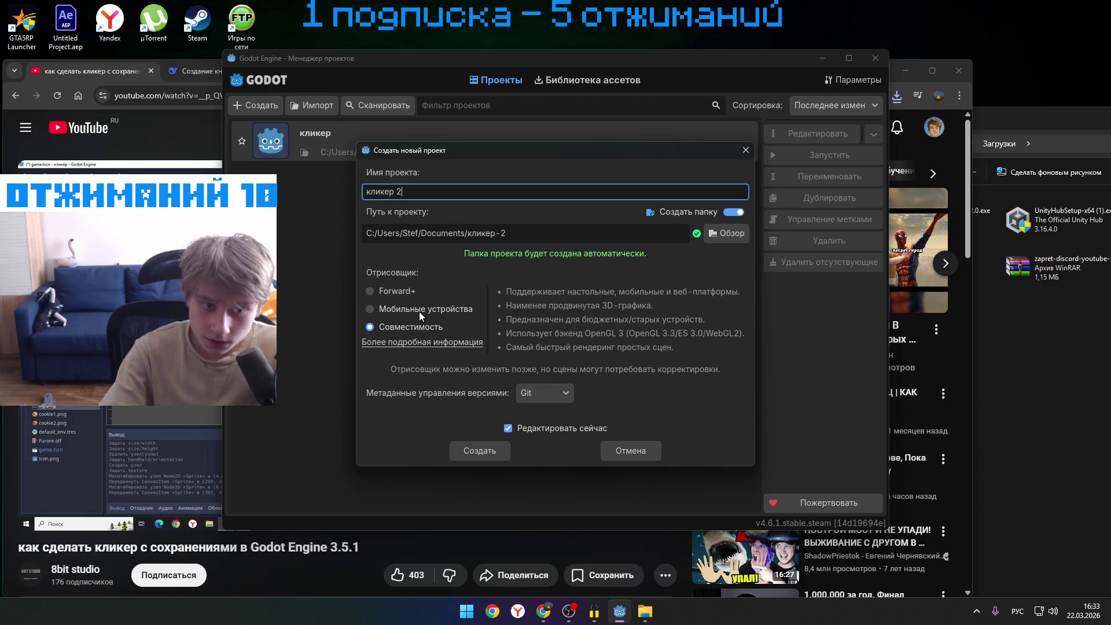
left_click(547, 394)
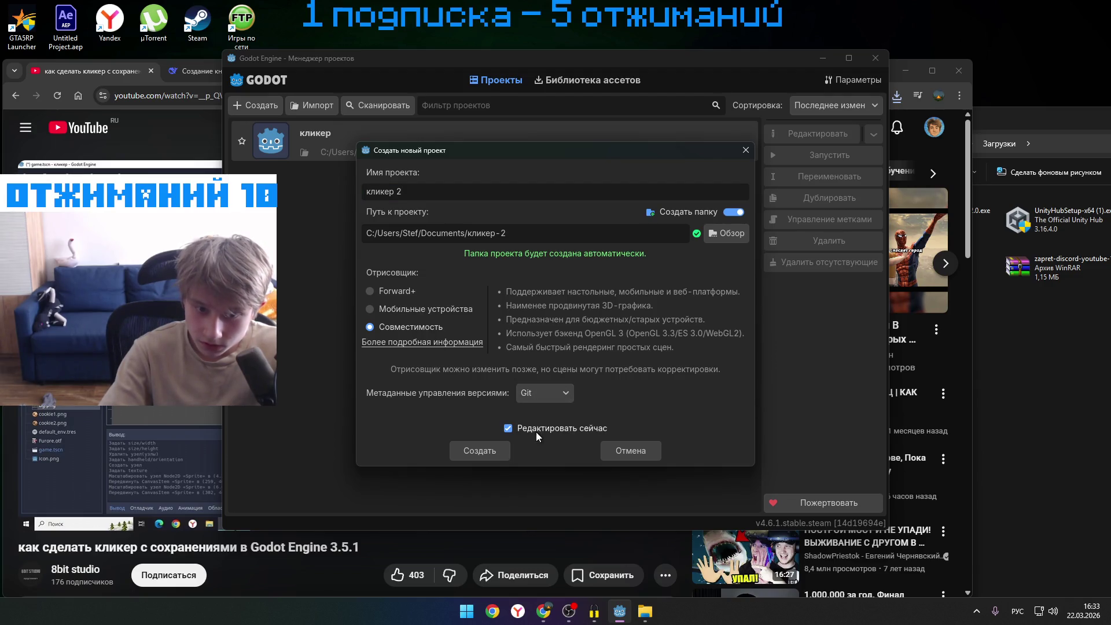
left_click(483, 450)
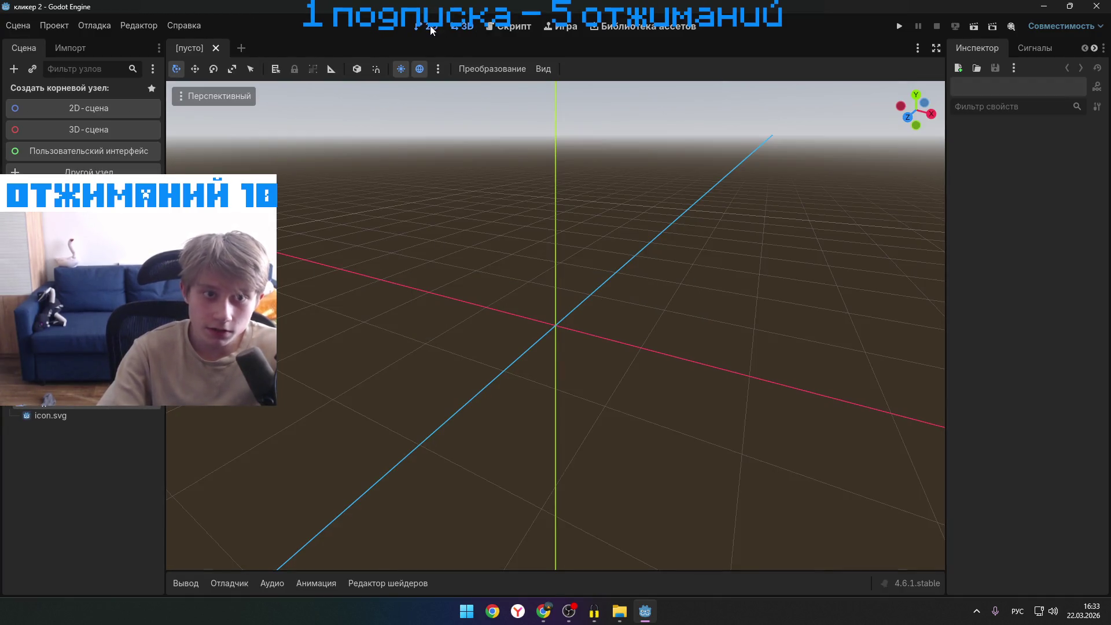
- Import photo-wall-texture-pattern.jpg from Downloads into the project's FileSystem dock
left_click(430, 28)
double_click(317, 11)
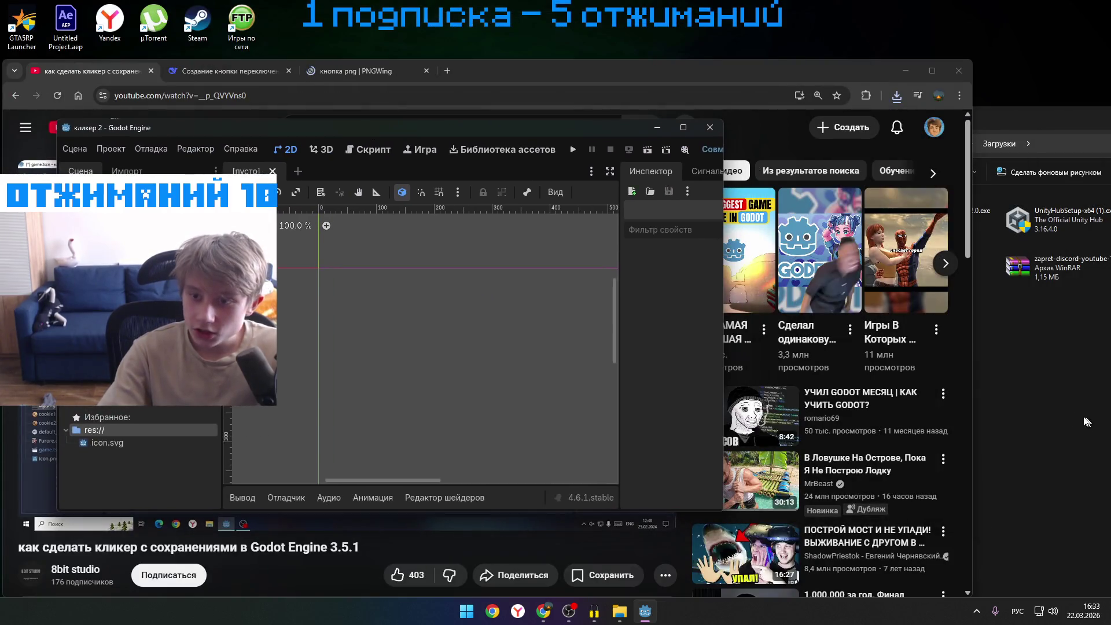
key("alt+Tab")
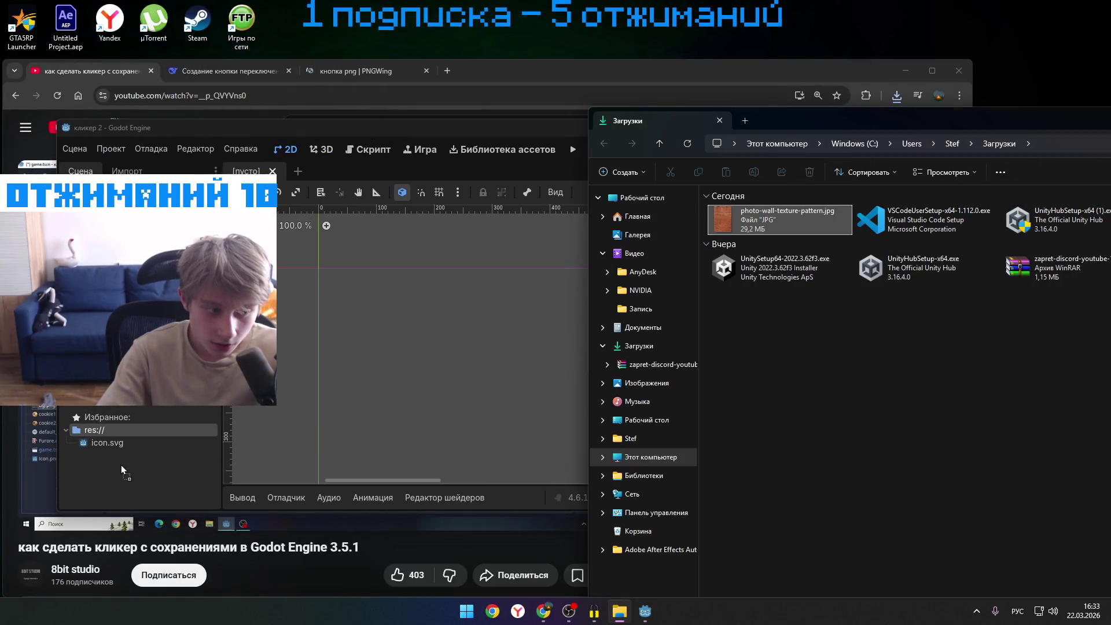
left_click_drag(121, 471, 121, 469)
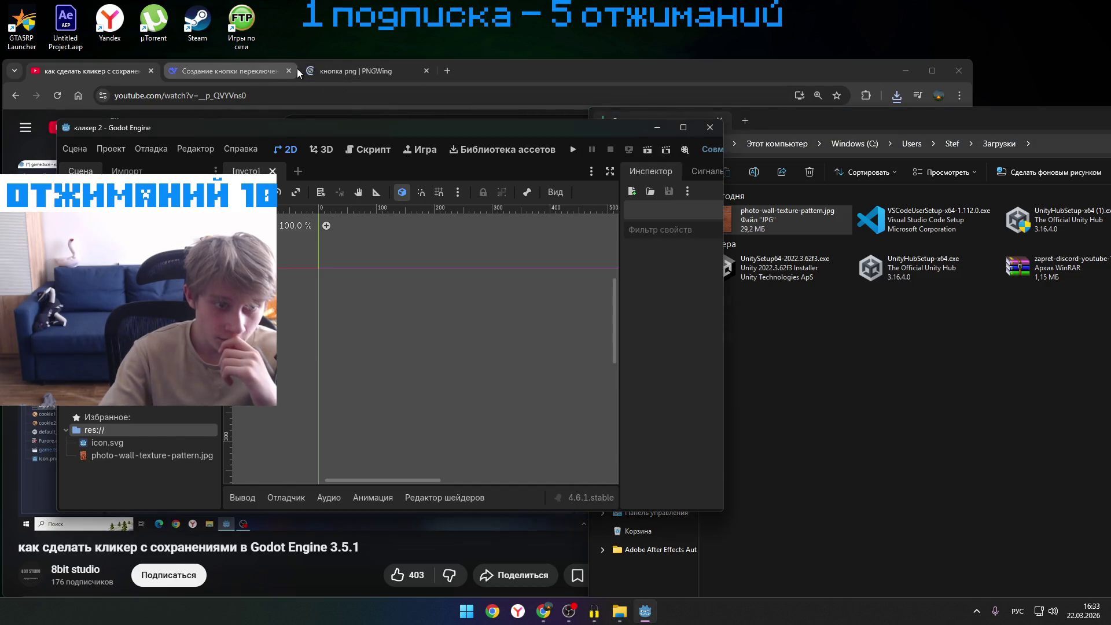
- Return to the browser's PNGWing button image results
left_click(307, 68)
left_click(307, 69)
scroll(405, 347, "down", 5)
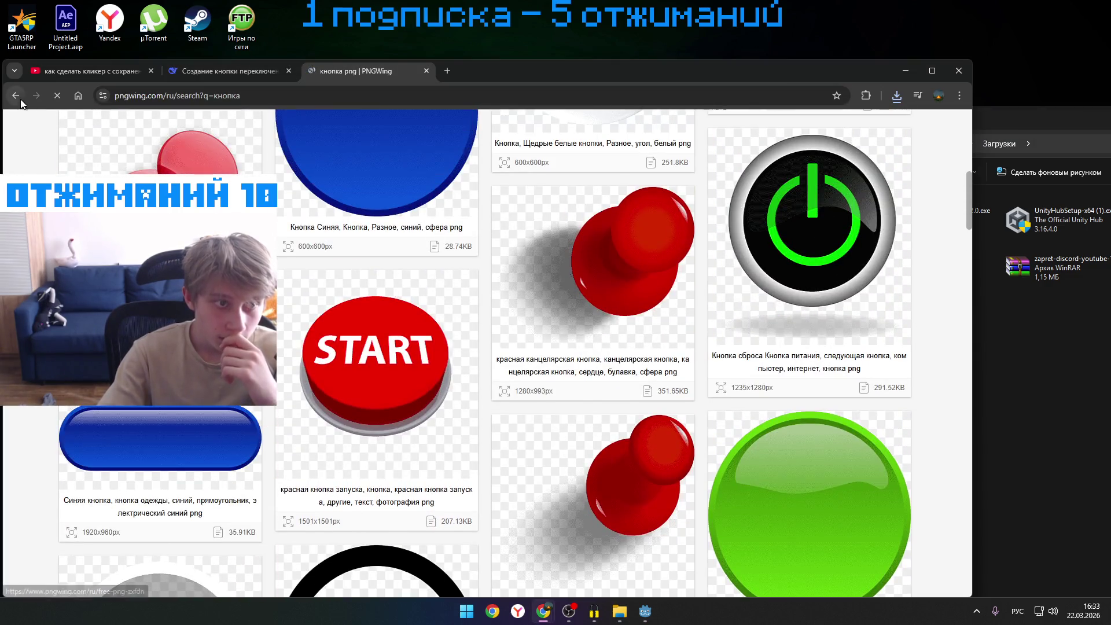
- Return to Google and show image results for 'кнопка пнг 2 кадра'
left_click(15, 95)
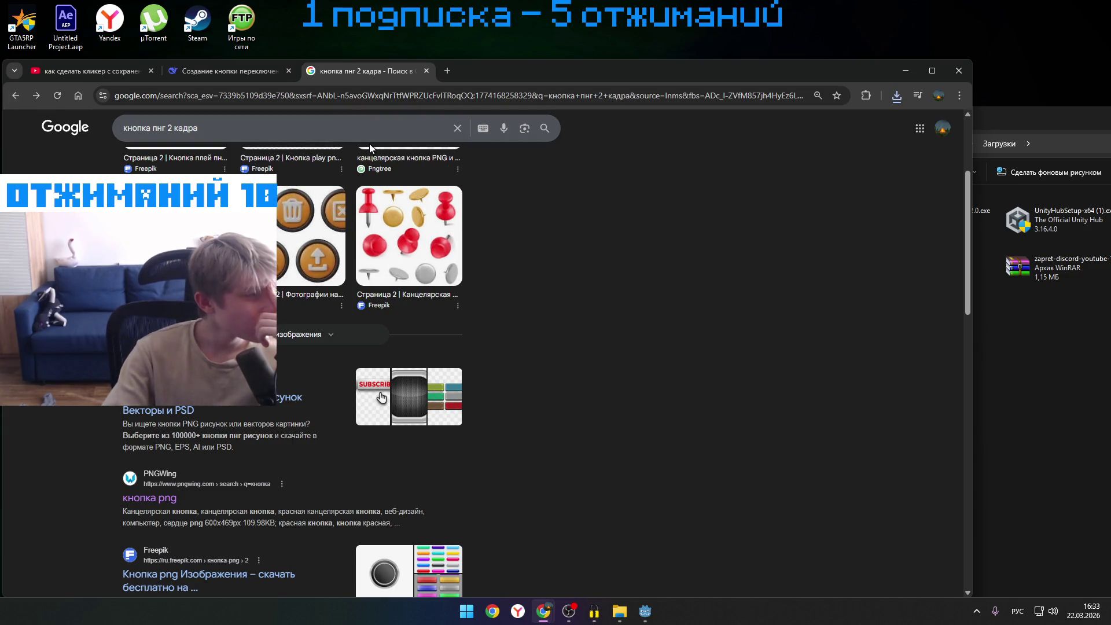
scroll(260, 162, "up", 3)
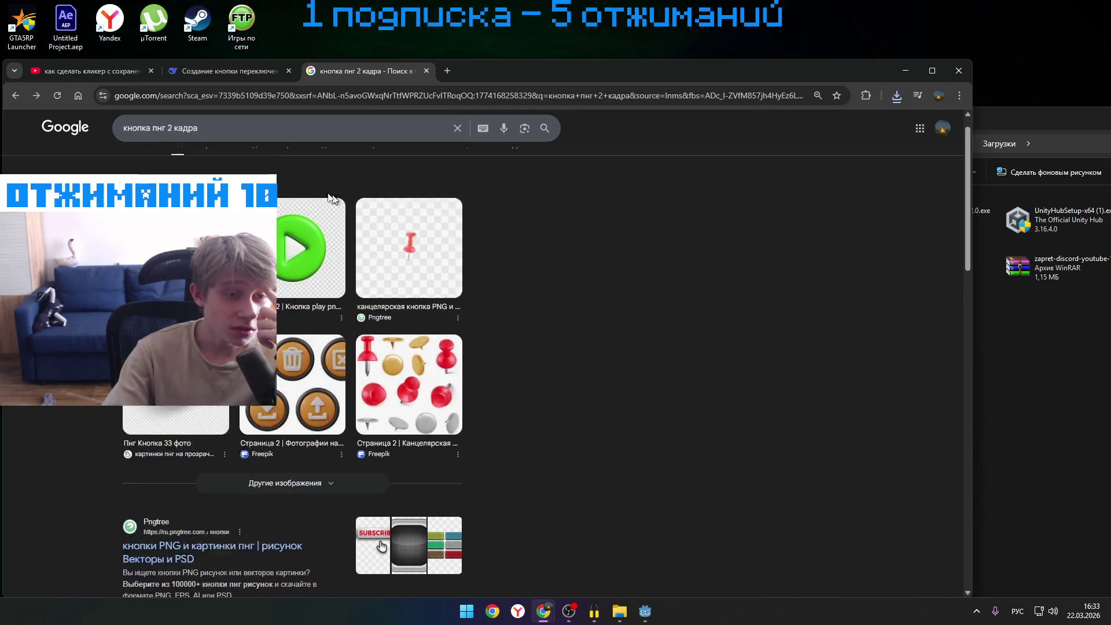
left_click(206, 169)
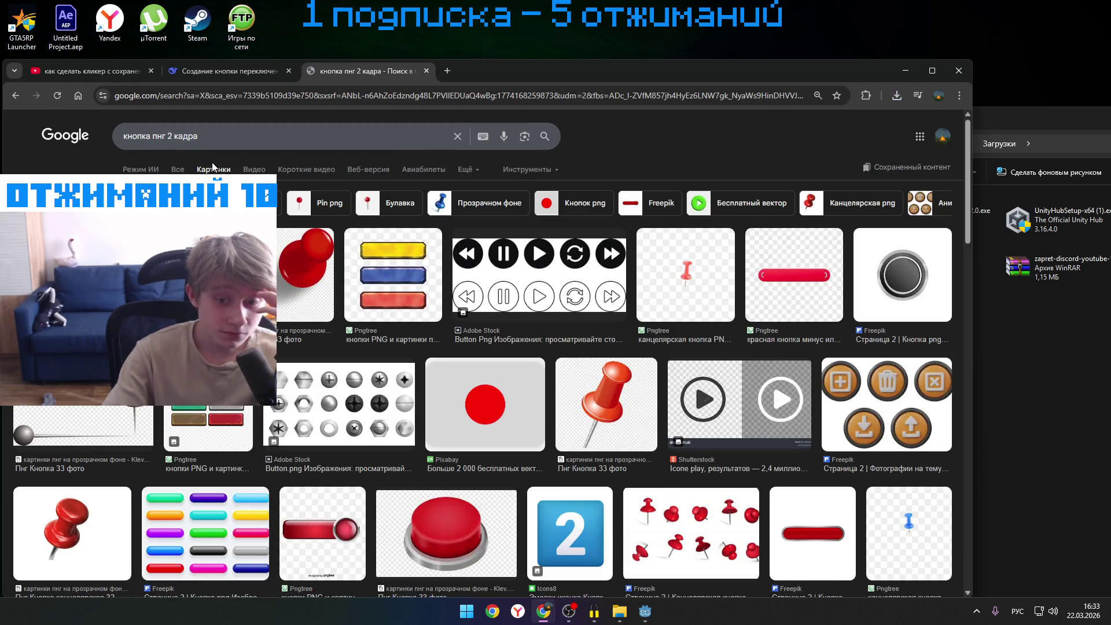
- Scroll through the image results and preview the red rounded PNGEgg button
scroll(490, 302, "down", 10)
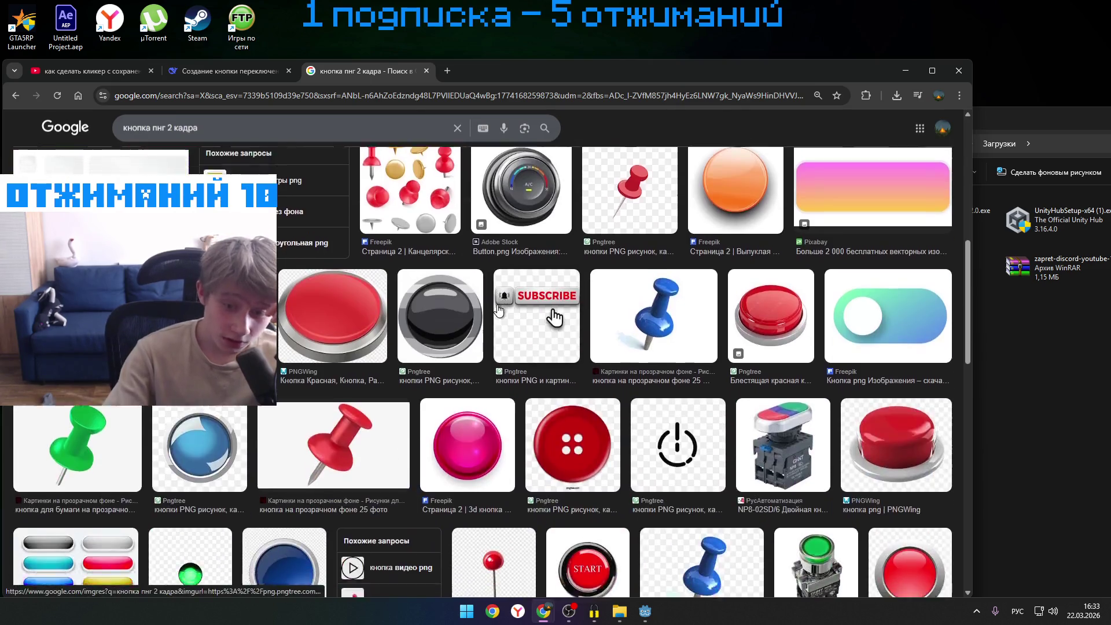
scroll(491, 302, "down", 4)
scroll(485, 295, "up", 13)
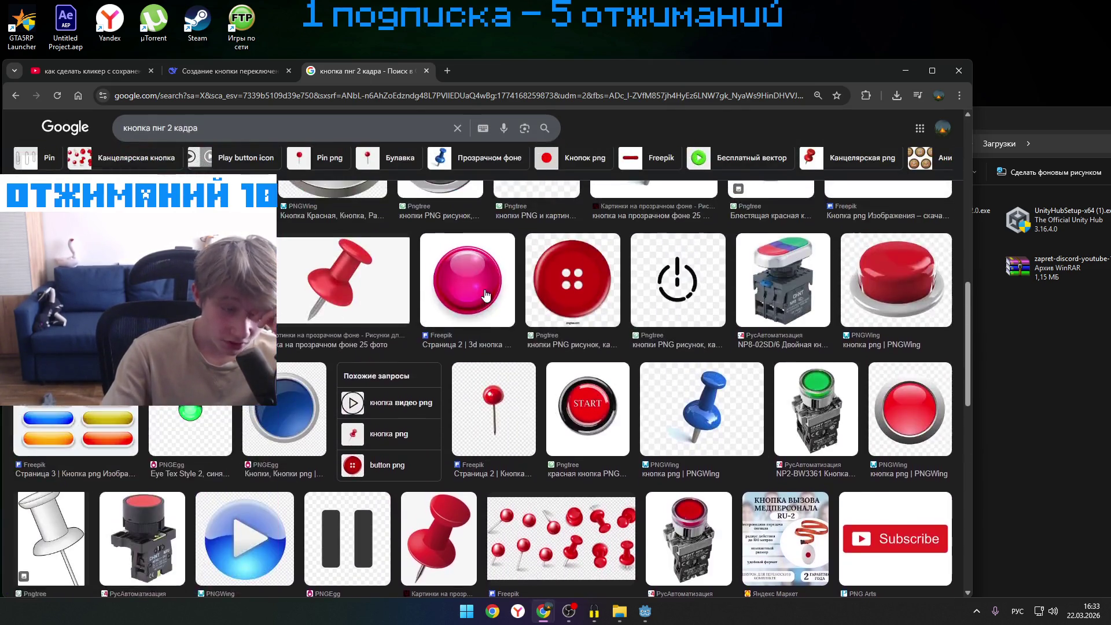
scroll(485, 296, "up", 2)
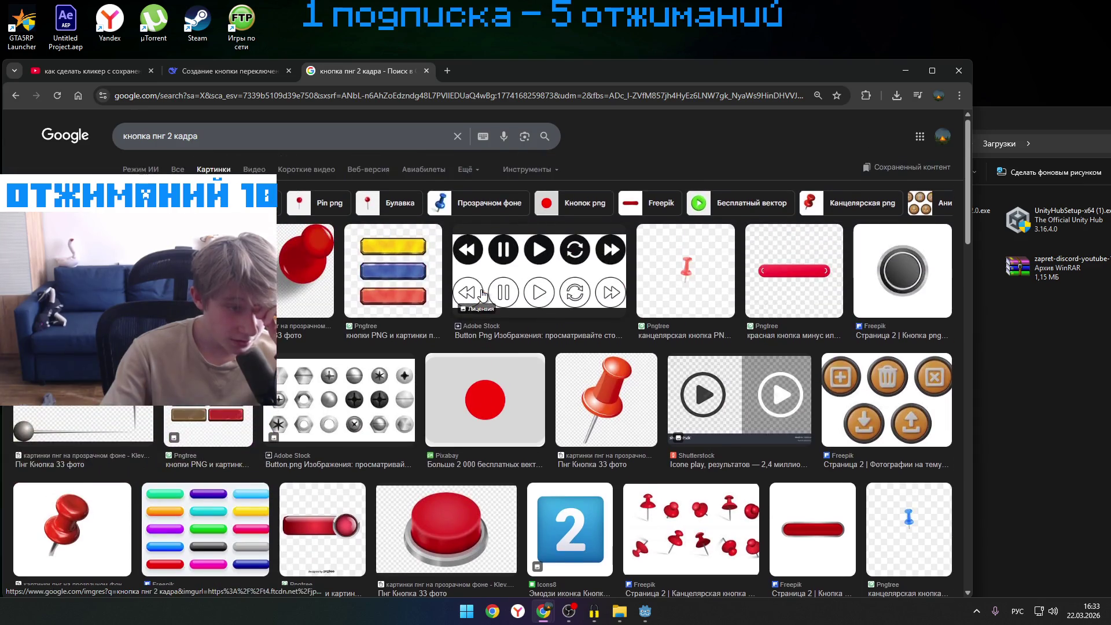
scroll(421, 272, "down", 5)
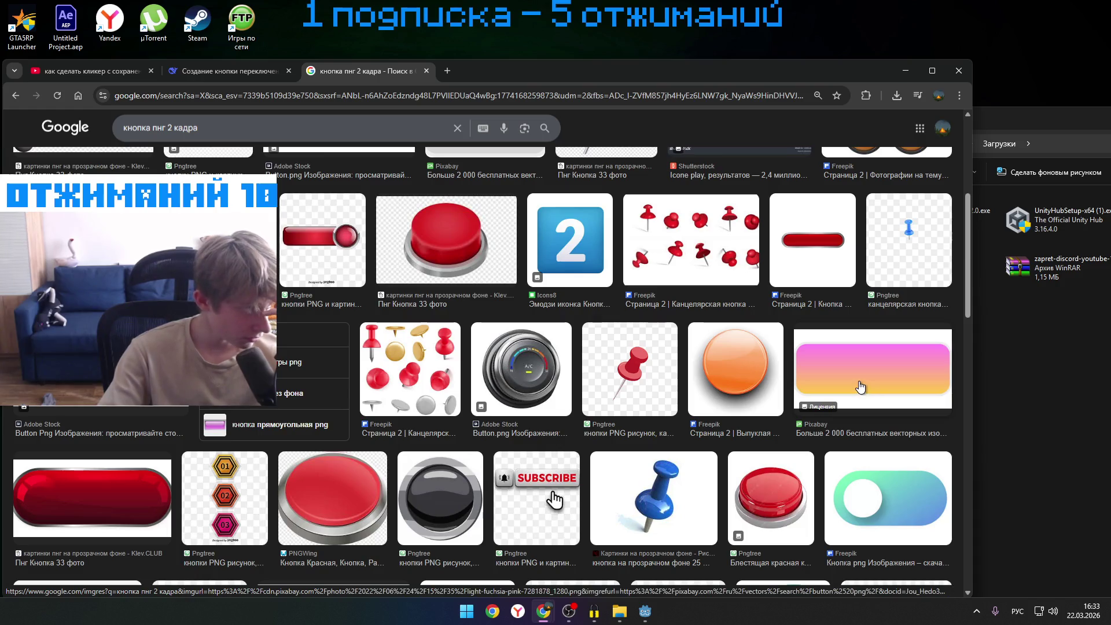
scroll(868, 389, "down", 1)
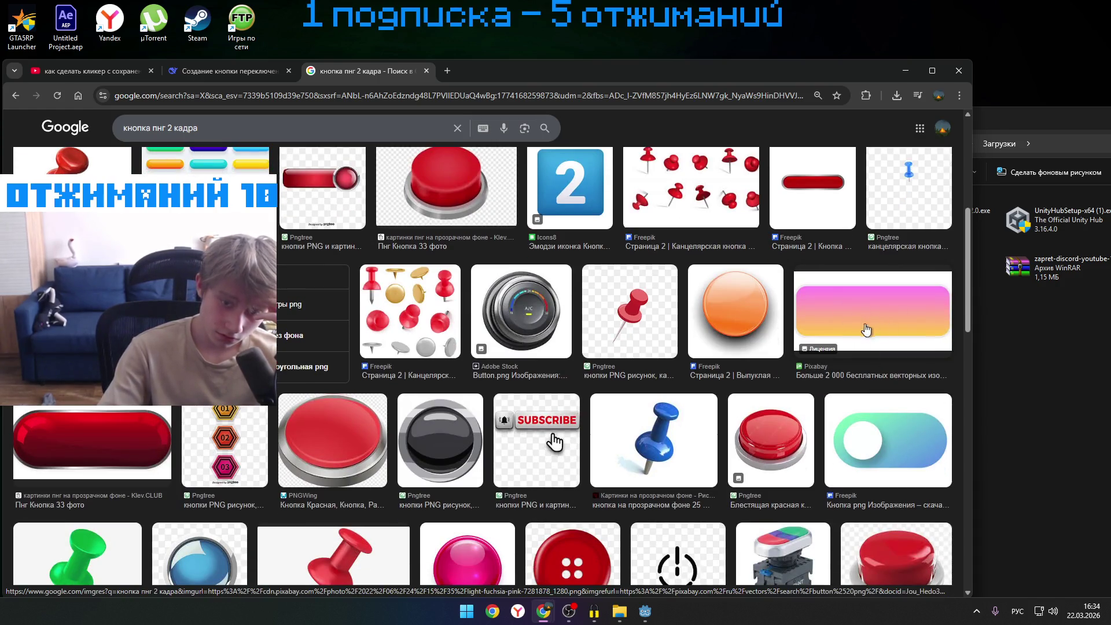
scroll(848, 318, "down", 1)
scroll(703, 349, "down", 3)
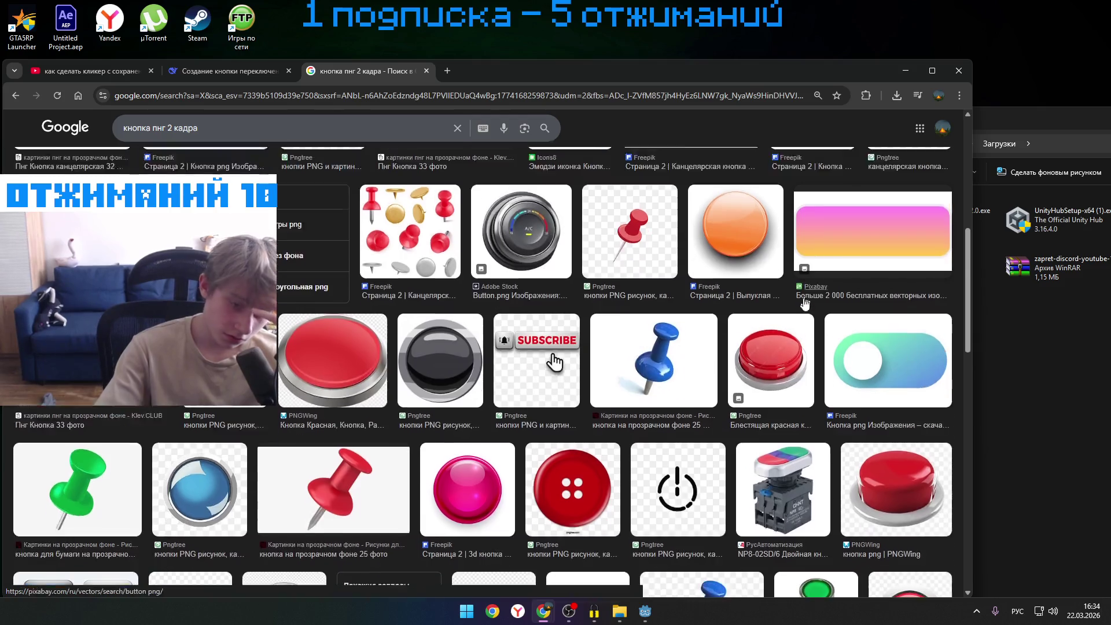
scroll(645, 417, "up", 2)
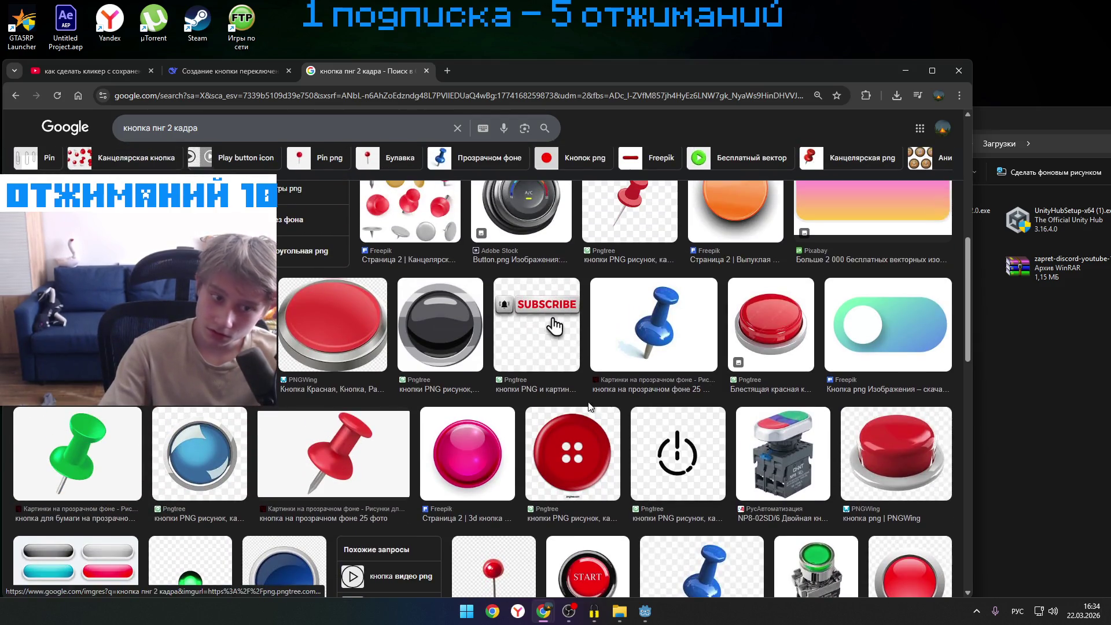
scroll(554, 325, "down", 8)
scroll(344, 384, "down", 5)
left_click(871, 435)
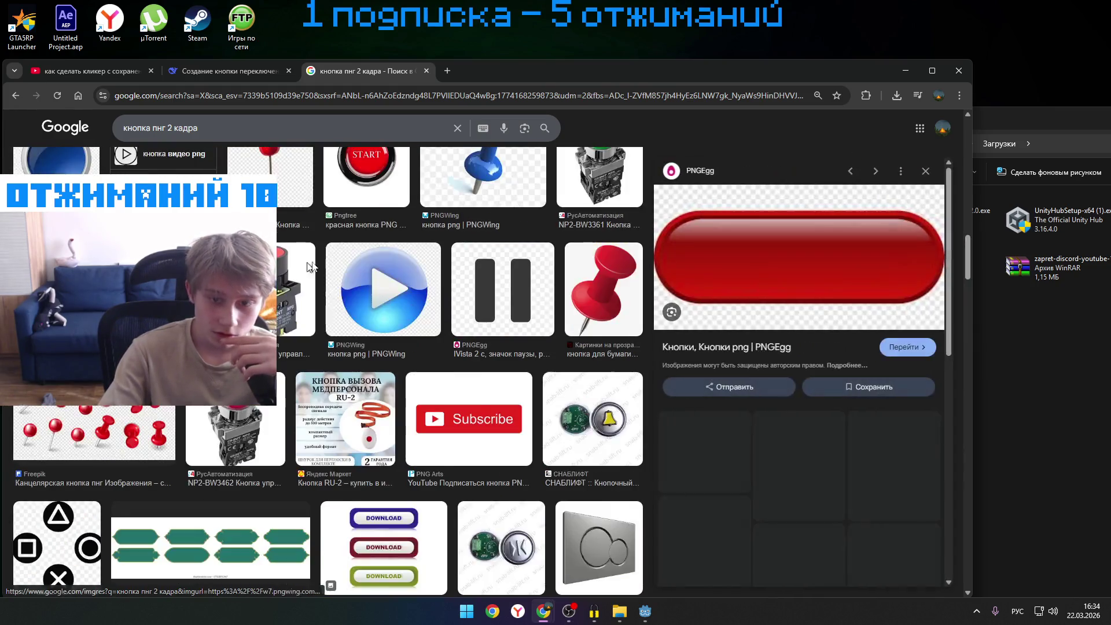
- Download the red rounded button from PNGEgg as pngegg.png, passing the captcha
left_click(716, 351)
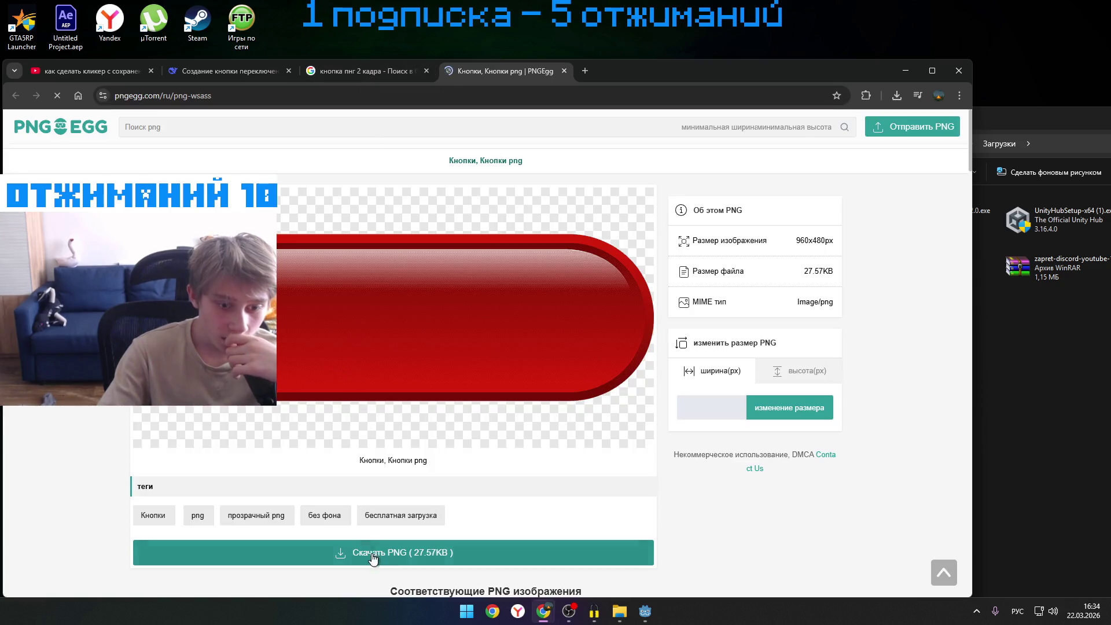
left_click(374, 555)
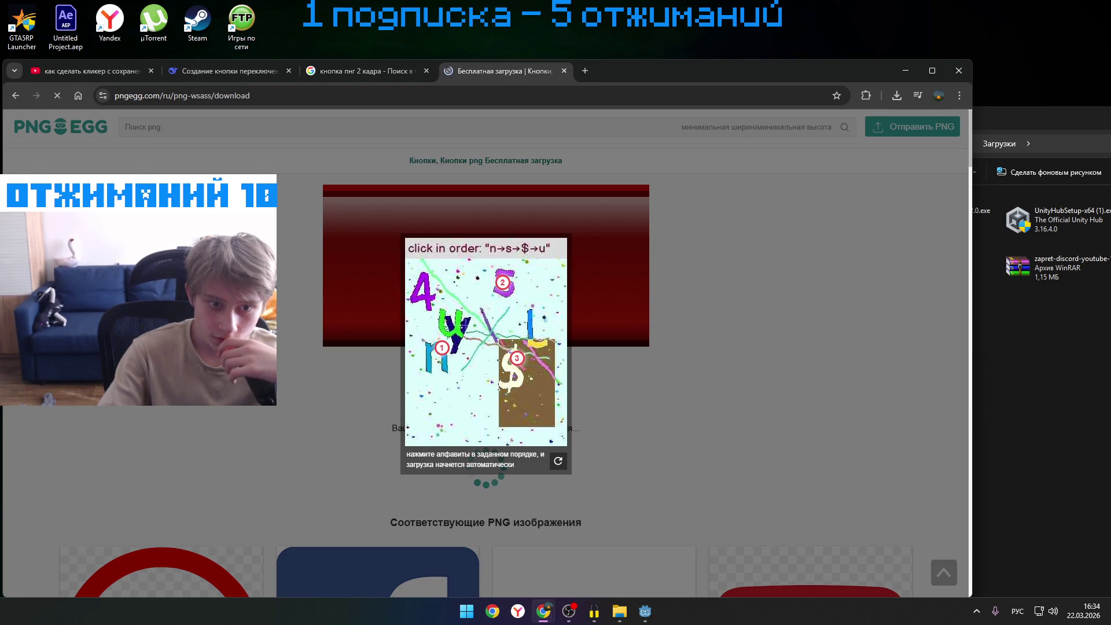
left_click(460, 325)
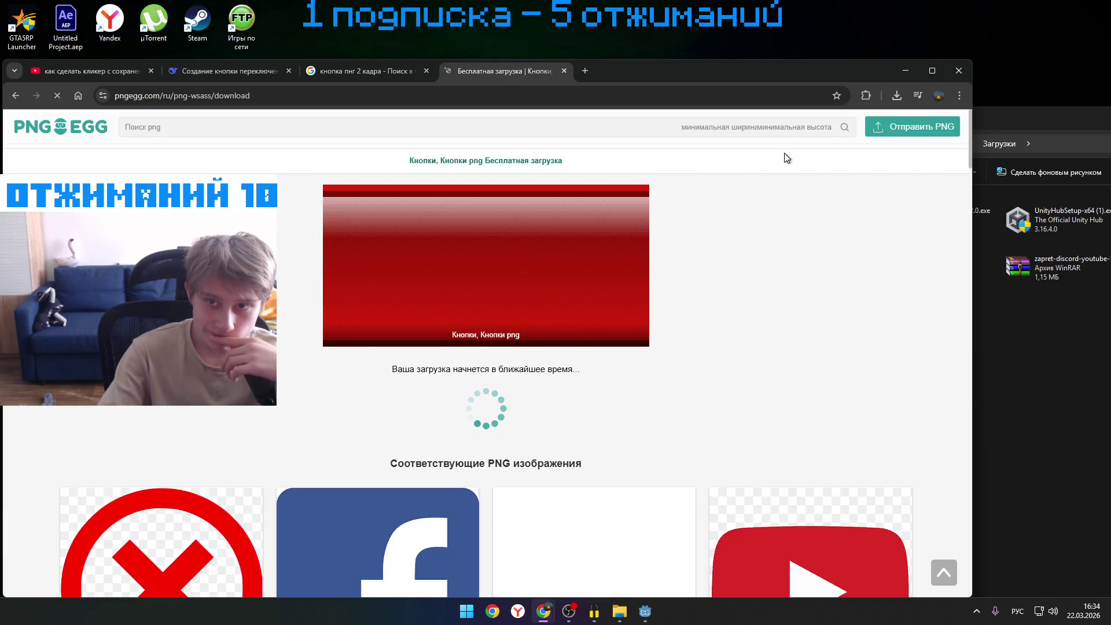
- Download a smiley image from PNGEgg too, then close both download pages
scroll(567, 266, "down", 6)
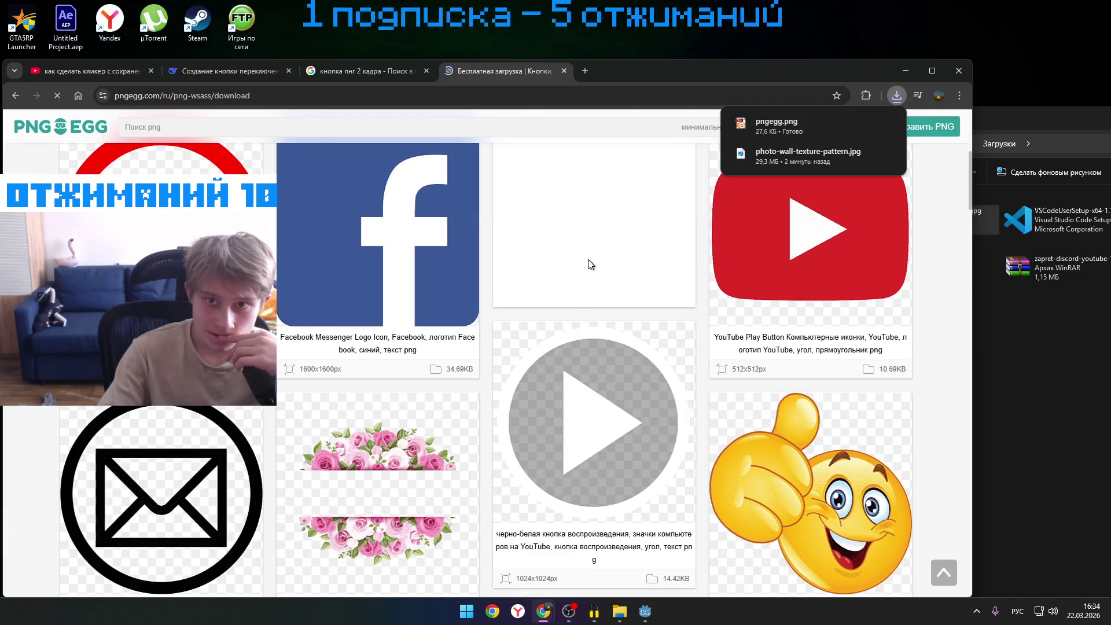
scroll(621, 259, "down", 6)
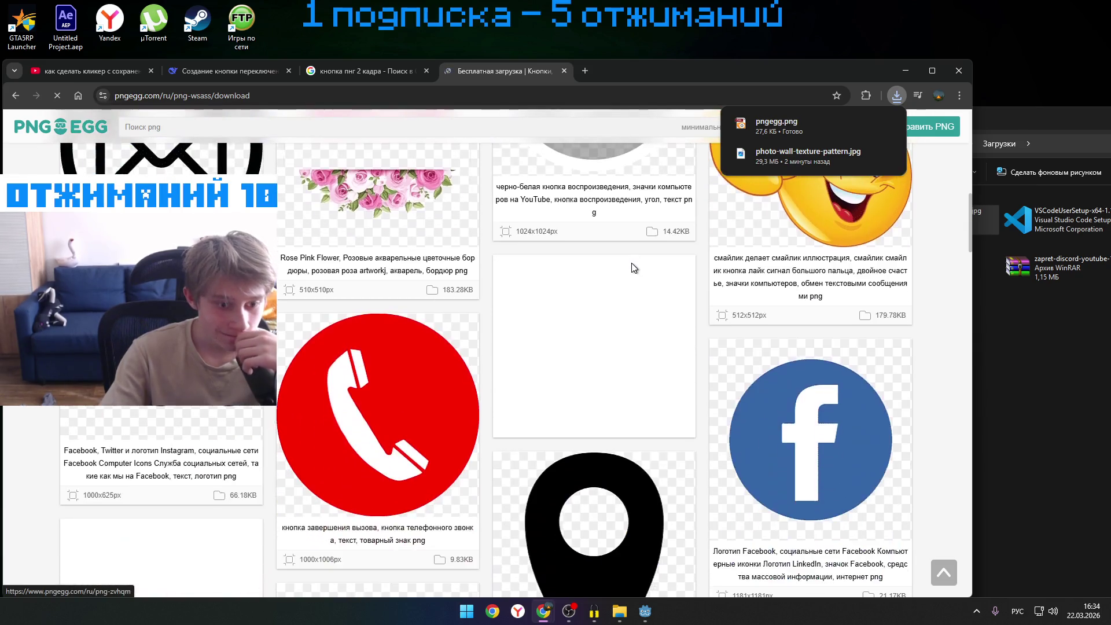
scroll(631, 259, "up", 1)
left_click(810, 220)
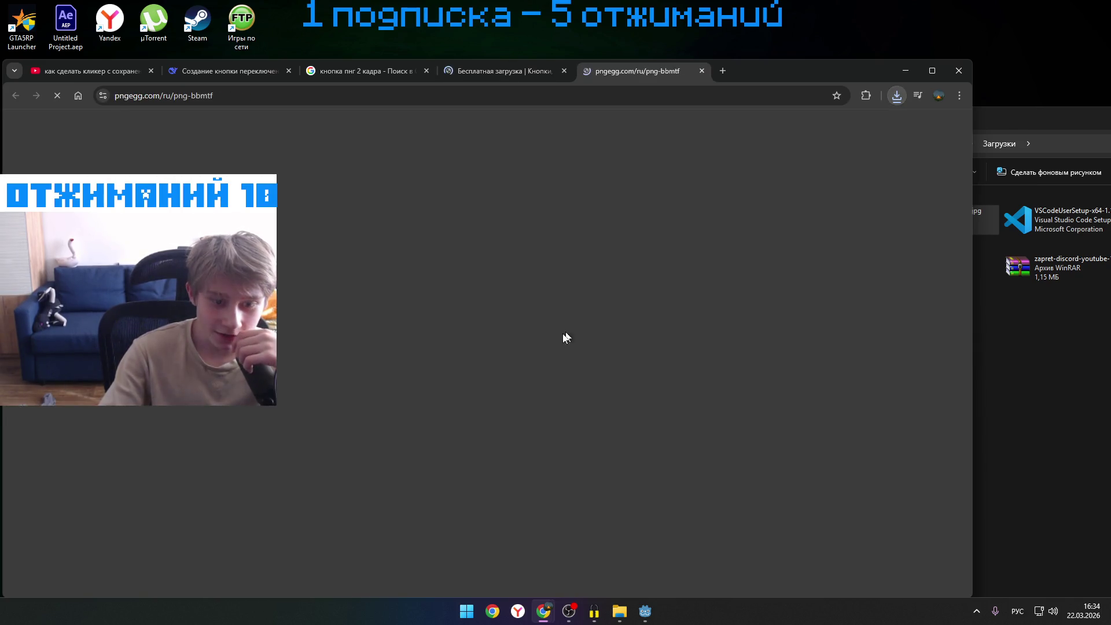
scroll(481, 366, "down", 3)
left_click(481, 366)
scroll(465, 374, "down", 5)
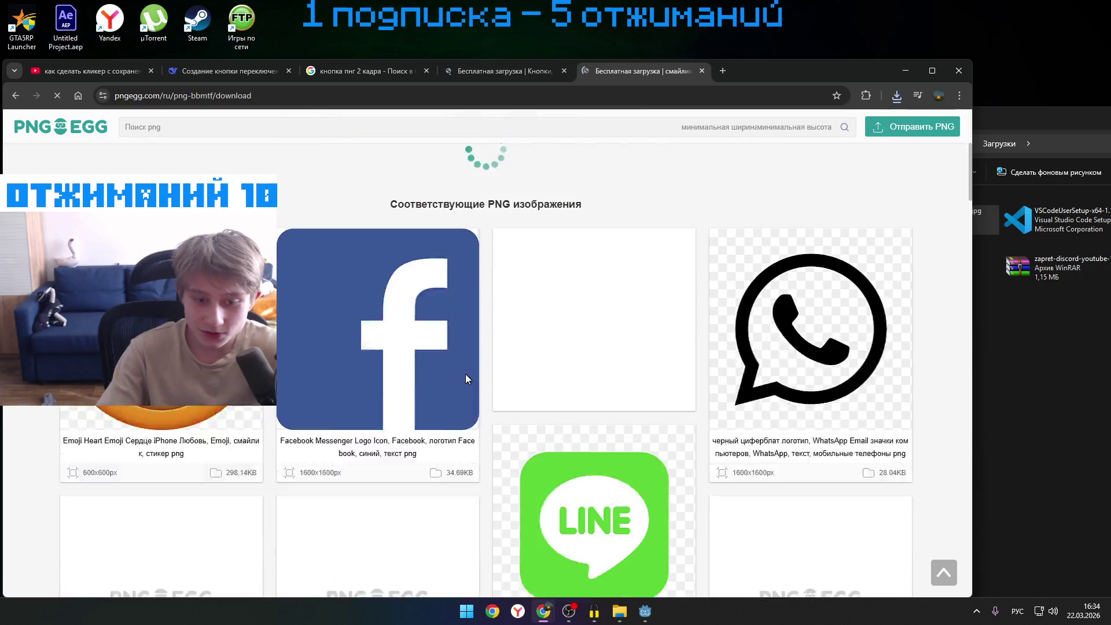
left_click(701, 71)
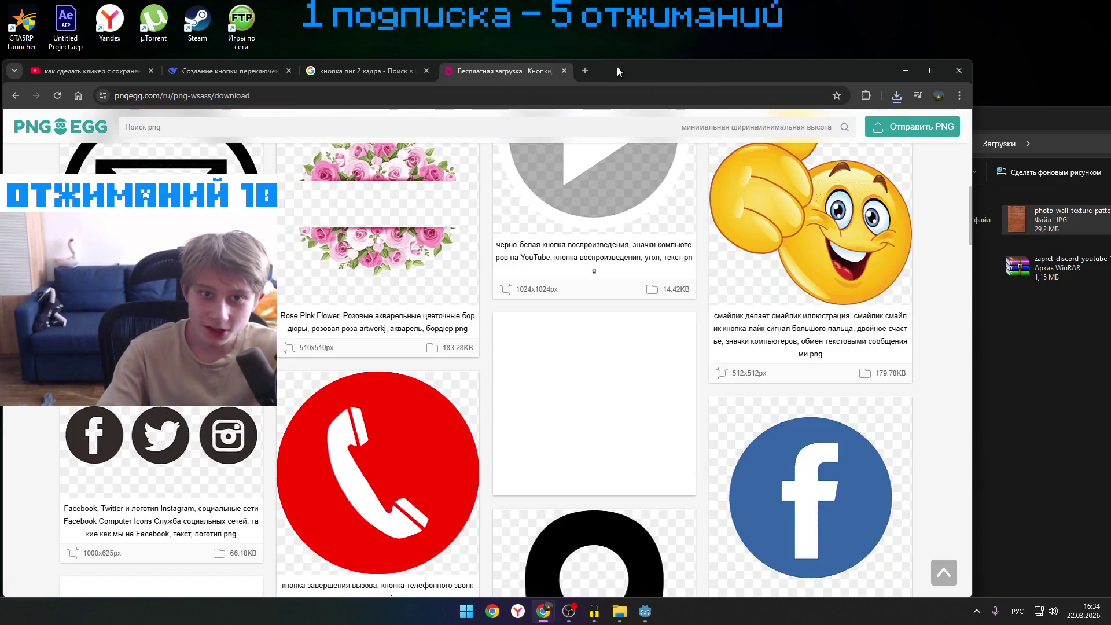
left_click(564, 70)
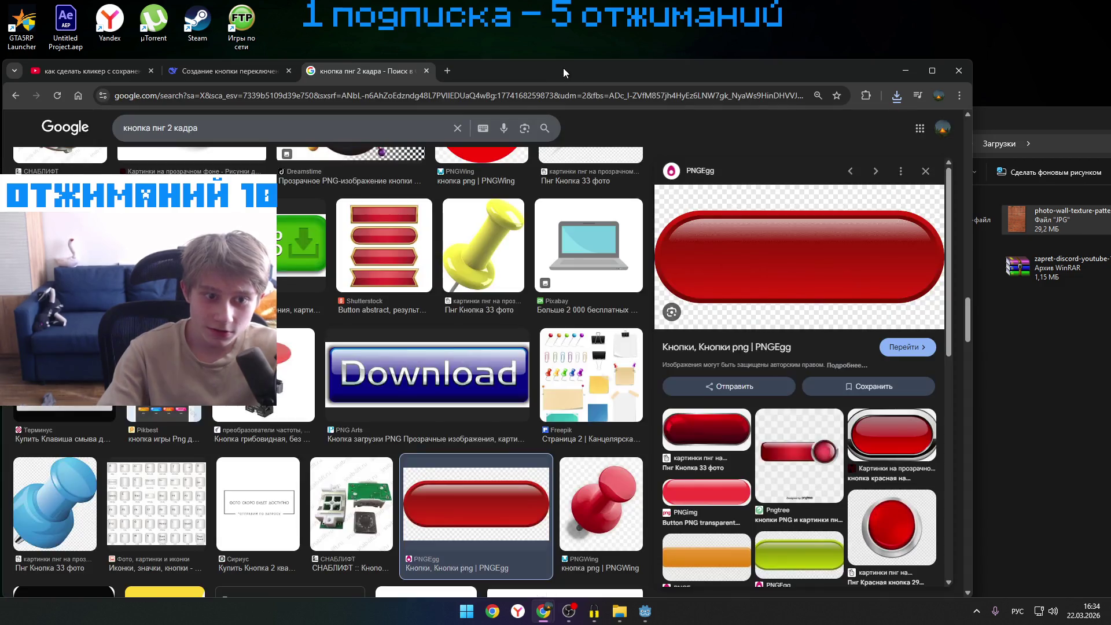
- Preview both downloaded pngegg images from the Downloads folder, then close the preview
left_click(426, 70)
left_click(110, 69)
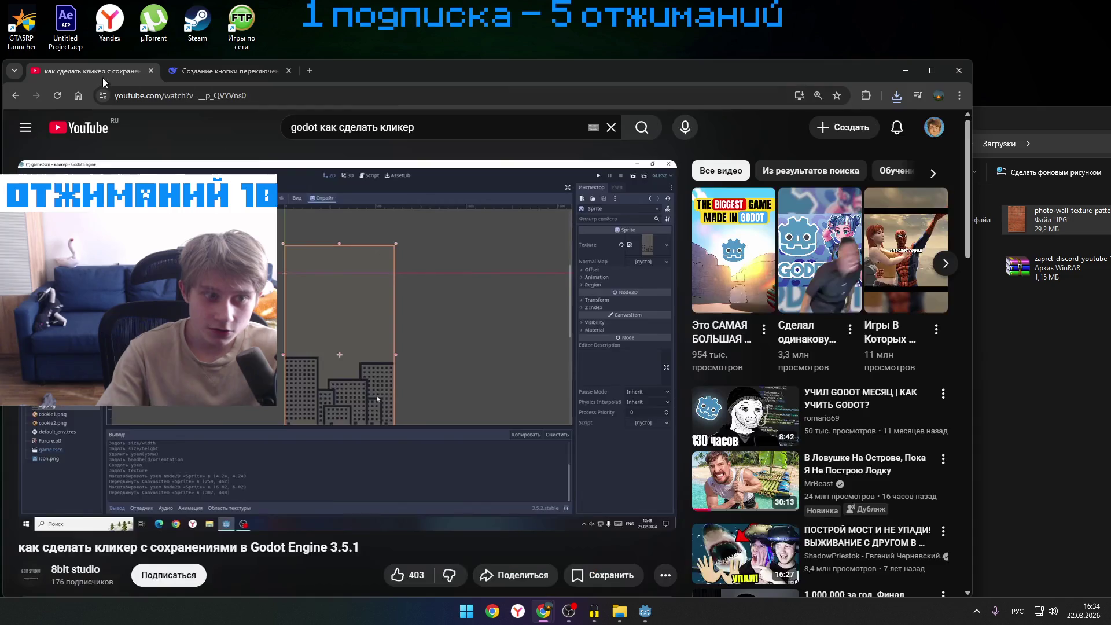
left_click(984, 201)
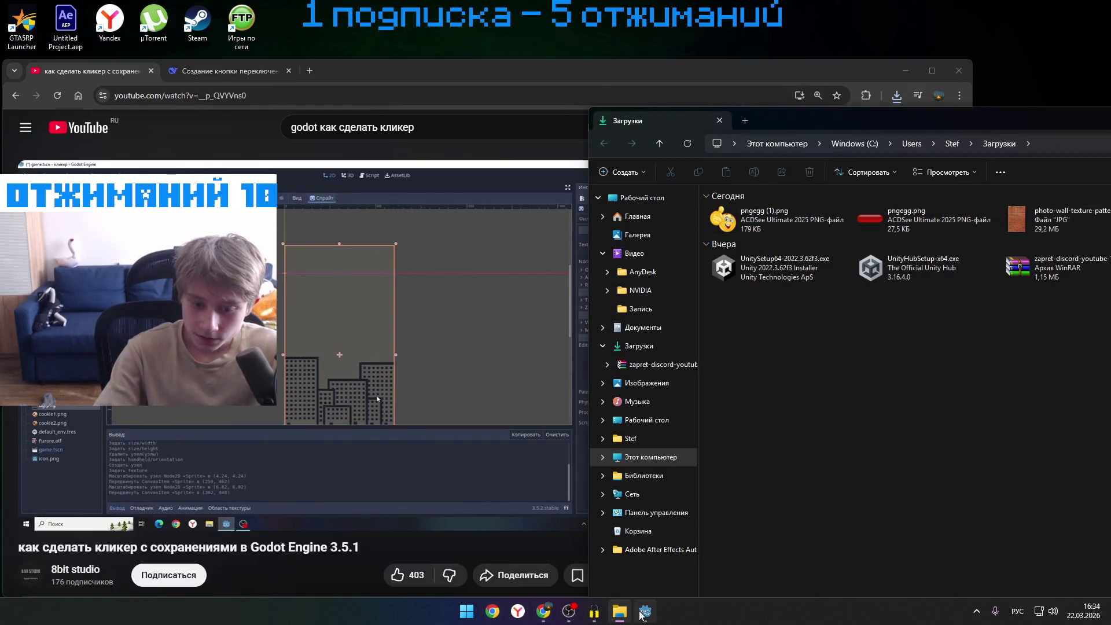
left_click(642, 614)
left_click(619, 612)
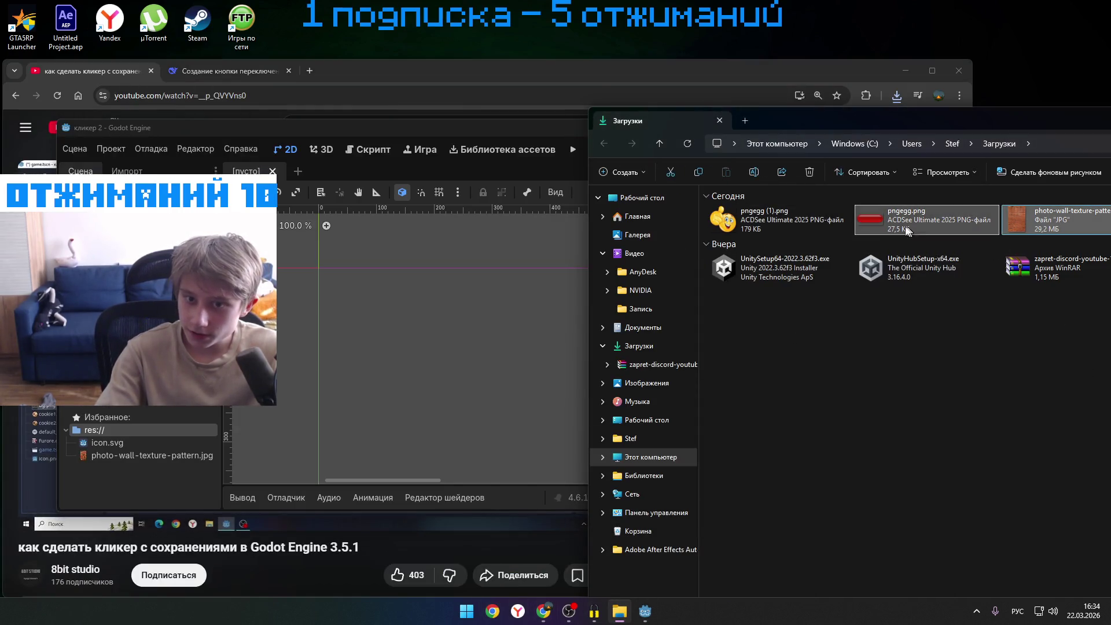
left_click(775, 220)
left_click(920, 220, "ctrl")
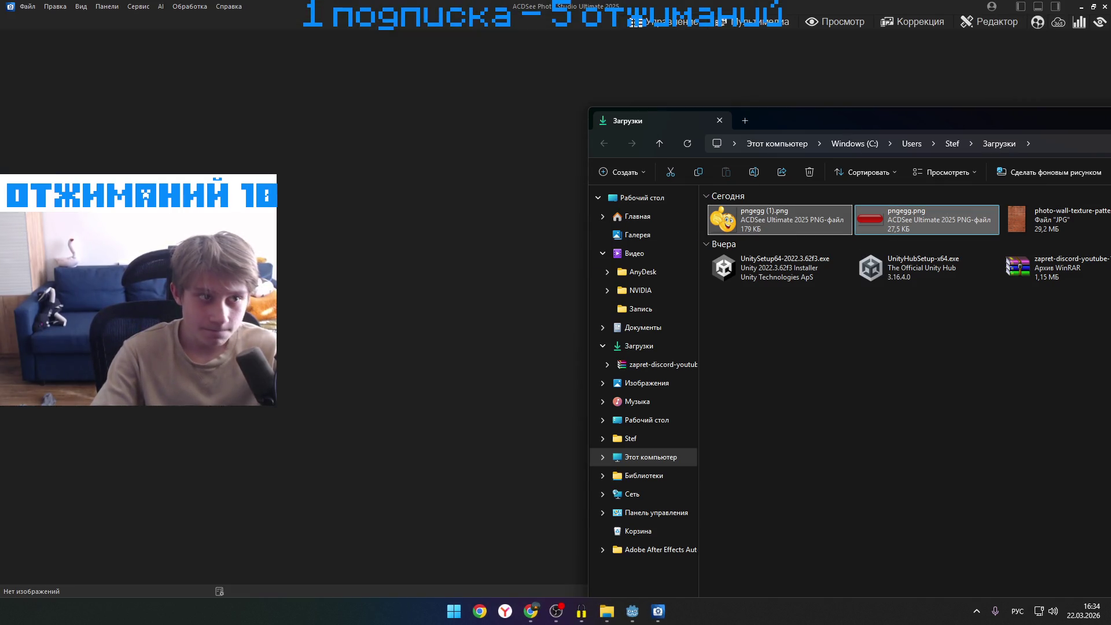
left_click(1105, 5)
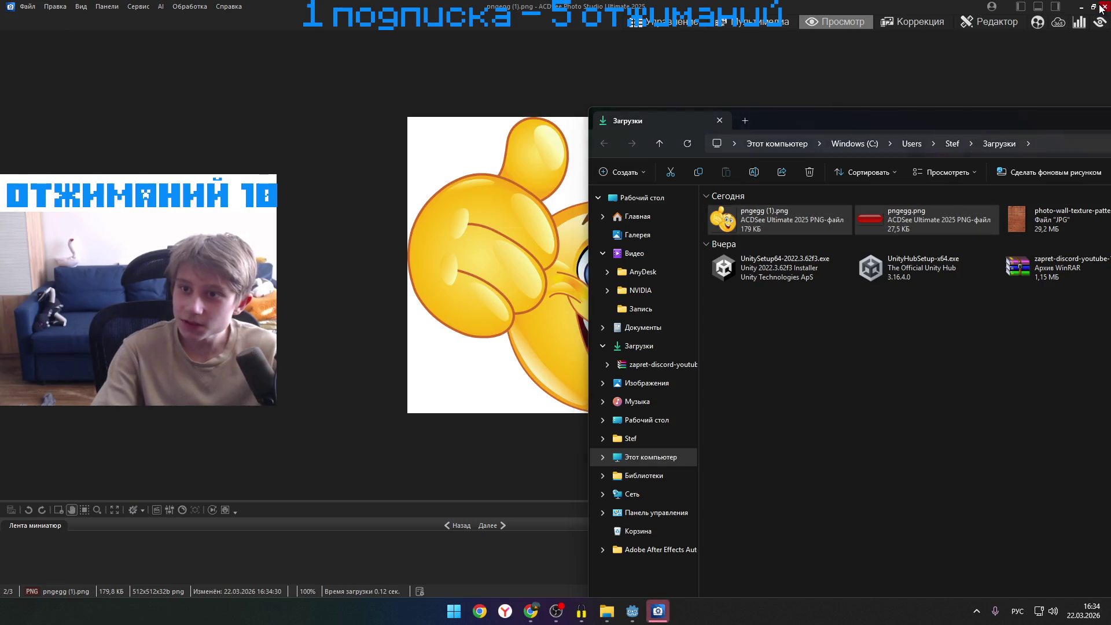
- Drag pngegg.png and pngegg (1).png into the Godot project and resume the tutorial
left_click_drag(593, 371, 796, 209)
left_click(896, 72)
left_click(658, 178)
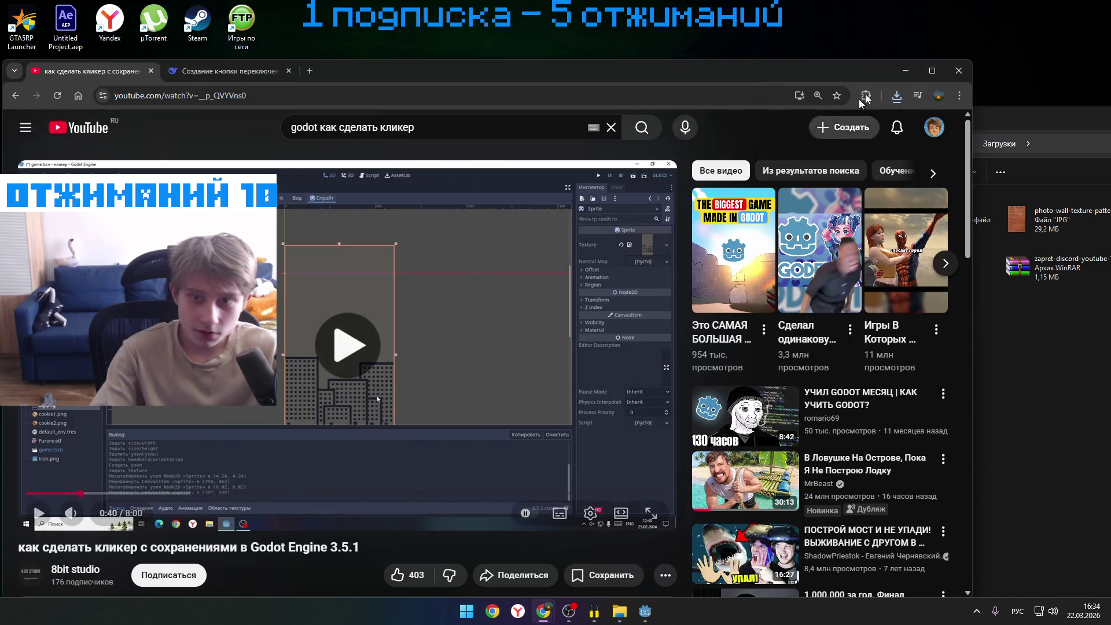
- Move the Downloads folder window aside and close it
left_click_drag(1041, 116, 894, 249)
left_click_drag(1002, 255, 421, 468)
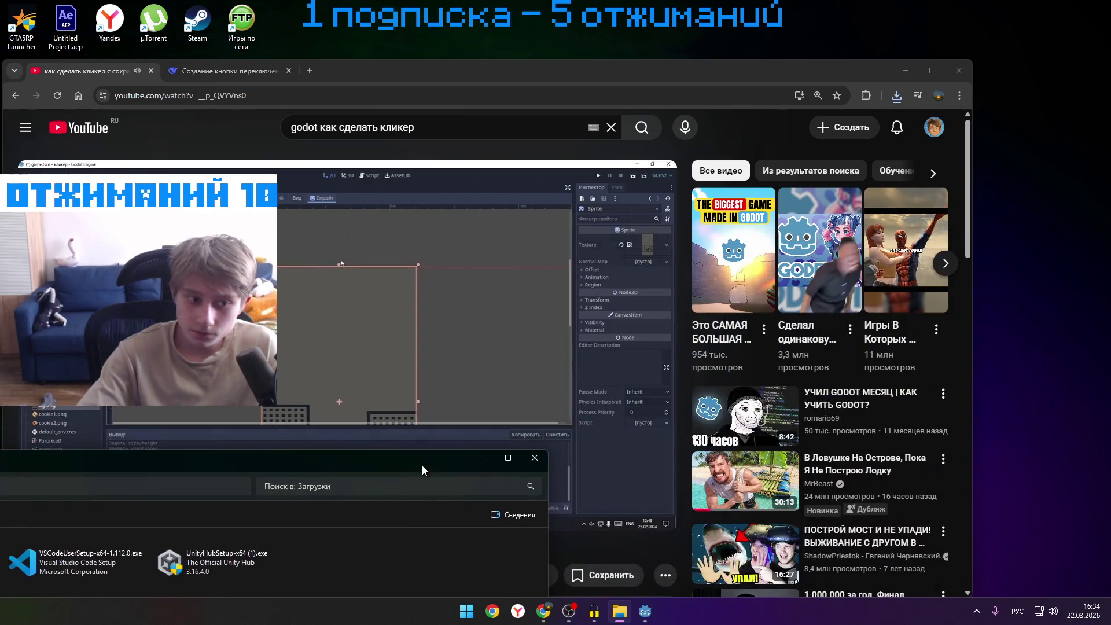
left_click(532, 457)
- Pause the tutorial video, shift the browser window up, and bring the кликер 2 Godot editor forward
left_click(612, 259)
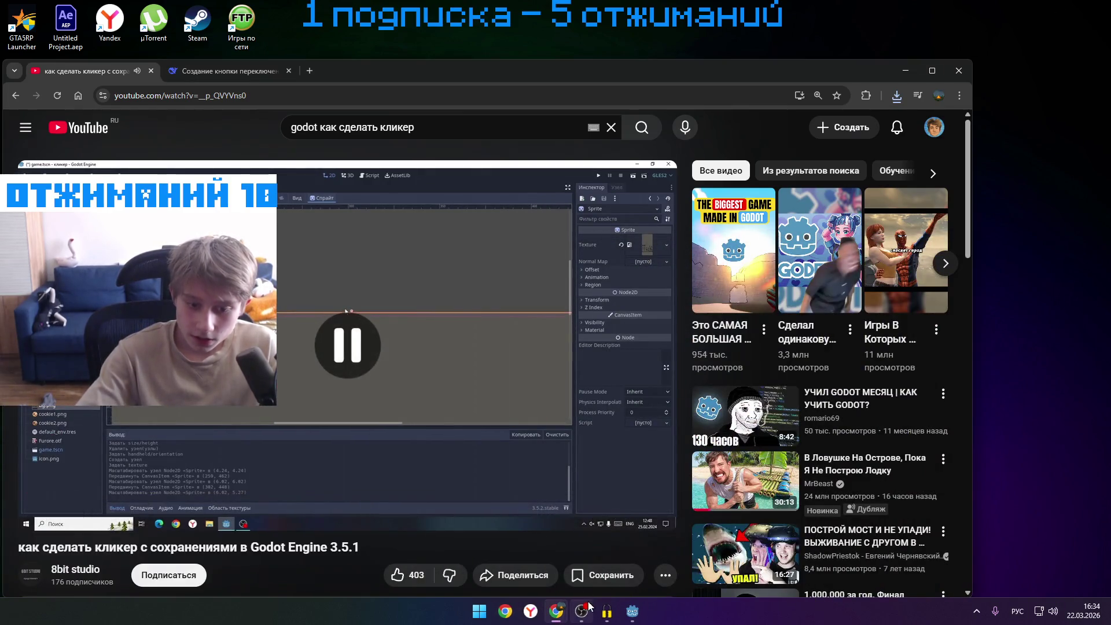
mouse_move(917, 69)
left_mouse_down()
mouse_move(920, 22)
mouse_move(943, 3)
mouse_move(950, 24)
mouse_move(835, 36)
left_mouse_up()
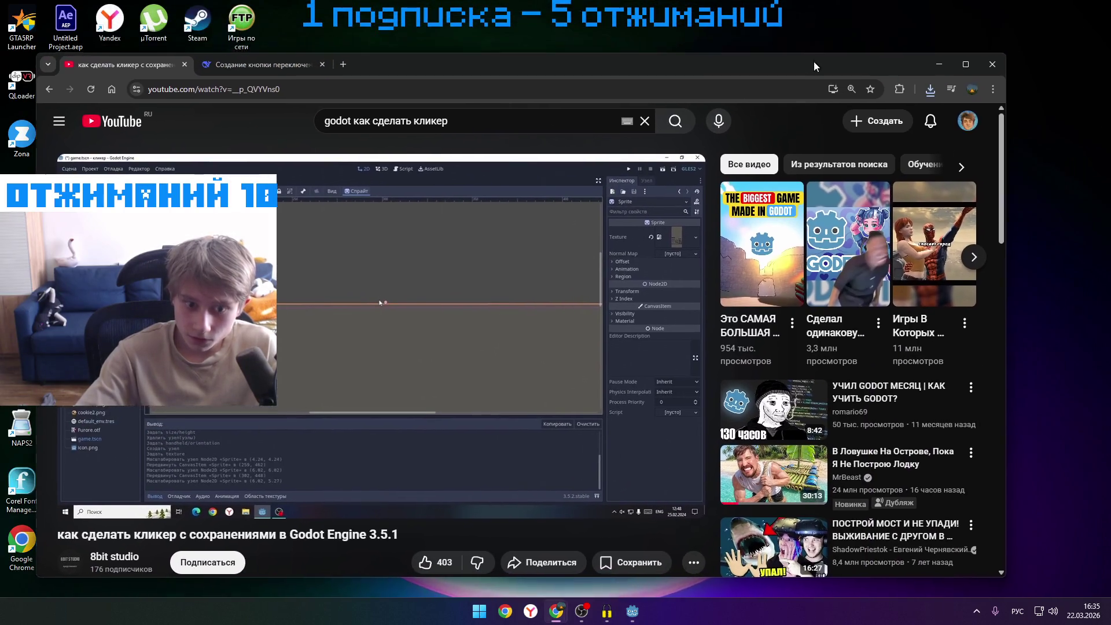
left_click(634, 612)
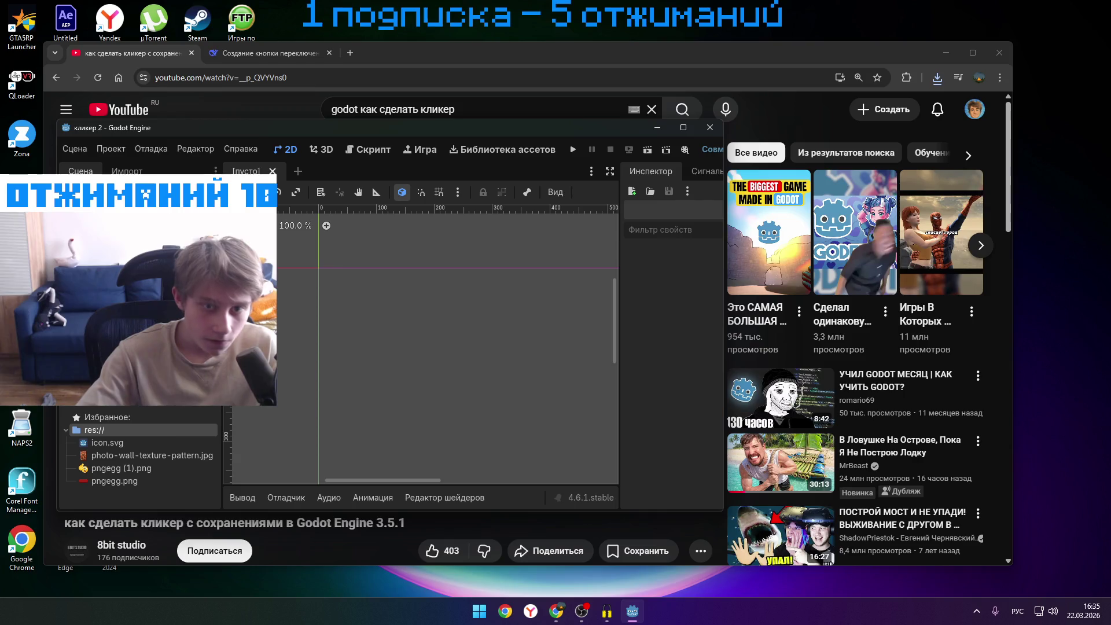
- Maximize Godot and drag photo-wall-texture-pattern.jpg into the 2D viewport as a sprite
left_click(689, 126)
left_click_drag(652, 7, 652, 36)
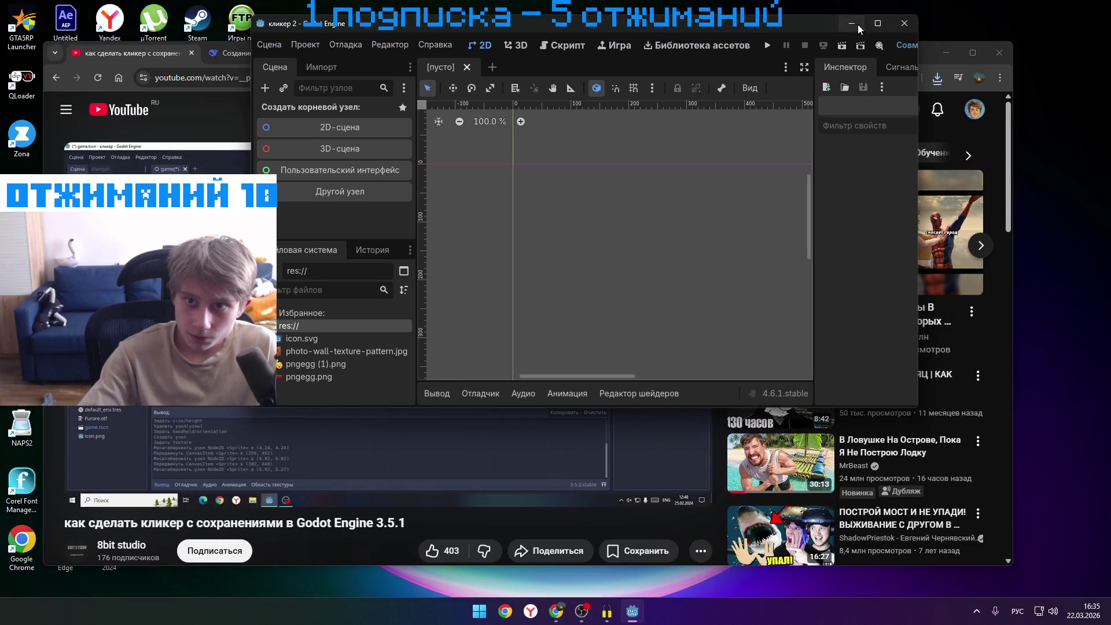
left_click(878, 23)
mouse_move(69, 431)
left_mouse_down()
mouse_move(466, 325)
mouse_move(317, 326)
left_mouse_up()
left_click_drag(358, 360, 448, 329)
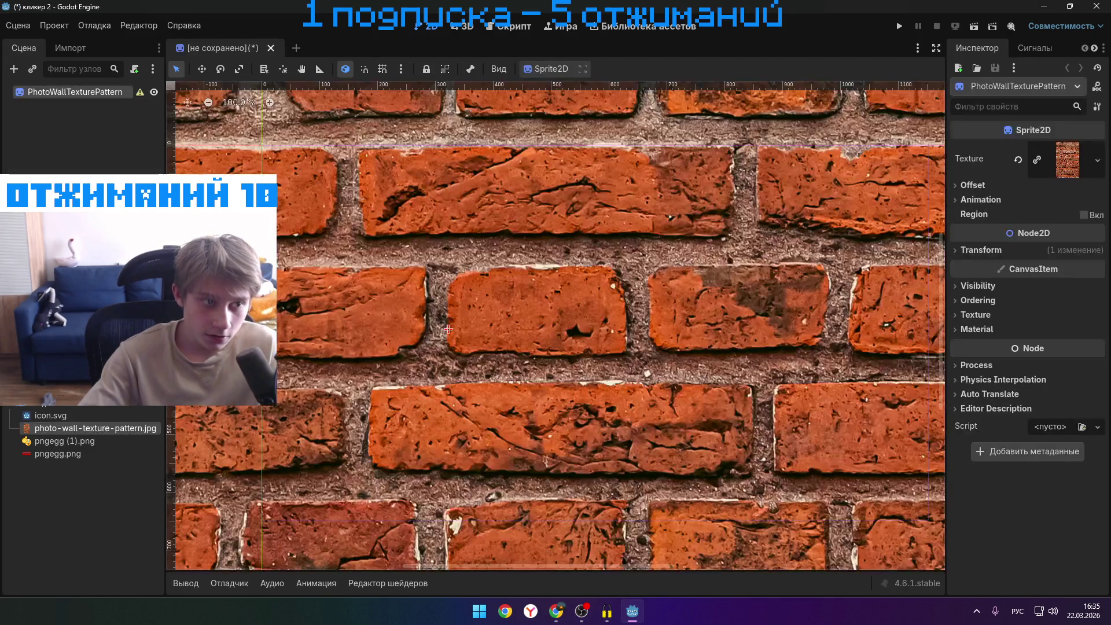
- Move the brick sprite right and down and shrink it from its corner
scroll(387, 309, "down", 20)
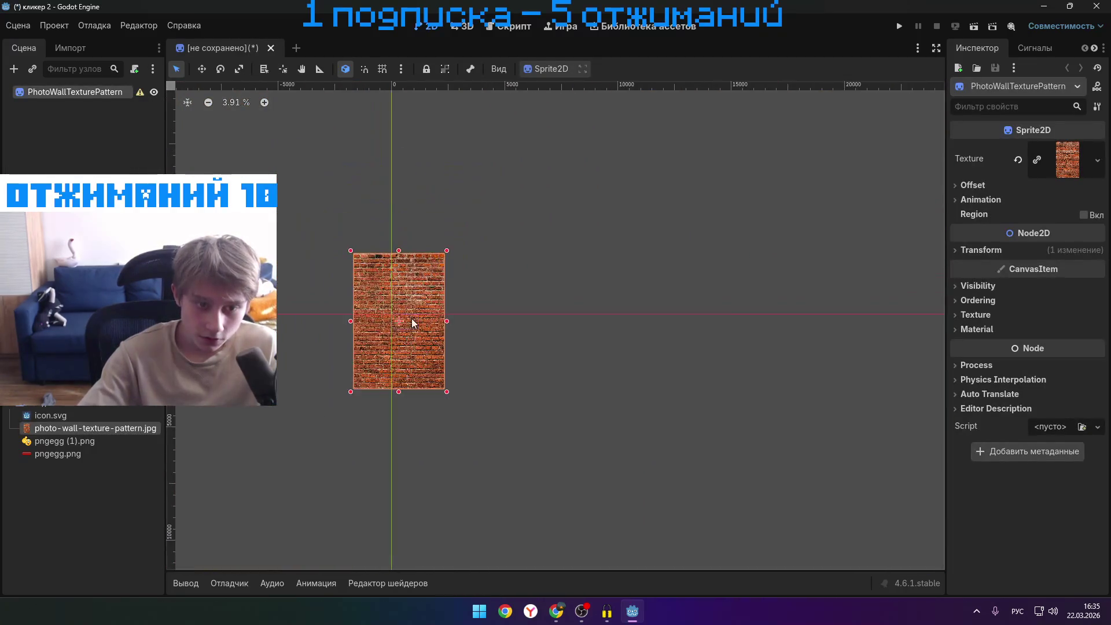
scroll(413, 339, "up", 15)
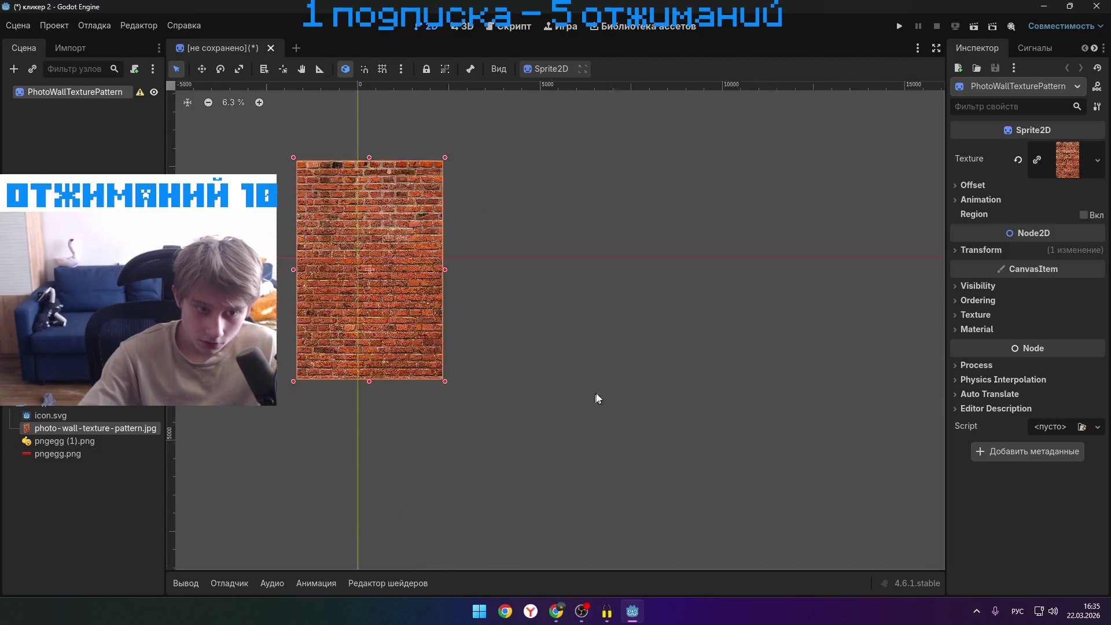
scroll(434, 310, "down", 3)
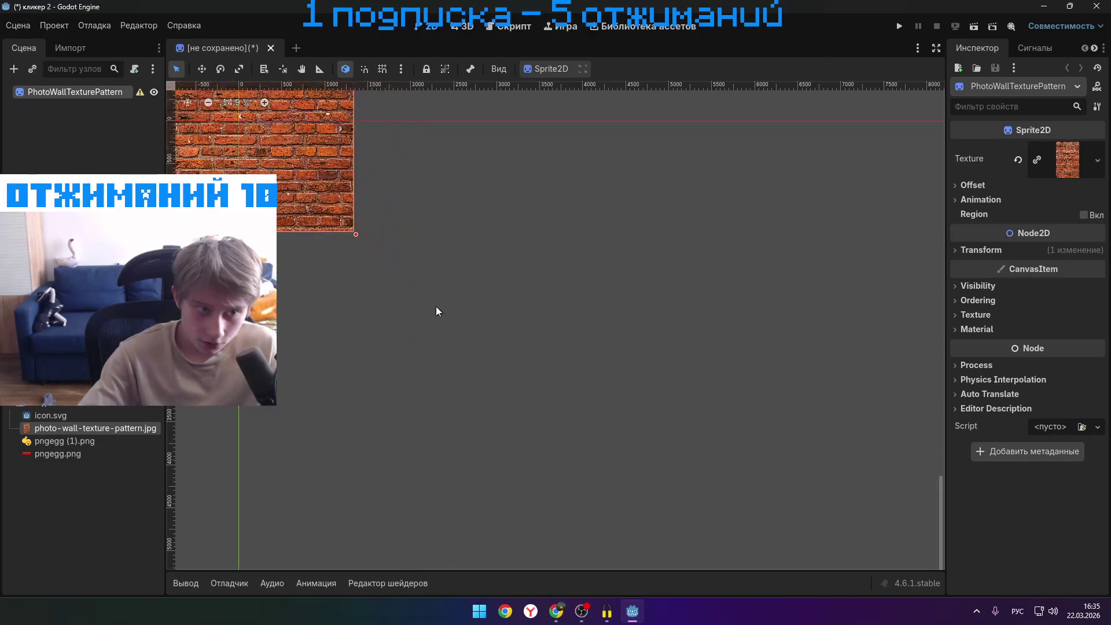
scroll(505, 379, "up", 3)
left_click_drag(505, 379, 619, 513)
left_click_drag(658, 544, 475, 366)
- Reposition and shrink the brick sprite into a small upright rectangle near the origin, then browse the Scene menu
scroll(570, 457, "up", 4)
left_click_drag(278, 175, 417, 428)
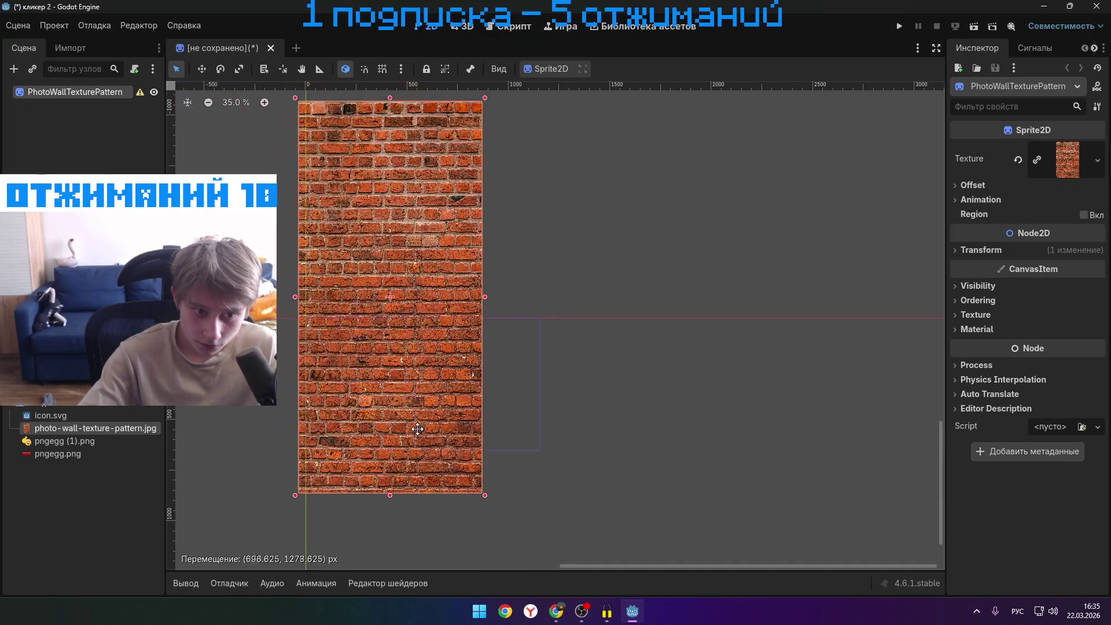
left_click_drag(486, 513, 412, 269)
left_click_drag(368, 203, 376, 397)
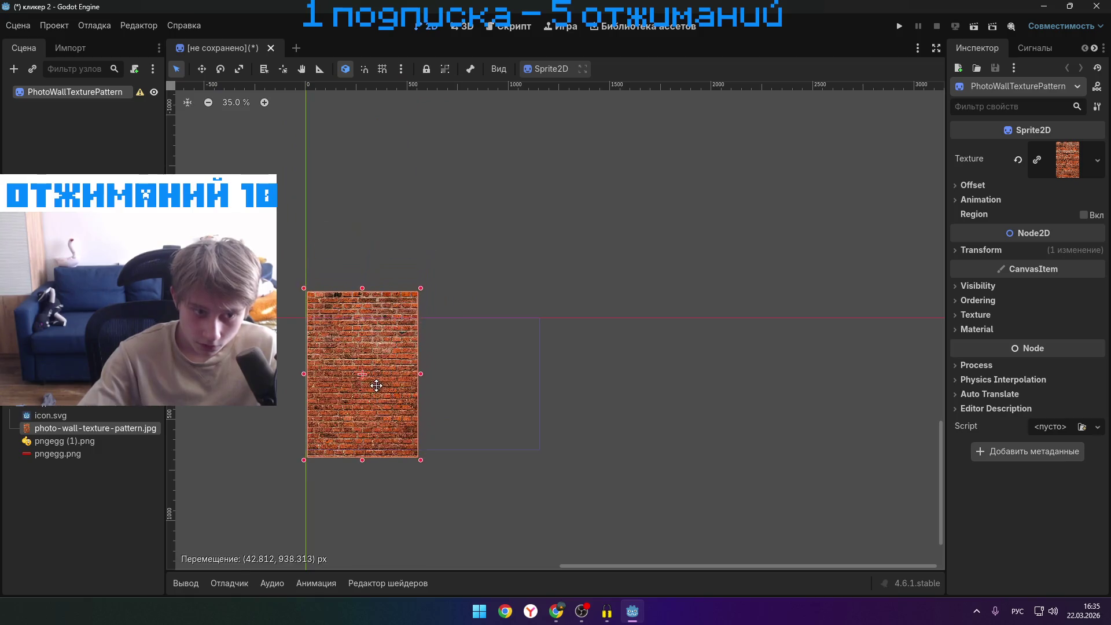
left_click_drag(417, 460, 391, 416)
scroll(378, 390, "up", 3)
mouse_move(347, 351)
left_mouse_down()
mouse_move(346, 409)
mouse_move(346, 398)
left_mouse_up()
left_click_drag(320, 456, 320, 482)
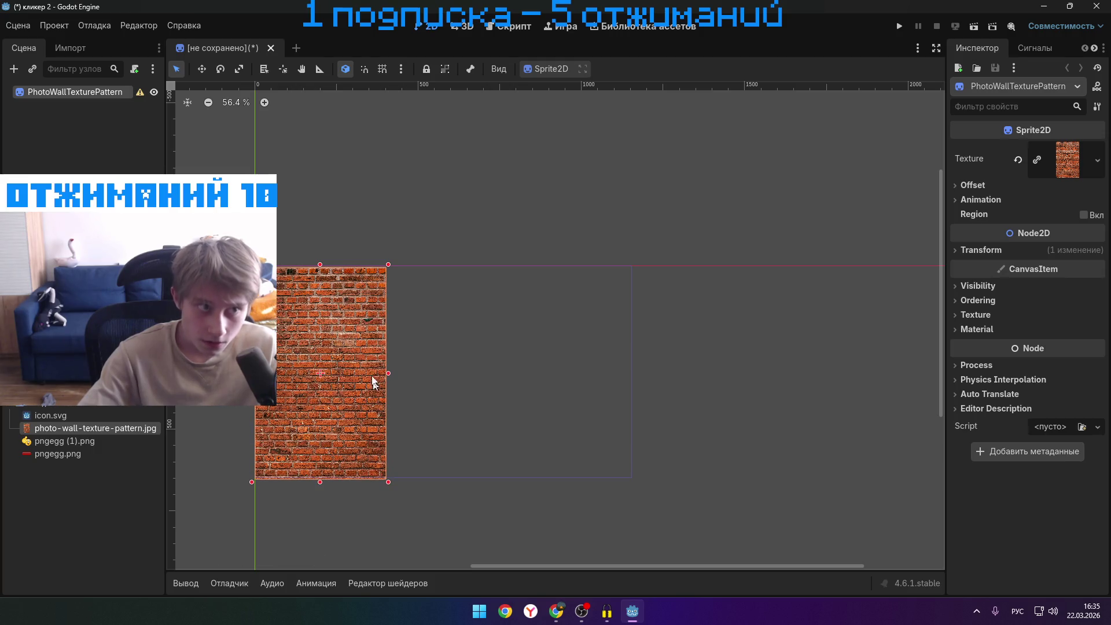
left_click(31, 29)
mouse_move(82, 29)
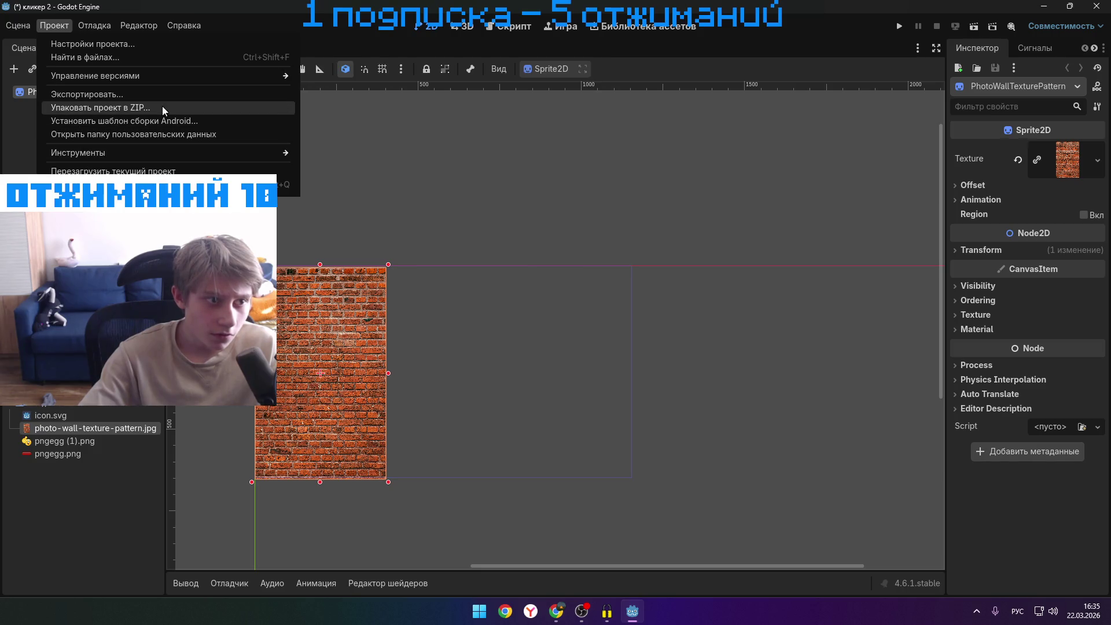
- Dismiss the Scene menu and stretch the brick sprite wide to the right and slightly upward
key("Escape")
left_click(30, 25)
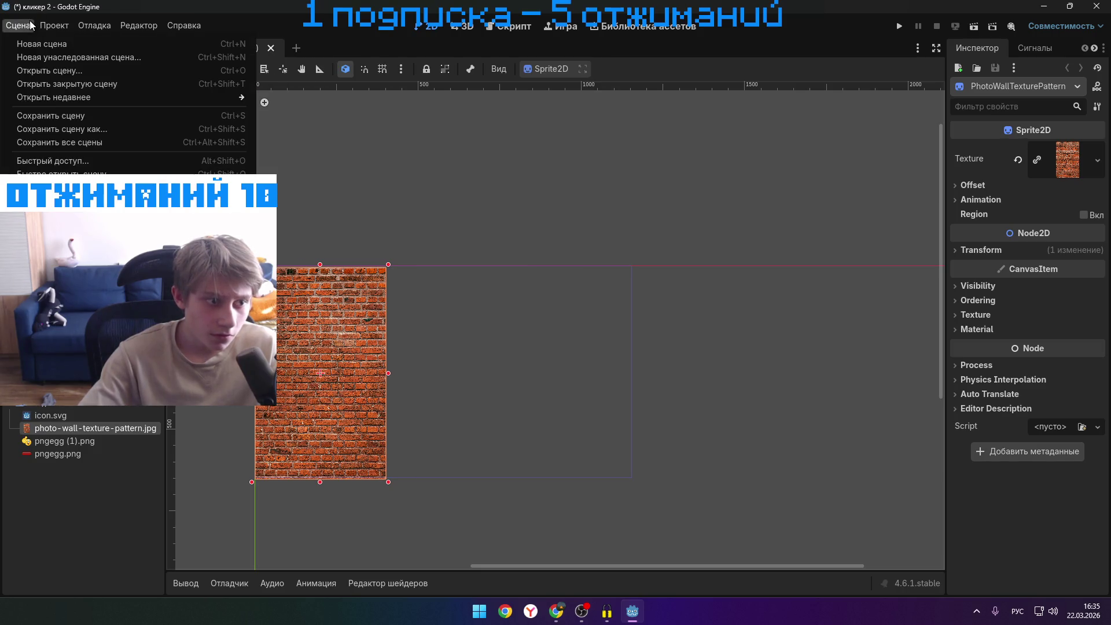
left_click(379, 433)
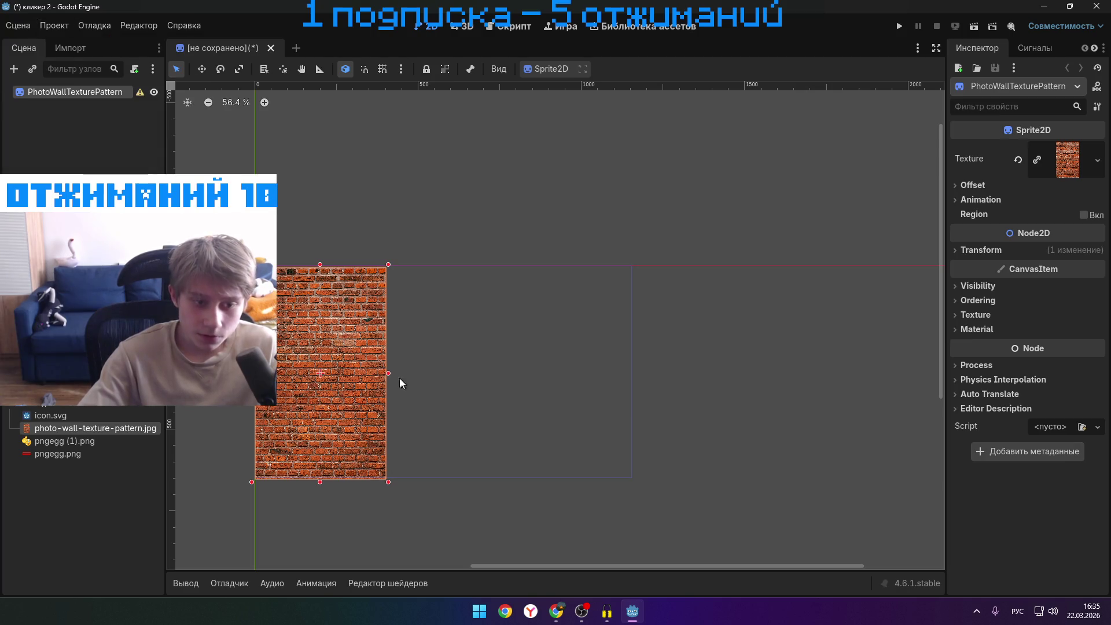
left_click_drag(388, 376, 634, 373)
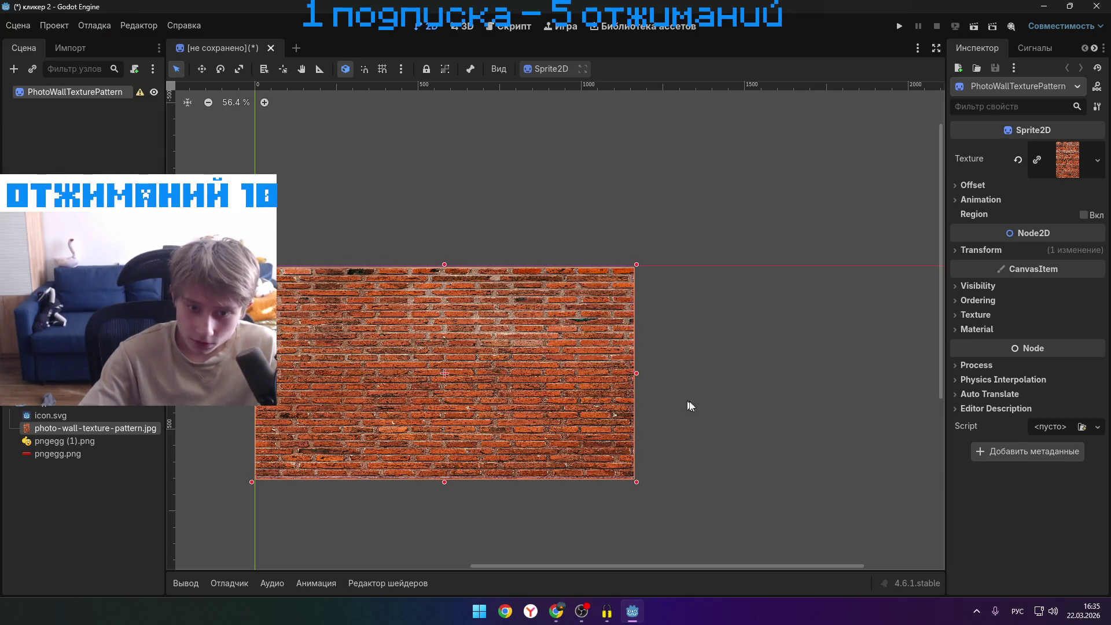
left_click(680, 399)
scroll(556, 407, "up", 1)
scroll(719, 362, "down", 1)
scroll(603, 404, "up", 4)
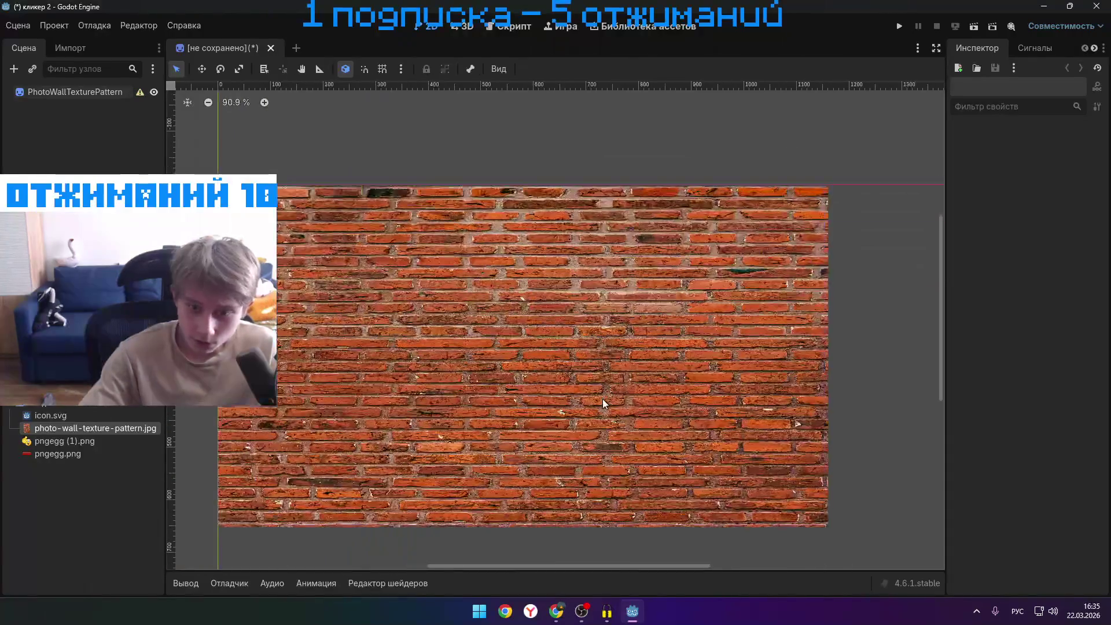
left_click(793, 308)
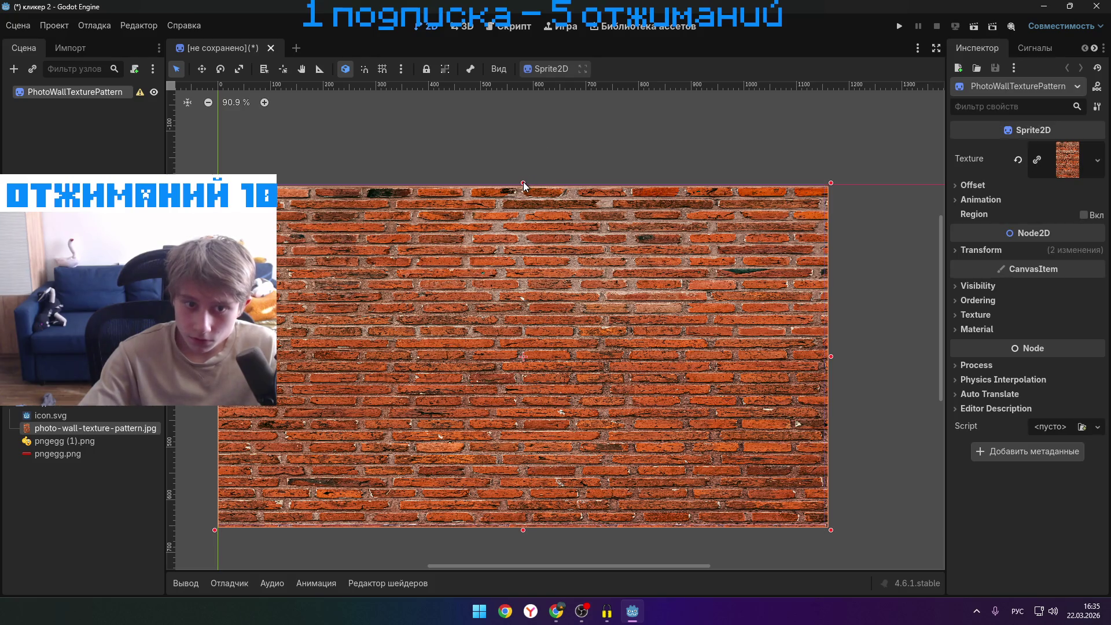
left_click_drag(523, 184, 523, 180)
- Restore Godot to a smaller window, move it aside, and bring the YouTube tutorial forward
left_click(855, 364)
mouse_move(828, 7)
left_mouse_down()
mouse_move(828, 31)
mouse_move(869, 90)
left_mouse_up()
left_click(237, 405)
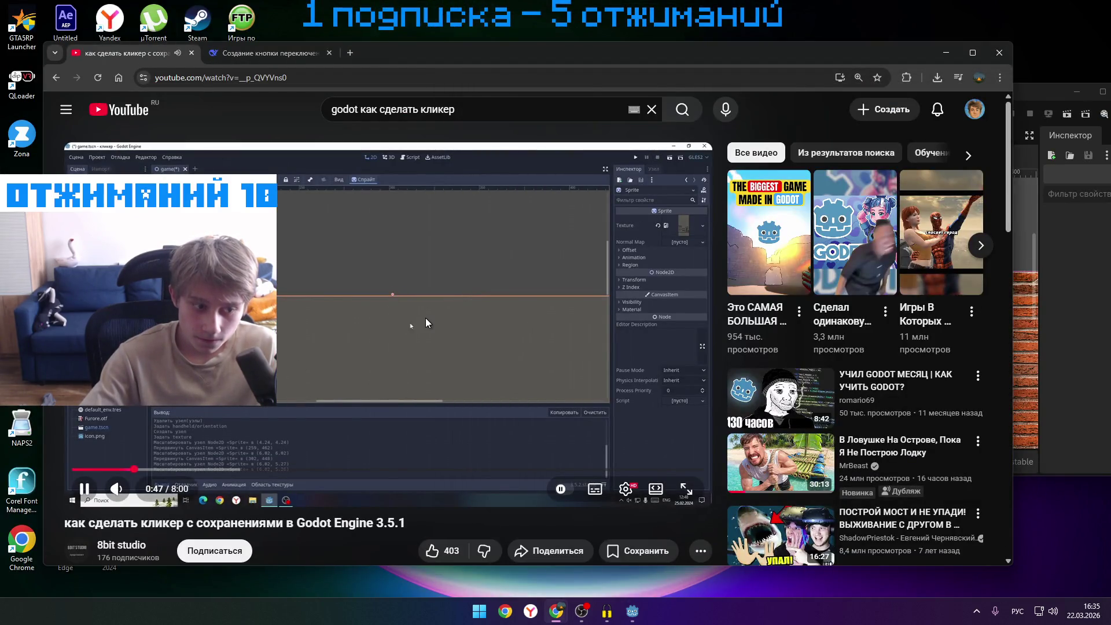
- Watch the tutorial at 2x speed to its touch-screen button step, pause at 1:29, then select icon.svg in Godot
left_click_drag(503, 313, 491, 318)
left_click(492, 319)
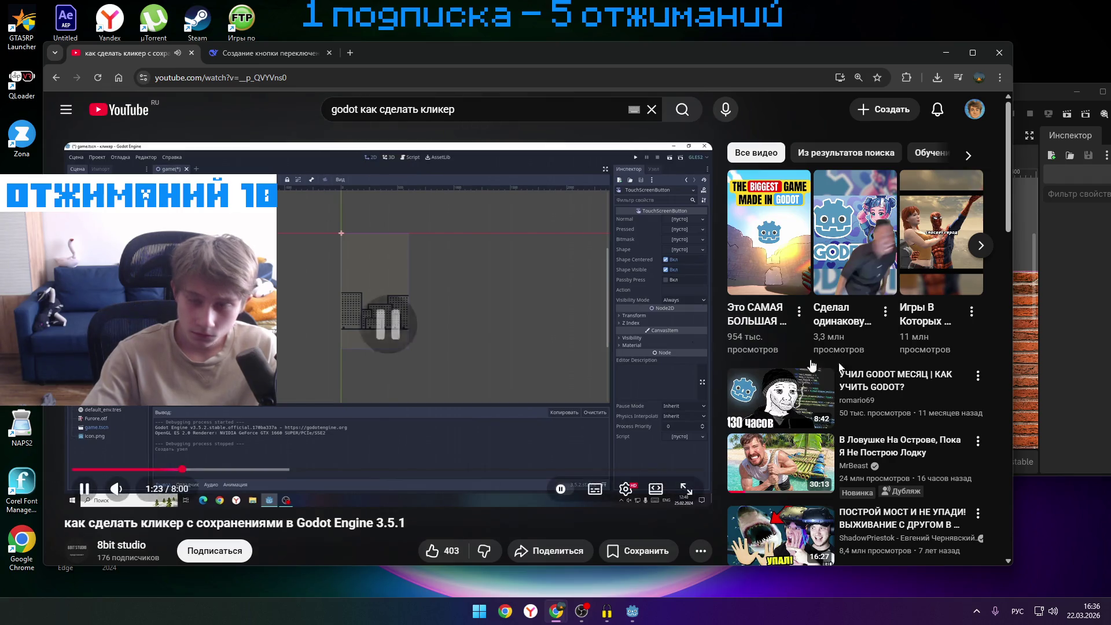
left_click(1027, 95)
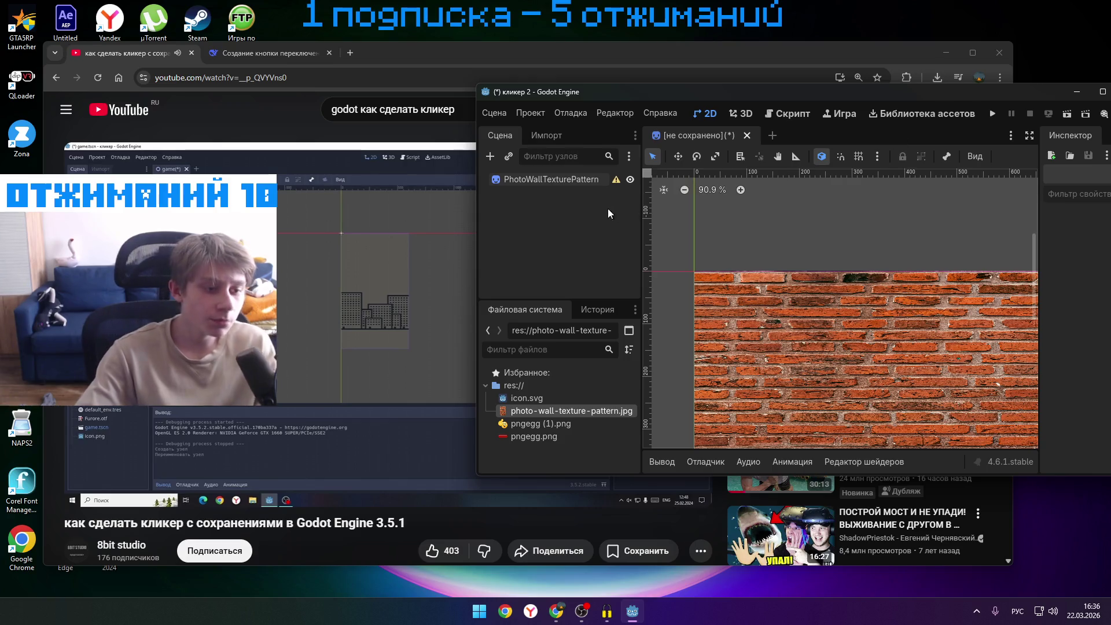
left_click(376, 324)
left_click(376, 324)
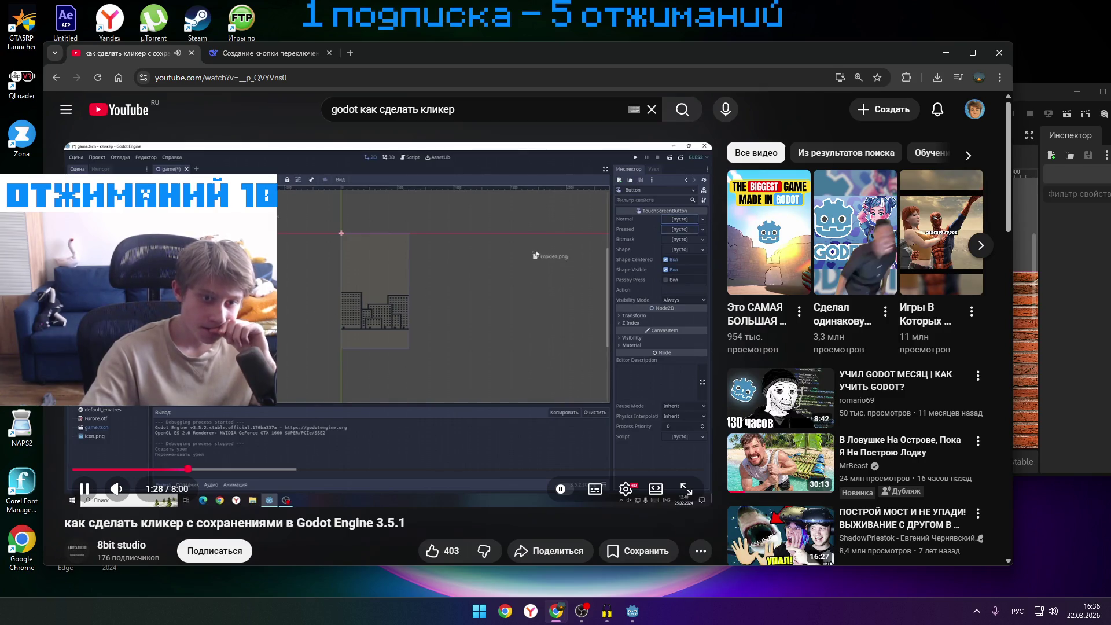
left_click(376, 324)
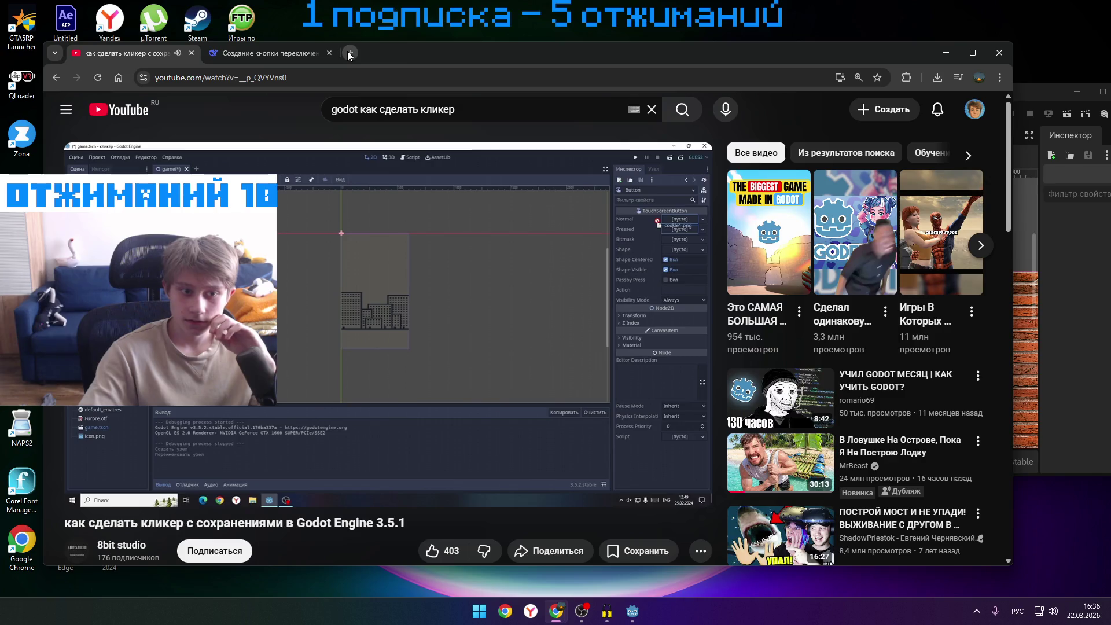
left_click(1108, 316)
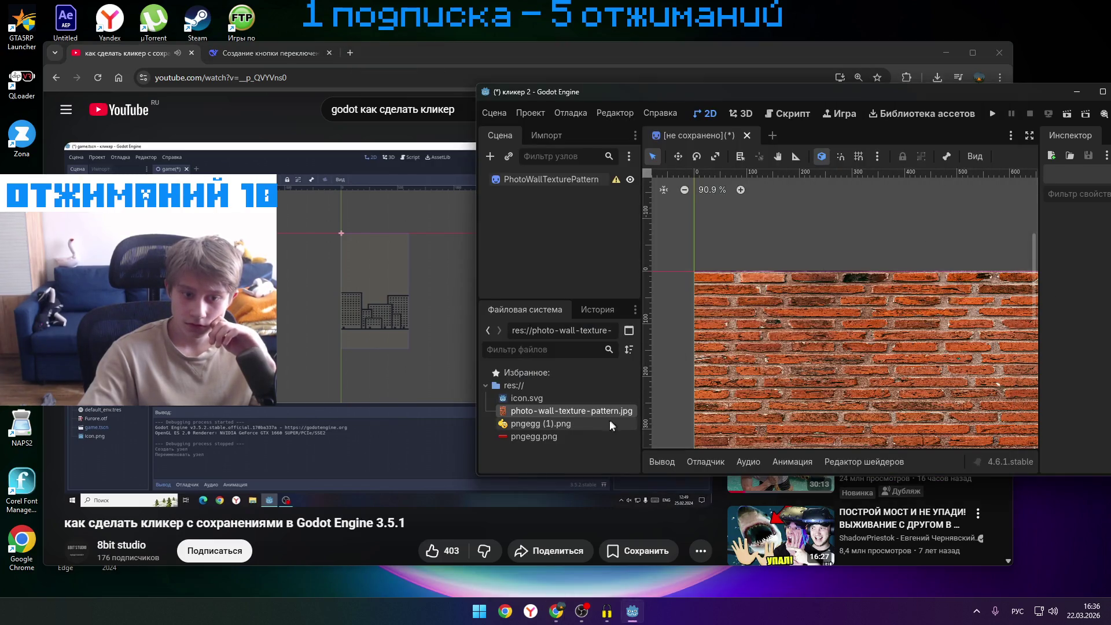
left_click(533, 399)
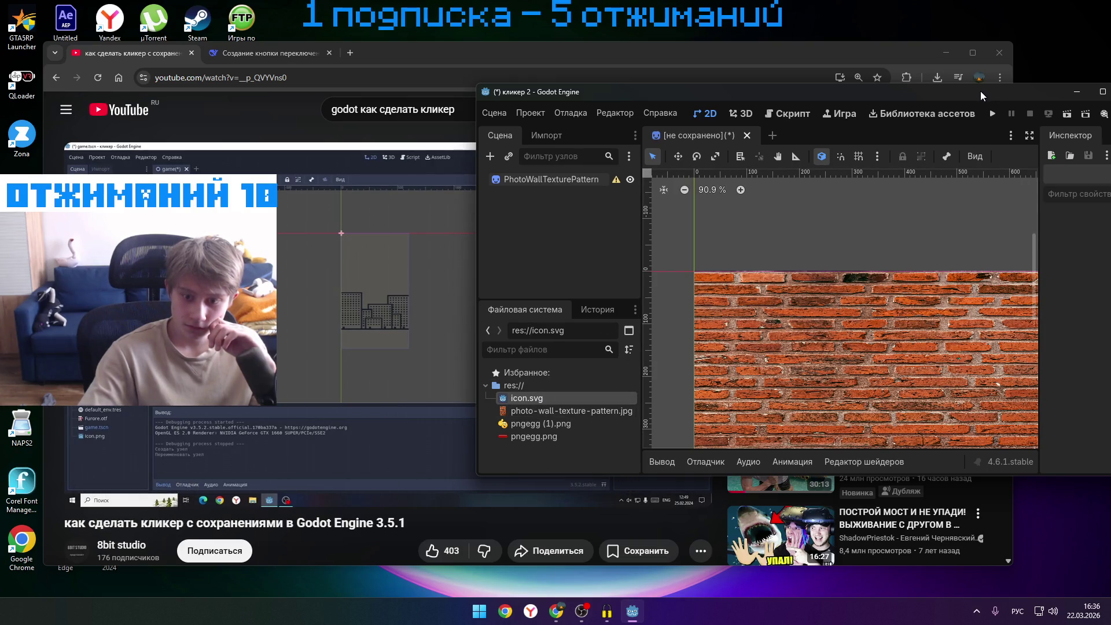
- Maximize Godot to inspect the PhotoWallTexturePattern sprite, then restore the window and open a new Chrome tab
mouse_move(980, 91)
left_mouse_down()
mouse_move(874, 103)
mouse_move(682, 99)
left_mouse_up()
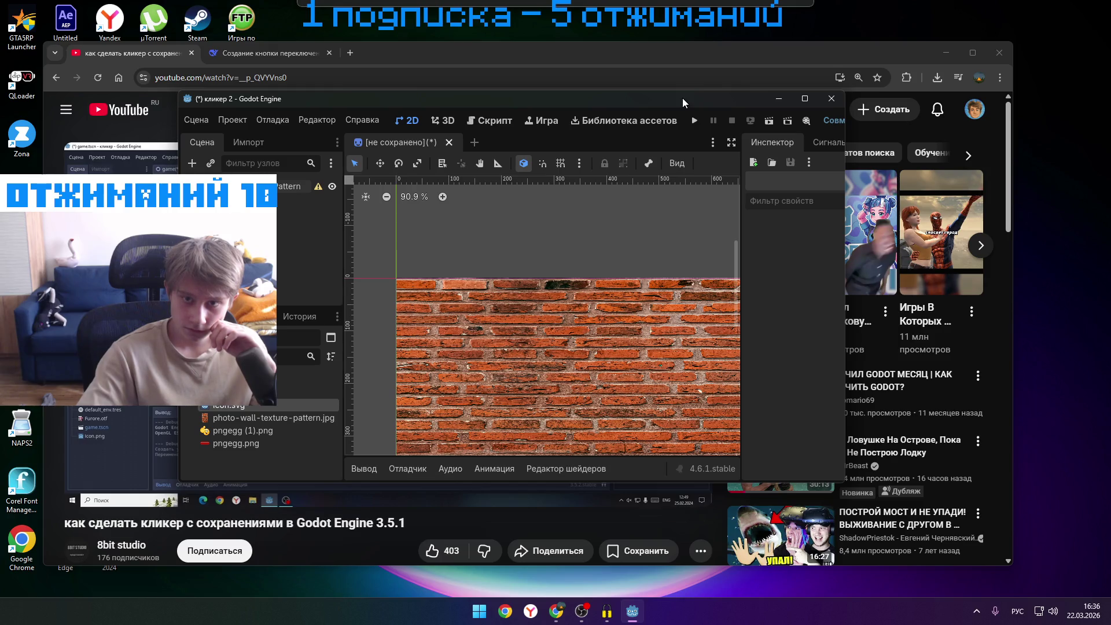
left_click(803, 98)
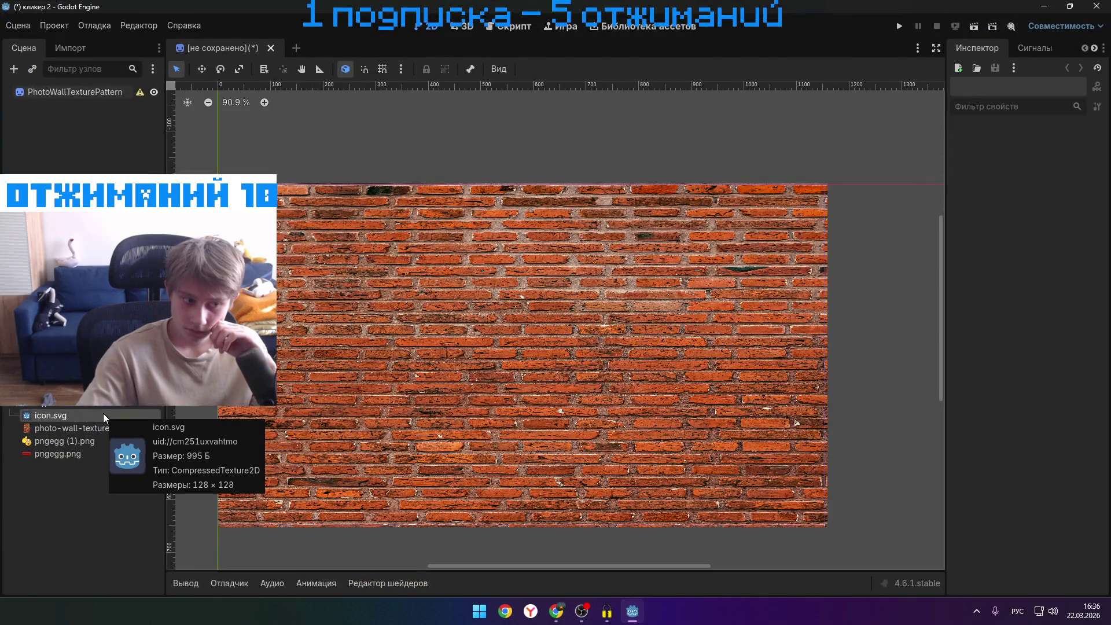
mouse_move(107, 433)
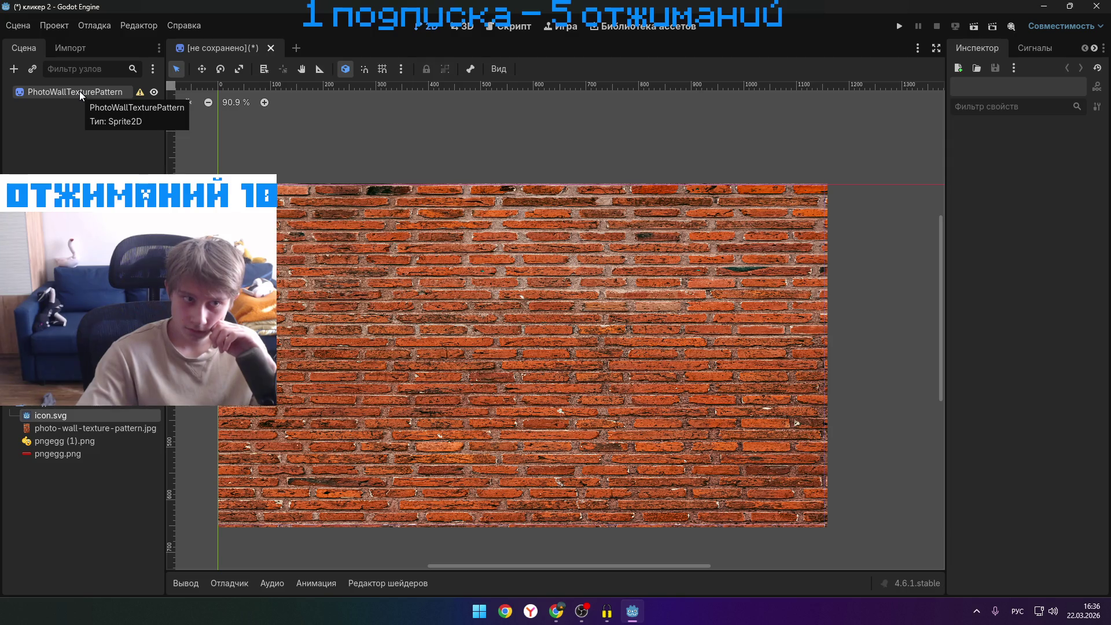
left_click(473, 342)
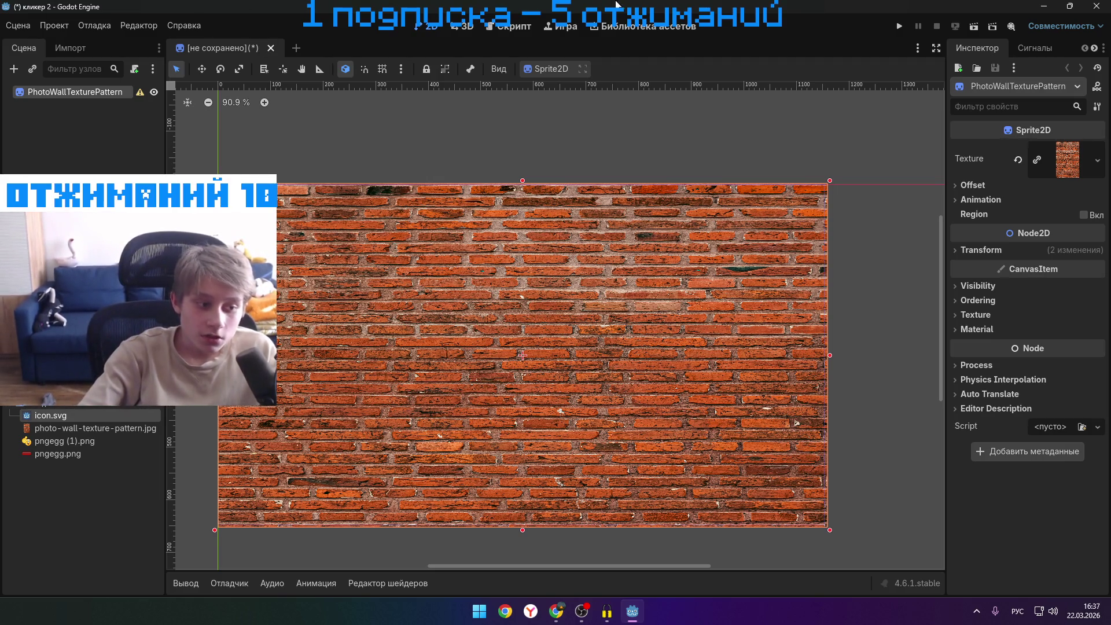
double_click(617, 5)
left_click(350, 53)
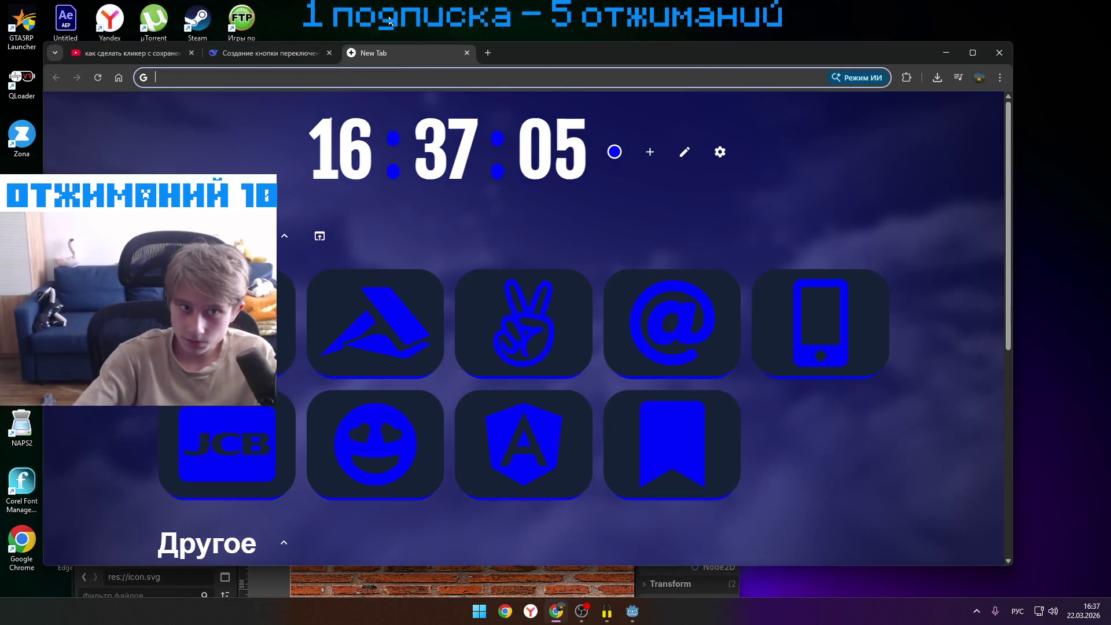
- Search Chrome in a new tab for 'кнопка пнг' button images
left_click(467, 53)
mouse_move(558, 612)
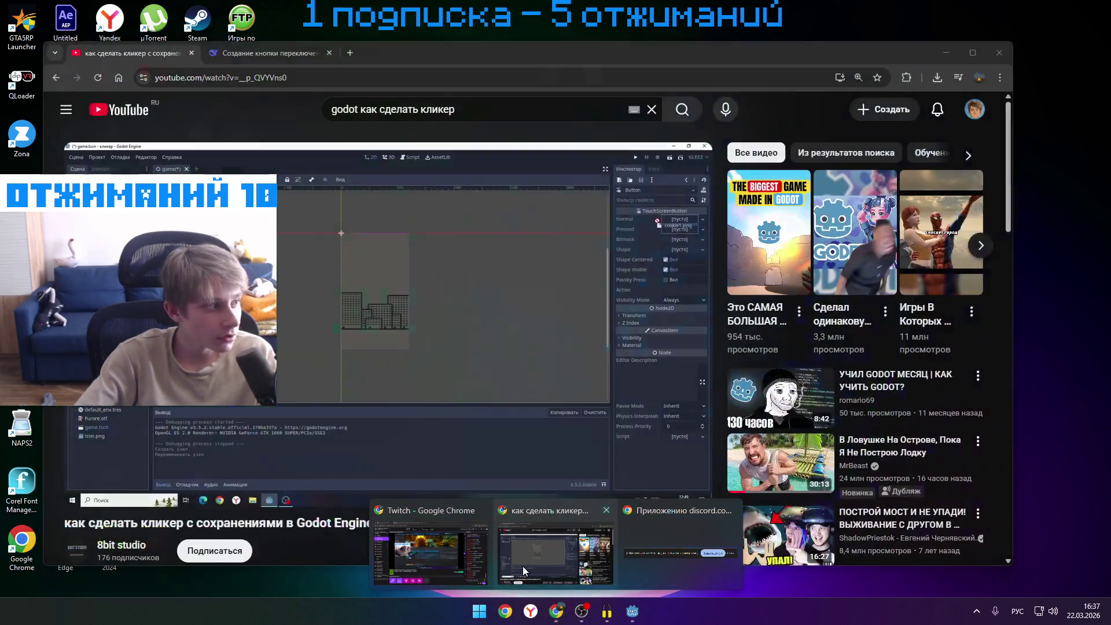
left_click(539, 562)
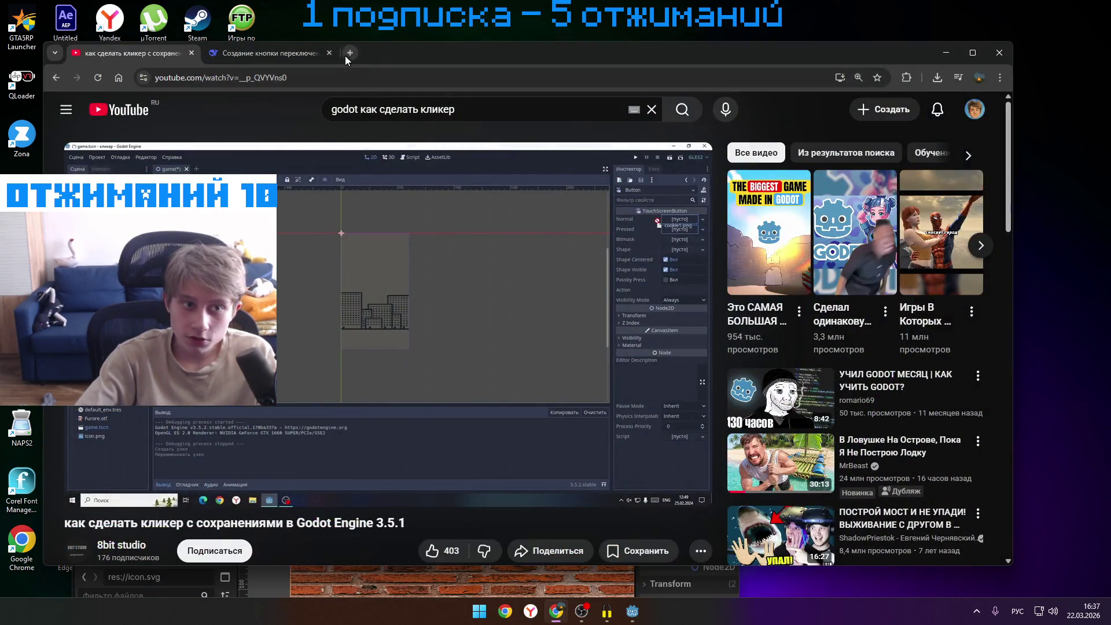
left_click(349, 53)
type("кнопка пнг")
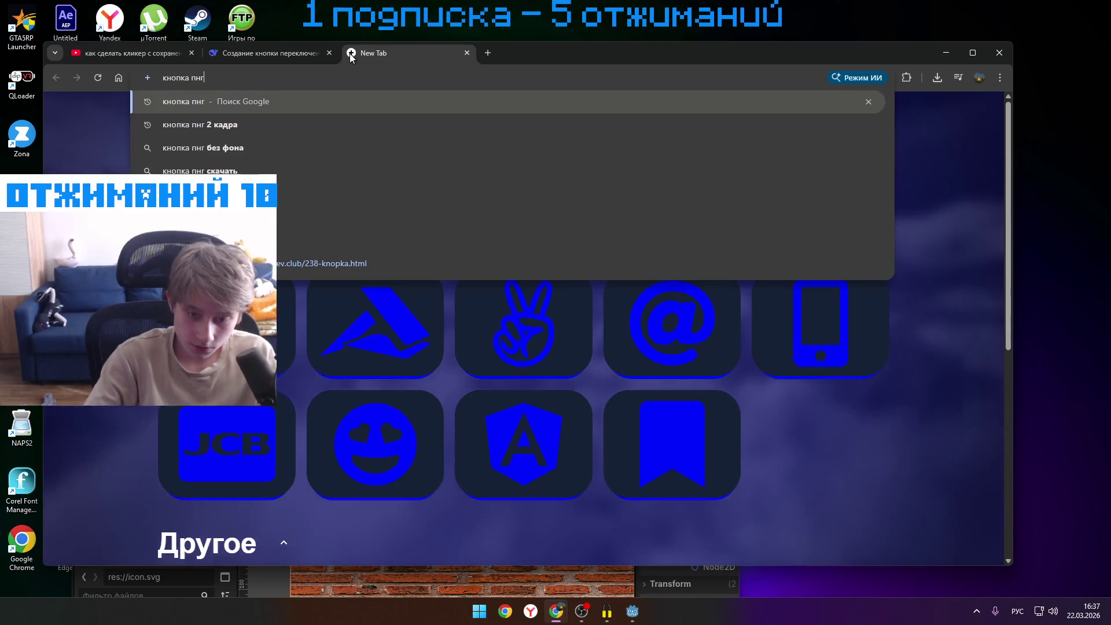
key("Return")
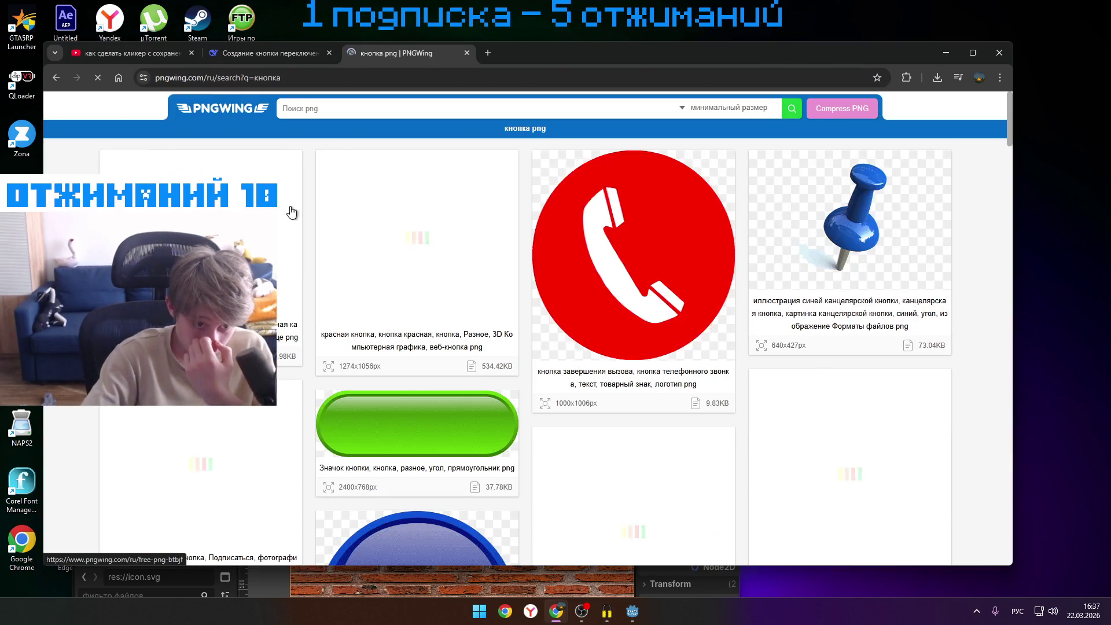
- Open the blue round play-button result's PNGWing detail page
scroll(461, 287, "down", 10)
scroll(461, 288, "down", 15)
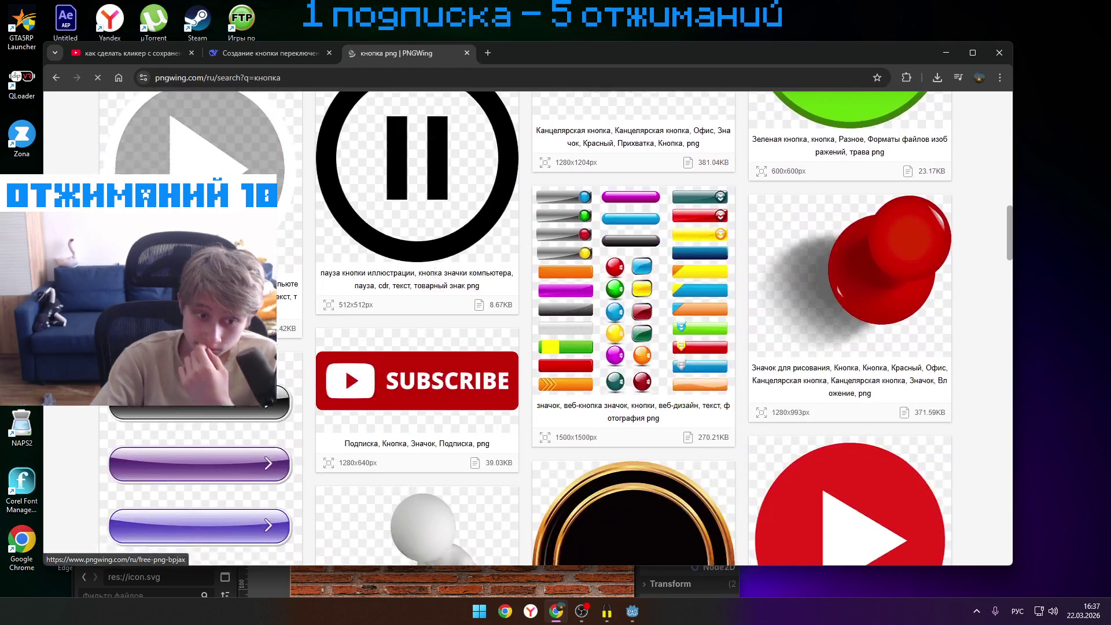
scroll(543, 296, "down", 8)
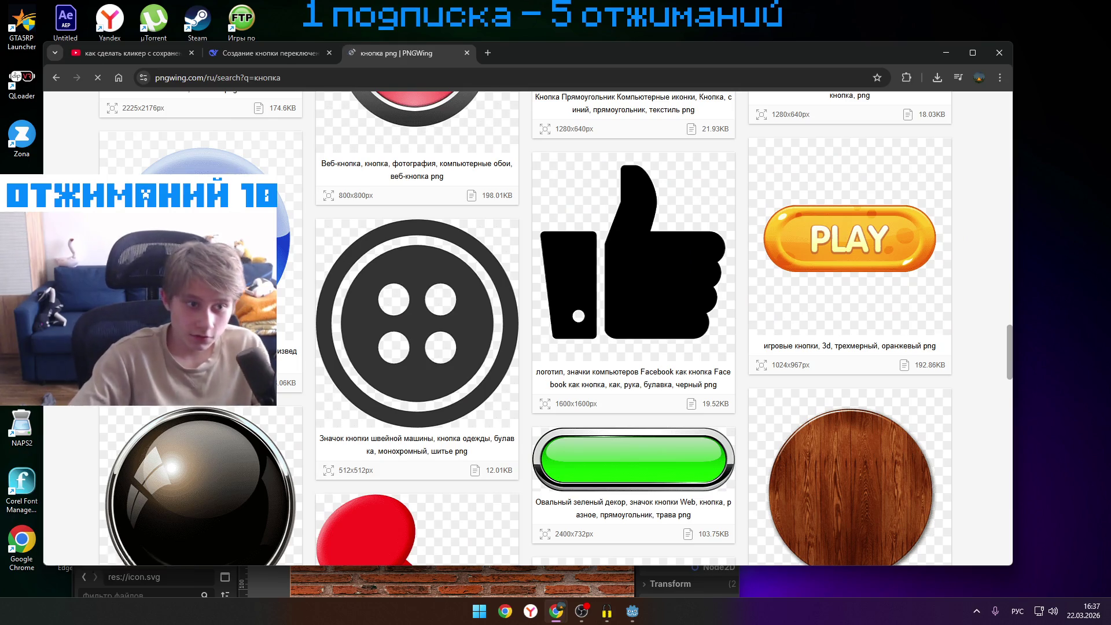
left_click(243, 267)
scroll(404, 317, "down", 5)
scroll(440, 334, "down", 10)
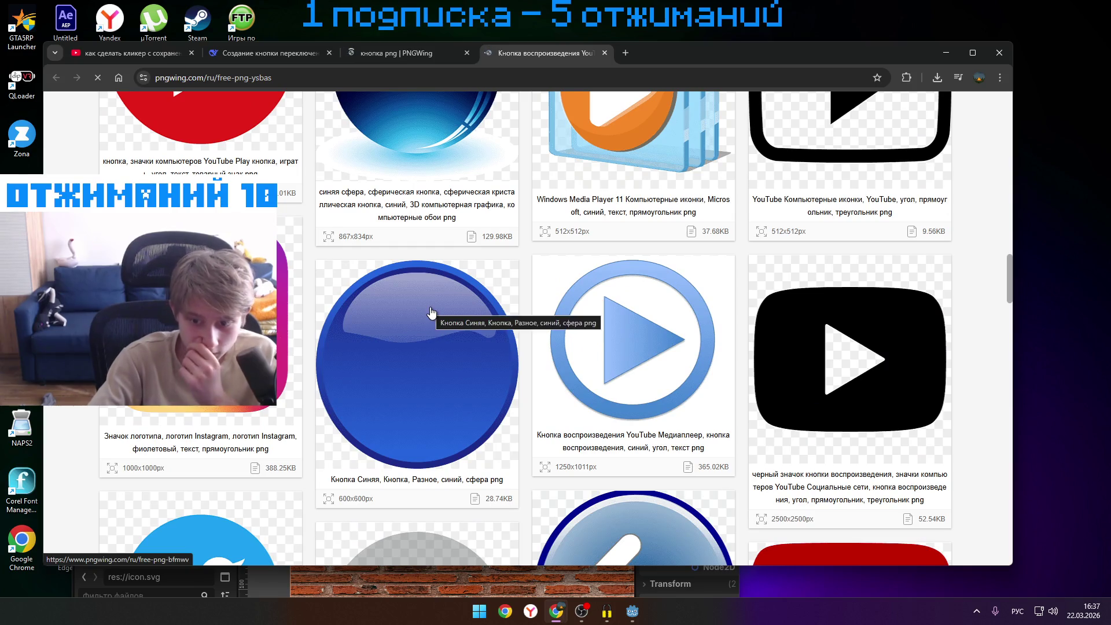
scroll(431, 312, "down", 10)
scroll(439, 407, "up", 5)
scroll(440, 406, "up", 15)
scroll(413, 485, "down", 8)
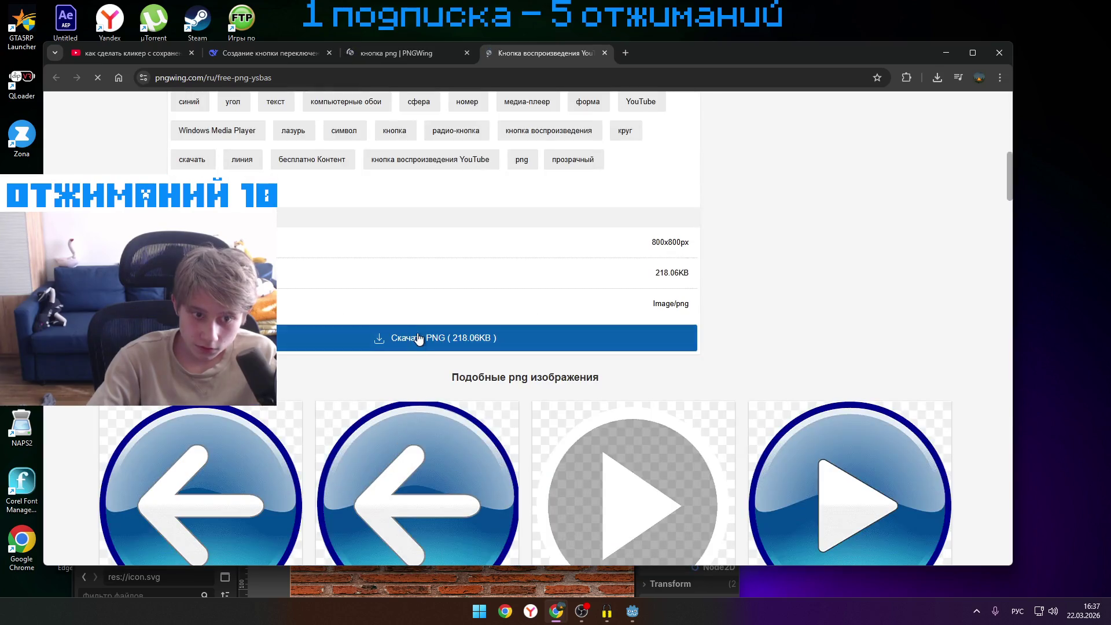
- Download it as pngwing.com.png, show it in its folder, and close the download page
left_click(419, 338)
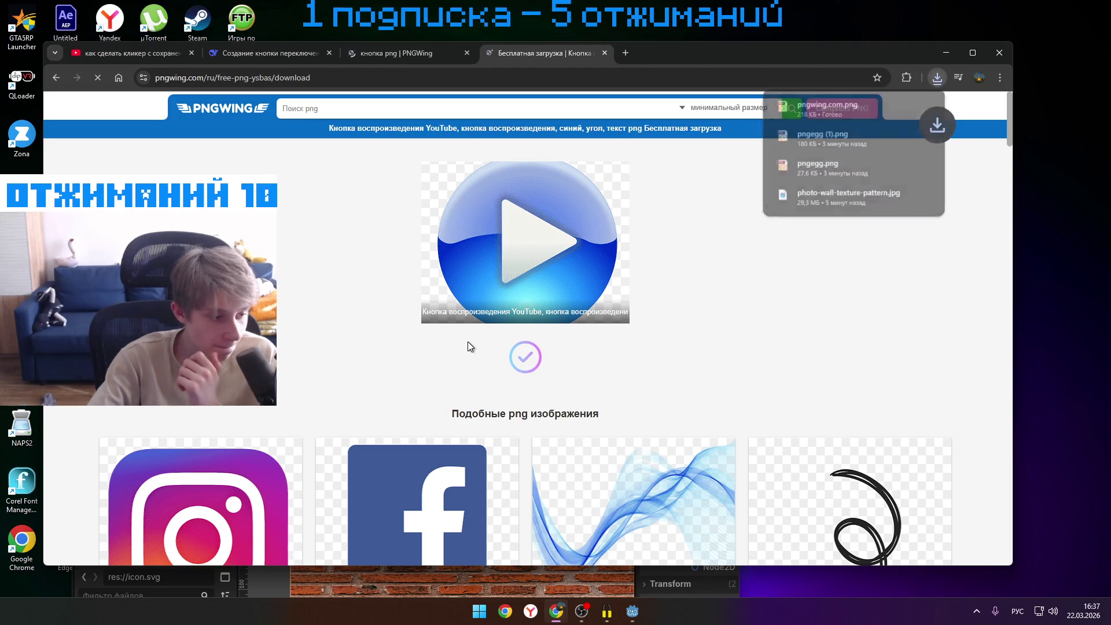
left_click(906, 105)
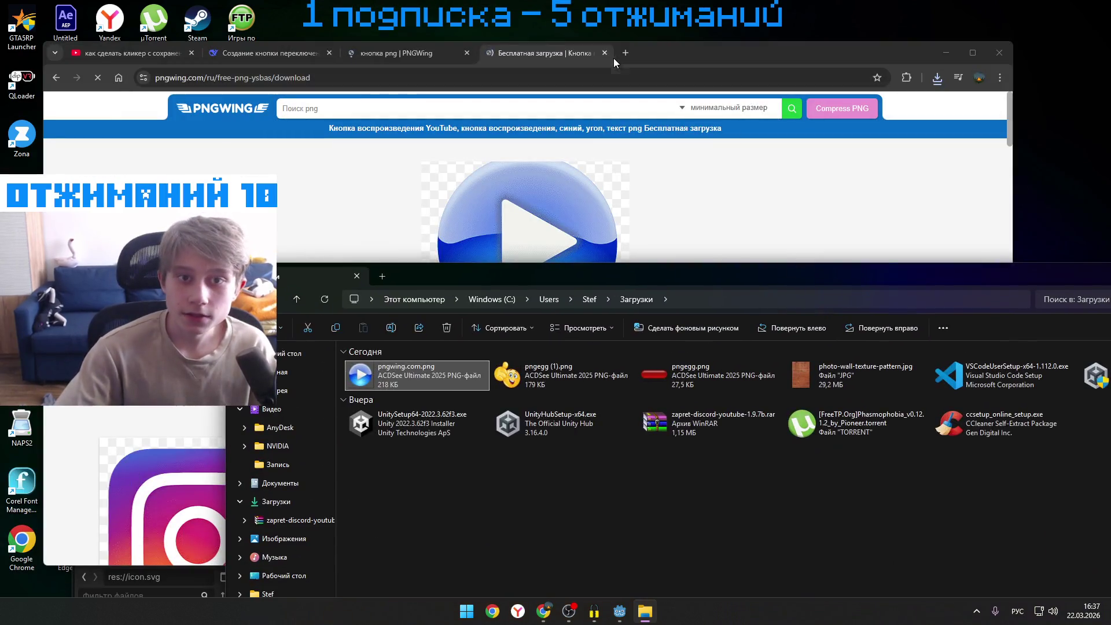
left_click(605, 53)
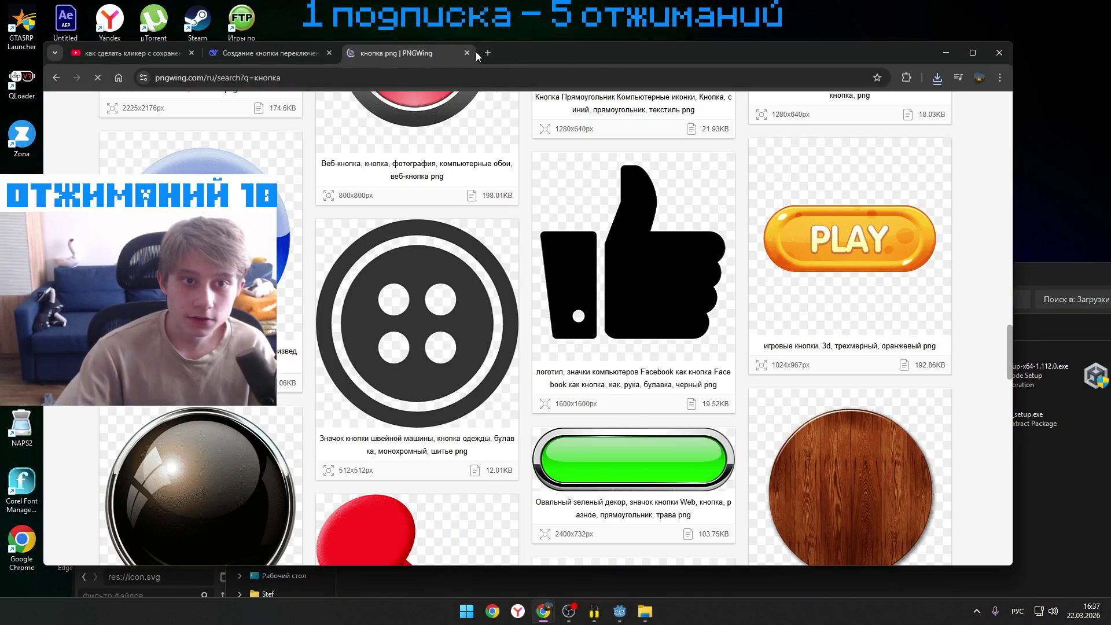
- Close the PNGWing, leftover and DeepSeek browser tabs
left_click(467, 52)
left_click(192, 53)
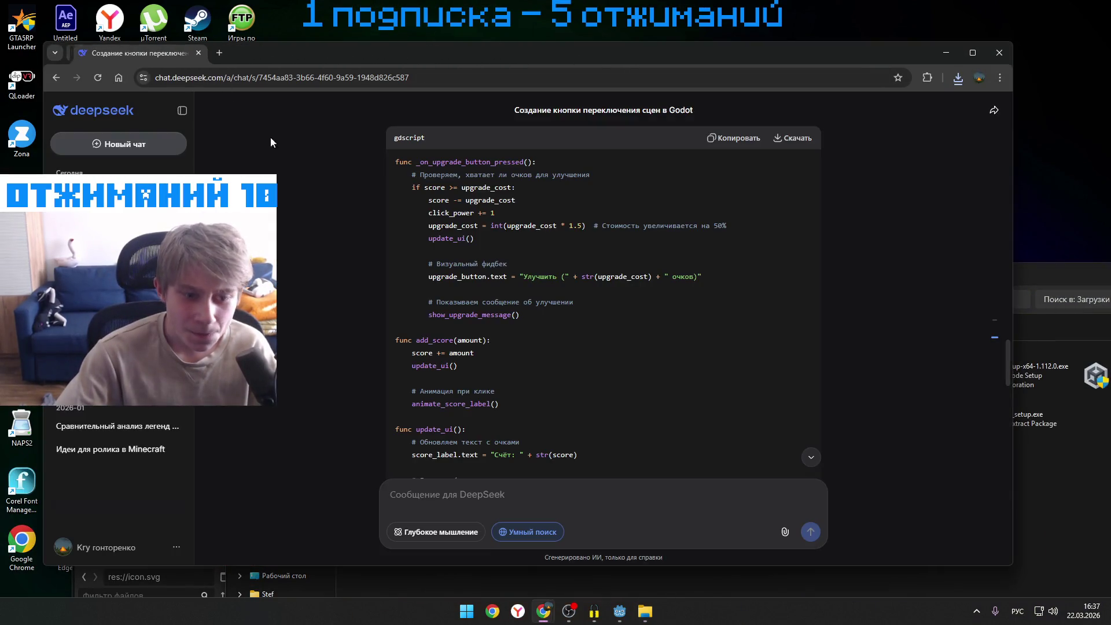
left_click(192, 52)
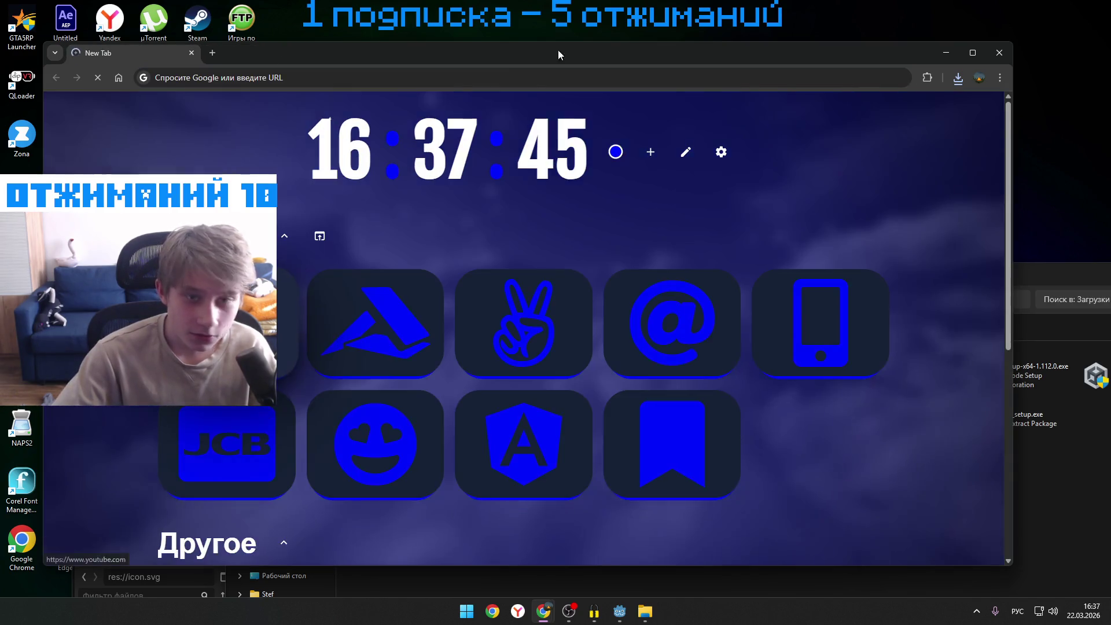
- Drag pngwing.com.png from the Downloads folder into Godot's res:// FileSystem folder
left_click(1102, 566)
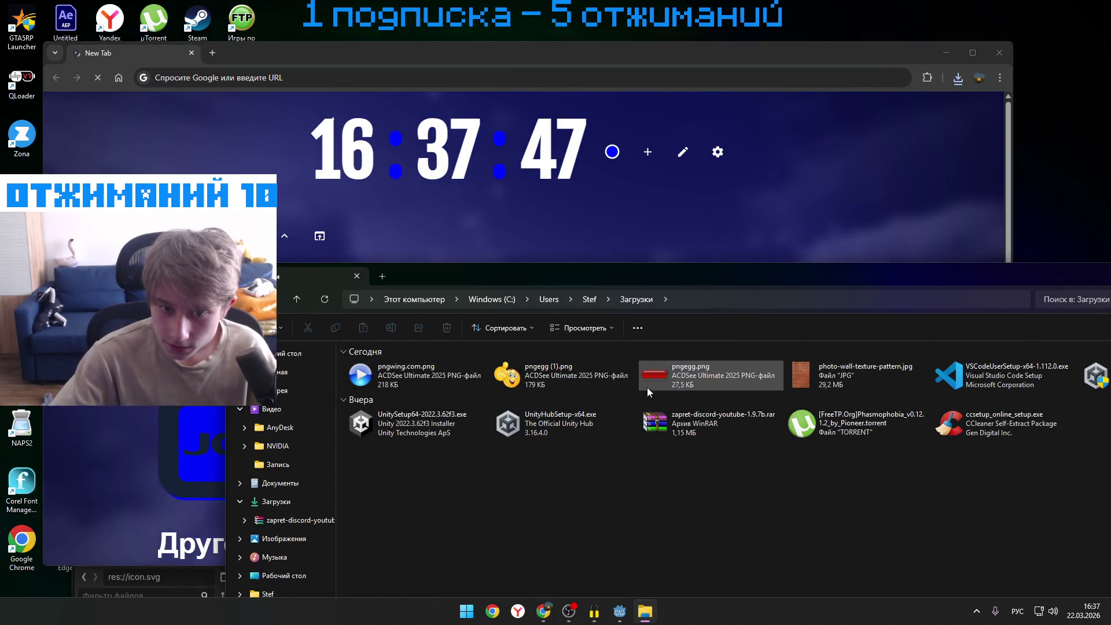
left_click(462, 380)
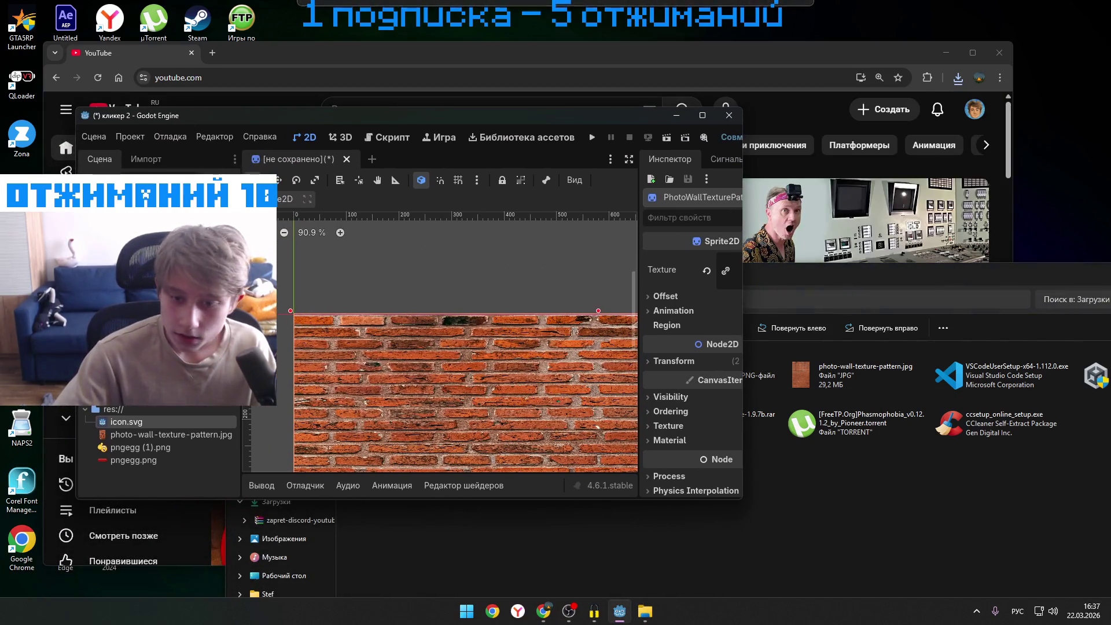
mouse_move(417, 375)
left_mouse_down()
mouse_move(277, 408)
mouse_move(278, 469)
mouse_move(158, 485)
left_mouse_up()
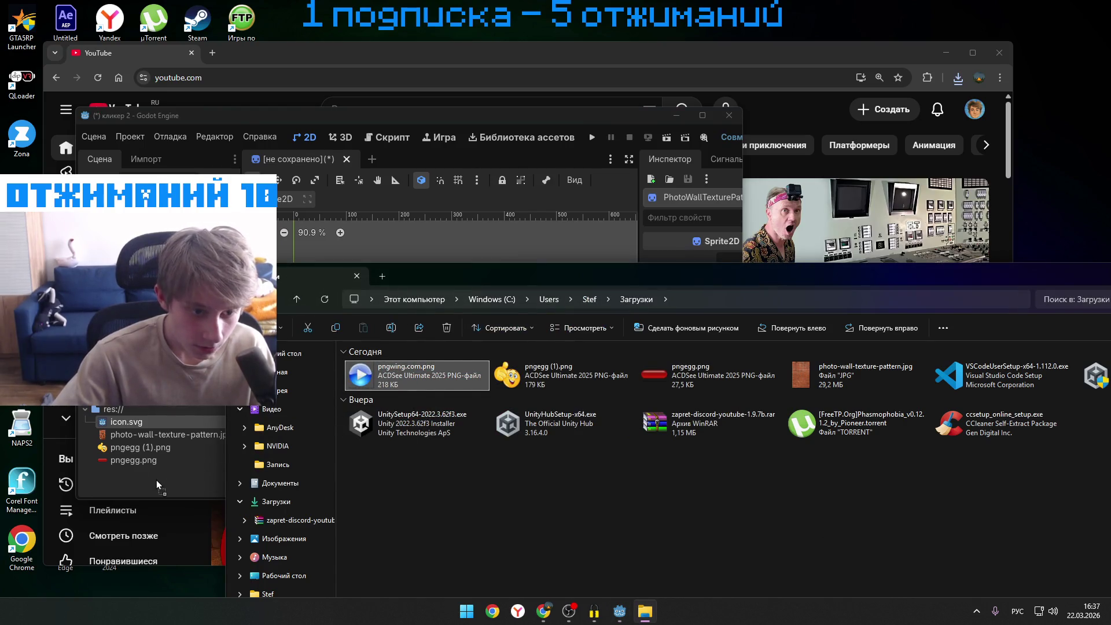
left_click_drag(421, 276, 429, 347)
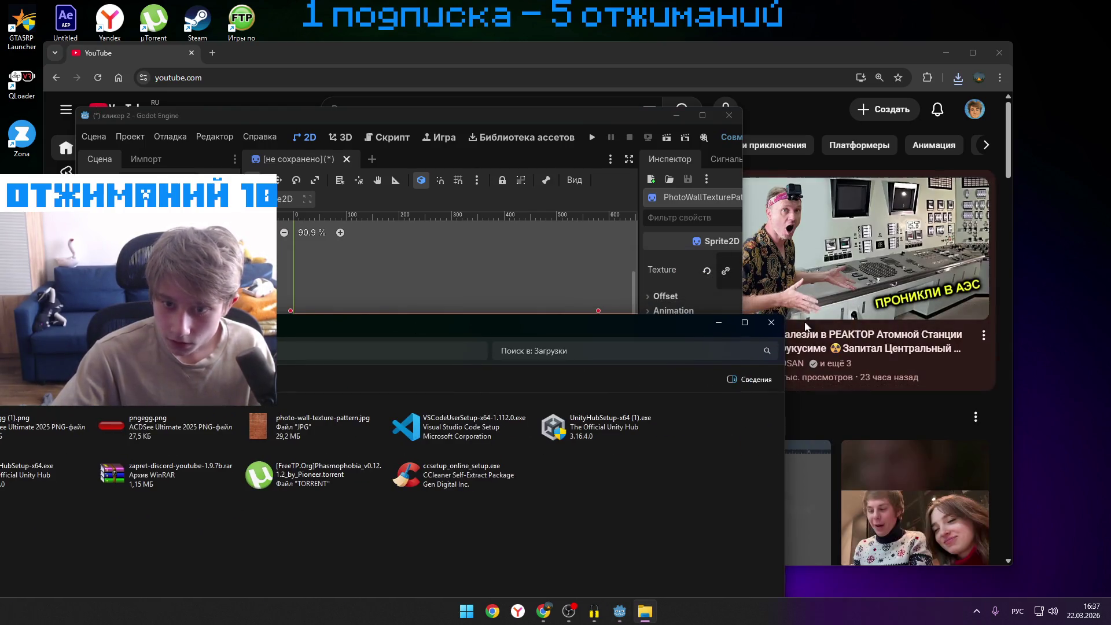
- Reopen the Godot clicker tutorial from YouTube watch history
left_click(763, 111)
scroll(116, 347, "down", 5)
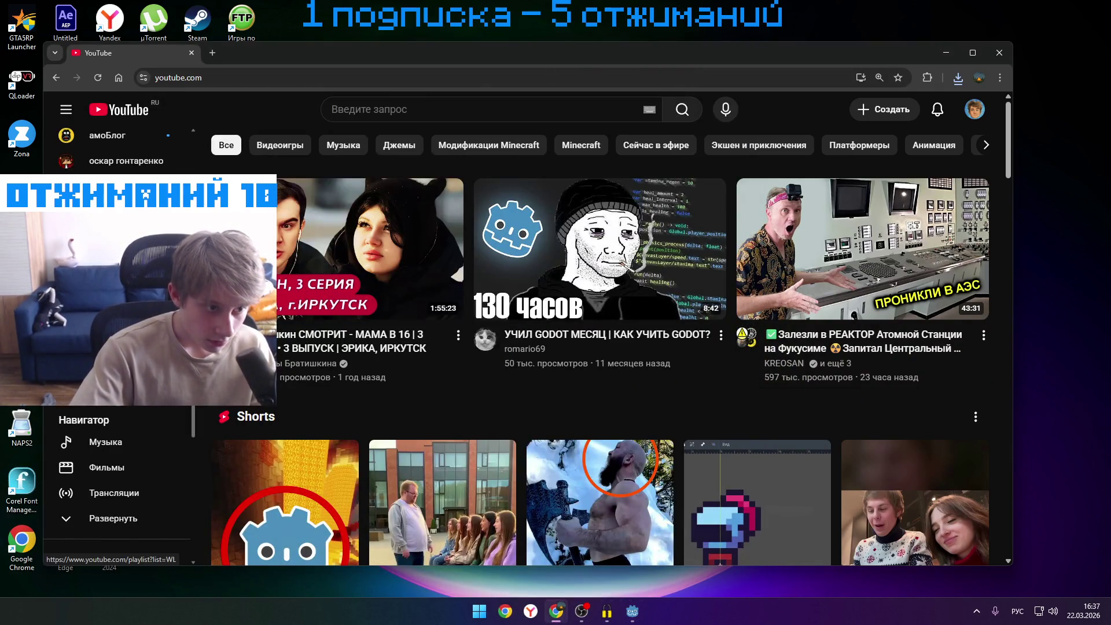
left_click(98, 283)
scroll(297, 321, "down", 6)
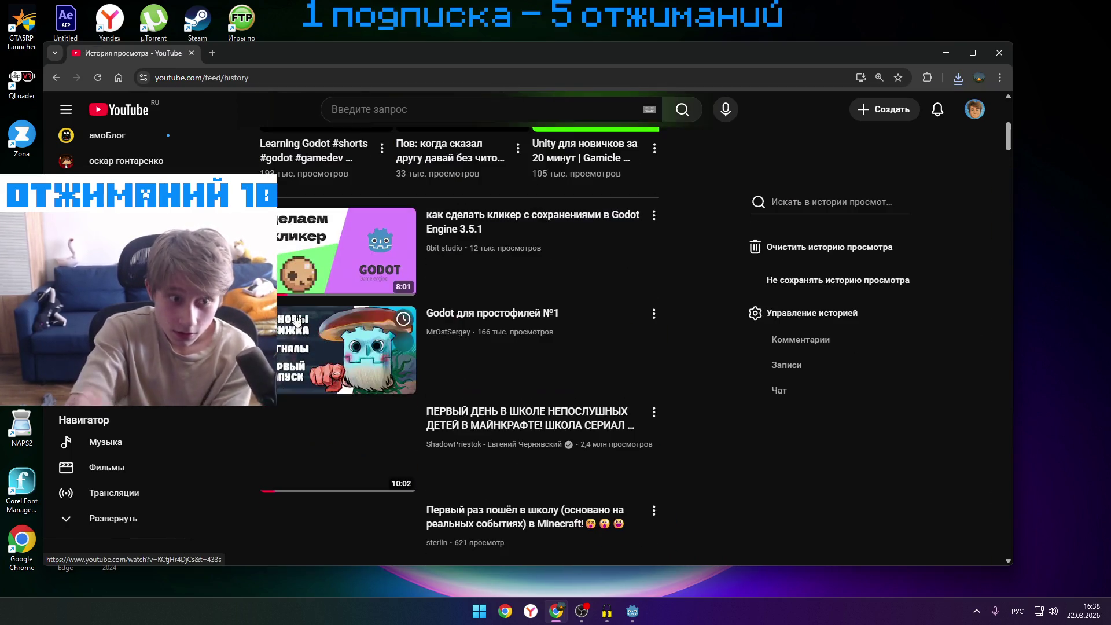
left_click(348, 249)
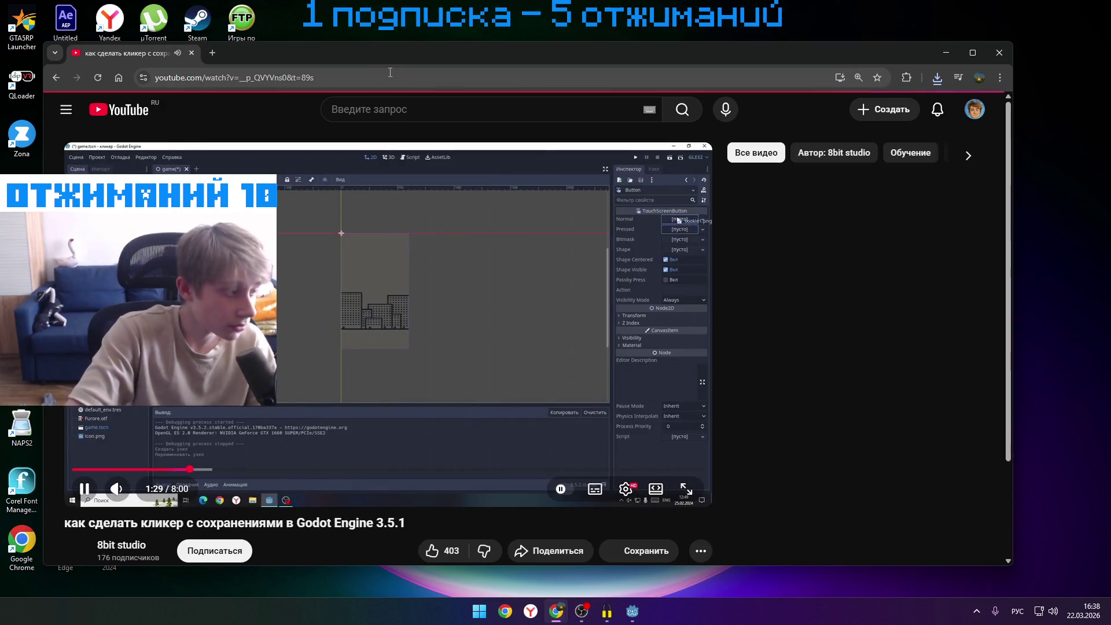
- Play the tutorial to about 1:48, where the cookie becomes the button's normal and pressed textures, and pause
left_click(307, 295)
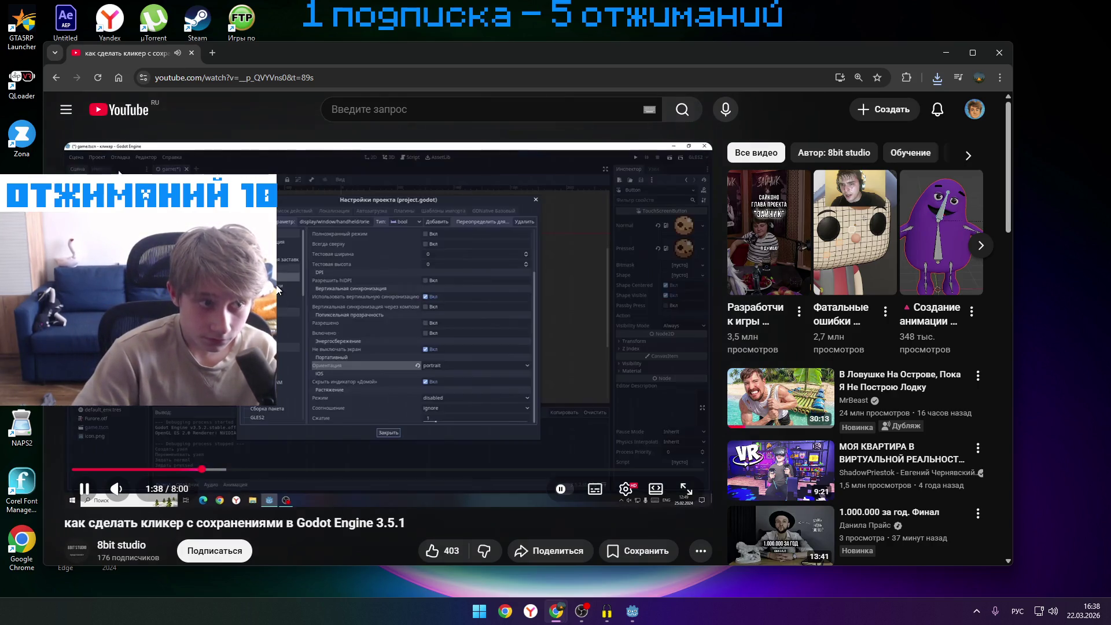
left_click(277, 289)
left_click(203, 423)
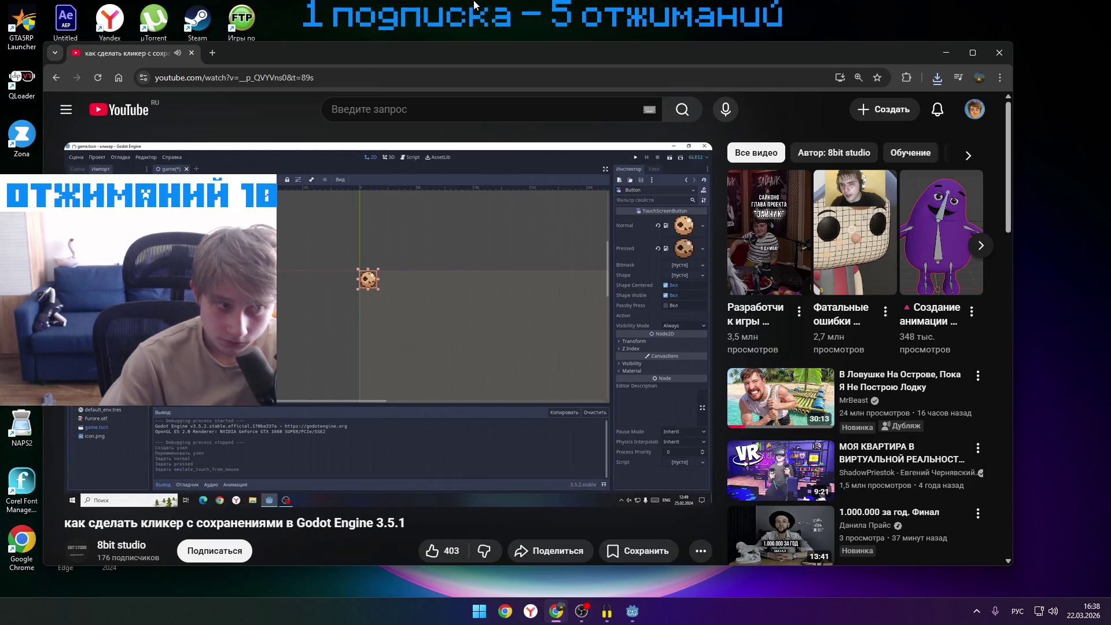
left_click(427, 273)
- Maximize Godot, drop pngwing.com.png into the scene as a sprite, and nudge it up and right
left_click(632, 612)
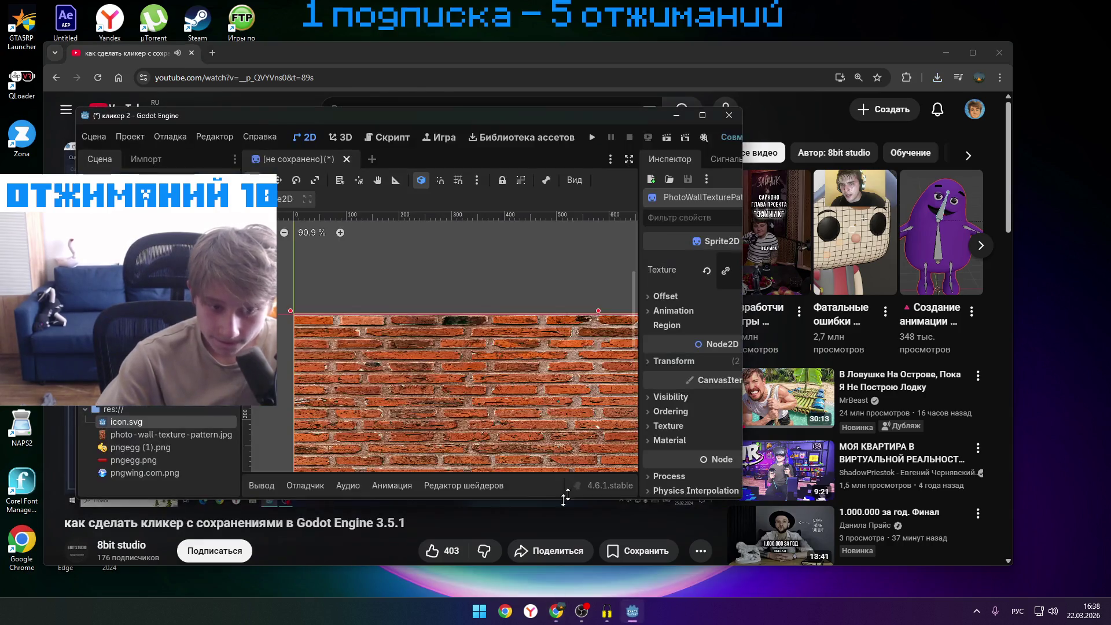
left_click(701, 114)
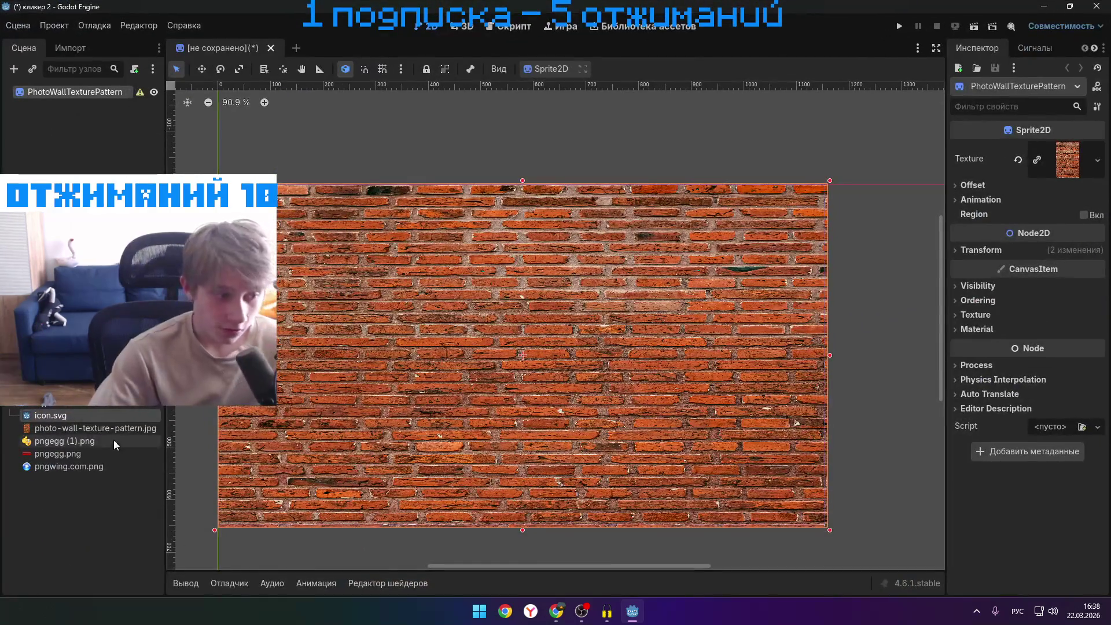
mouse_move(107, 459)
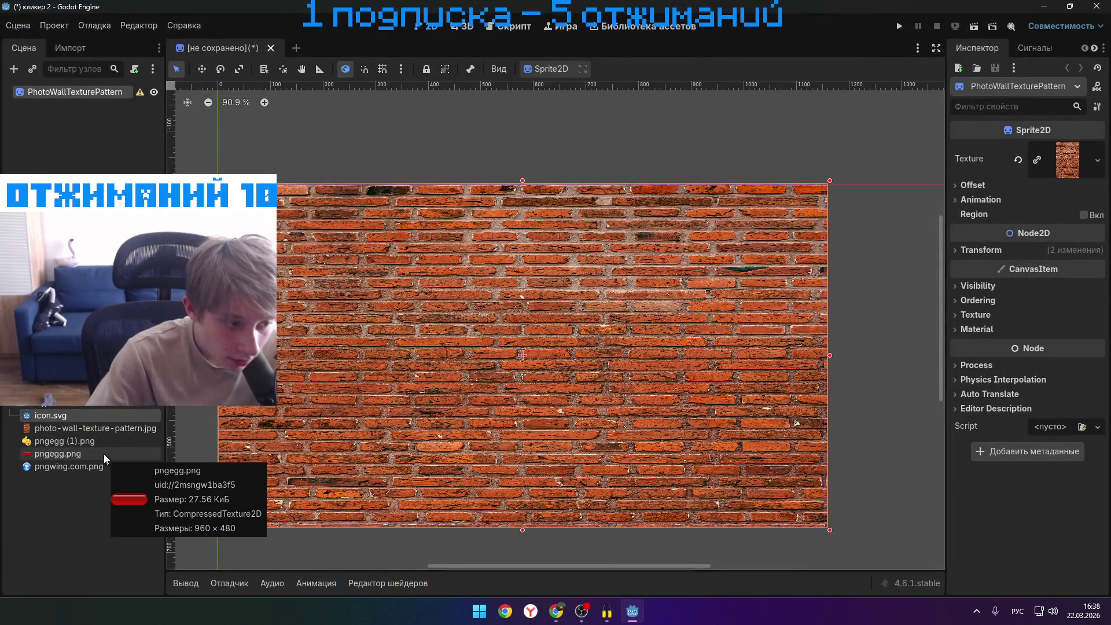
left_click(91, 467)
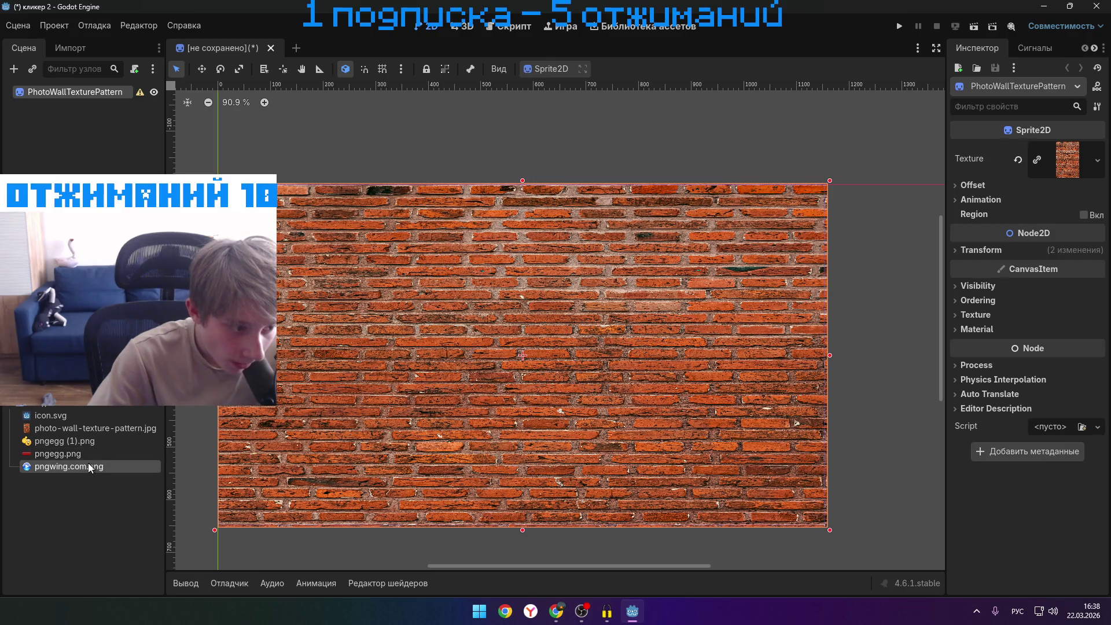
mouse_move(76, 170)
left_mouse_down()
mouse_move(455, 338)
mouse_move(517, 351)
mouse_move(518, 443)
left_mouse_up()
mouse_move(524, 380)
left_mouse_down()
mouse_move(512, 360)
mouse_move(583, 374)
left_mouse_up()
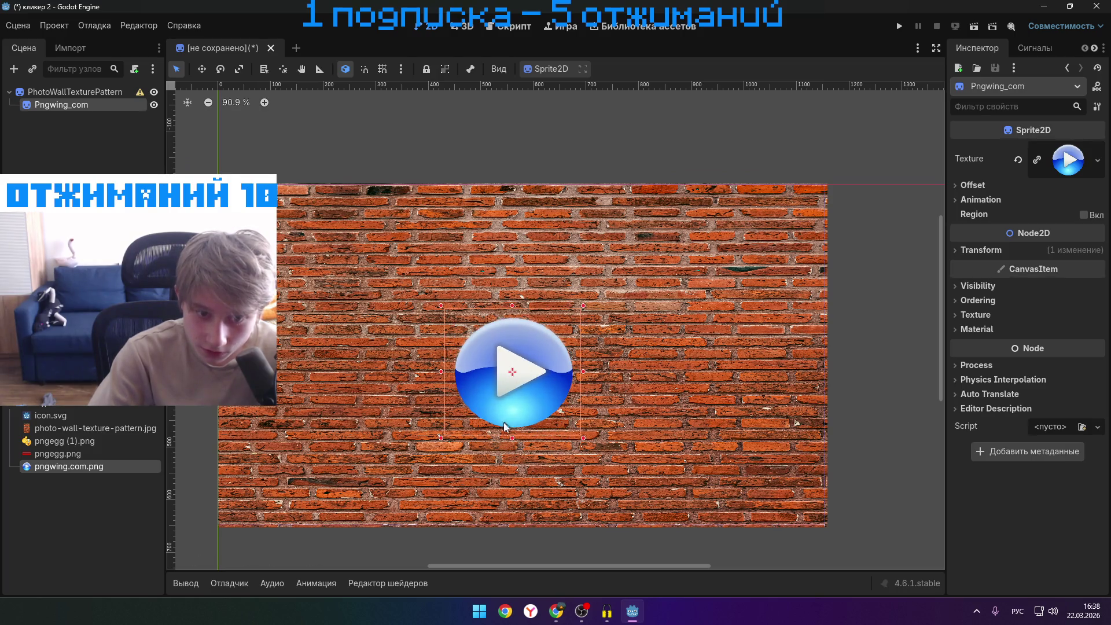
mouse_move(522, 394)
left_mouse_down()
mouse_move(515, 379)
mouse_move(528, 382)
left_mouse_up()
- Select the brick-wall sprite and browse its Visibility, Ordering, Texture and Material Inspector sections
left_click(748, 426)
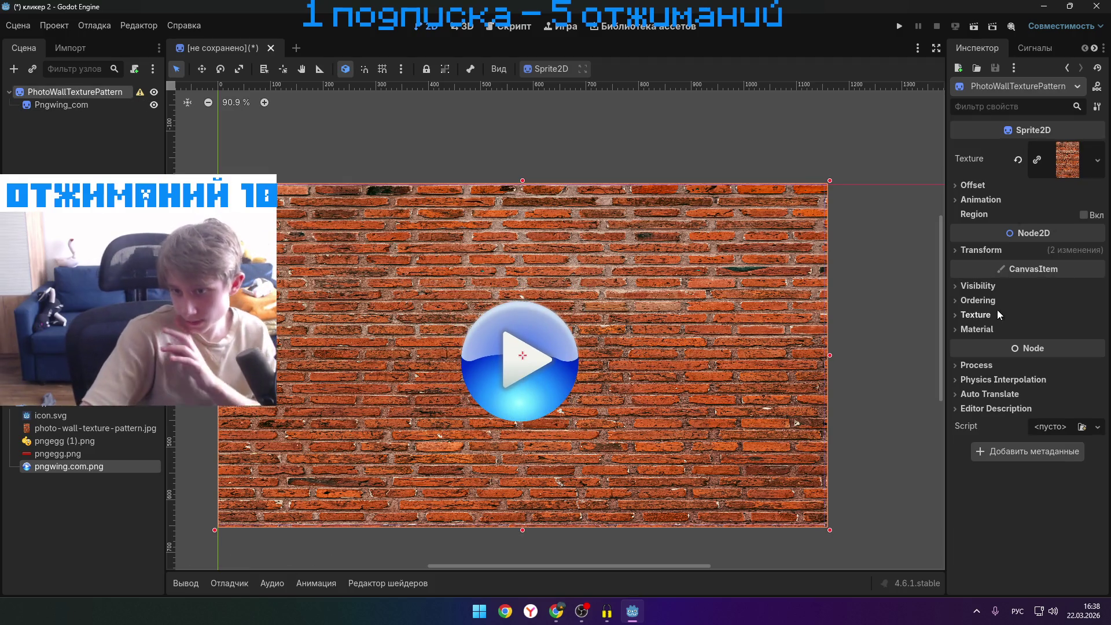
left_click(961, 286)
left_click(957, 286)
left_click(956, 301)
left_click(955, 301)
left_click(954, 315)
left_click(955, 315)
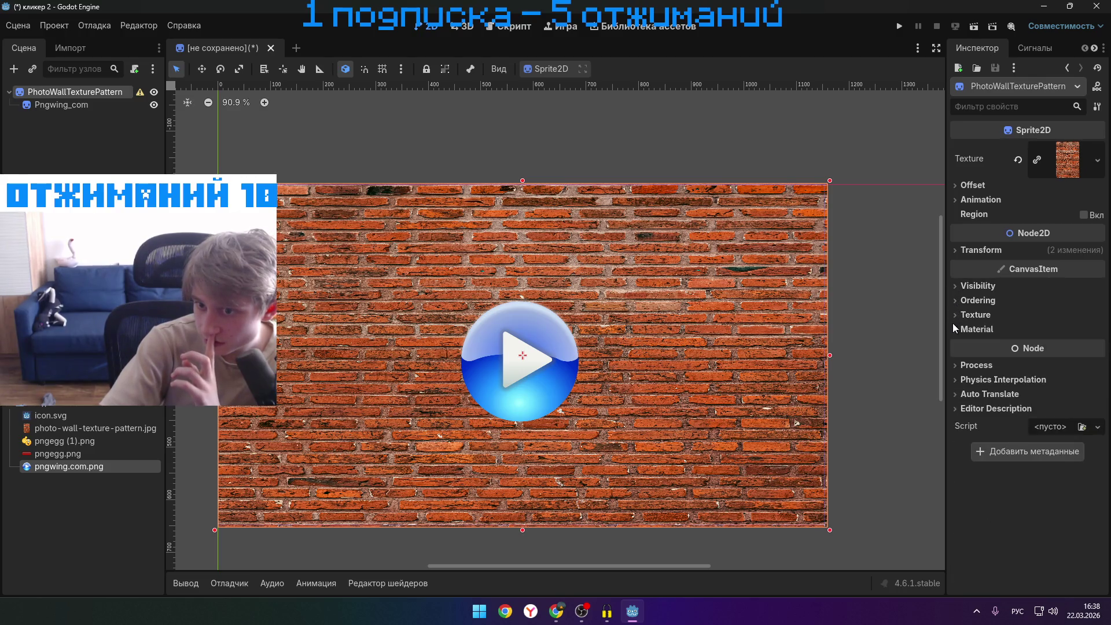
left_click(955, 328)
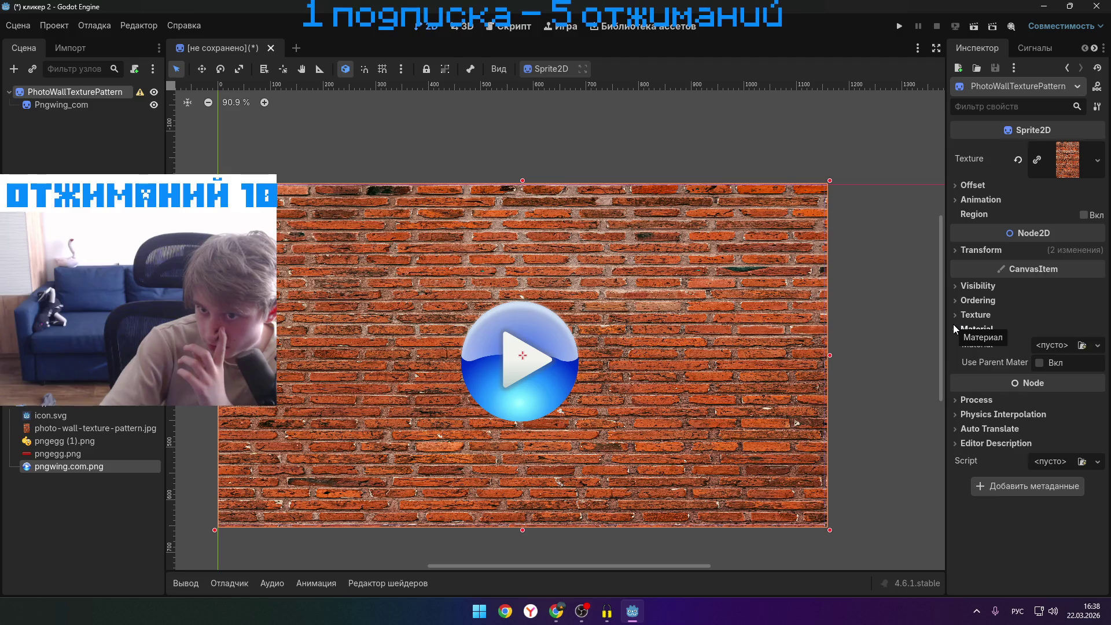
left_click(954, 329)
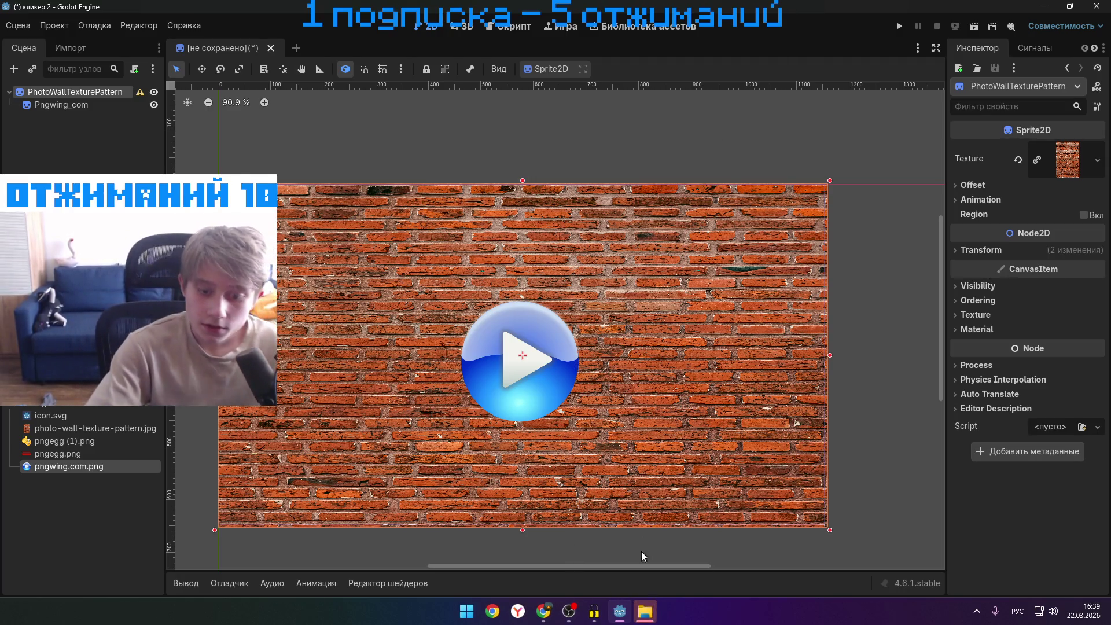
left_click(649, 603)
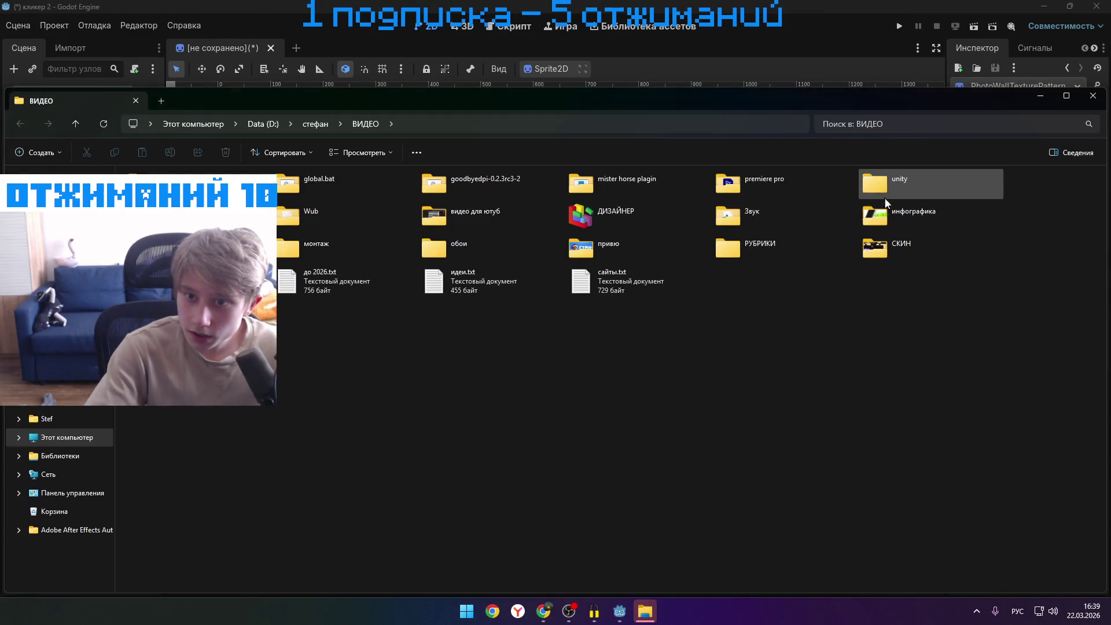
- Open ДИЗАЙНЕР > эффекты > световые вспышки in Explorer and drag 9.png into Godot's FileSystem
double_click(607, 214)
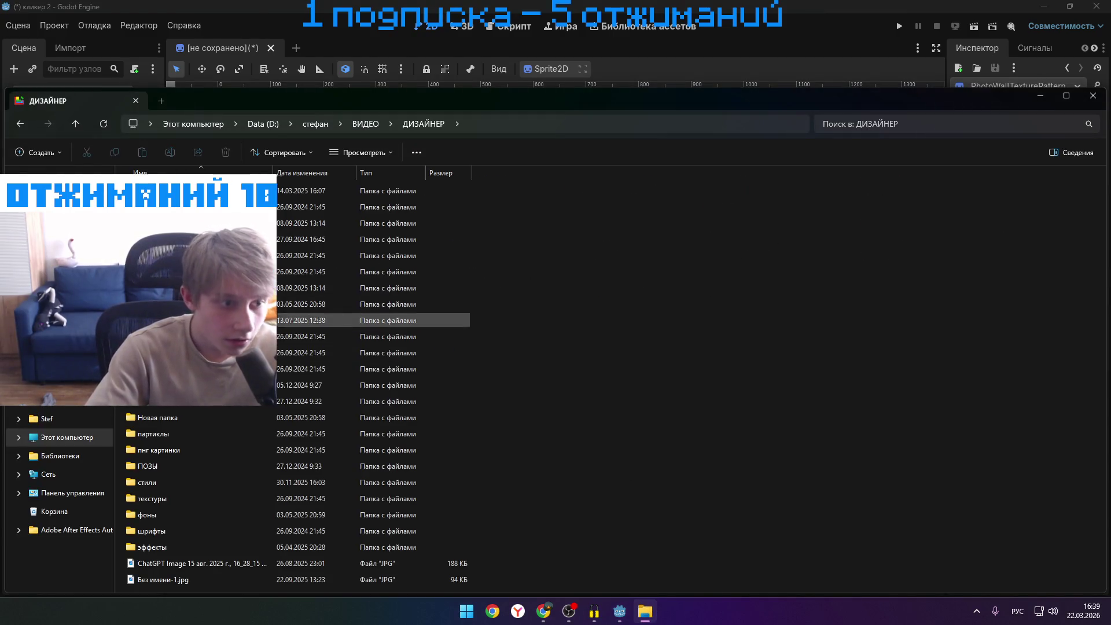
double_click(179, 547)
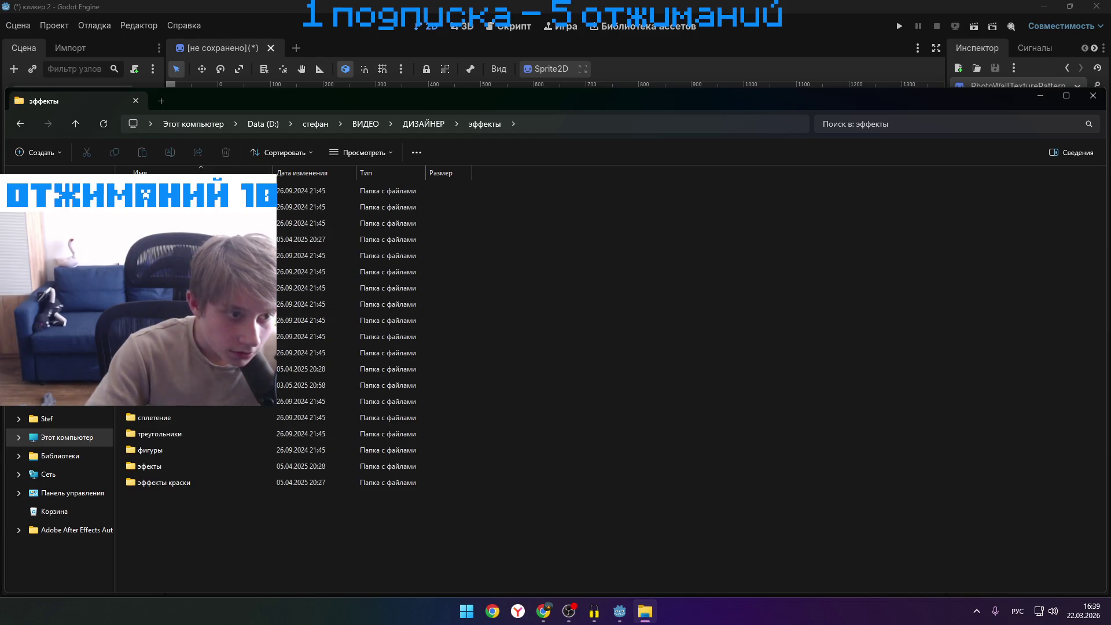
double_click(313, 385)
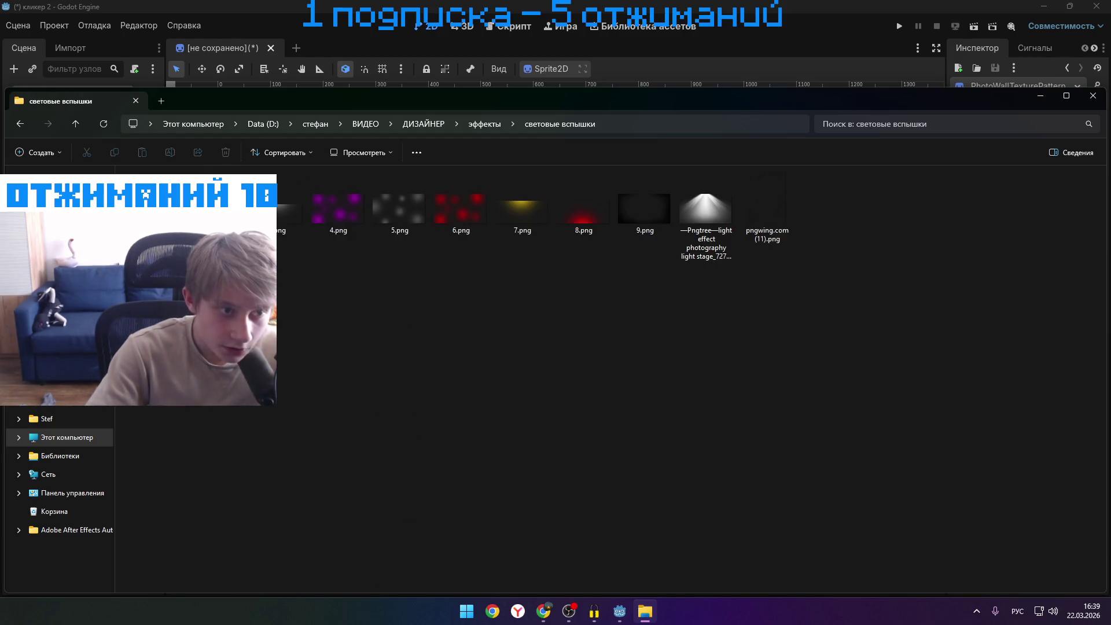
mouse_move(707, 108)
left_mouse_down()
mouse_move(750, 100)
mouse_move(1075, 121)
mouse_move(1012, 163)
mouse_move(735, 207)
mouse_move(702, 349)
mouse_move(633, 414)
left_mouse_up()
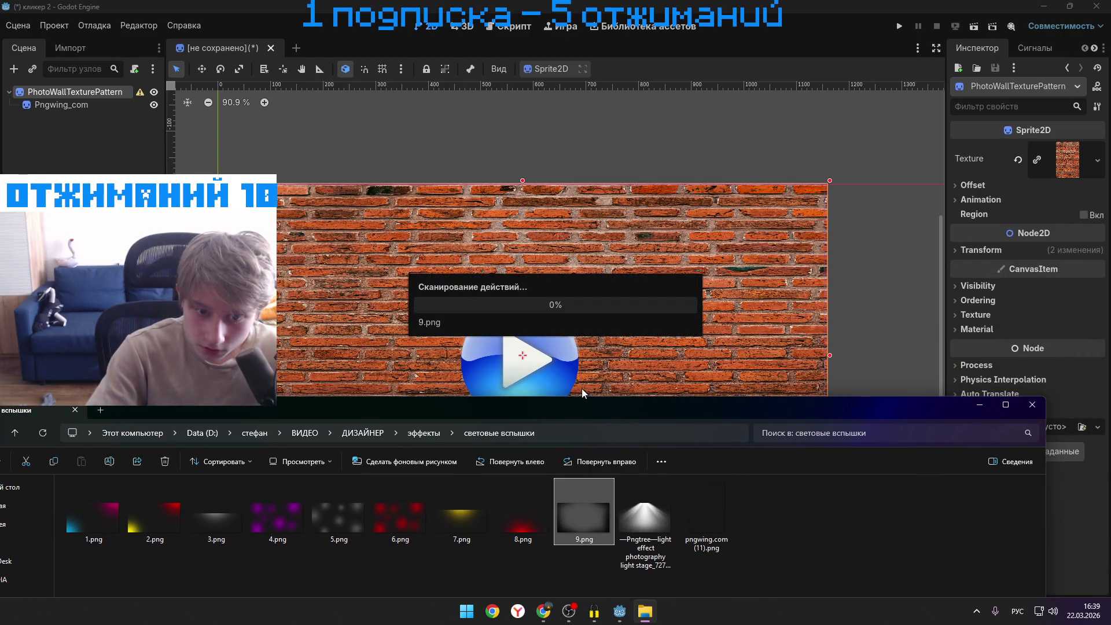
mouse_move(586, 412)
left_mouse_down()
mouse_move(780, 602)
mouse_move(689, 429)
left_mouse_up()
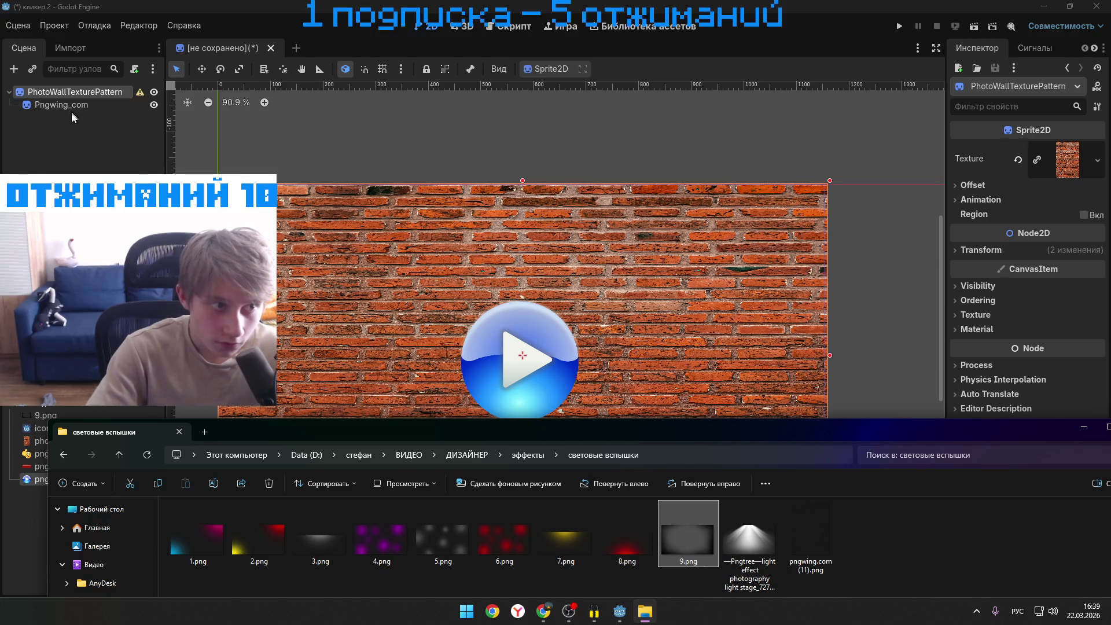
- Add 9.png as a sprite and stretch it up, left and right across the brick wall
left_click_drag(613, 432, 740, 386)
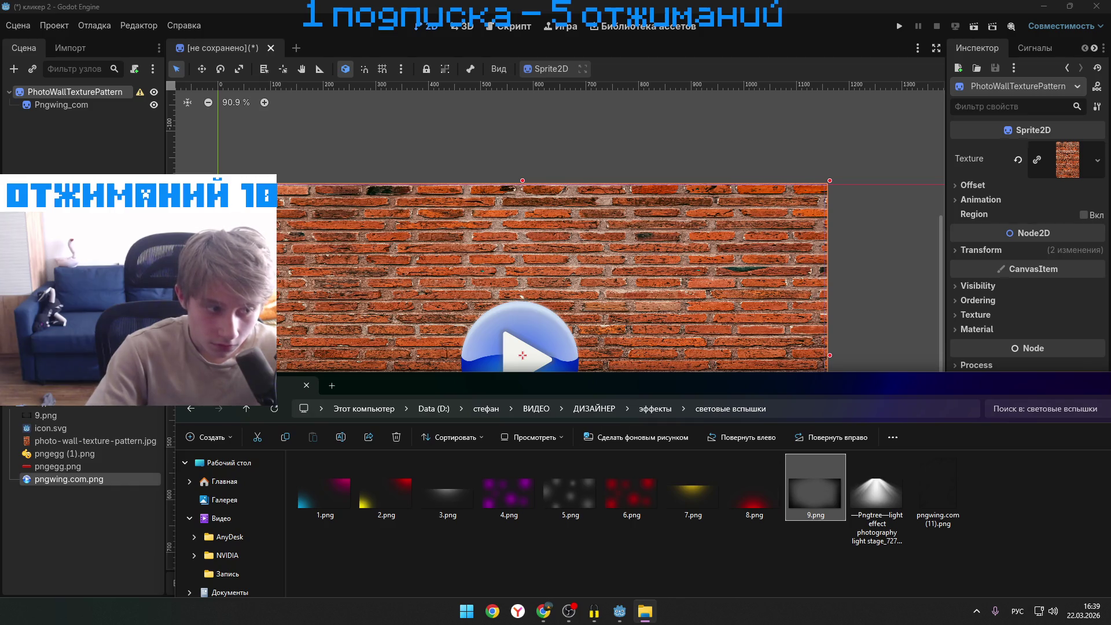
left_click(116, 415)
mouse_move(46, 415)
left_mouse_down()
mouse_move(509, 347)
mouse_move(523, 356)
mouse_move(524, 505)
left_mouse_up()
left_click_drag(523, 333, 523, 180)
left_click_drag(425, 360, 221, 359)
left_click_drag(623, 355, 831, 340)
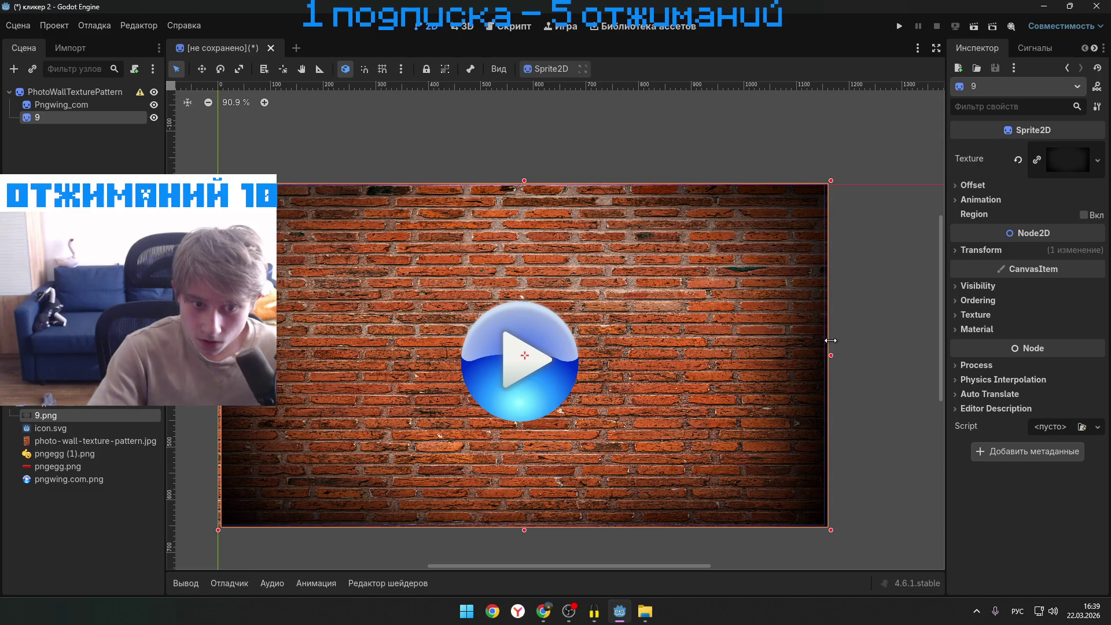
- Check the layout by selecting and deselecting the 9, wall and play sprites, then minimize Godot
left_click(896, 386)
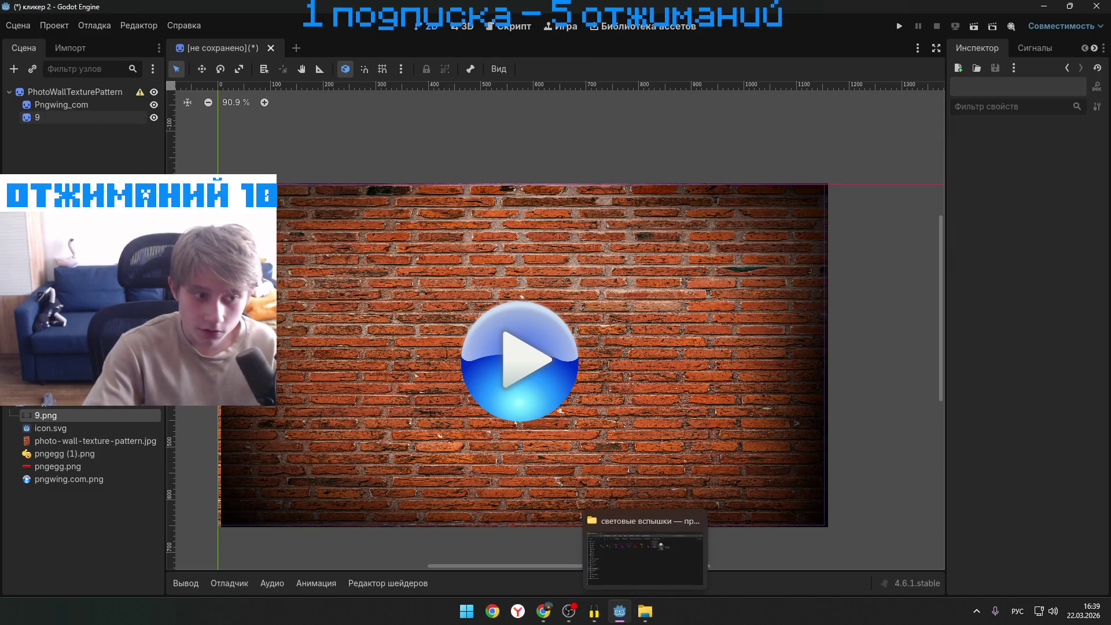
left_click(255, 289)
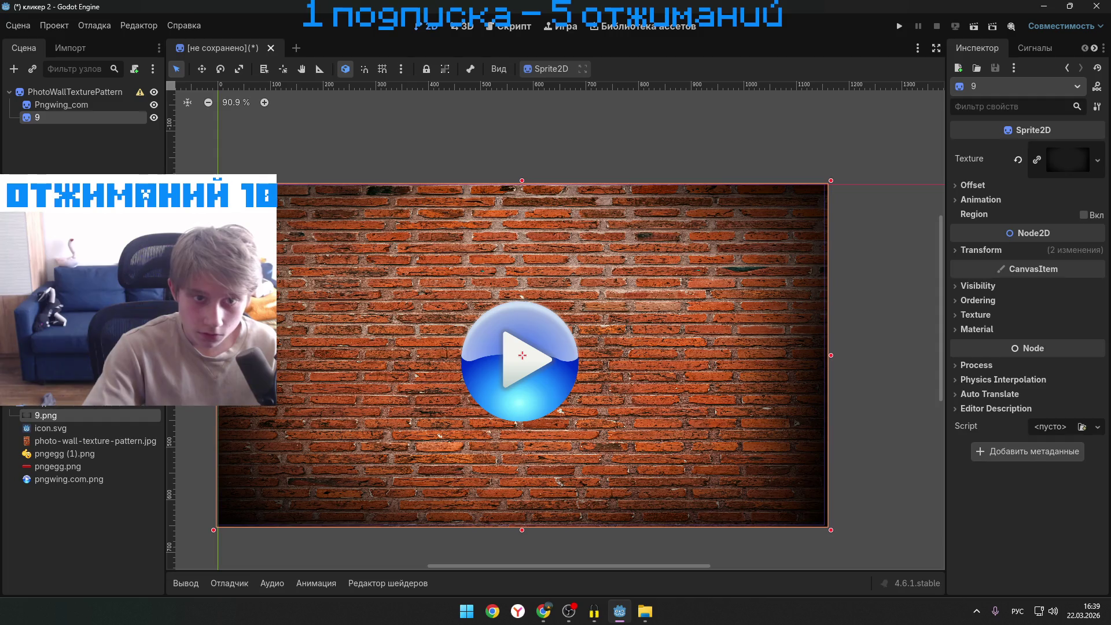
left_click(892, 346)
left_click(600, 317)
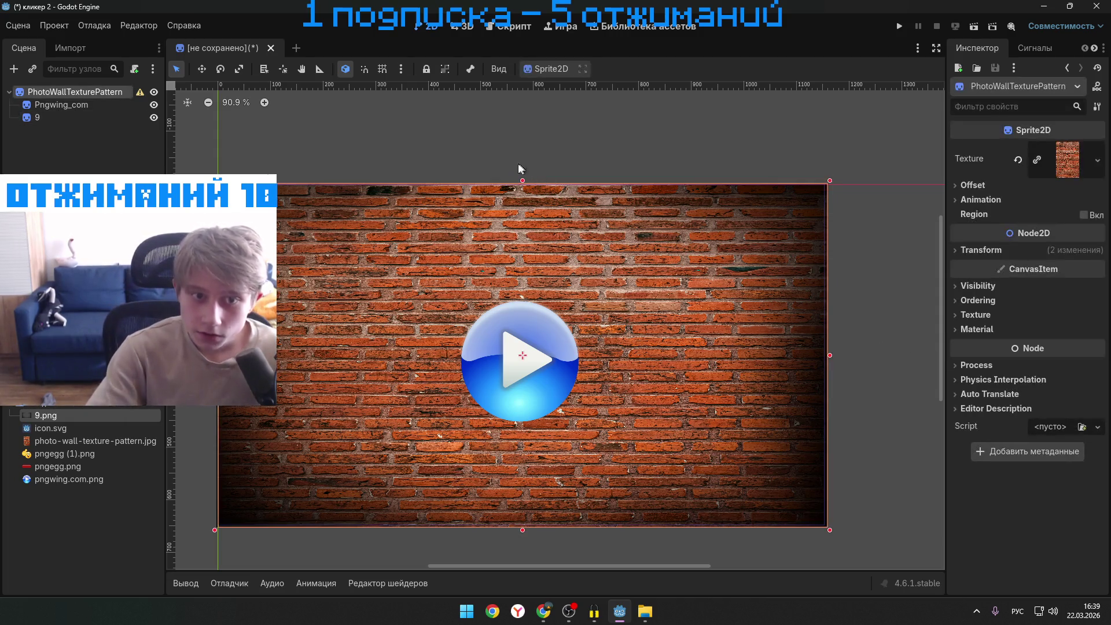
left_click(907, 357)
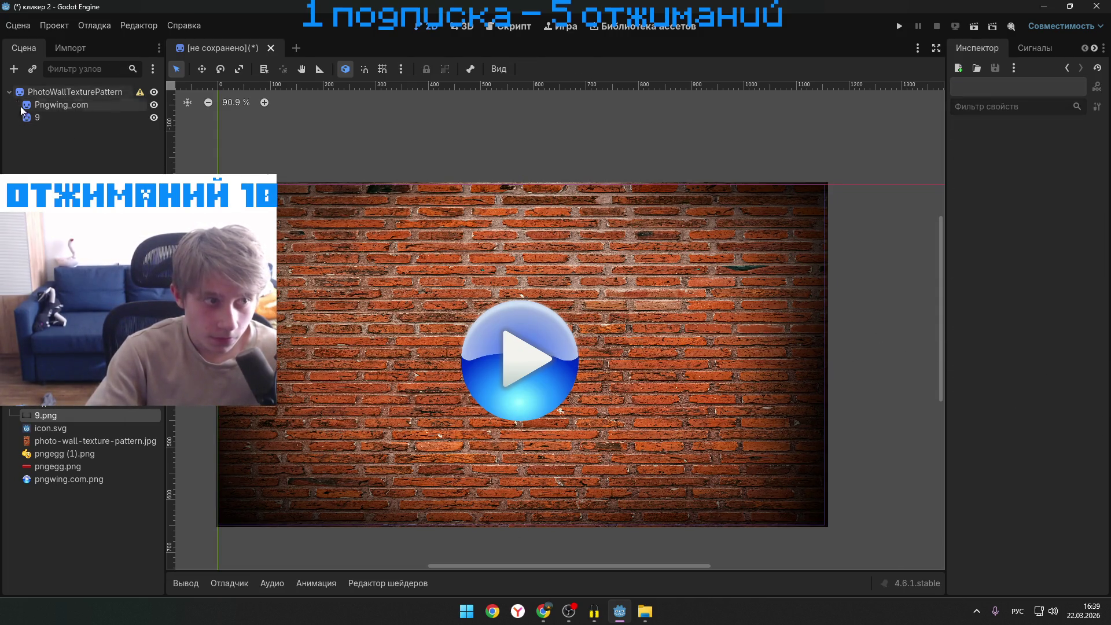
left_click(572, 371)
left_click(865, 397)
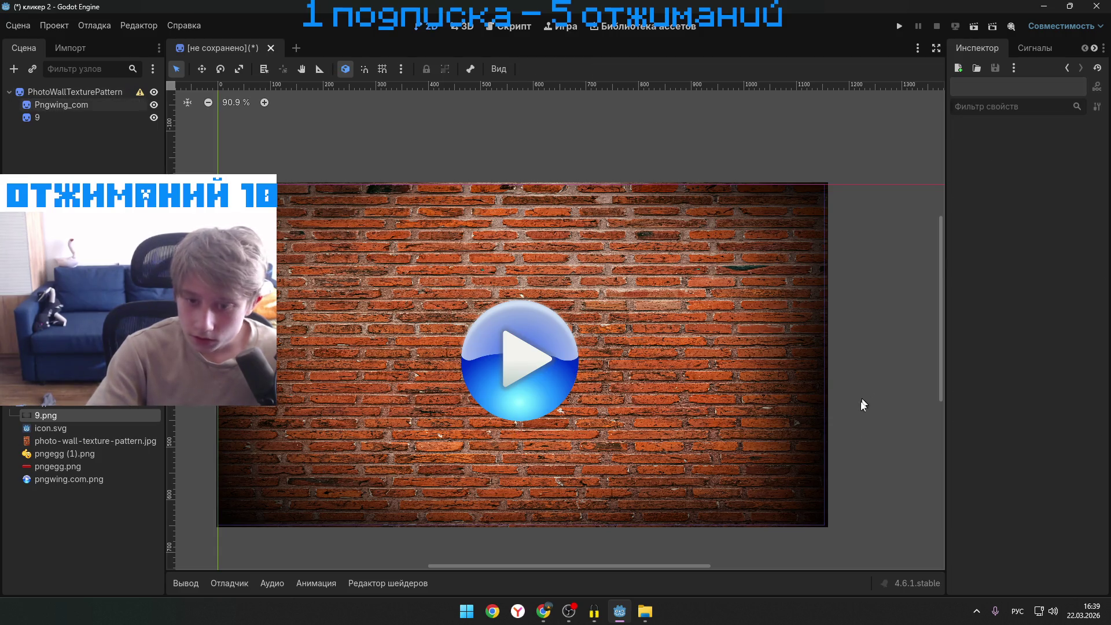
left_click(622, 617)
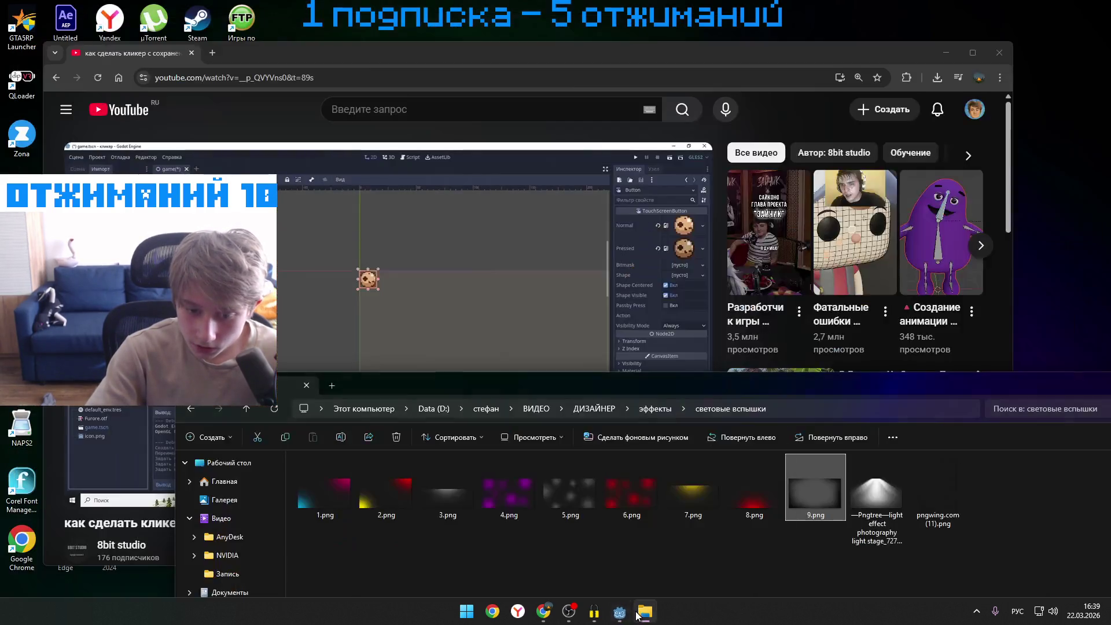
- Navigate File Explorer up to ВИДЕО and into the ДИЗАЙНЕР folder, enlarging the window
left_click(654, 409)
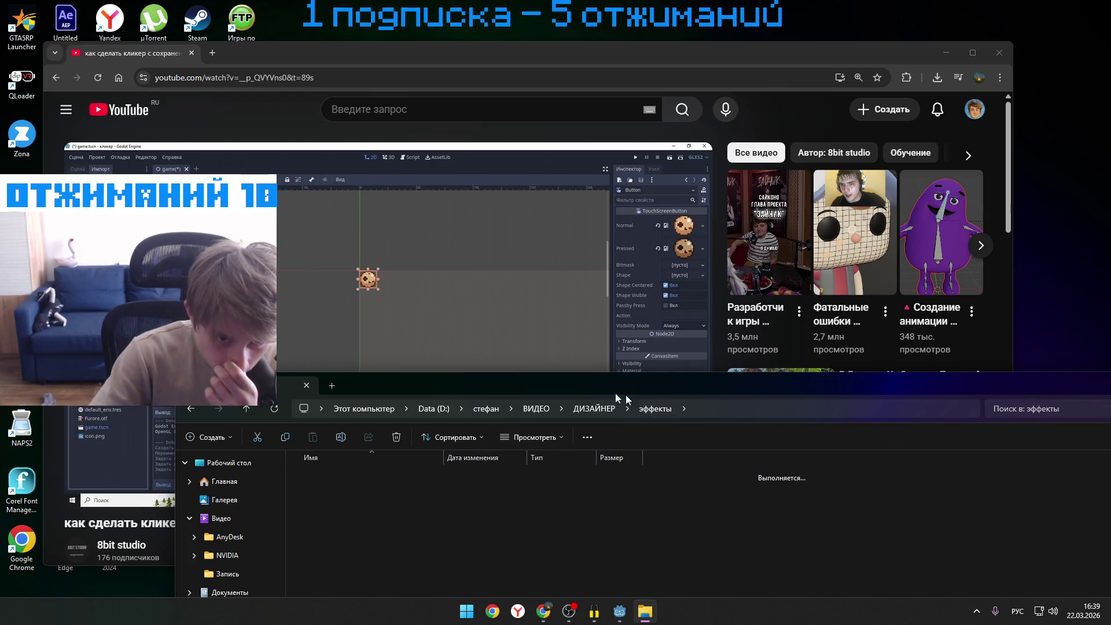
left_click_drag(642, 387, 617, 268)
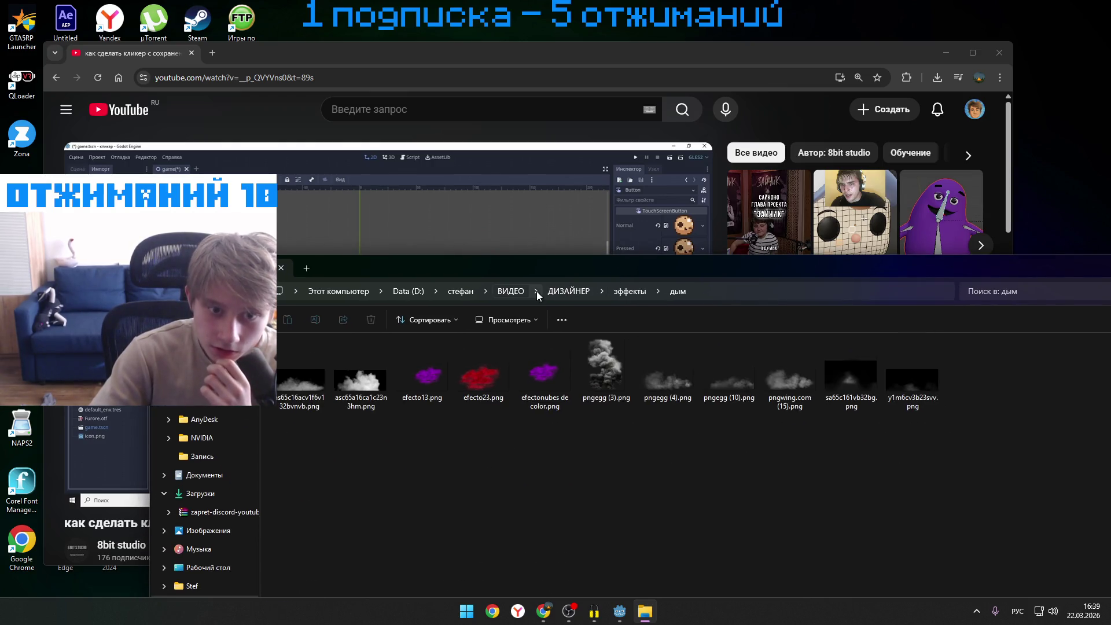
left_click(515, 293)
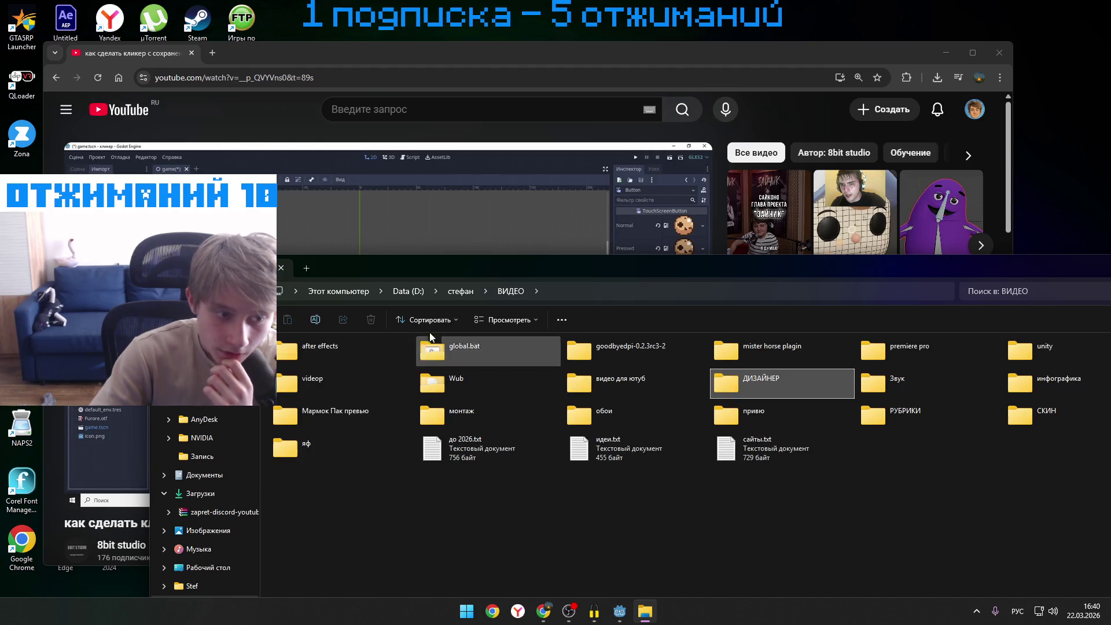
double_click(737, 377)
left_click_drag(523, 259, 528, 161)
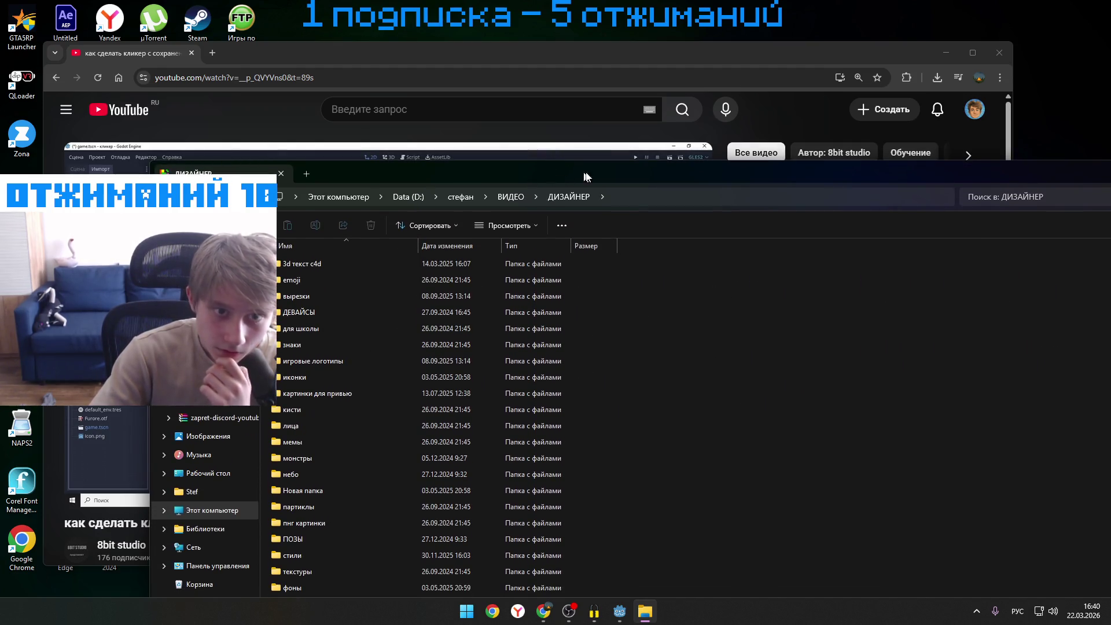
left_click_drag(648, 174, 892, 144)
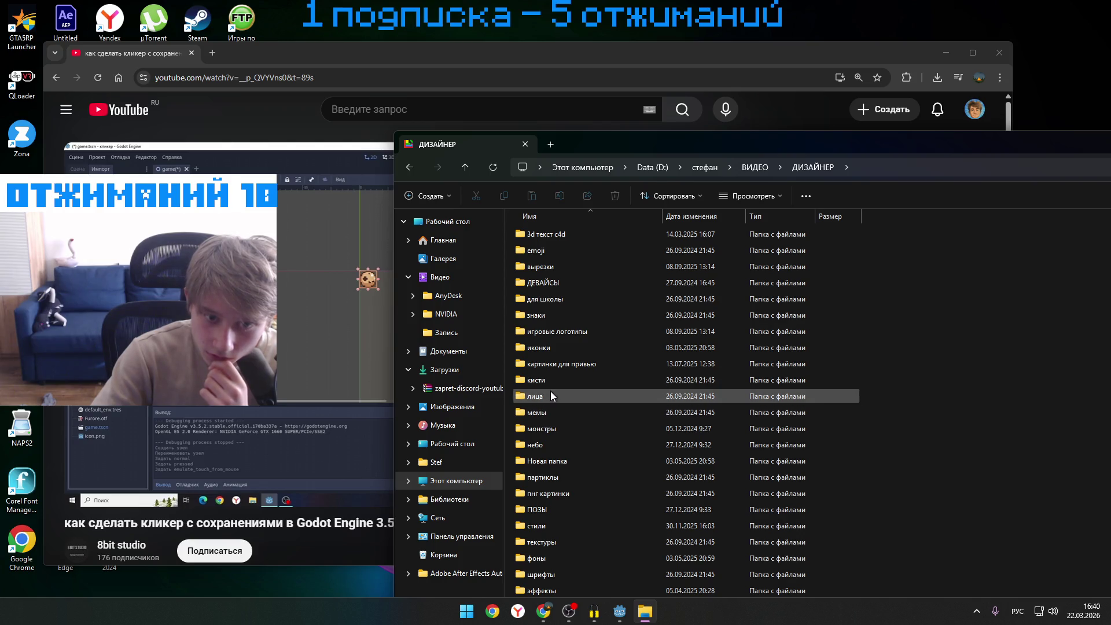
- Browse the иконки, ДЕВАЙСЫ and вырезки folders, peeking into разные and аниме тян
double_click(557, 348)
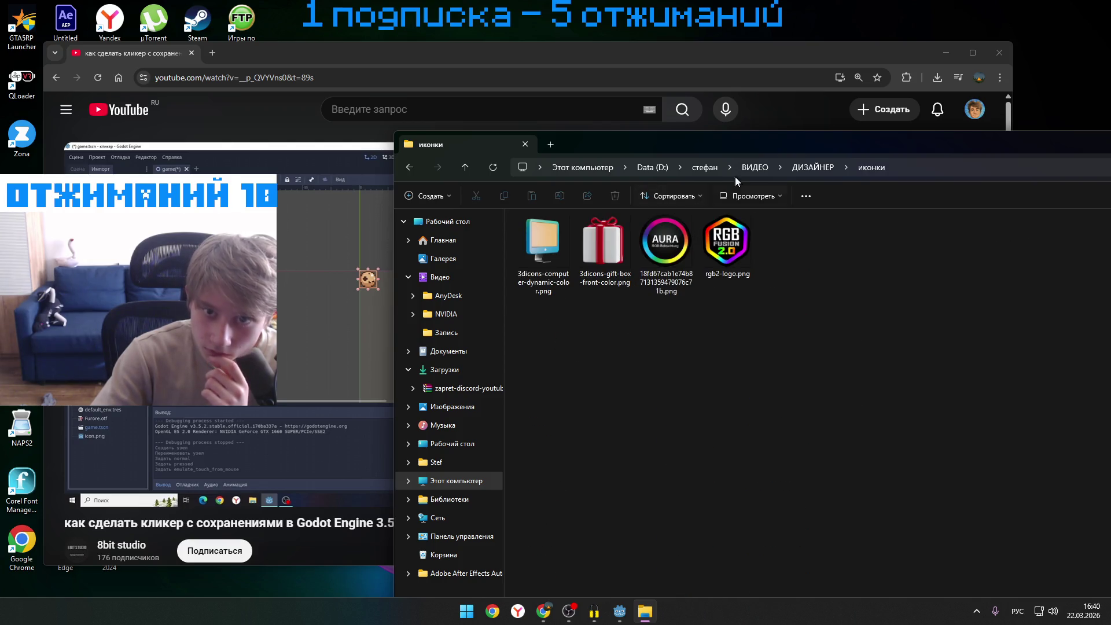
left_click(799, 167)
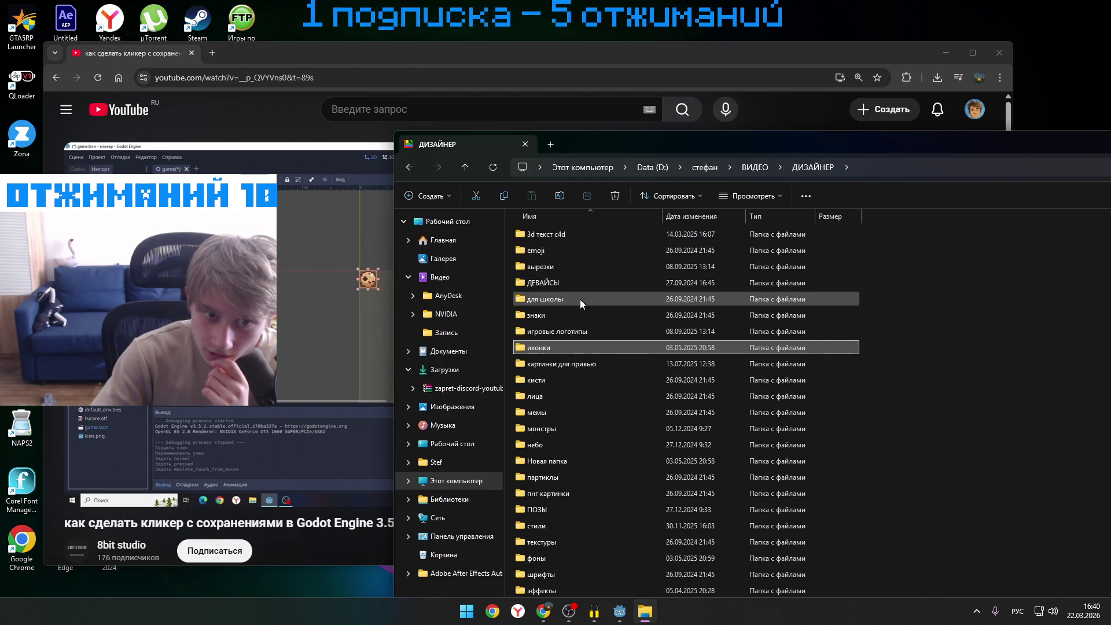
double_click(585, 282)
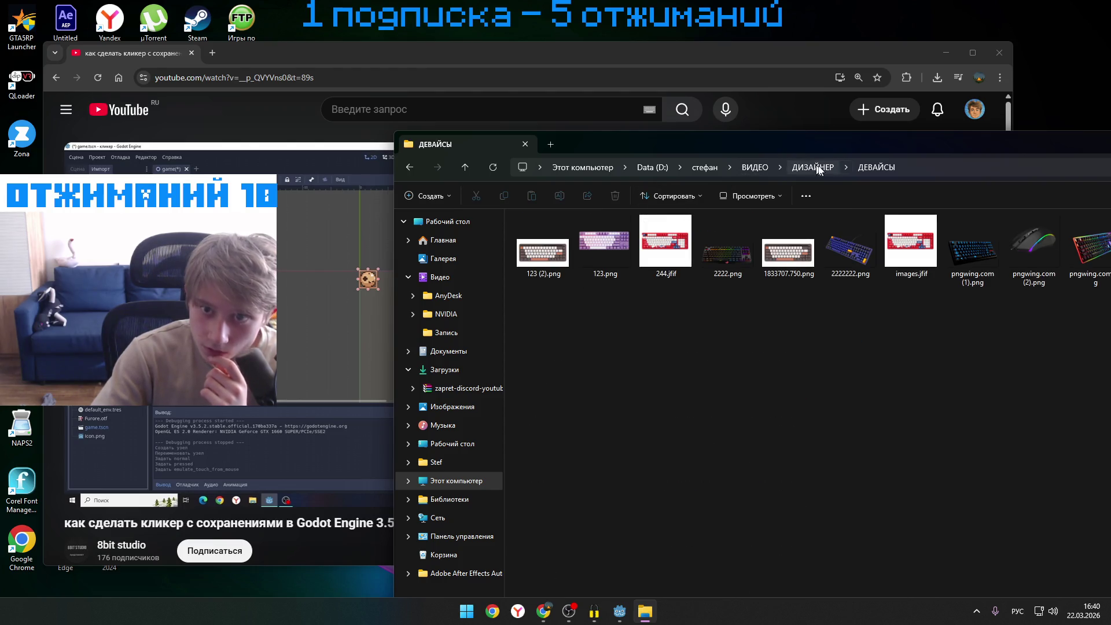
left_click(809, 167)
double_click(600, 264)
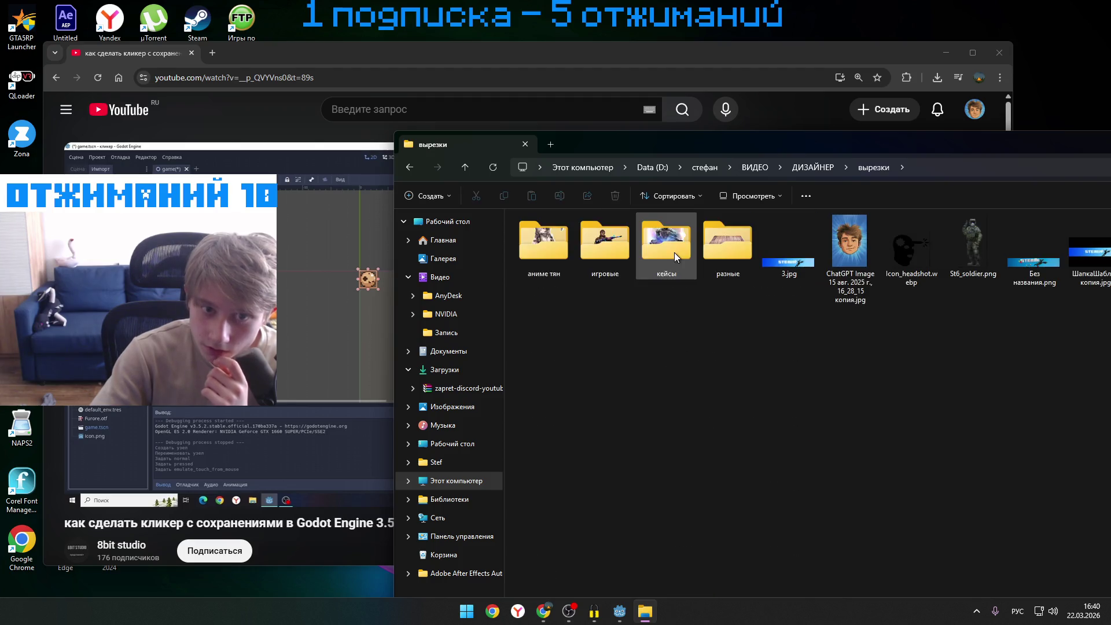
double_click(729, 242)
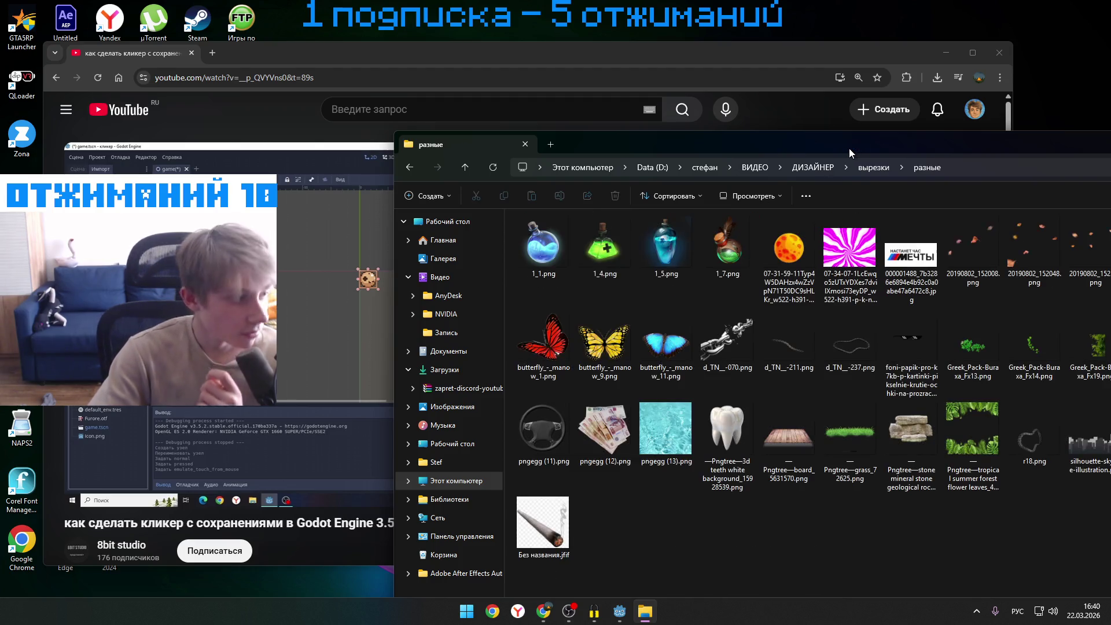
left_click(409, 168)
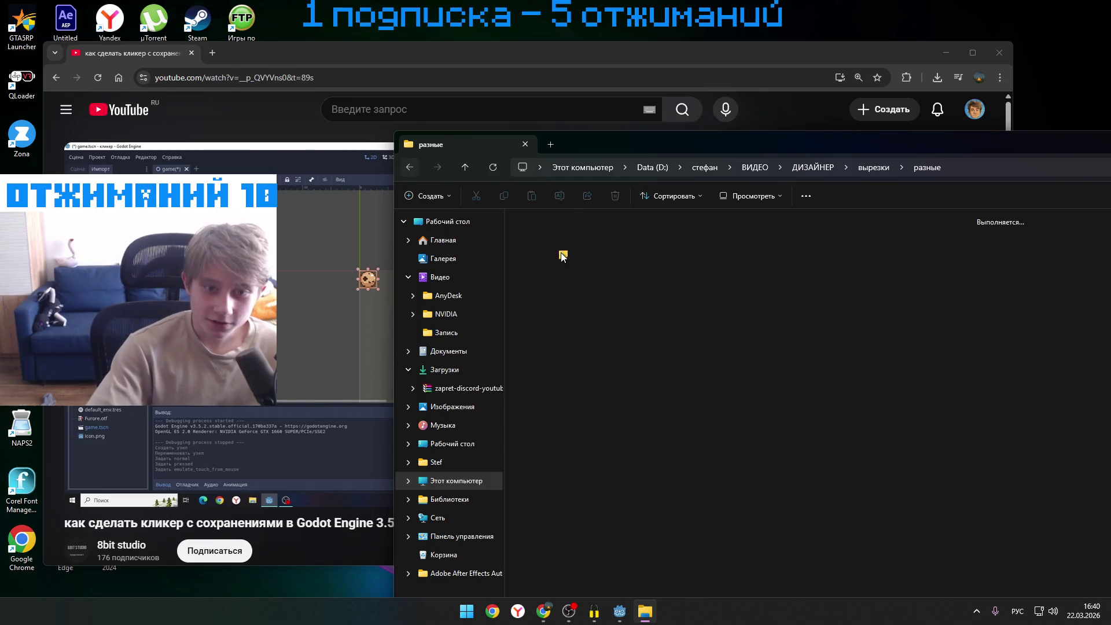
double_click(530, 245)
- Maximize Explorer, open вырезки > игровые, and bring Godot back to the front
mouse_move(829, 141)
left_mouse_down()
mouse_move(536, 95)
mouse_move(368, 117)
mouse_move(474, 127)
left_mouse_up()
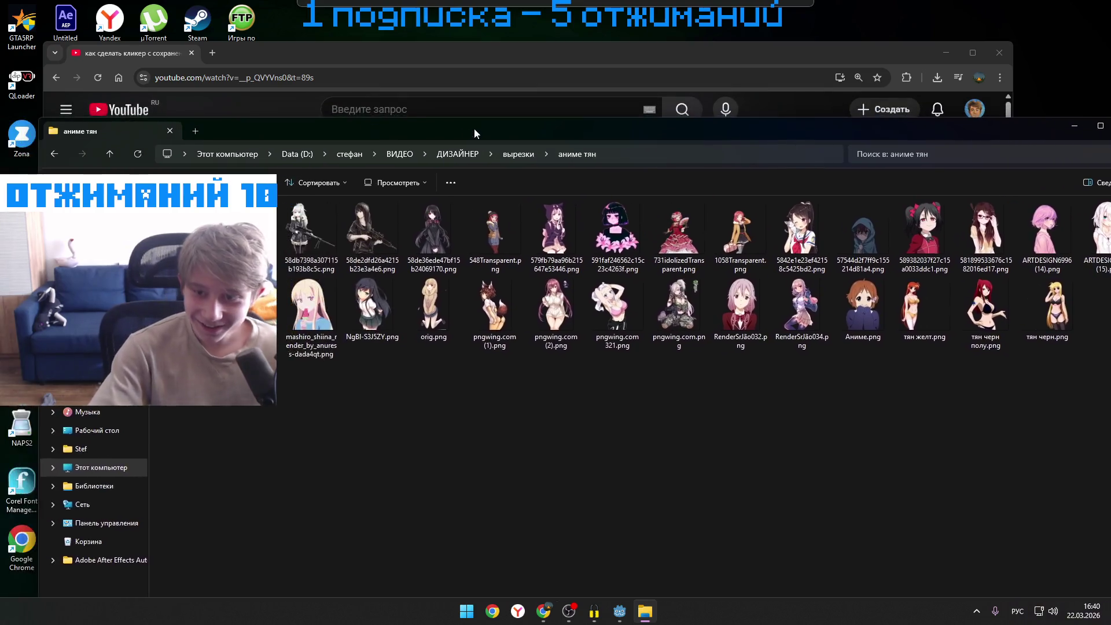
double_click(521, 134)
mouse_move(968, 371)
left_mouse_down()
mouse_move(254, 69)
mouse_move(912, 201)
mouse_move(904, 311)
left_mouse_up()
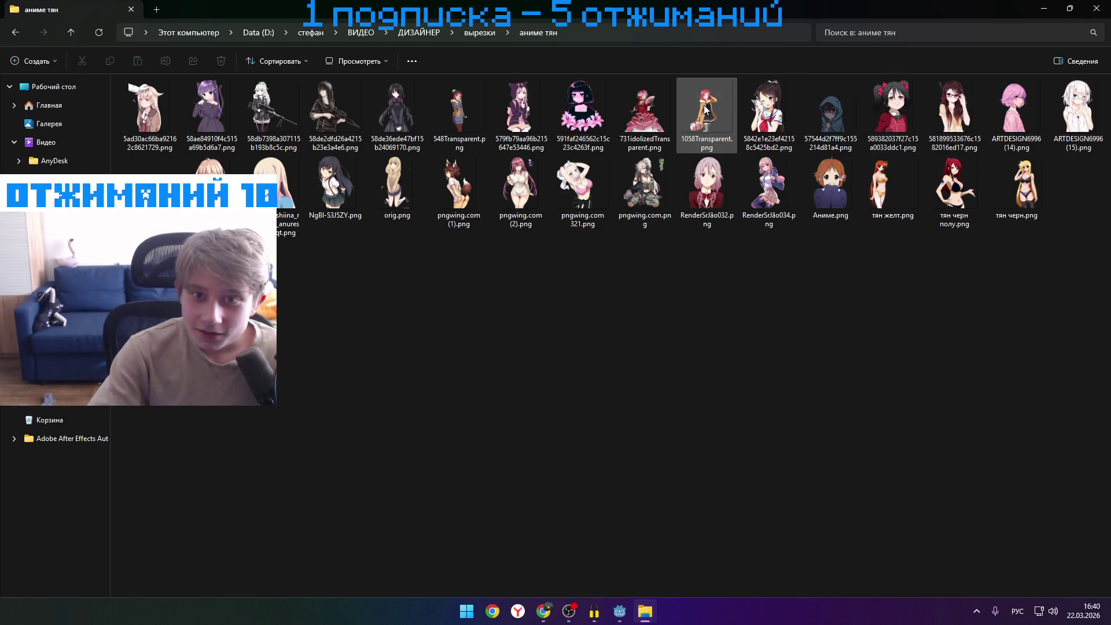
left_click(475, 32)
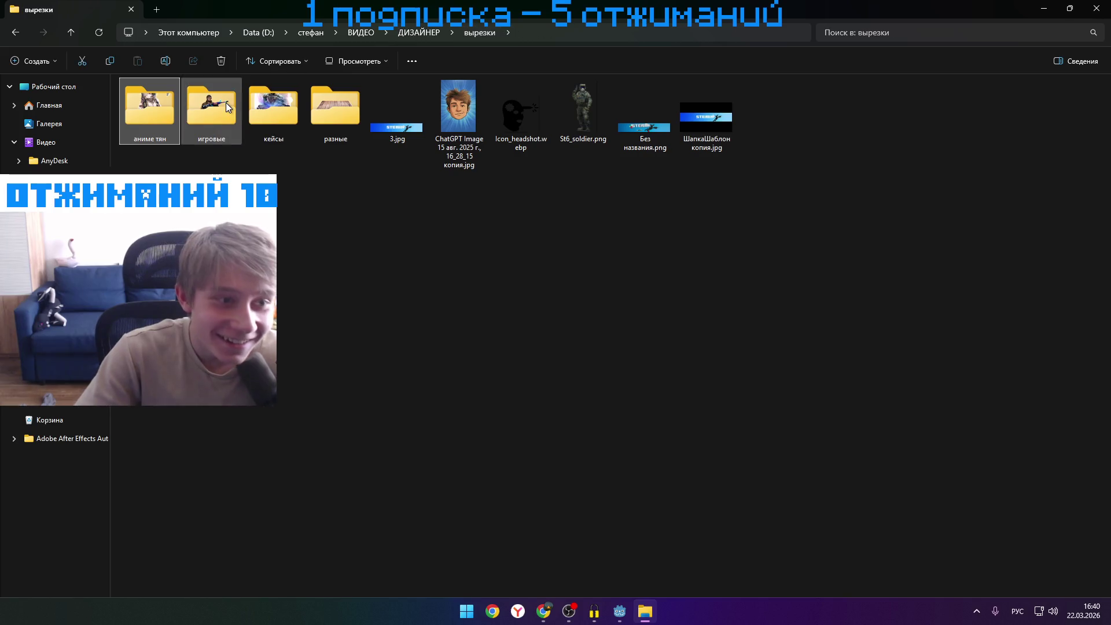
double_click(349, 118)
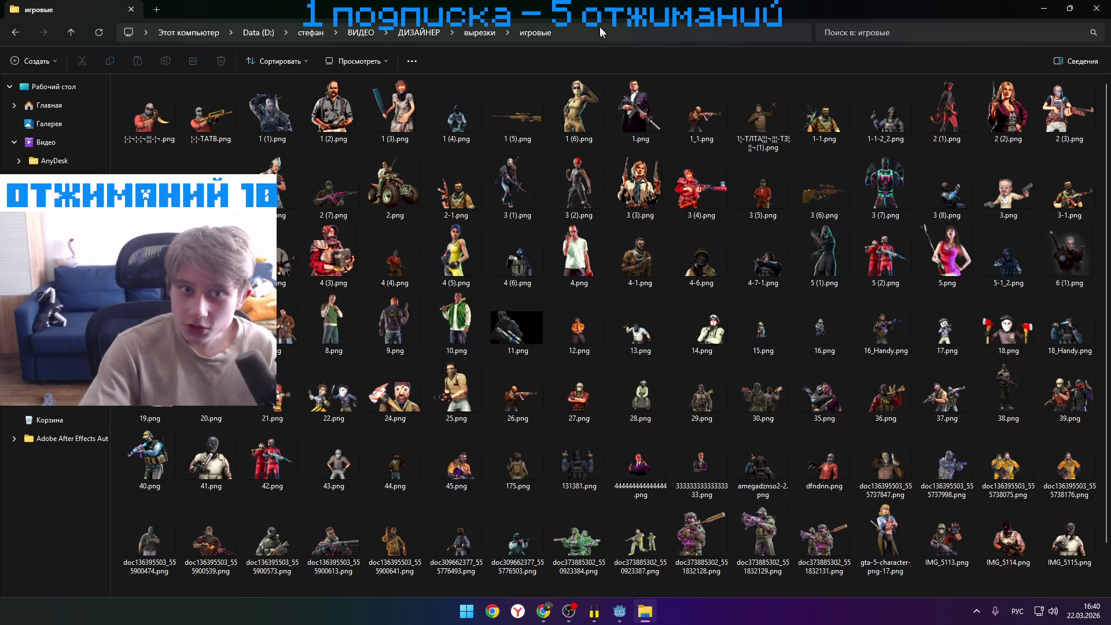
left_click_drag(603, 10, 907, 72)
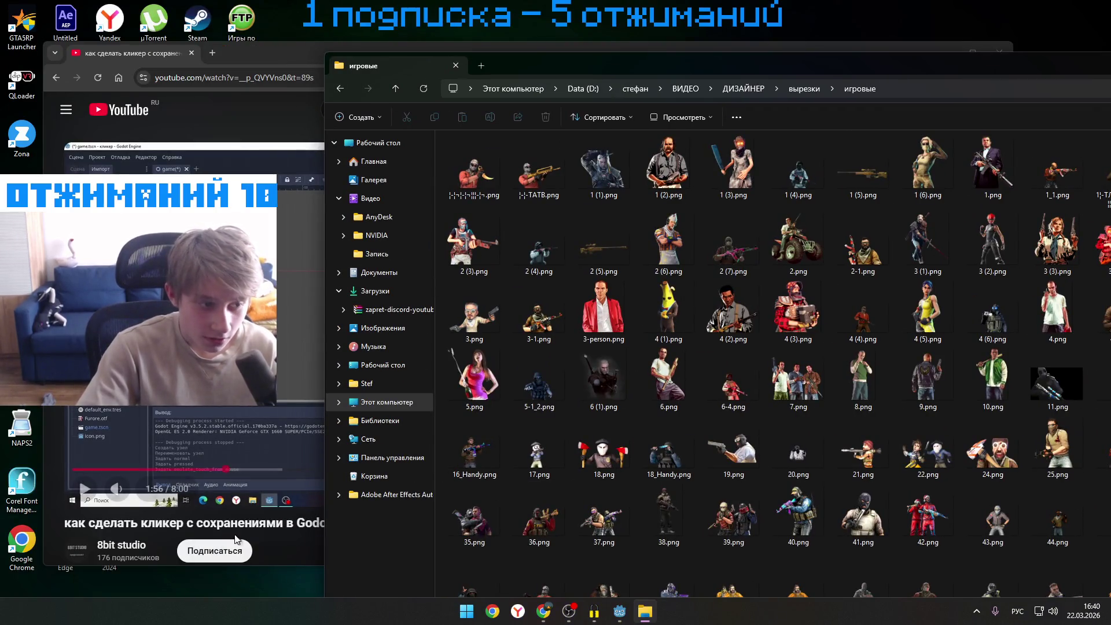
left_click(619, 611)
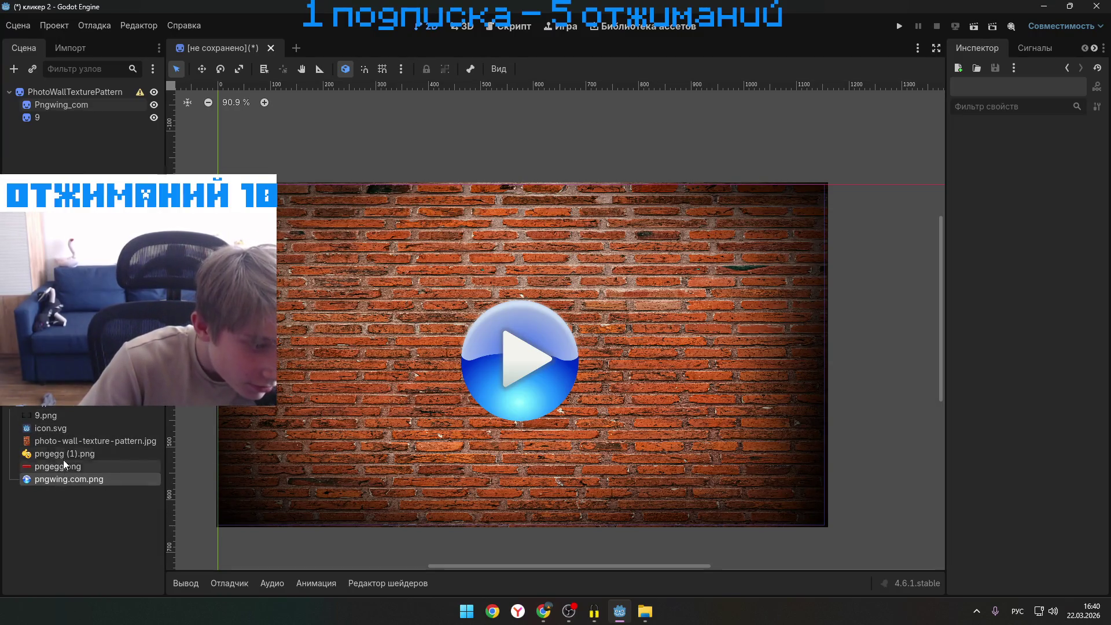
- Delete pngegg (1).png from the project and drag 1 (2).png into res://
left_click(68, 457)
key("Delete")
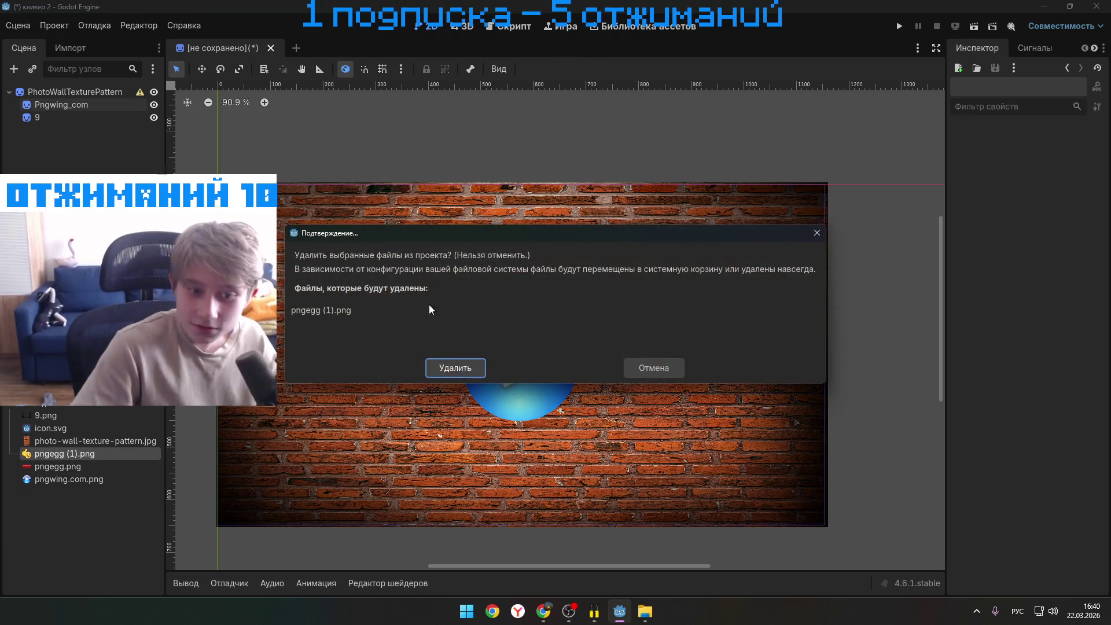
left_click(459, 363)
mouse_move(677, 7)
left_mouse_down()
mouse_move(828, 41)
mouse_move(416, 138)
mouse_move(414, 126)
left_mouse_up()
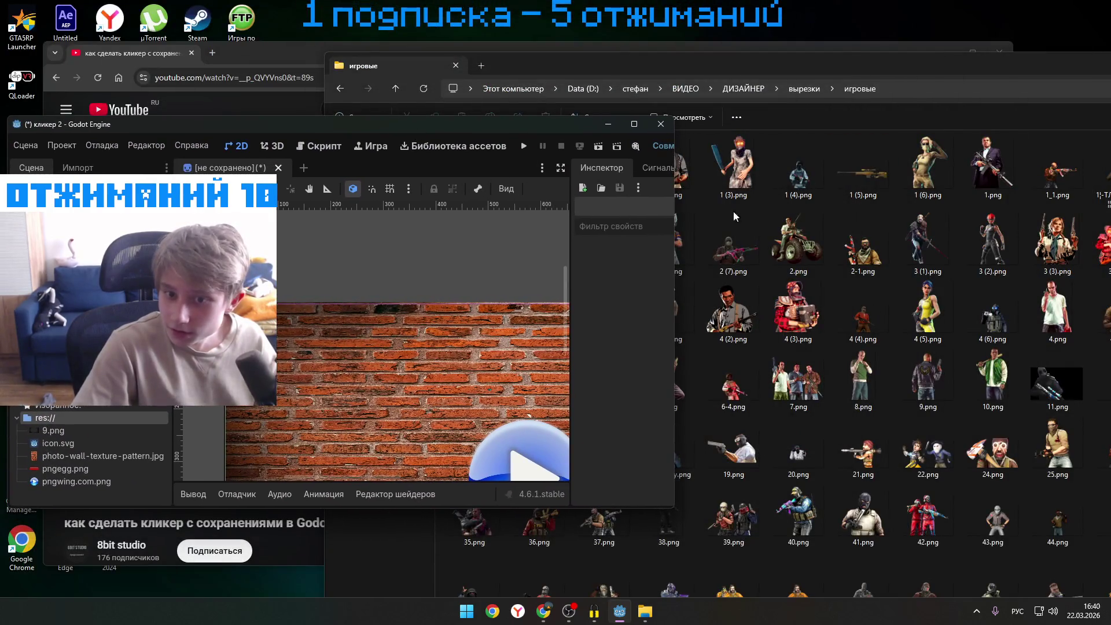
left_click(749, 185)
left_click_drag(669, 167, 352, 310)
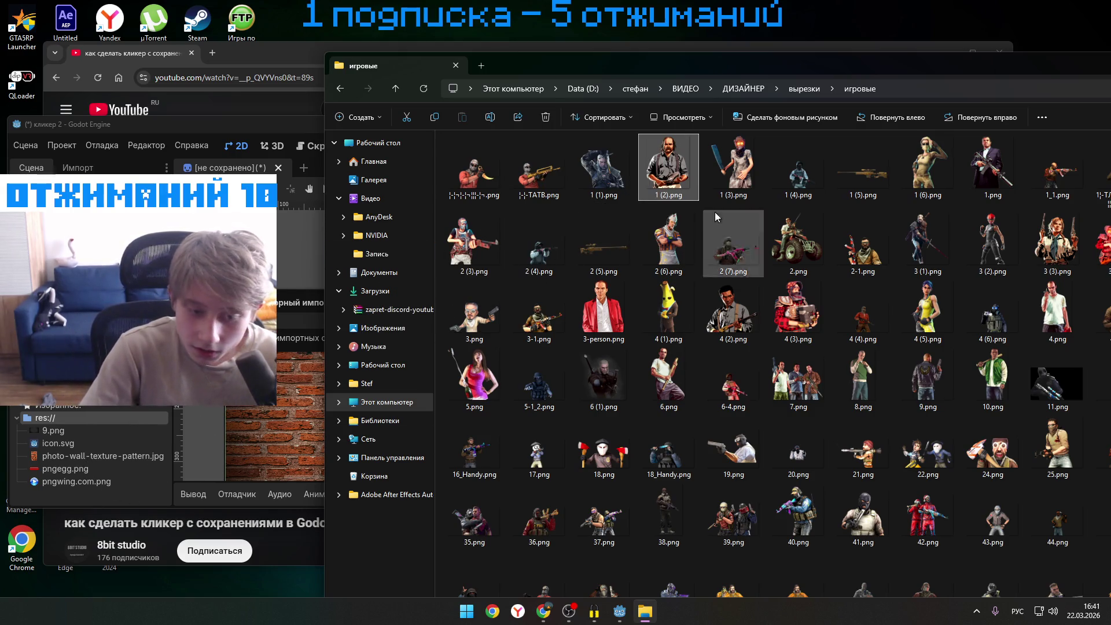
- Open the разные folder in Explorer, then close Explorer and maximize Godot
left_click(804, 89)
double_click(686, 191)
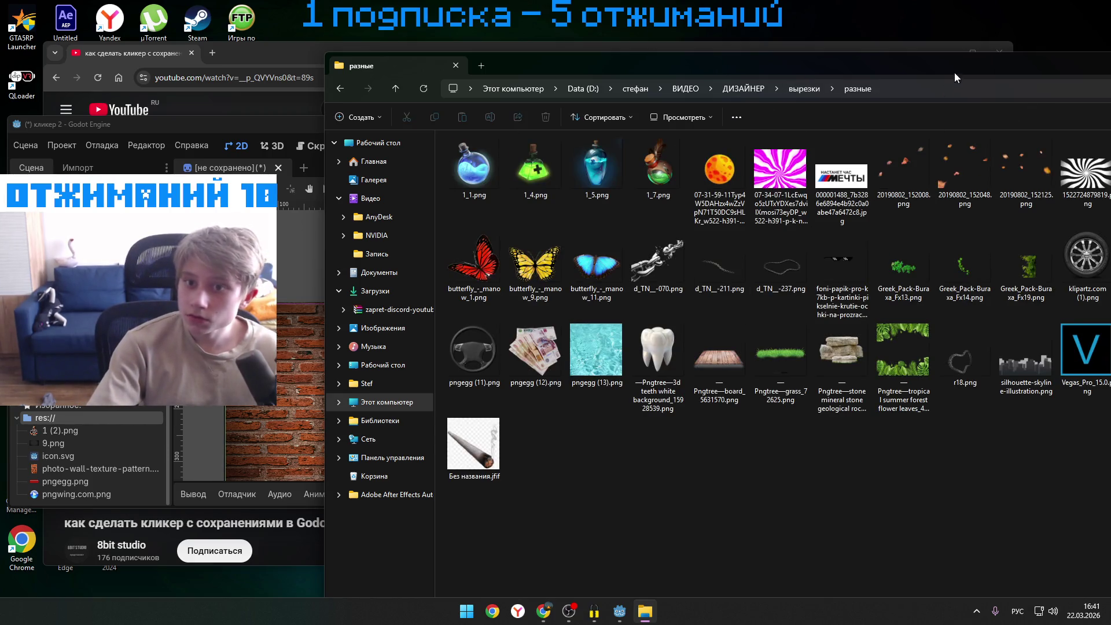
mouse_move(908, 68)
left_mouse_down()
mouse_move(381, 42)
mouse_move(599, 42)
mouse_move(523, 56)
left_mouse_up()
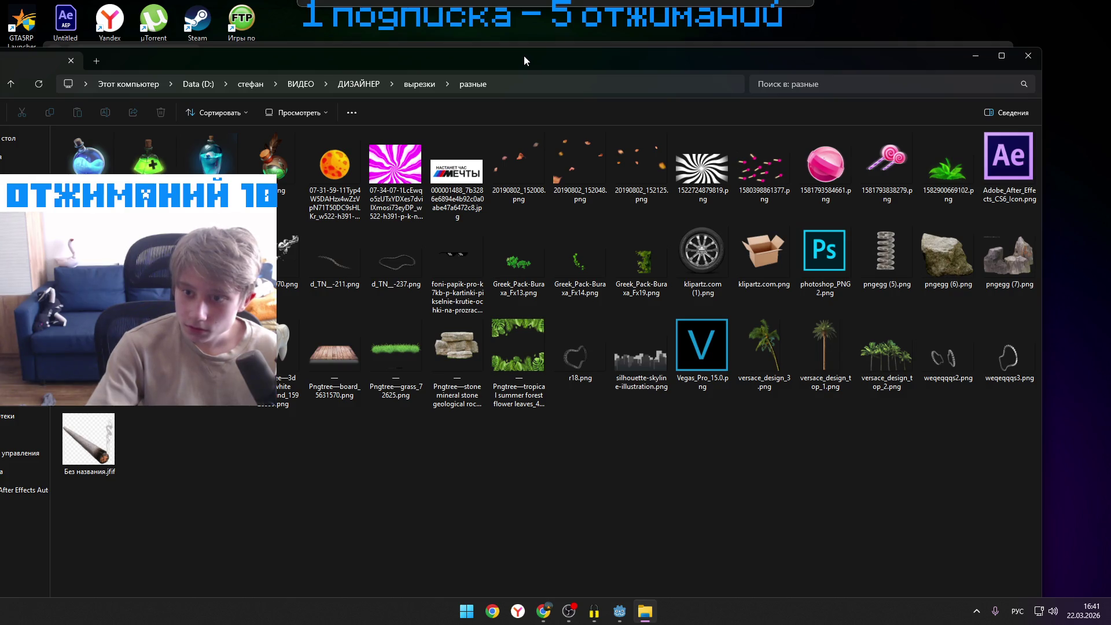
mouse_move(523, 55)
left_mouse_down()
mouse_move(648, 79)
mouse_move(588, 71)
mouse_move(601, 75)
left_mouse_up()
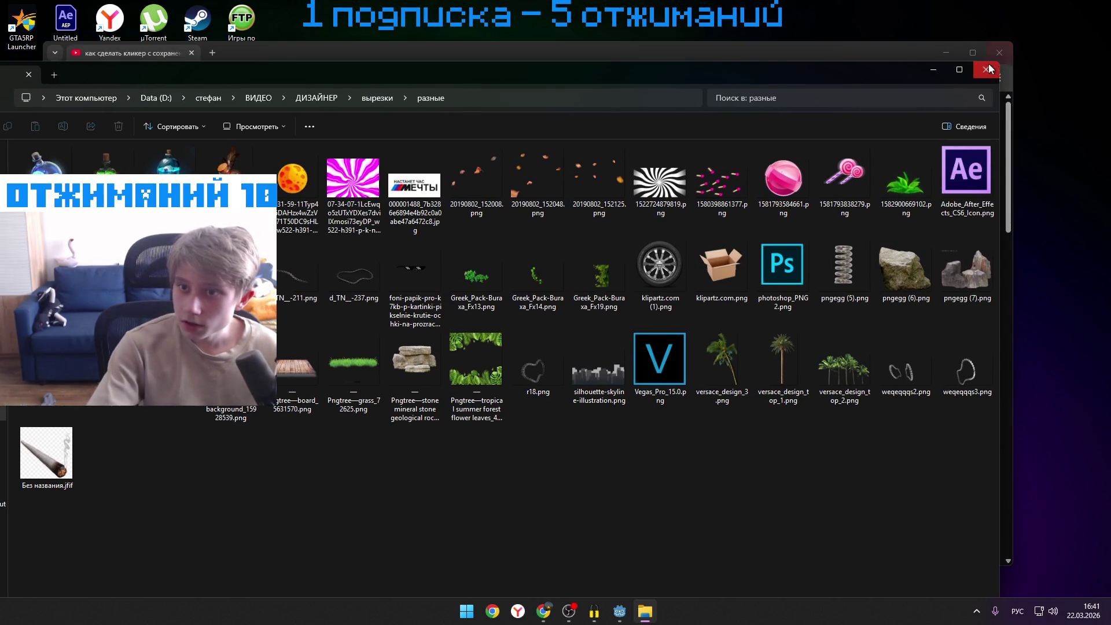
key("alt+F4")
left_click(634, 124)
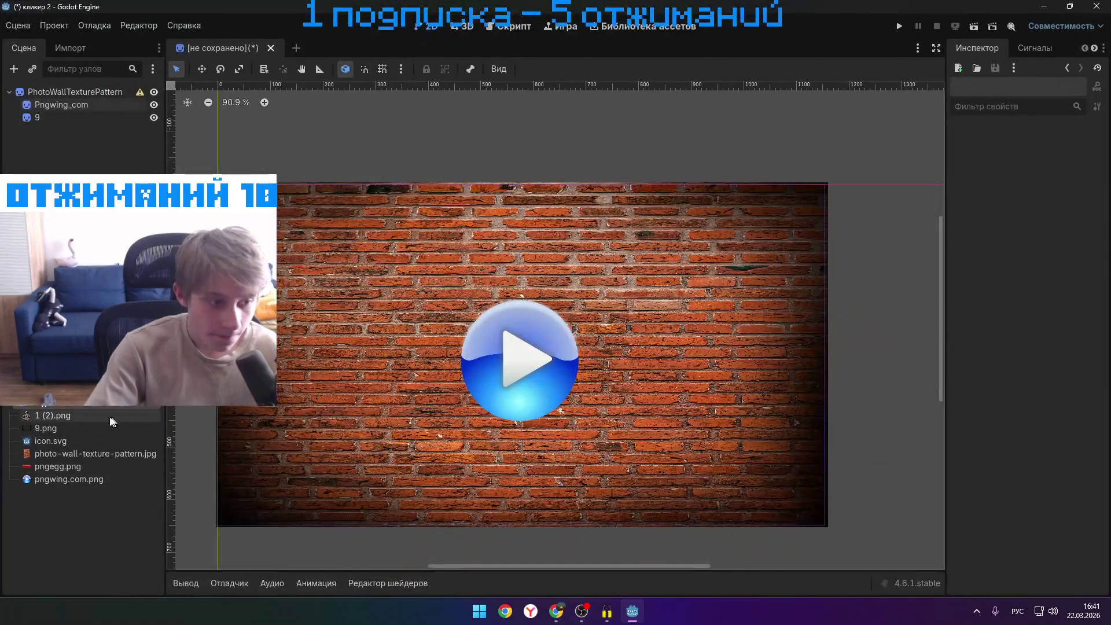
- Drop 1 (2).png into the scene and size and move the man to the wall's bottom left
mouse_move(90, 416)
left_mouse_down()
mouse_move(75, 415)
mouse_move(156, 420)
mouse_move(397, 367)
left_mouse_up()
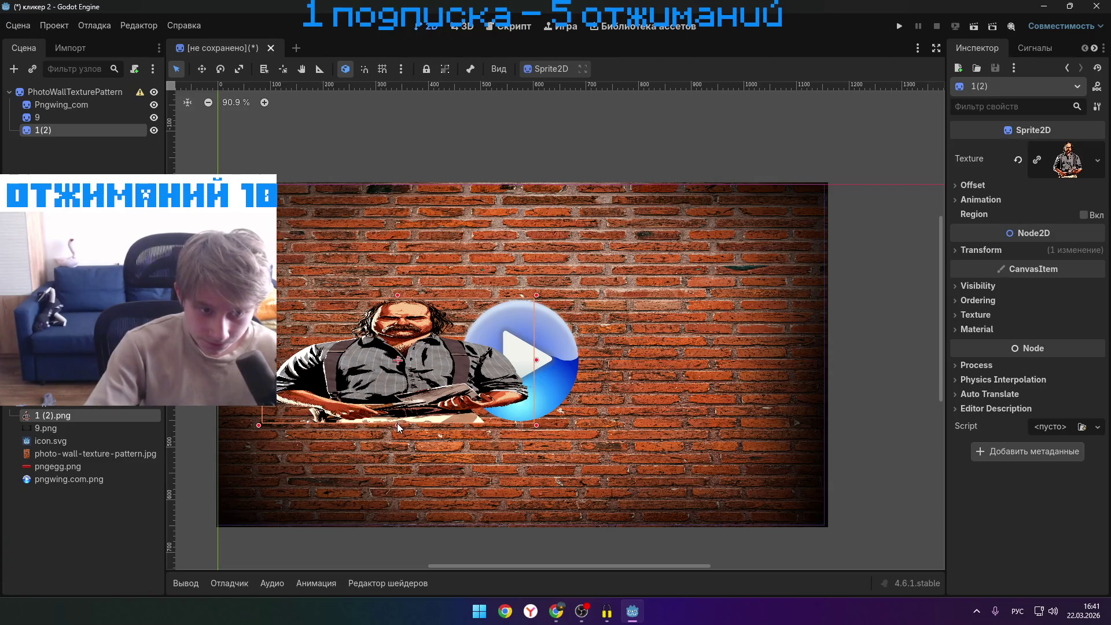
left_click_drag(392, 440, 398, 529)
mouse_move(405, 336)
left_mouse_down()
mouse_move(344, 335)
mouse_move(331, 230)
left_mouse_up()
left_click_drag(338, 316, 312, 320)
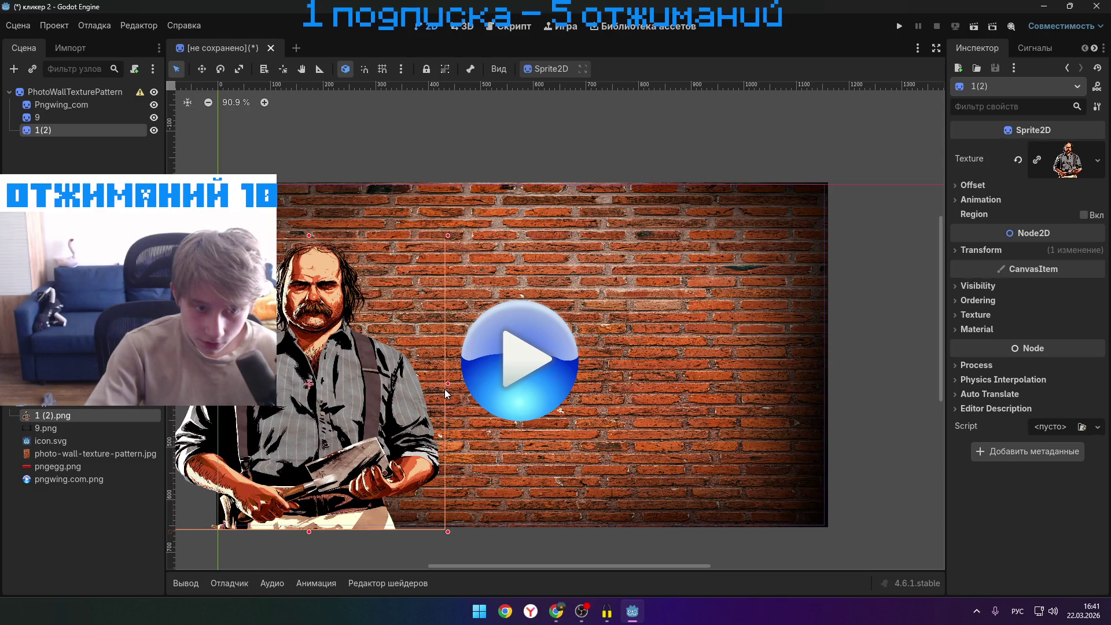
left_click_drag(447, 383, 318, 383)
left_click_drag(245, 532, 244, 409)
left_click_drag(243, 341, 296, 460)
- Fine-tune the man sprite's height, width and position, then check the layout
left_click_drag(297, 355, 297, 322)
left_click_drag(371, 425, 399, 425)
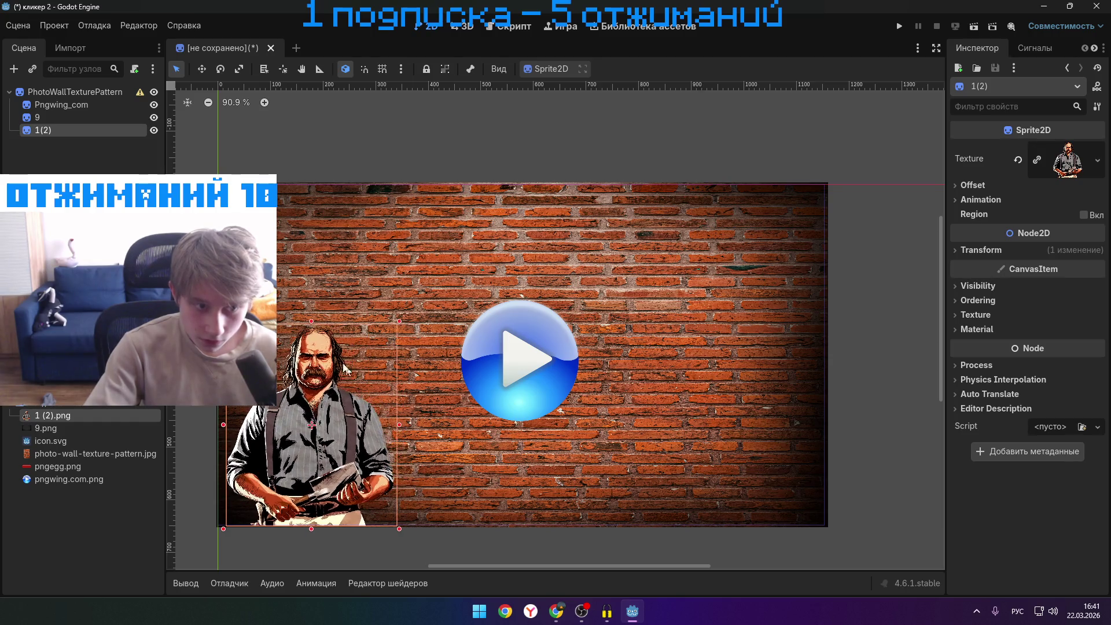
left_click_drag(311, 321, 311, 262)
left_click_drag(399, 403, 449, 404)
mouse_move(382, 386)
left_mouse_down()
mouse_move(345, 388)
mouse_move(355, 388)
left_mouse_up()
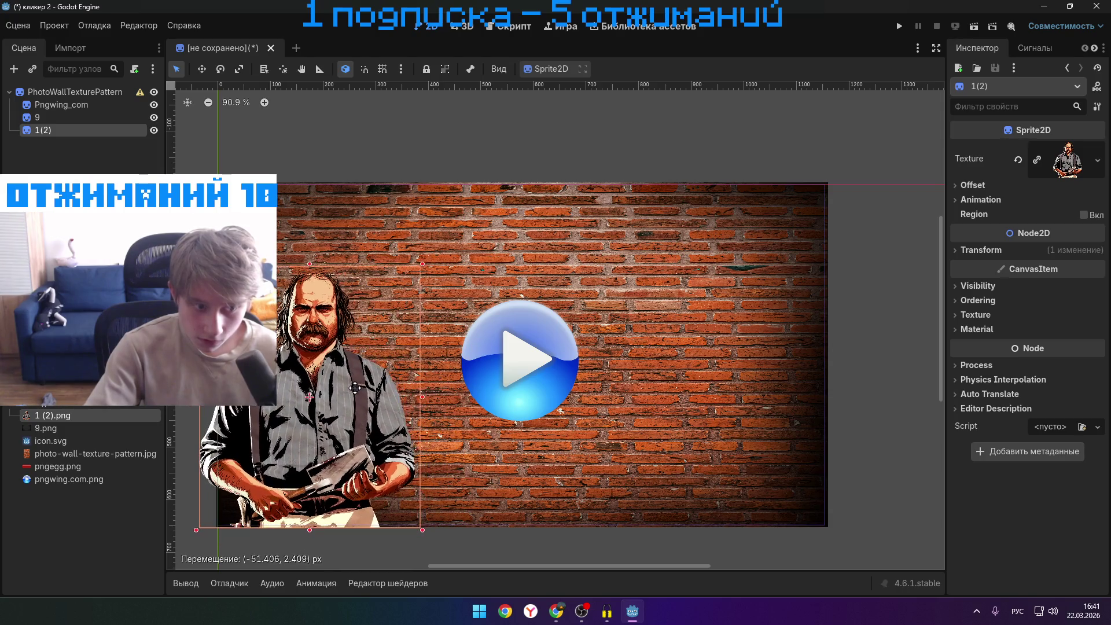
left_click(438, 542)
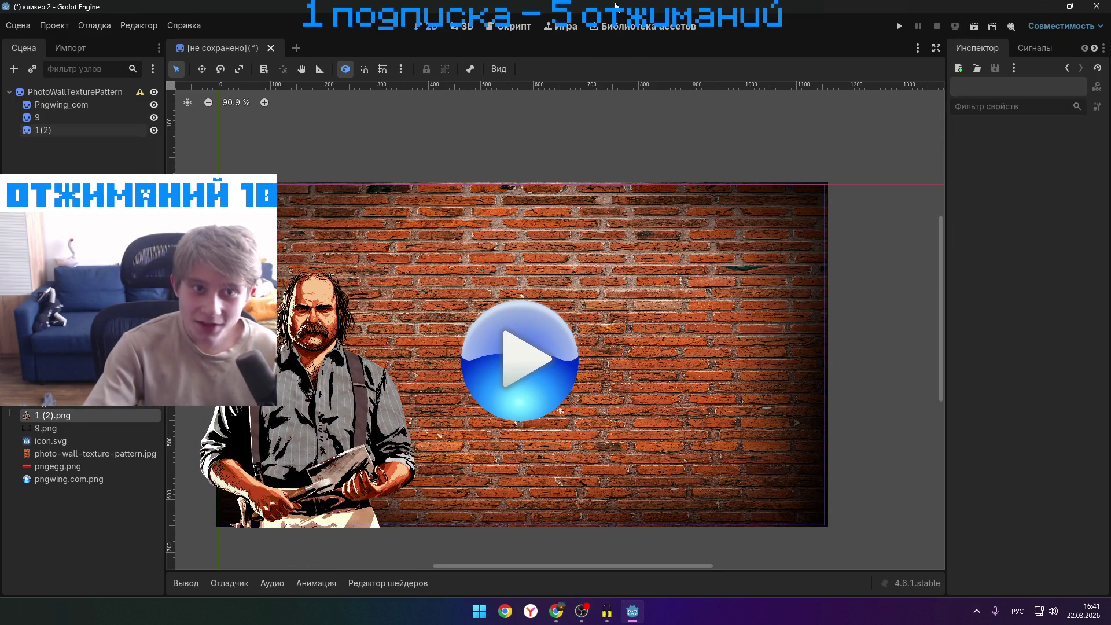
left_click(286, 445)
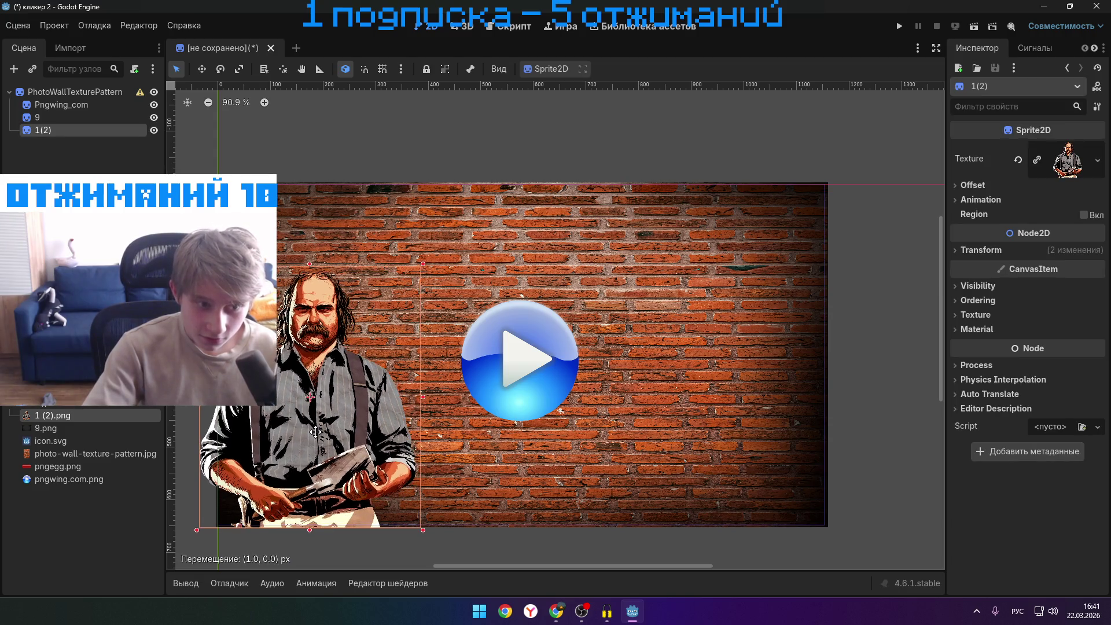
- Play the YouTube clicker tutorial at 2x speed to about 2:19, pause it, and return to Godot
mouse_move(556, 609)
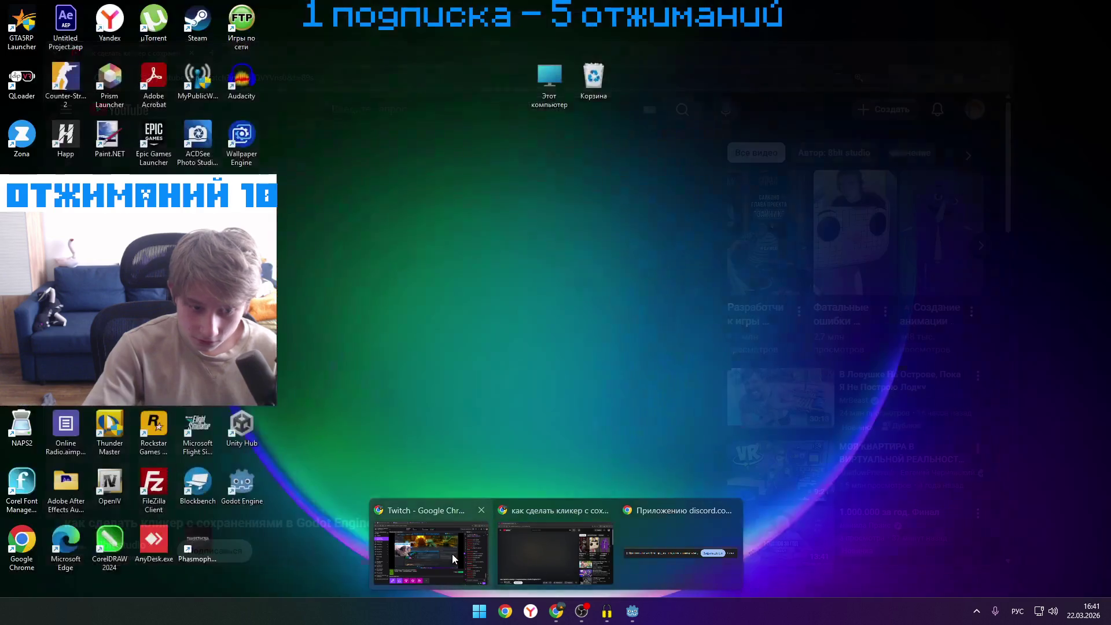
left_click(452, 554)
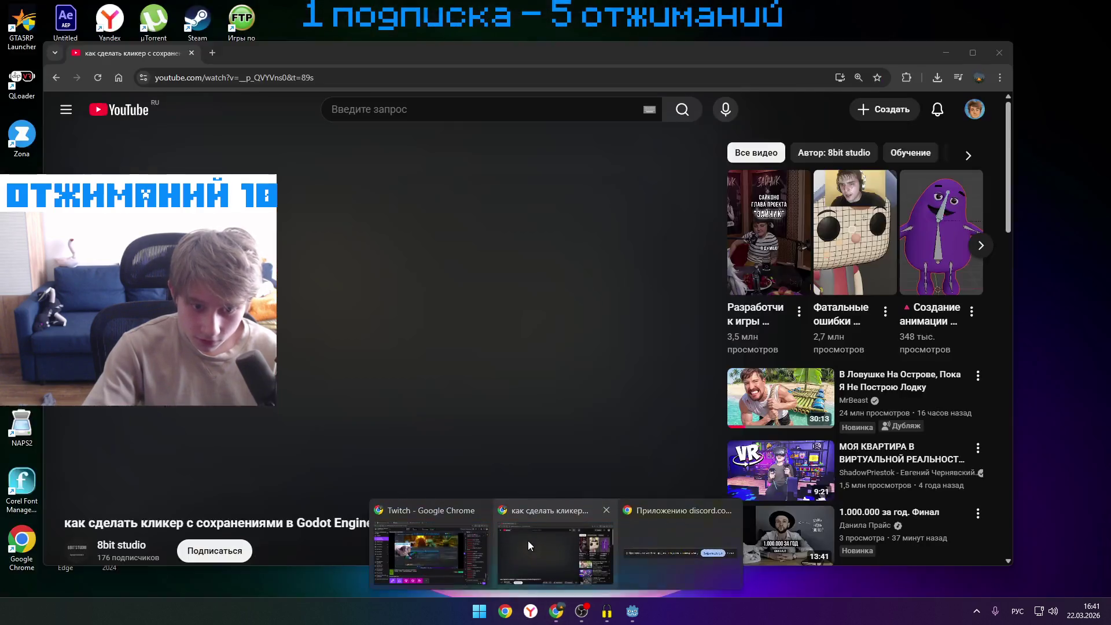
left_click(527, 541)
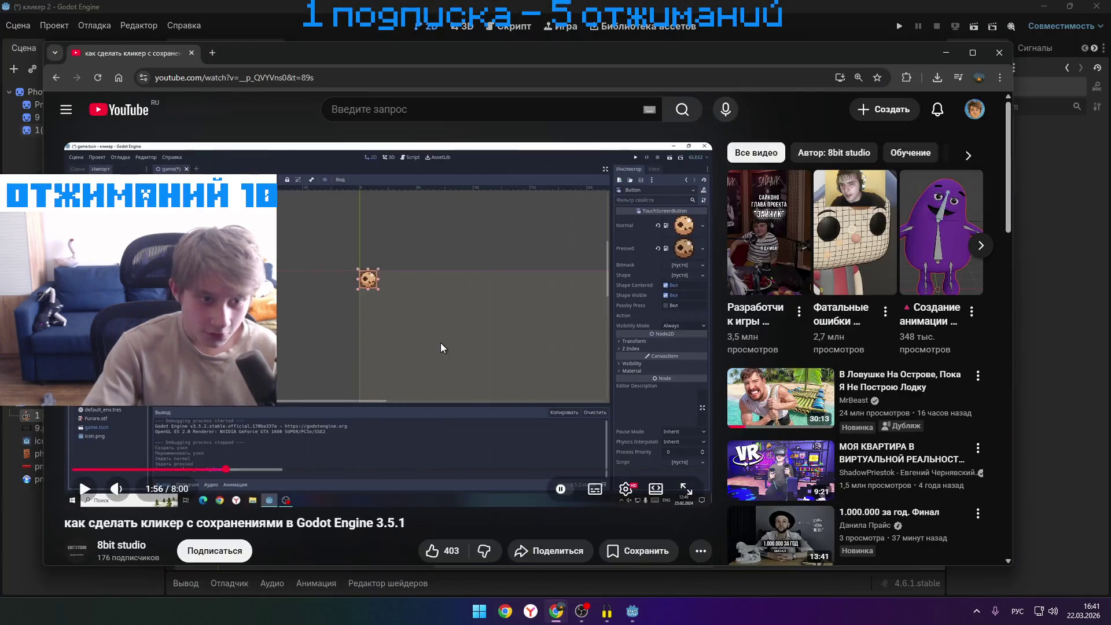
left_click(439, 342)
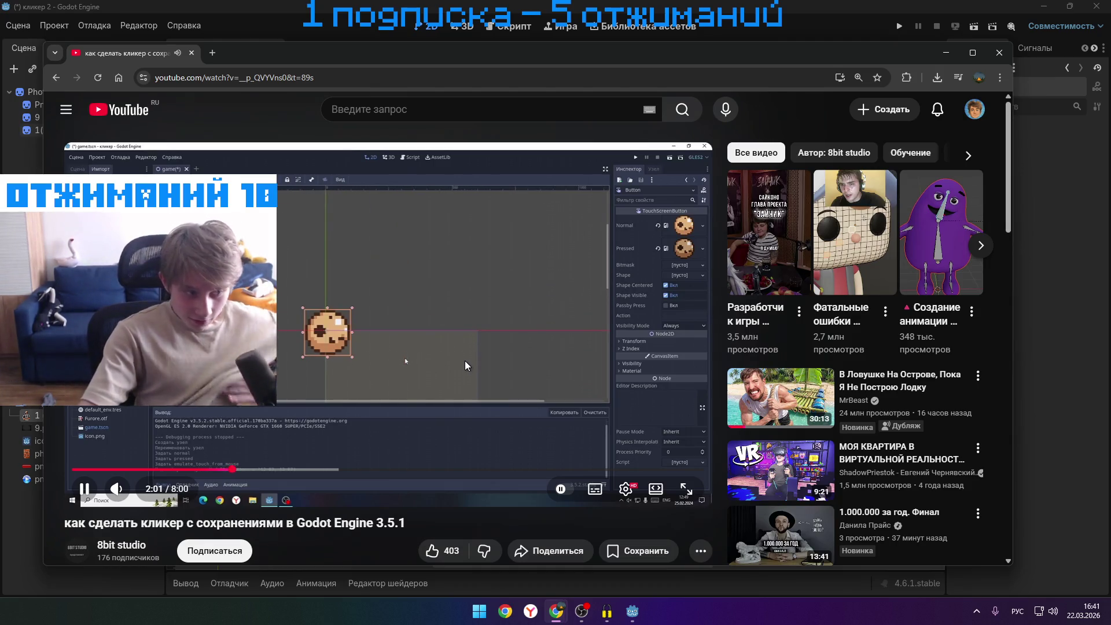
left_click_drag(488, 303, 554, 283)
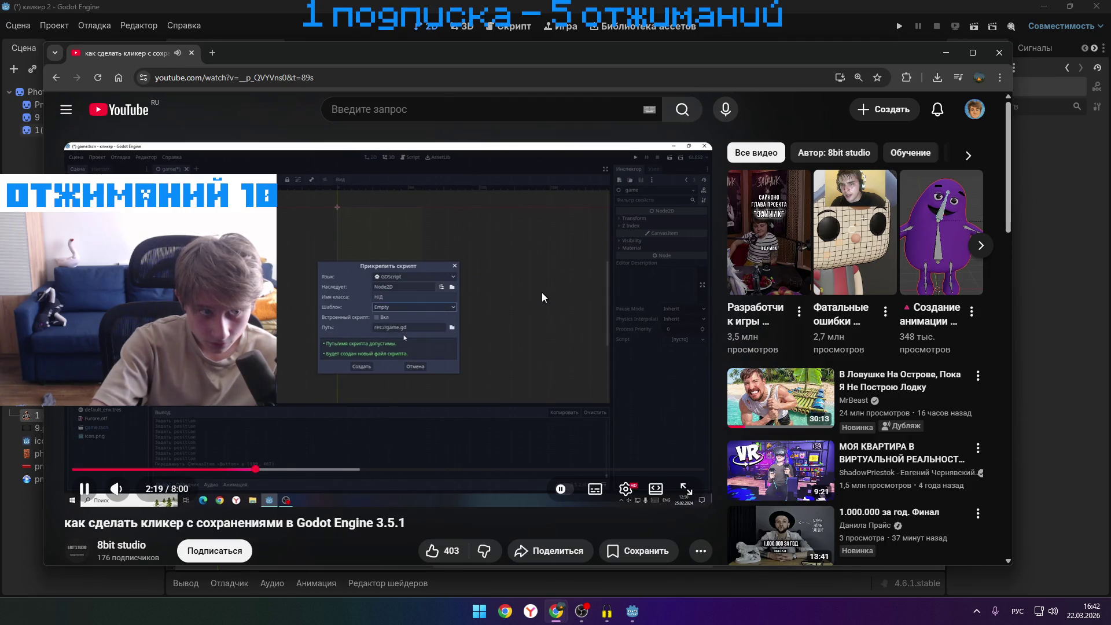
left_click(537, 293)
left_click(635, 617)
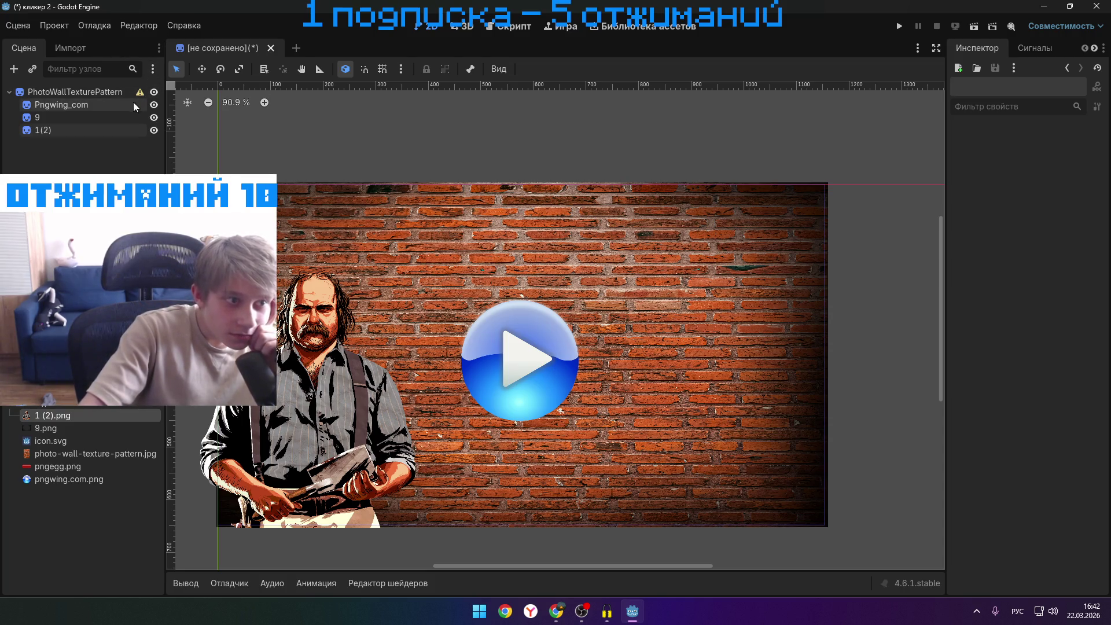
- Create a Button child under PhotoWallTexturePattern by searching 'butt' in the node list
left_click(119, 92)
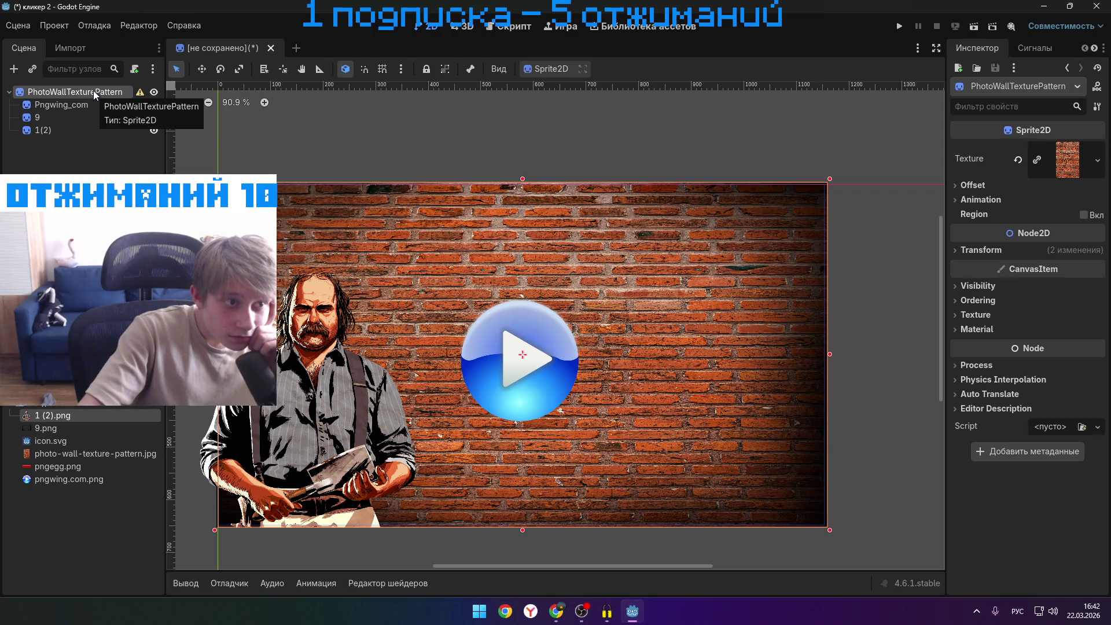
right_click(92, 90)
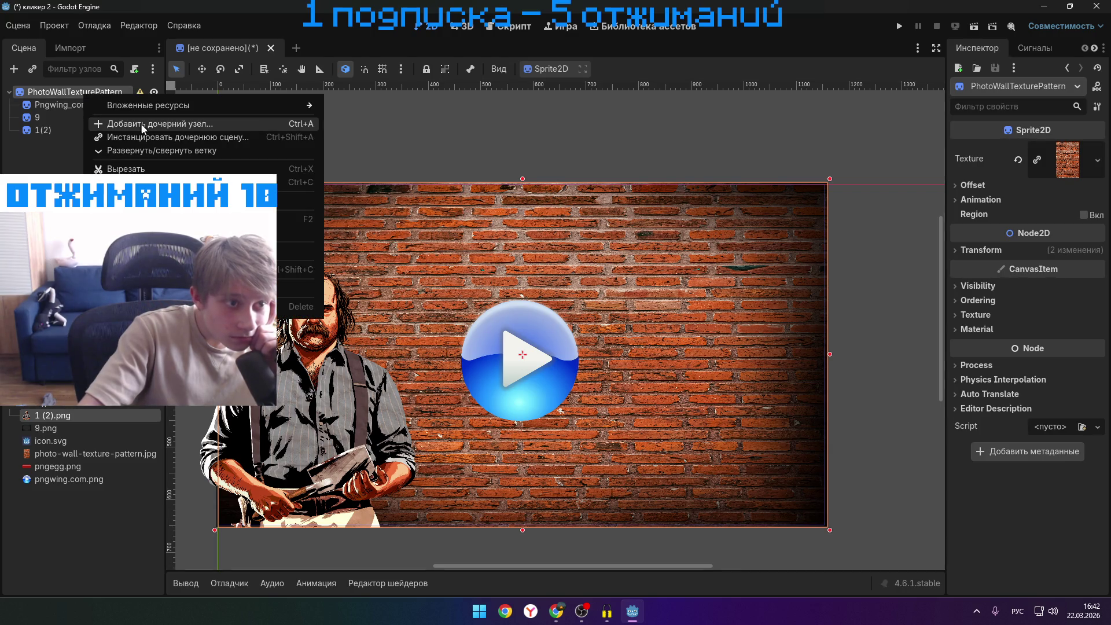
left_click(181, 123)
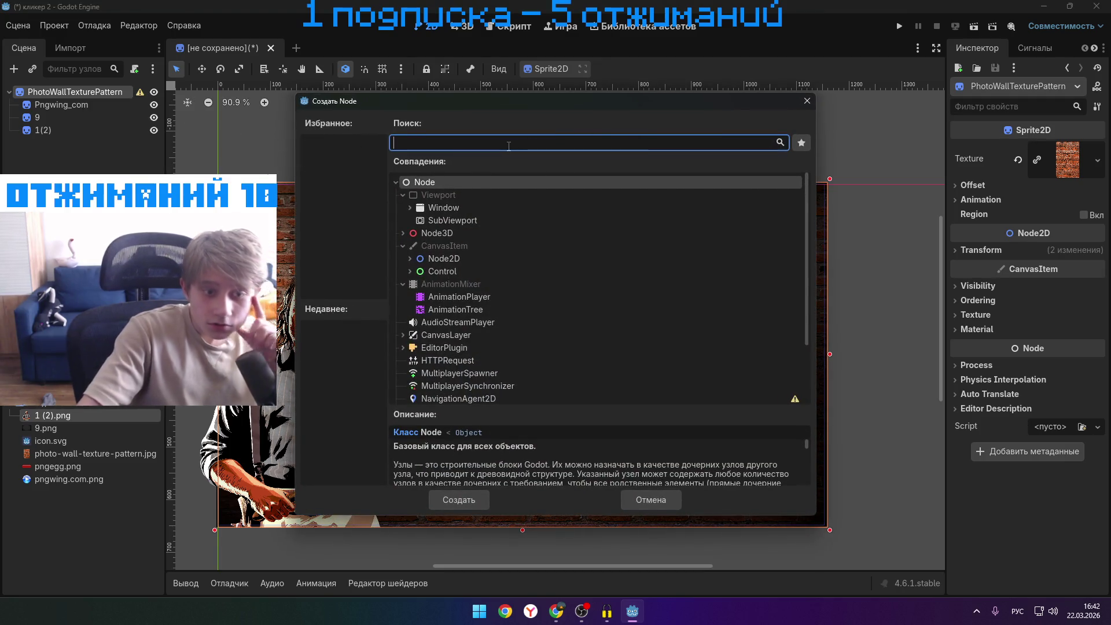
type("иу")
key("BackSpace")
key("BackSpace")
key("alt+shift")
type("butt")
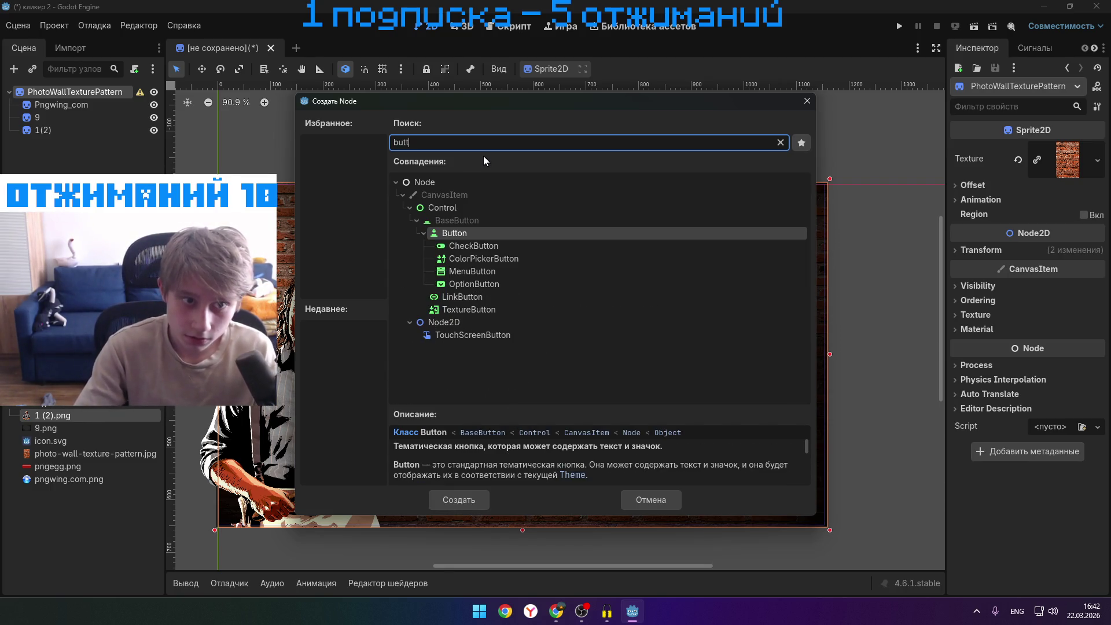
left_click(504, 236)
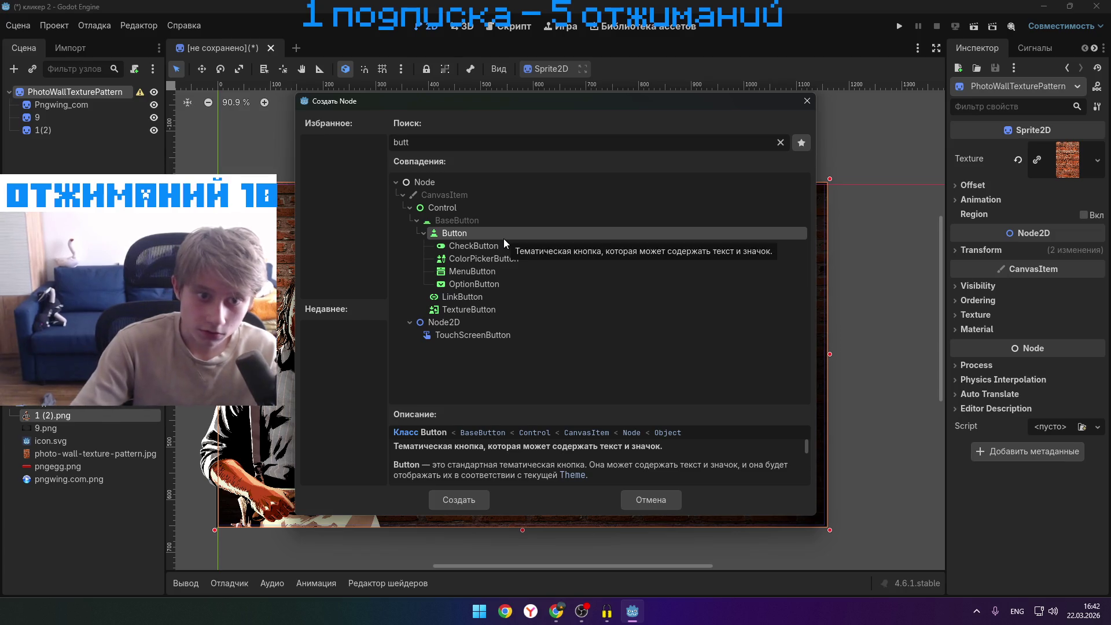
left_click(446, 503)
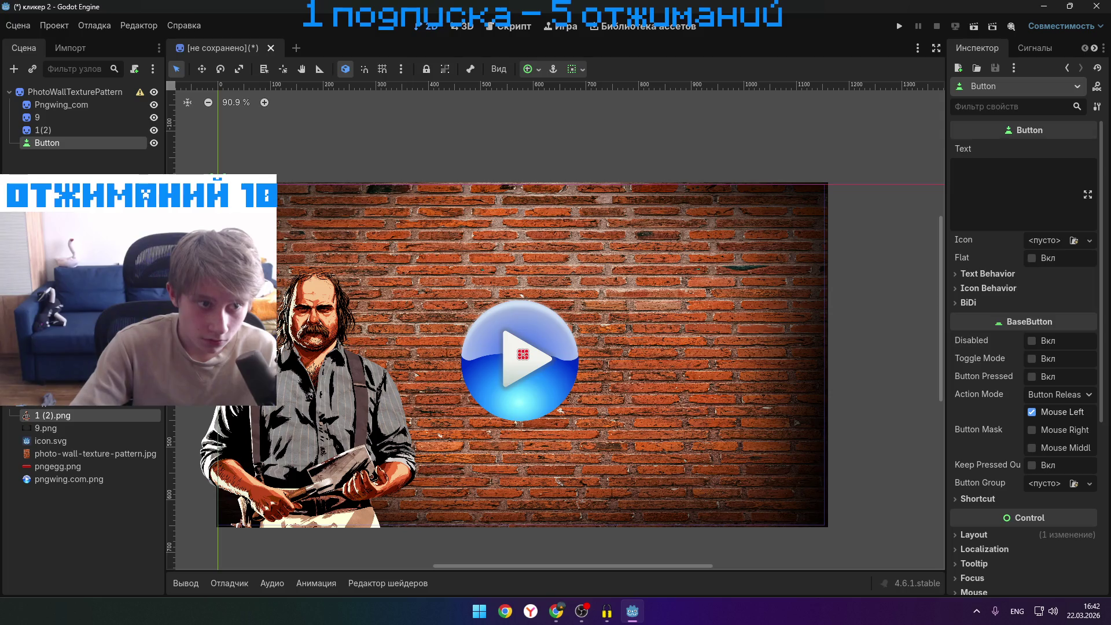
- Resize the Button's bottom, right and left edges to the play icon and enable Flat
left_click_drag(477, 356, 475, 358)
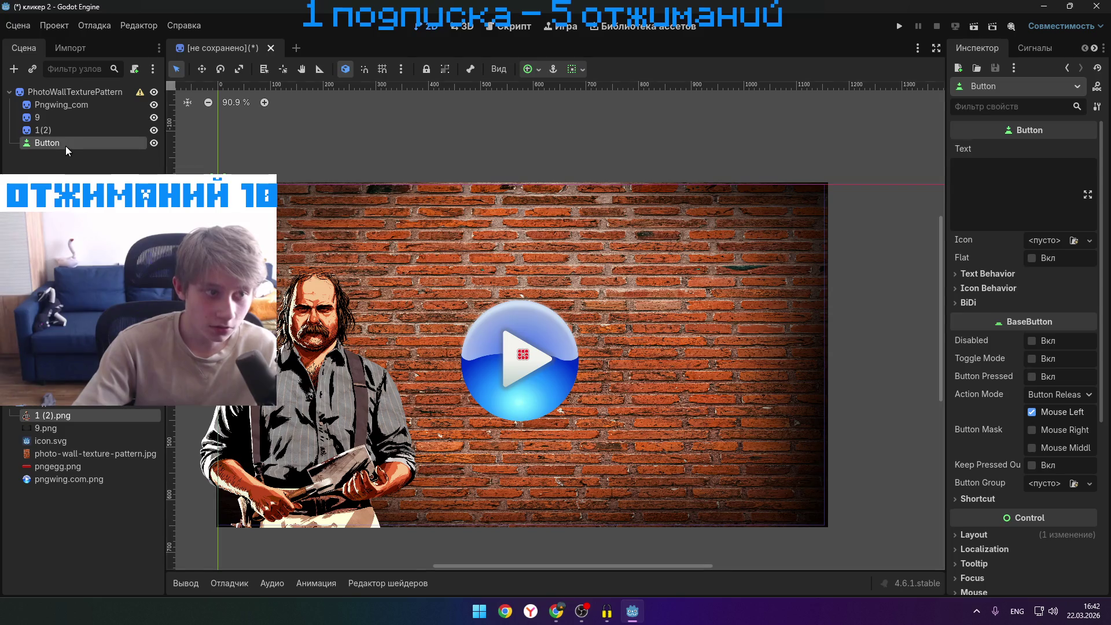
scroll(192, 166, "up", 1)
scroll(260, 272, "up", 4)
scroll(260, 272, "down", 9)
scroll(260, 272, "up", 3)
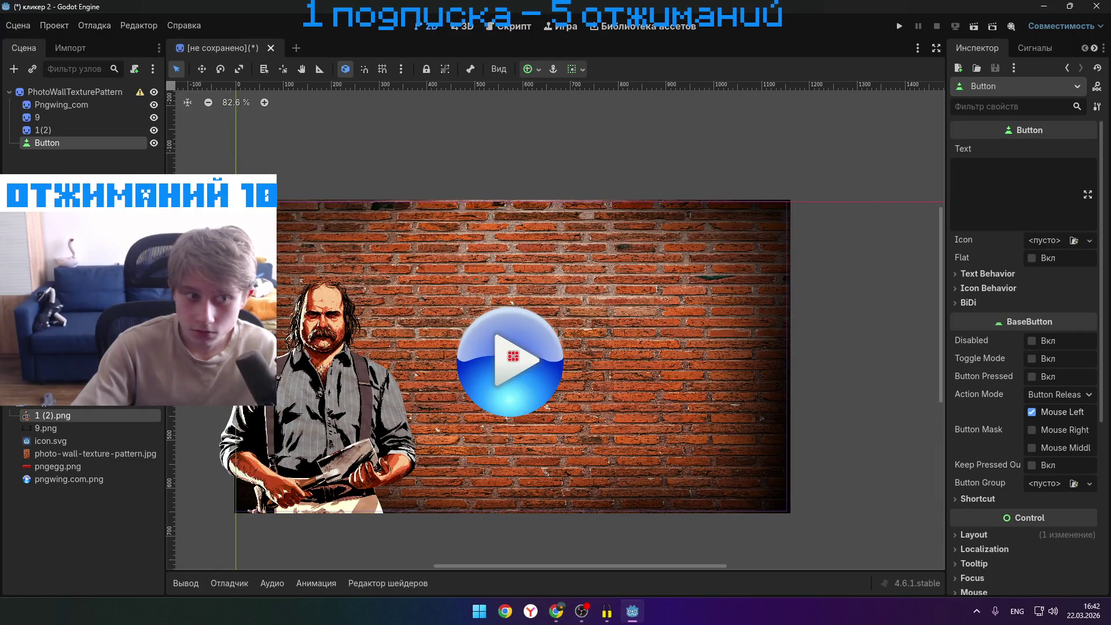
mouse_move(518, 359)
left_mouse_down()
mouse_move(645, 423)
mouse_move(569, 374)
left_mouse_up()
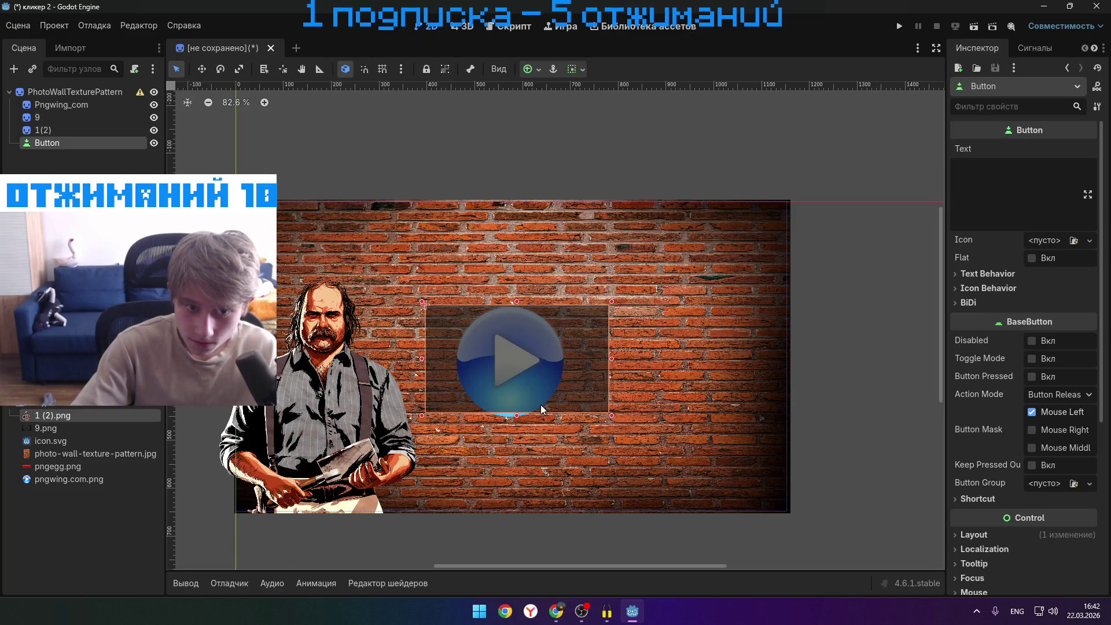
left_click_drag(517, 416, 518, 424)
left_click_drag(610, 362, 578, 364)
left_click_drag(422, 363, 451, 365)
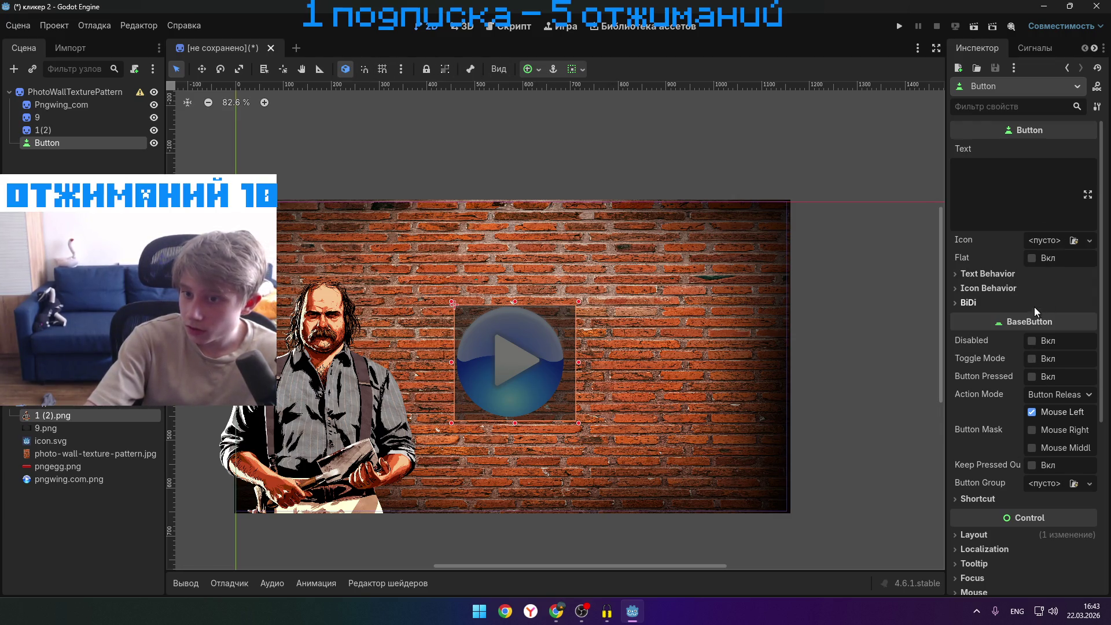
left_click(1031, 258)
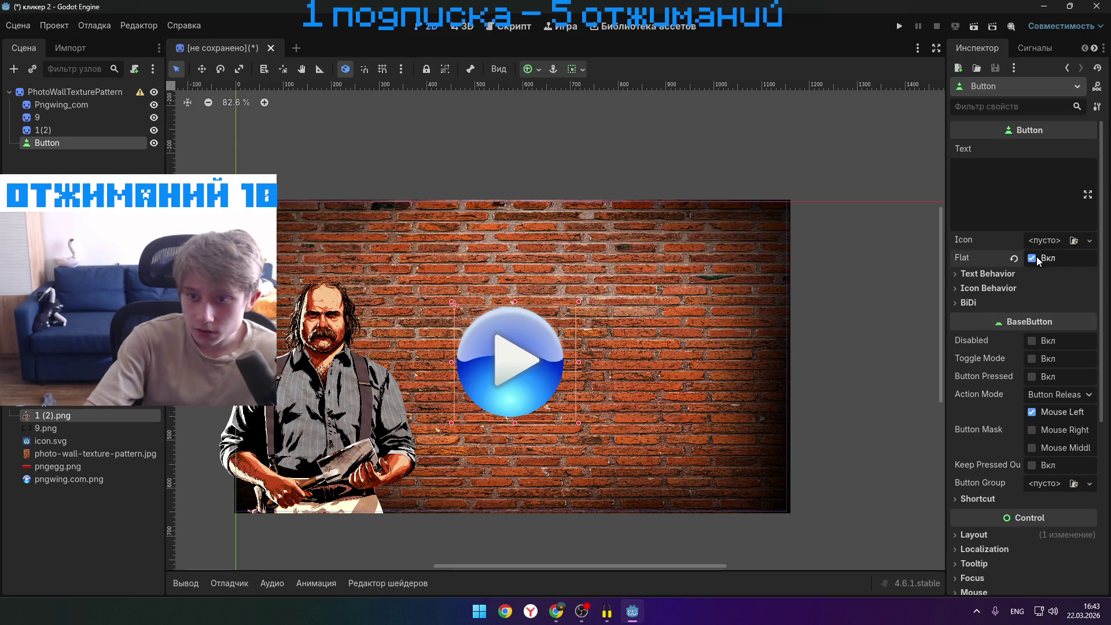
left_click(877, 327)
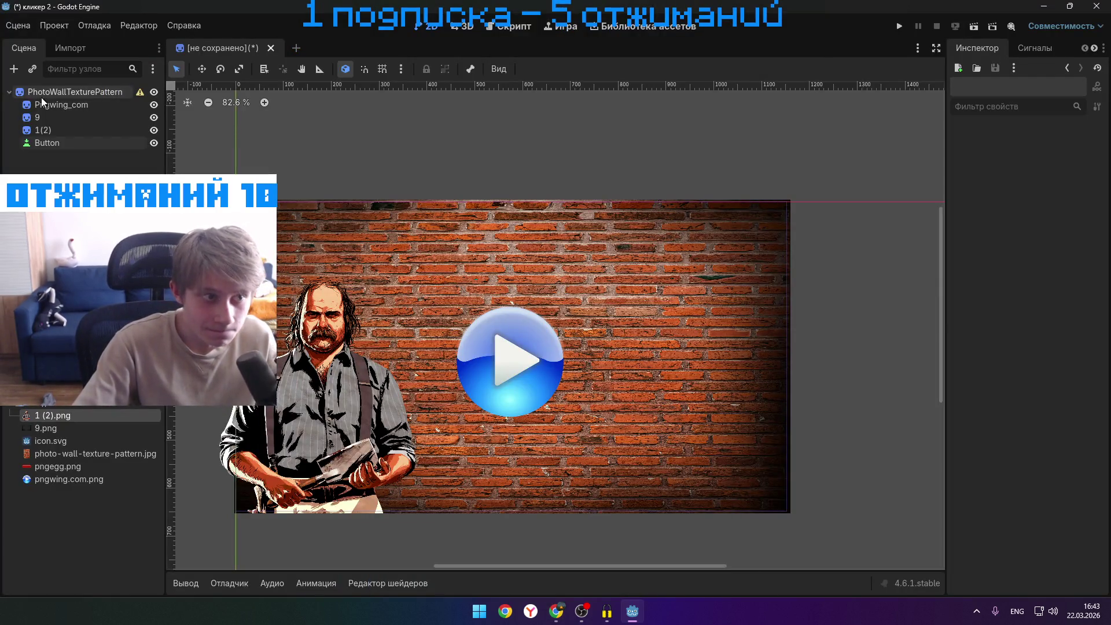
- Create button.gd via Attach Script on the Button node, then switch to the Chrome tutorial
right_click(56, 143)
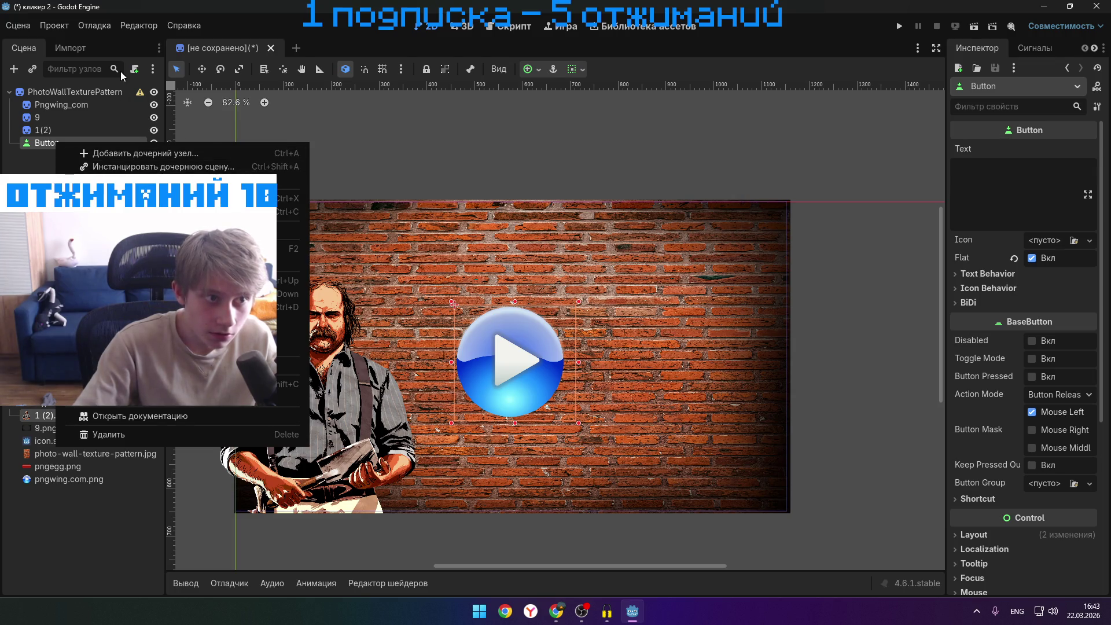
left_click(232, 231)
left_click(494, 455)
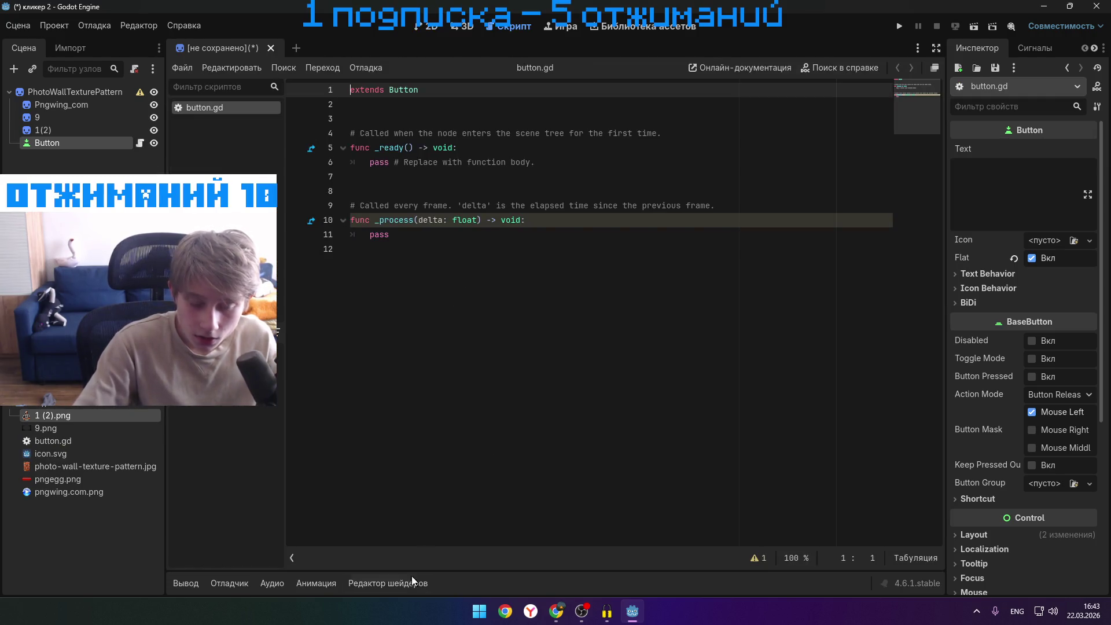
mouse_move(557, 612)
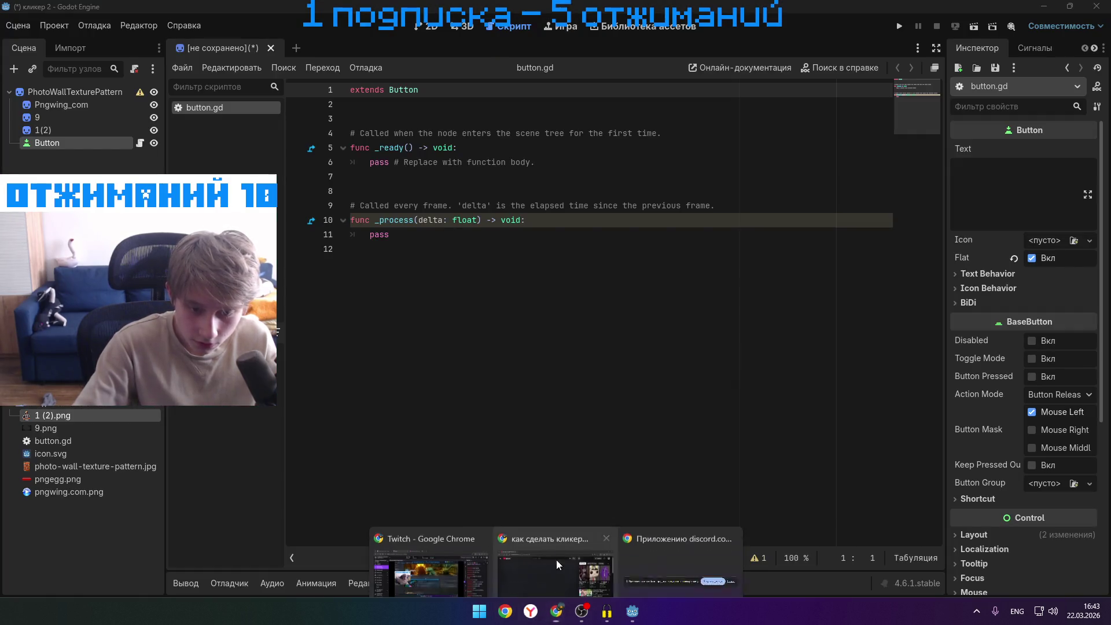
left_click(557, 563)
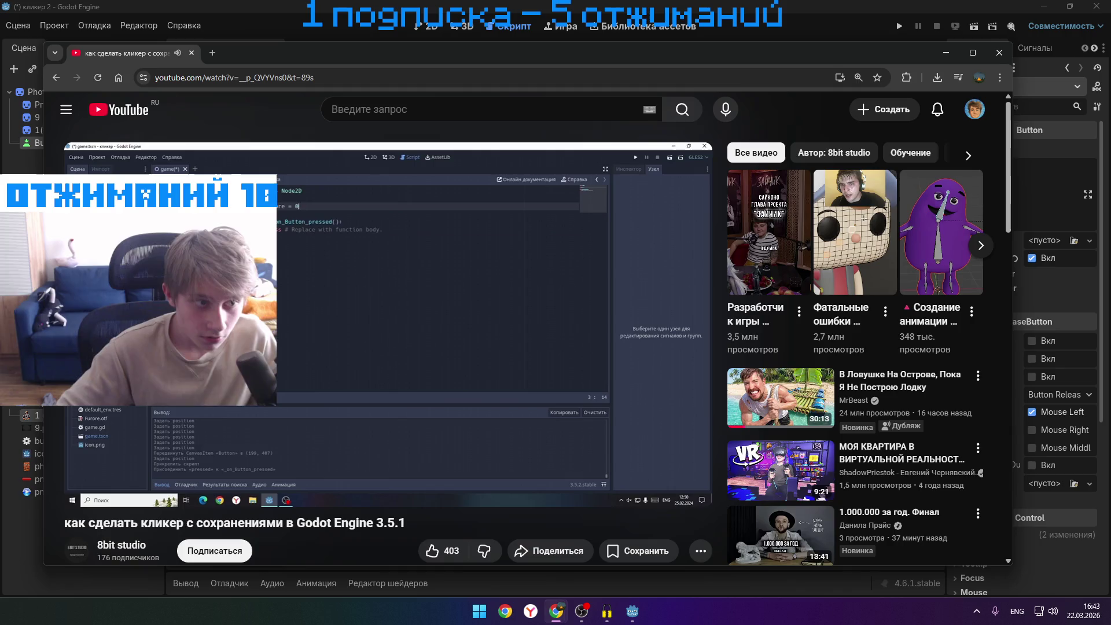
- Rewind the tutorial to the signals part at 2:31, pause it, and return to Godot
key("Left")
key("Left")
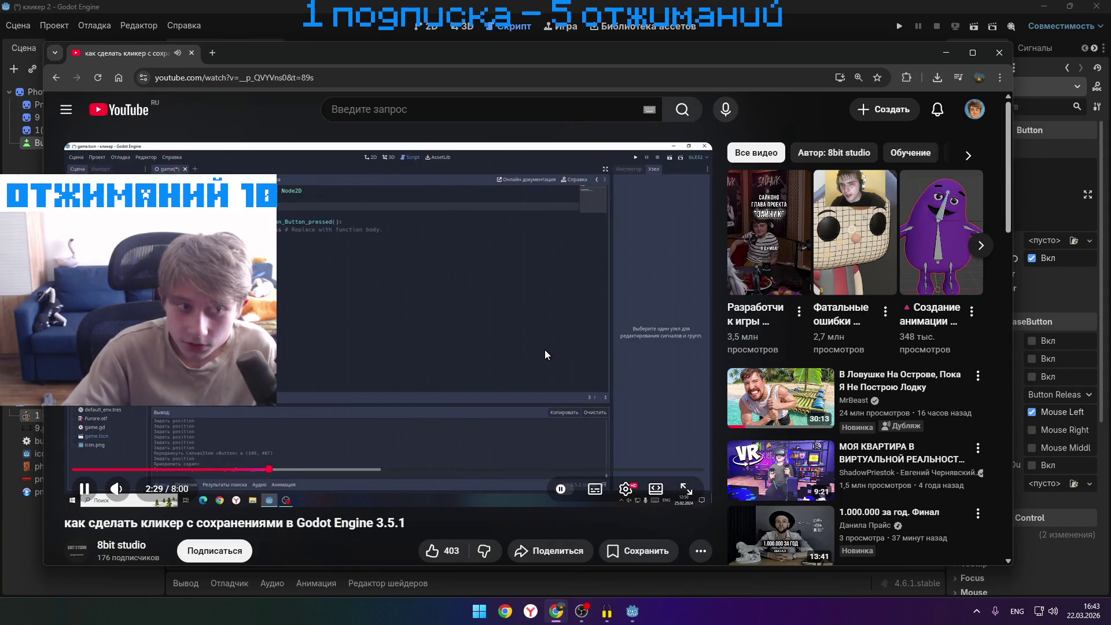
left_click(552, 354)
scroll(533, 342, "down", 5)
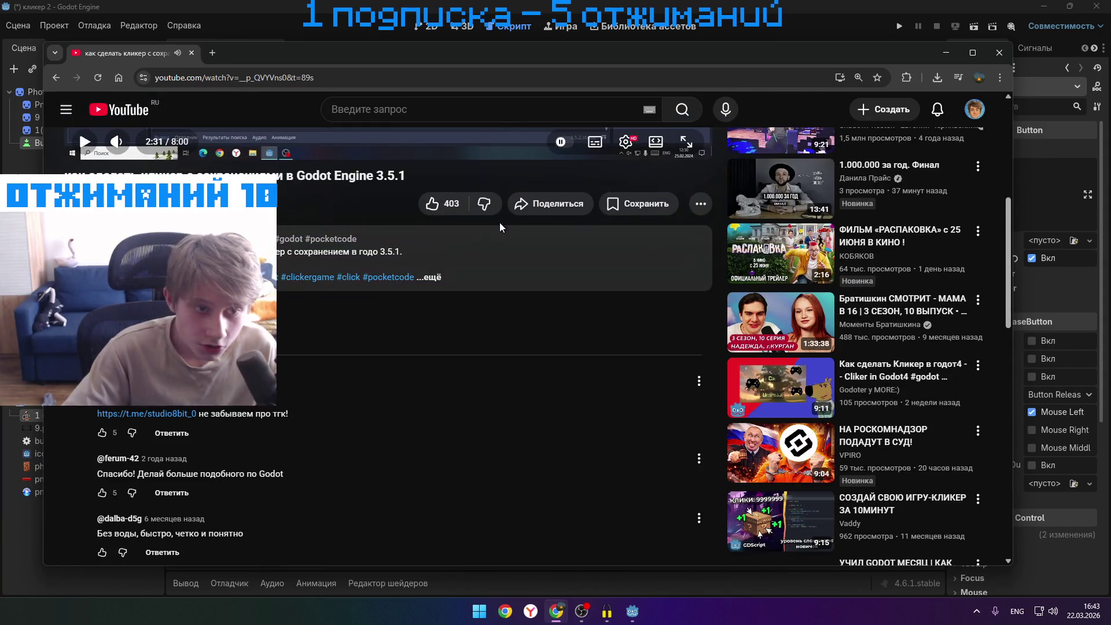
left_click(327, 332)
scroll(327, 332, "down", 5)
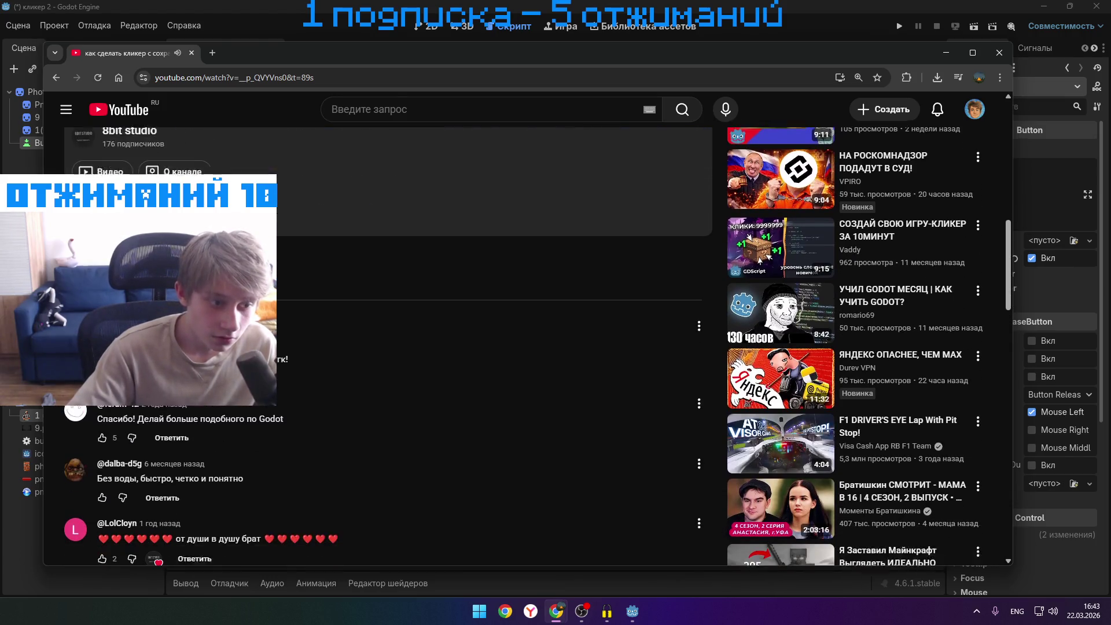
scroll(324, 347, "up", 10)
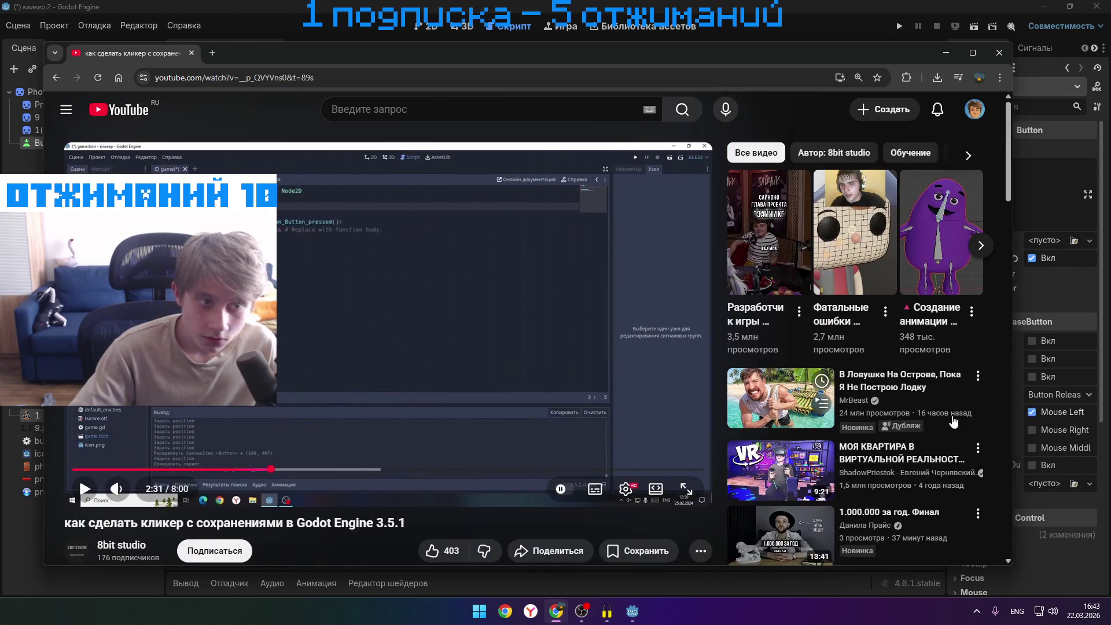
left_click(1068, 576)
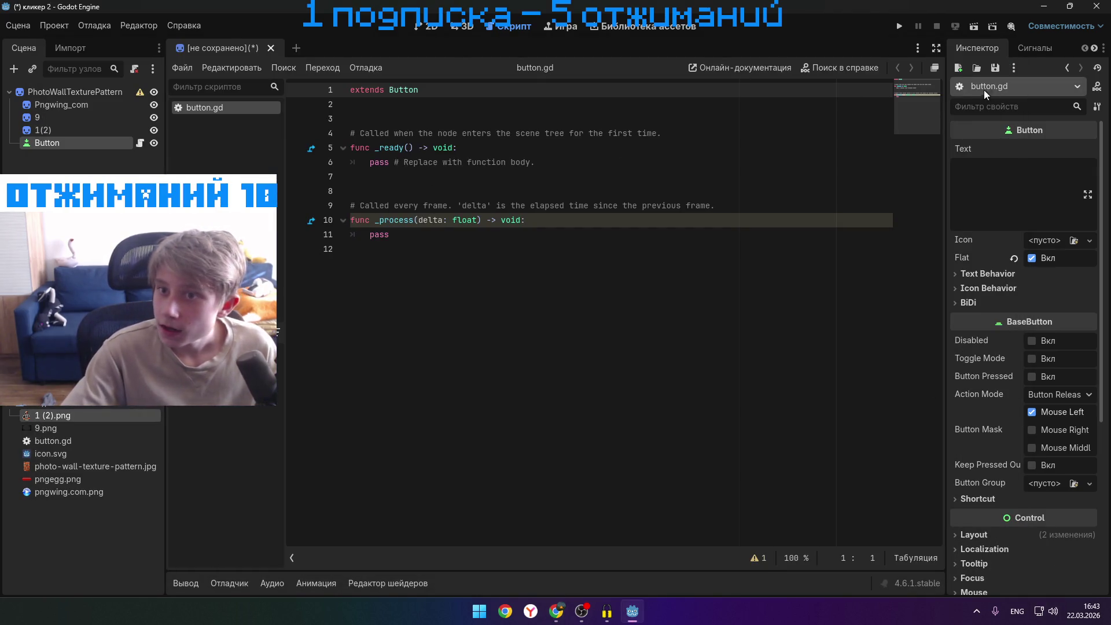
- Connect the Button's pressed() signal to _on_pressed from the Signals tab
left_click(1019, 49)
left_click(999, 130)
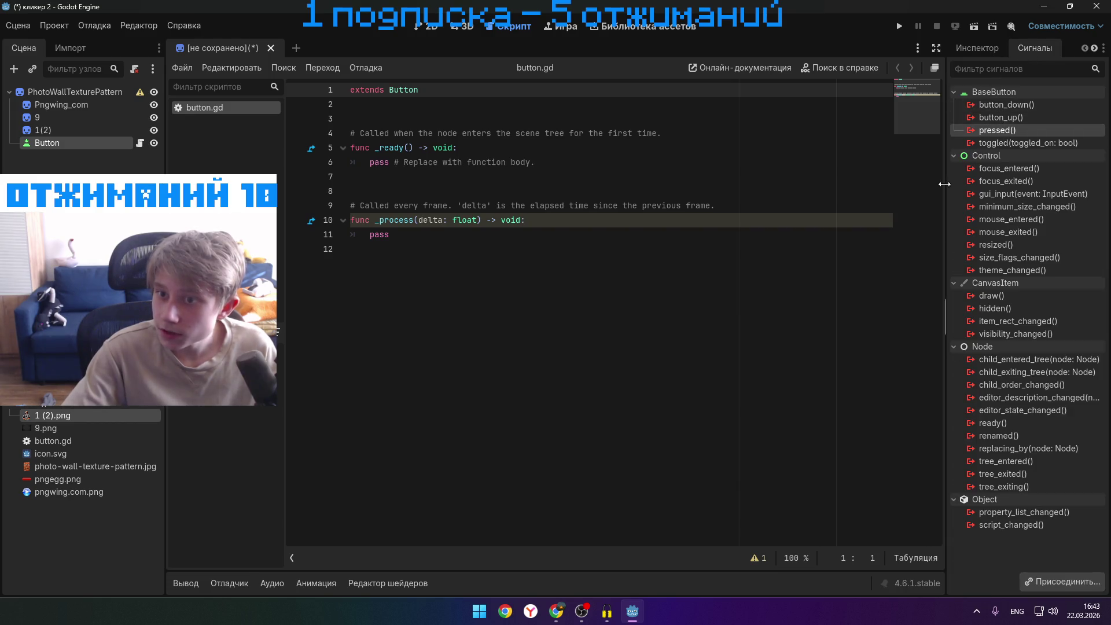
left_click(1042, 581)
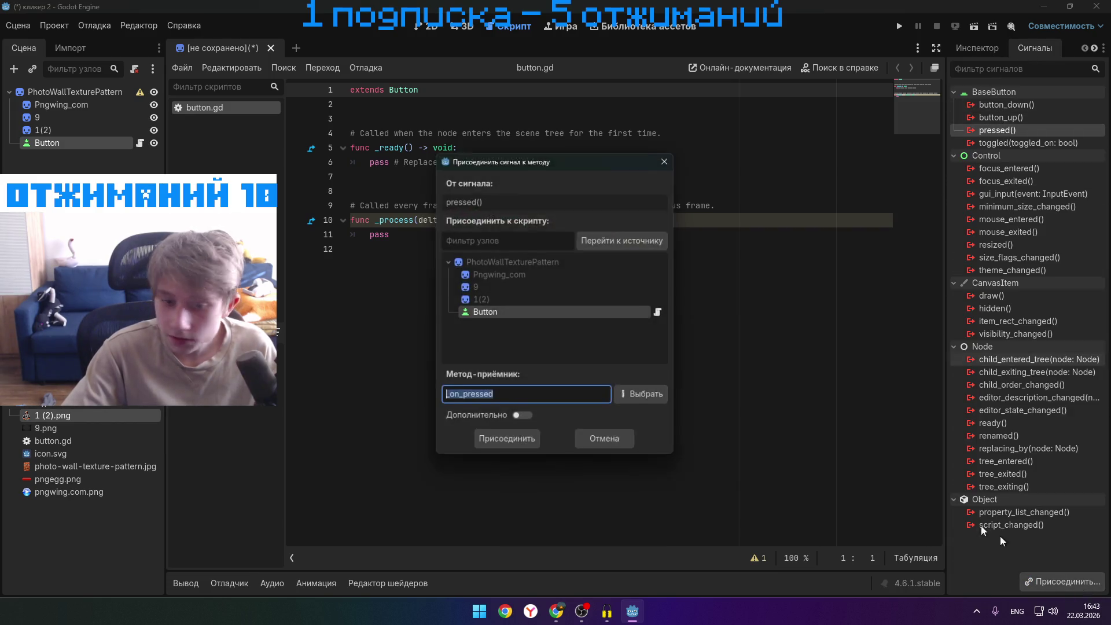
left_click(508, 442)
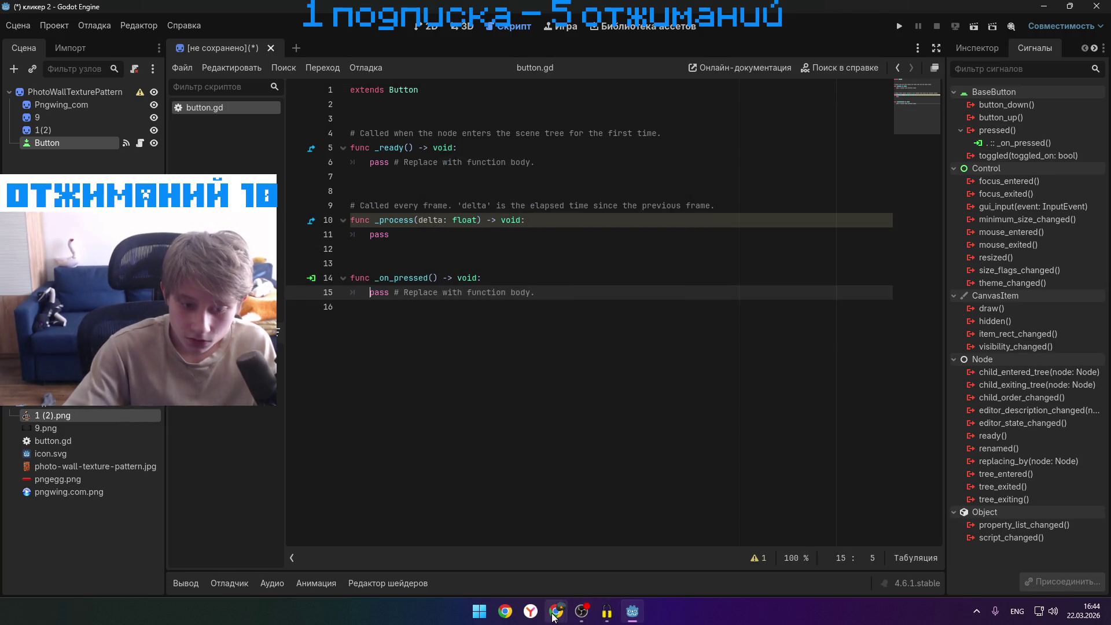
- Watch the next part of the tutorial video, then minimize Chrome
mouse_move(553, 617)
left_click(544, 570)
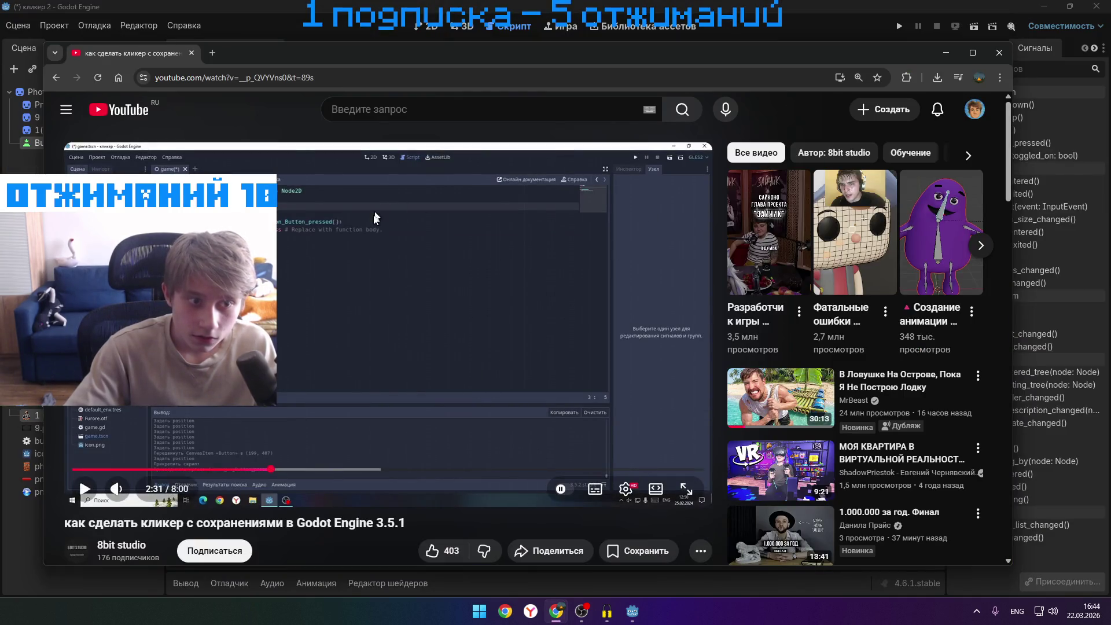
left_click(433, 268)
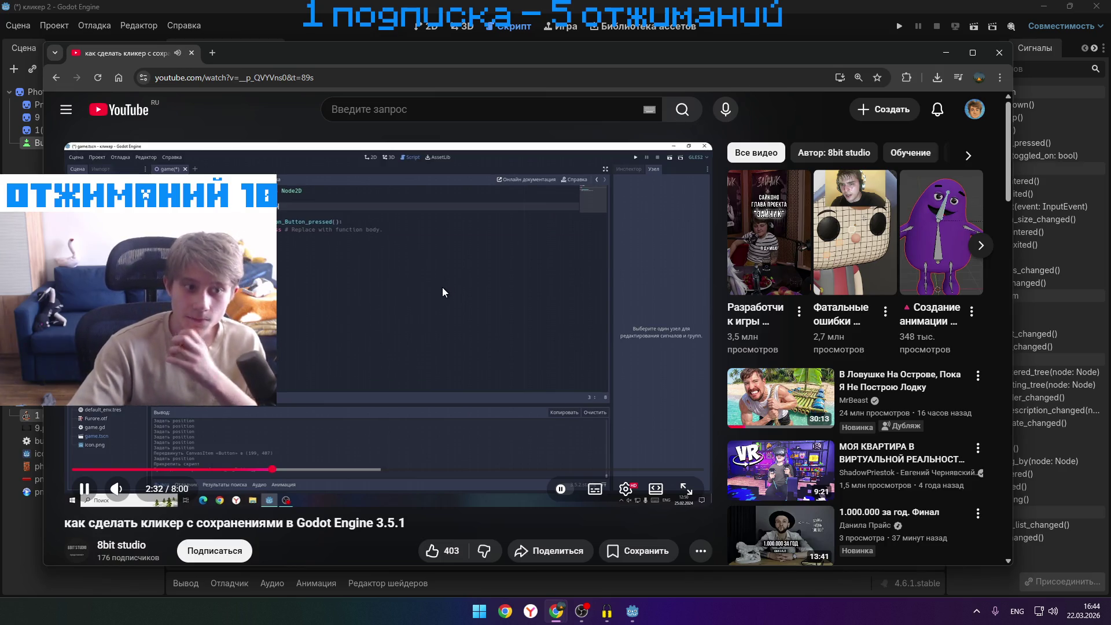
left_click(442, 287)
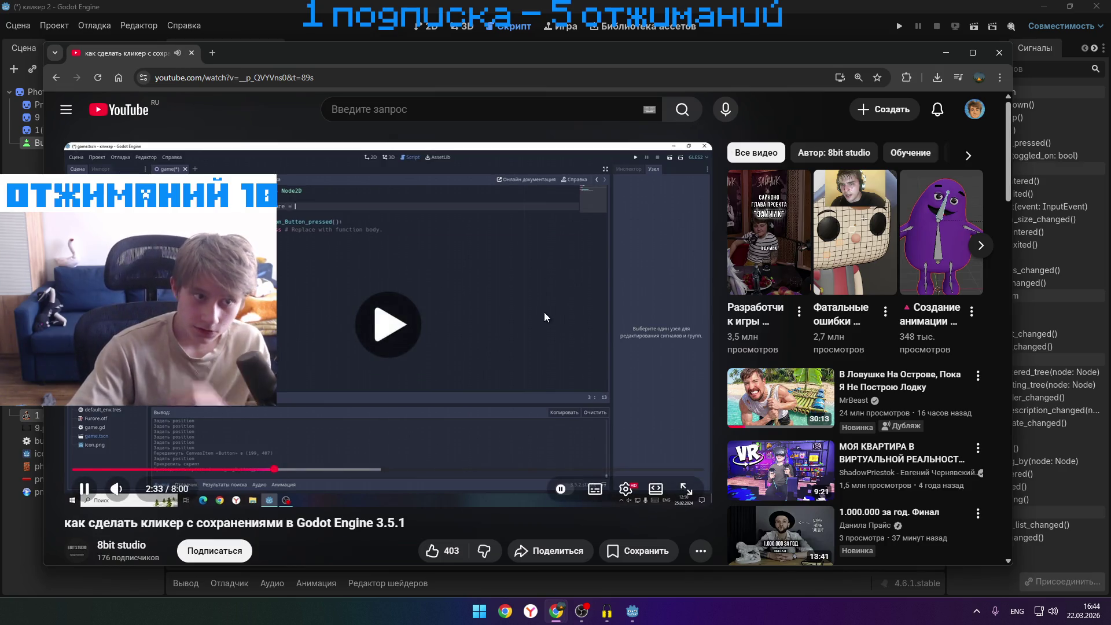
left_click(530, 315)
left_click(946, 52)
- Clear empty line 12 in button.gd and place the caret on line 13
left_click(370, 293)
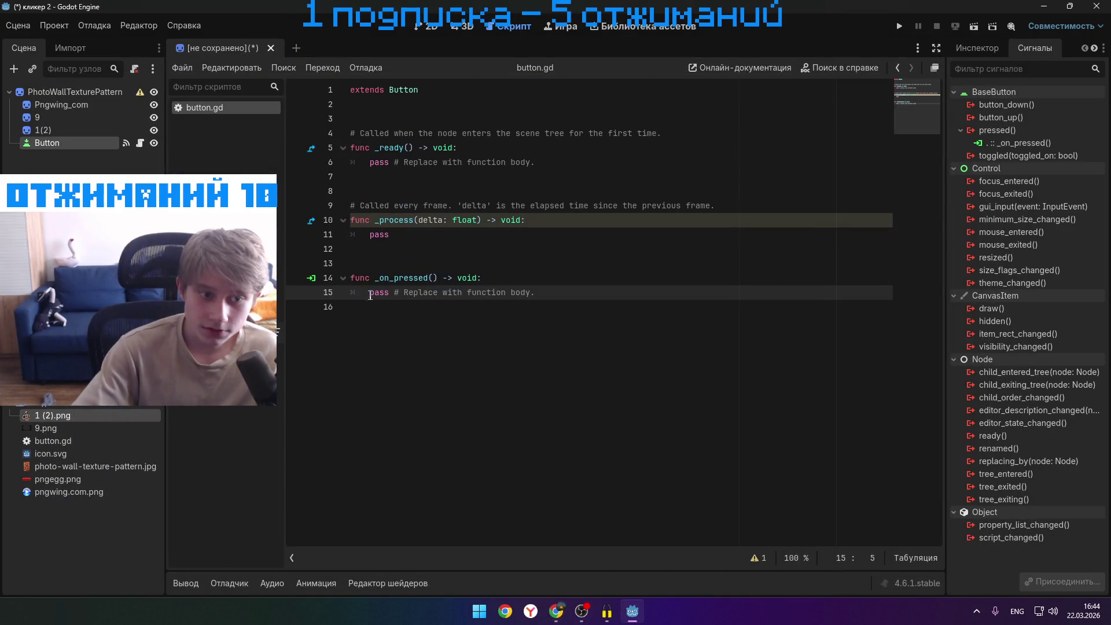
left_click(367, 249)
key("BackSpace")
left_click(368, 261)
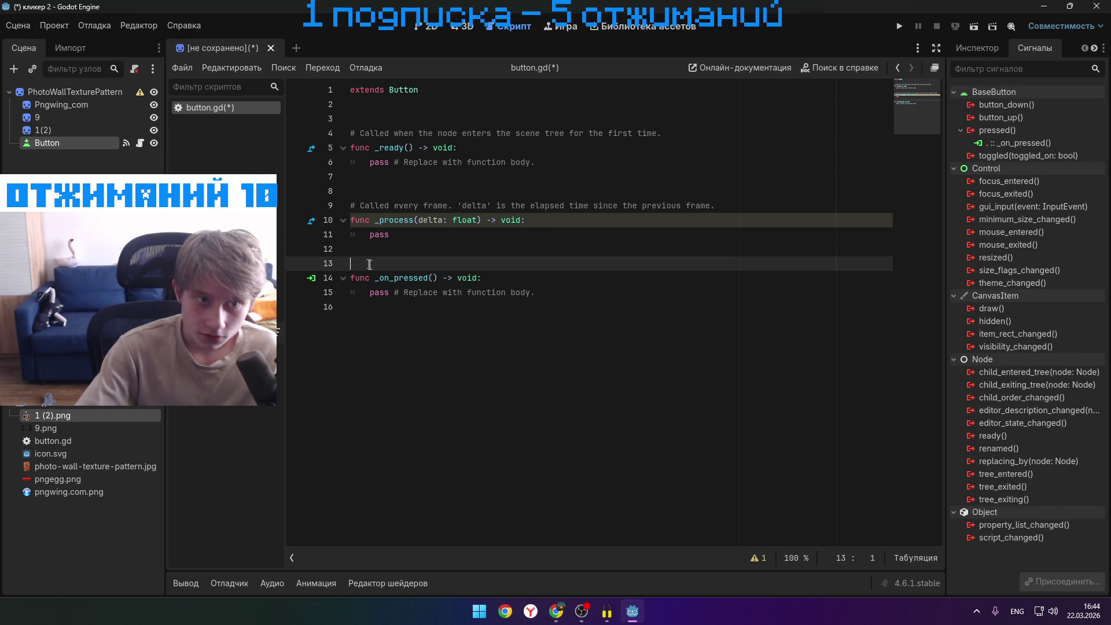
- Delete the placeholder pass line in _on_pressed and select the unused template code above it
mouse_move(538, 293)
left_mouse_down()
mouse_move(382, 292)
mouse_move(324, 263)
mouse_move(288, 215)
mouse_move(303, 292)
mouse_move(556, 295)
mouse_move(399, 293)
left_mouse_up()
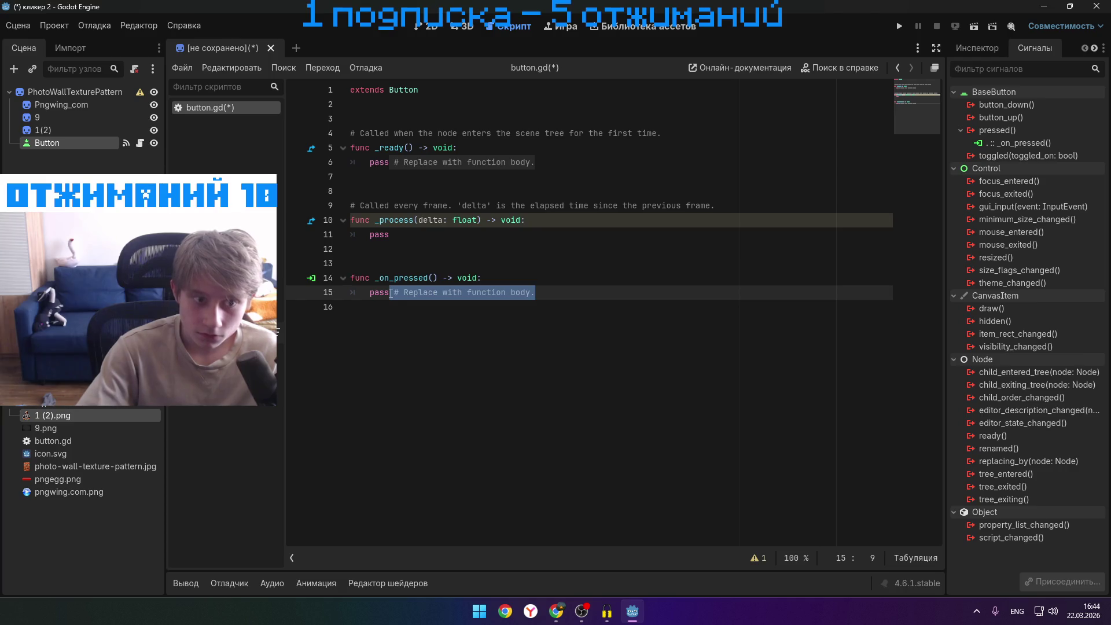
mouse_move(391, 293)
left_mouse_down()
mouse_move(358, 292)
mouse_move(335, 220)
mouse_move(335, 133)
mouse_move(331, 294)
left_mouse_up()
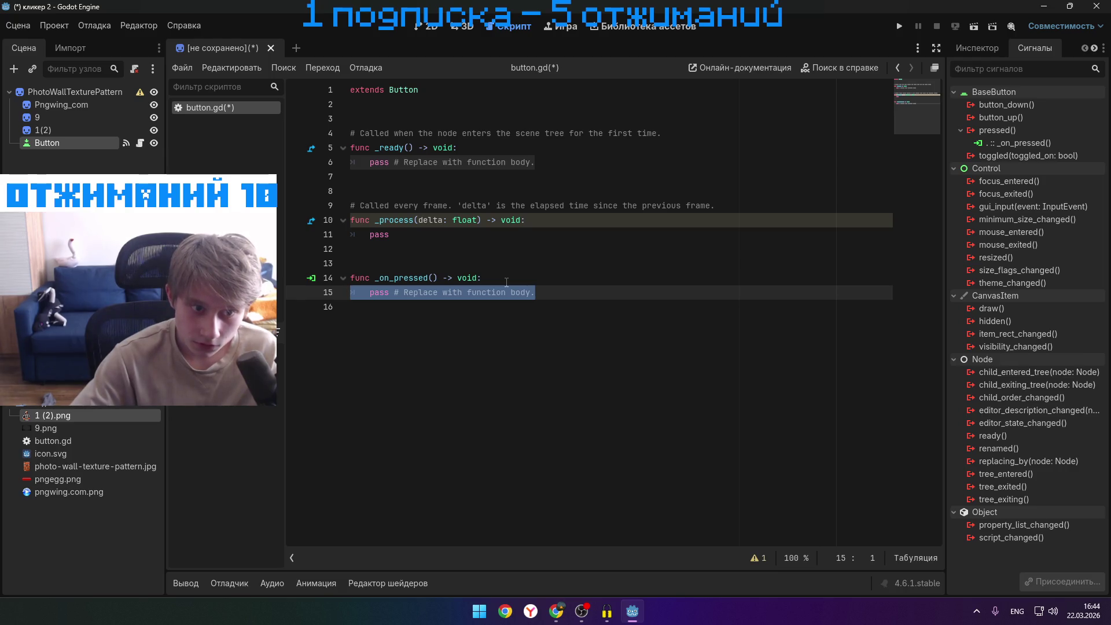
key("BackSpace")
mouse_move(351, 263)
left_mouse_down()
mouse_move(335, 200)
mouse_move(347, 191)
mouse_move(350, 206)
mouse_move(364, 177)
mouse_move(347, 104)
left_mouse_up()
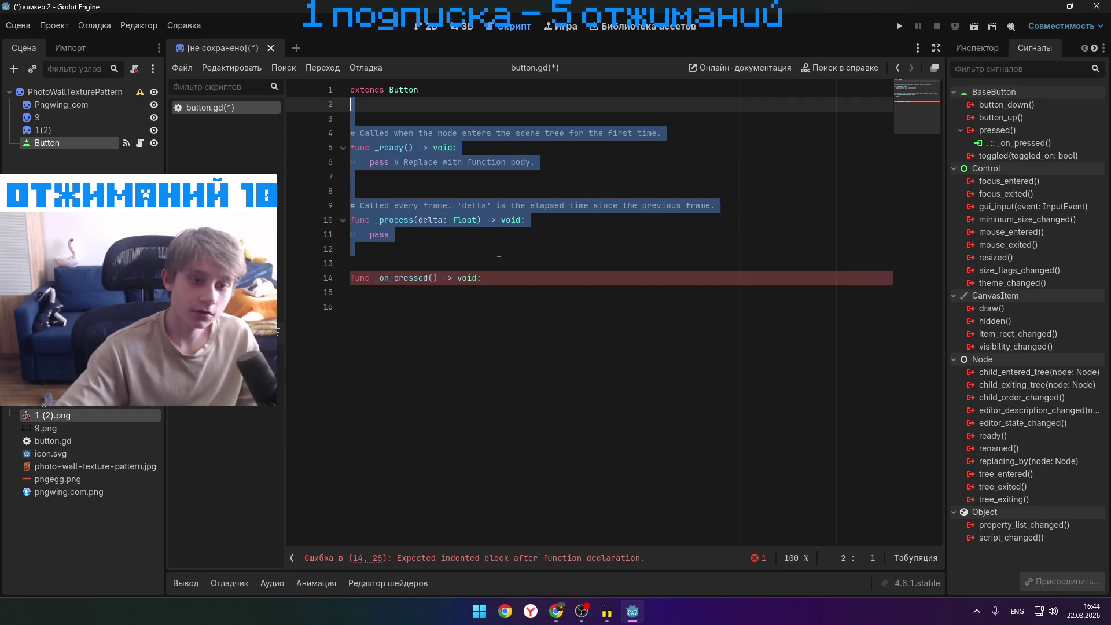
- Delete the unused template code and start a var declaration on line 3
key("BackSpace")
left_click(556, 611)
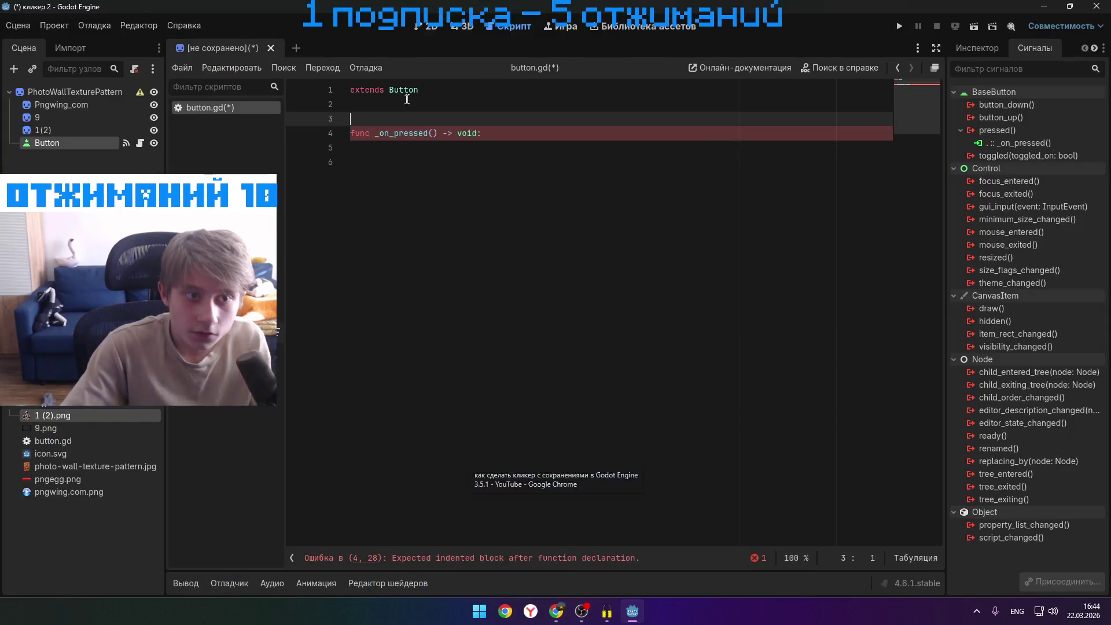
left_click(399, 113)
type("var")
key("Escape")
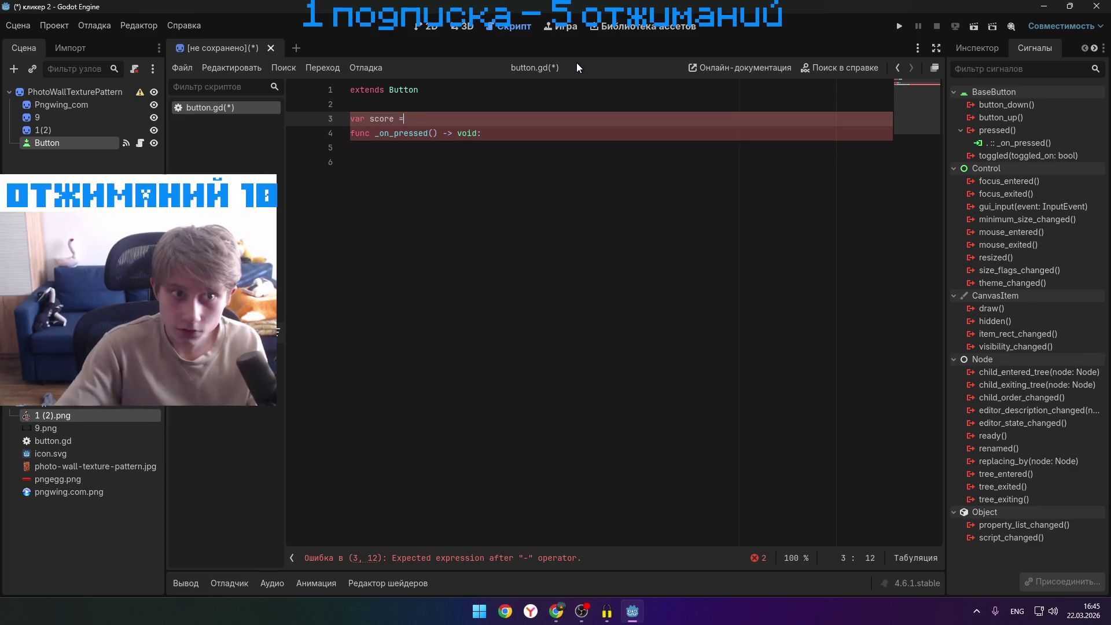
key("BackSpace")
- After checking the tutorial, complete the declaration as 'var score = 0' followed by a blank line
left_click(556, 613)
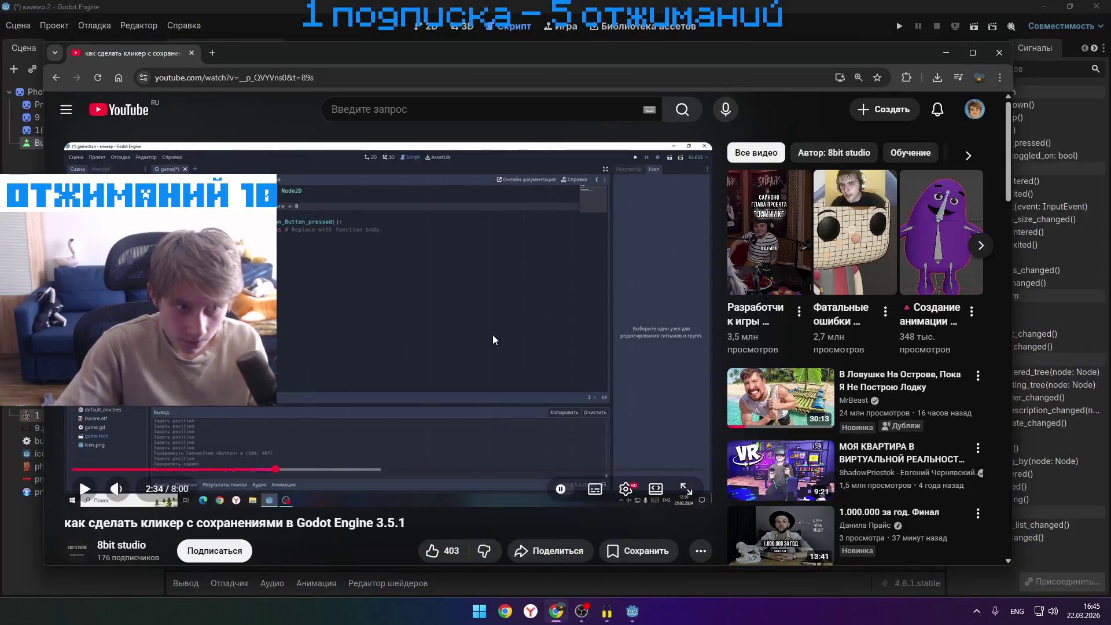
left_click(492, 332)
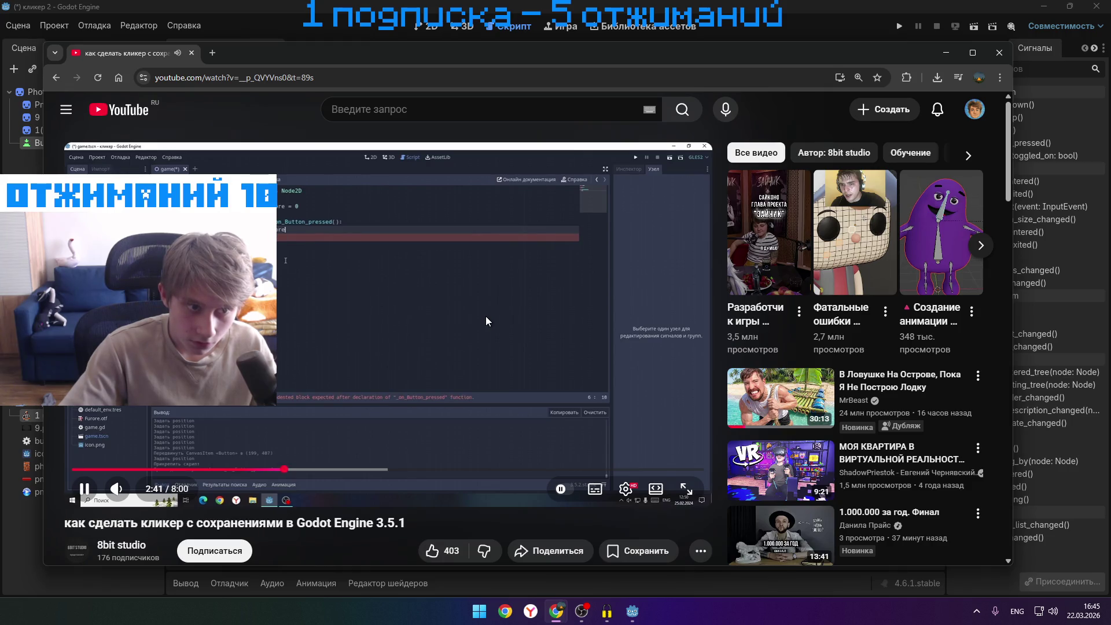
left_click(484, 317)
left_click(946, 53)
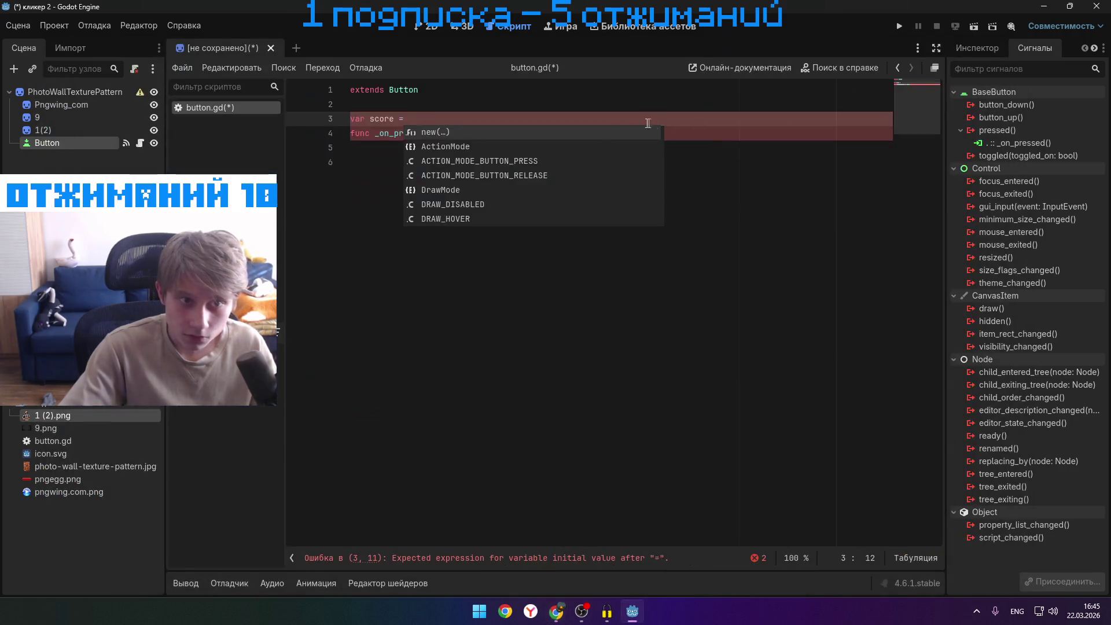
left_click(427, 118)
type("0")
left_click(487, 133)
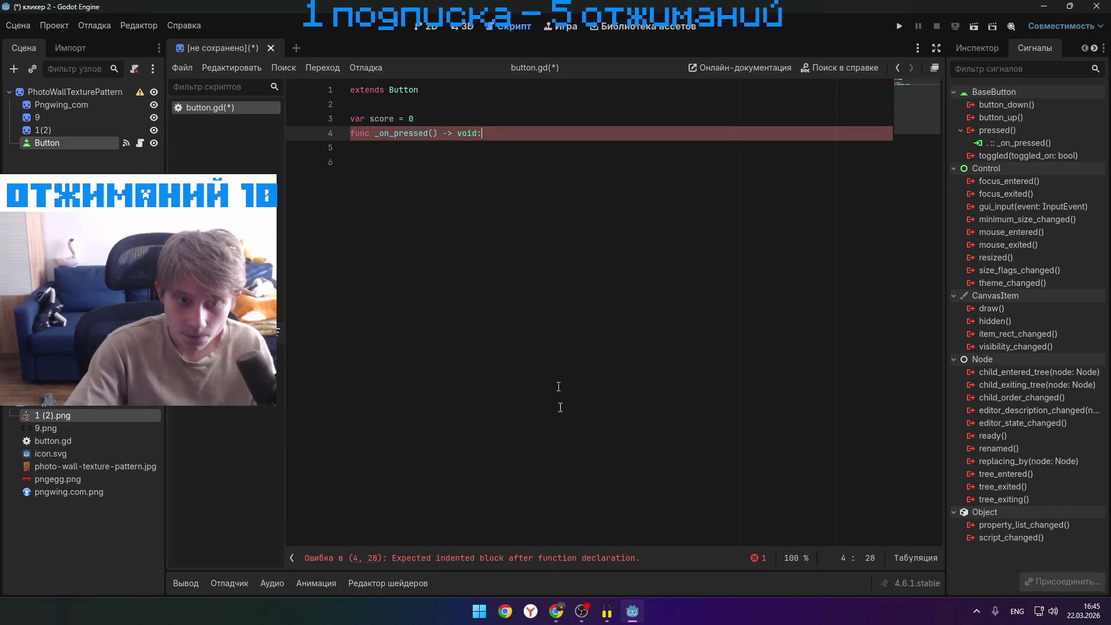
left_click(486, 119)
key("Return")
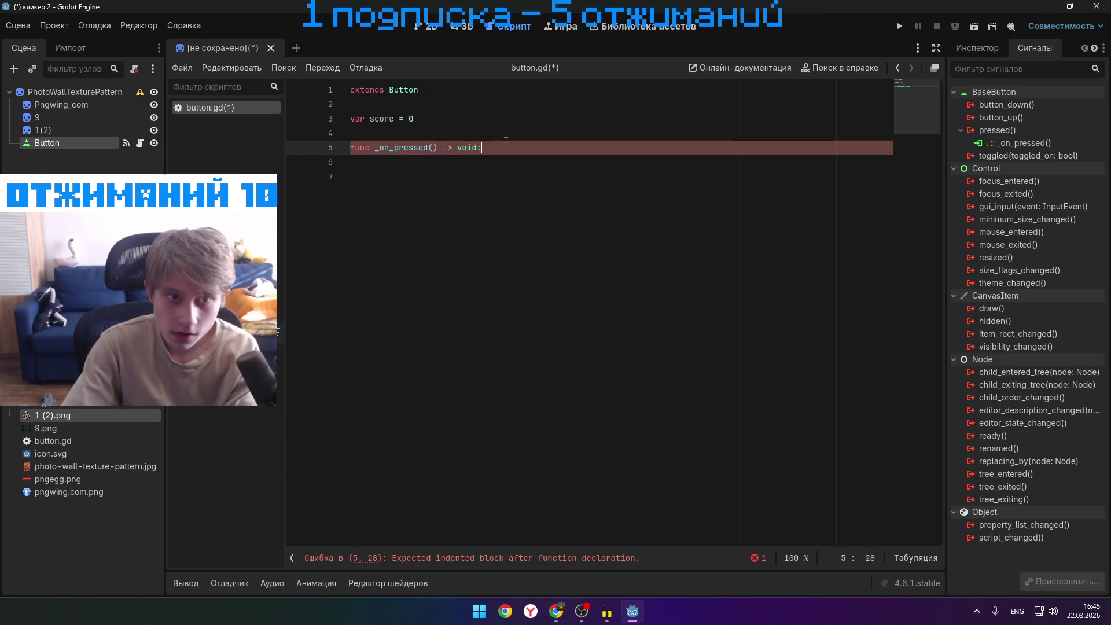
- Move the tutorial window down and watch the next part of the video
mouse_move(556, 611)
left_click(591, 548)
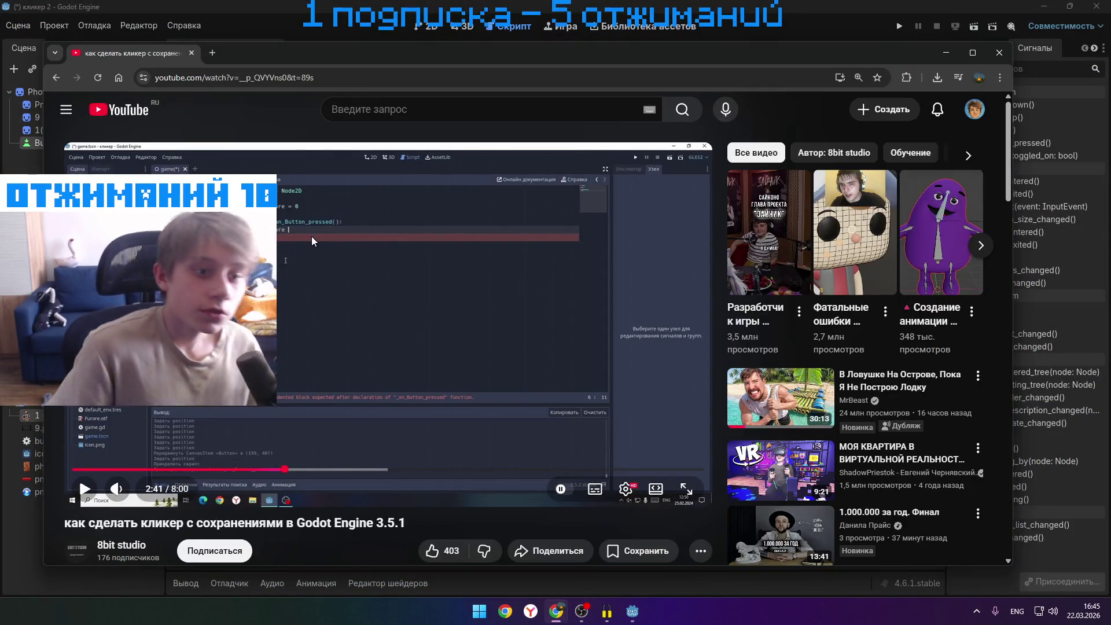
mouse_move(388, 60)
left_mouse_down()
mouse_move(821, 360)
mouse_move(772, 340)
mouse_move(686, 371)
mouse_move(607, 245)
mouse_move(587, 262)
mouse_move(585, 248)
left_mouse_up()
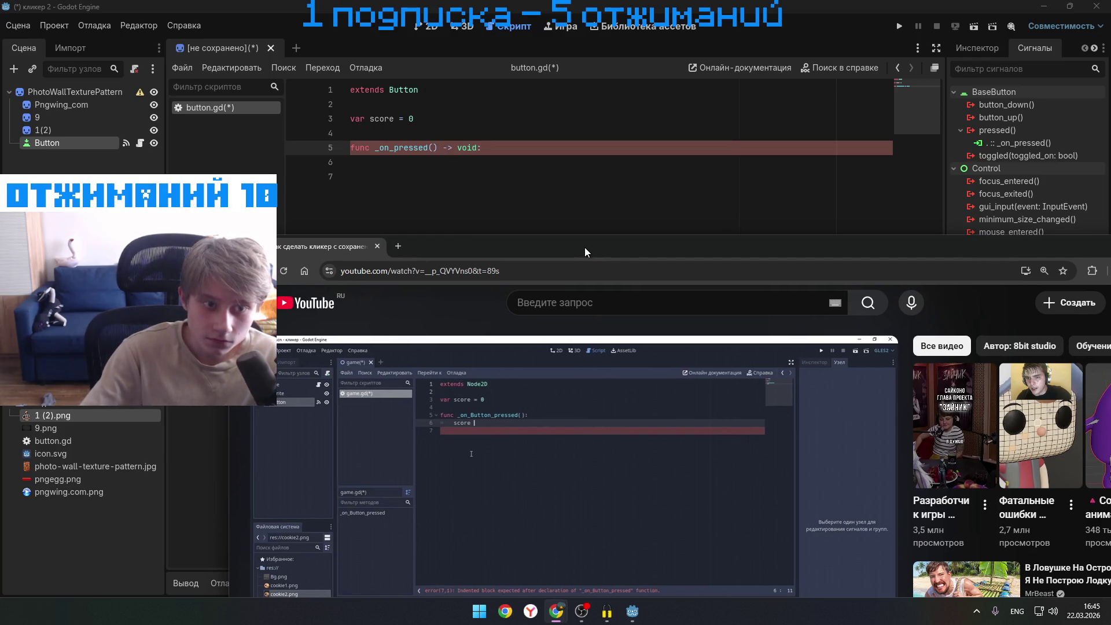
left_click(560, 431)
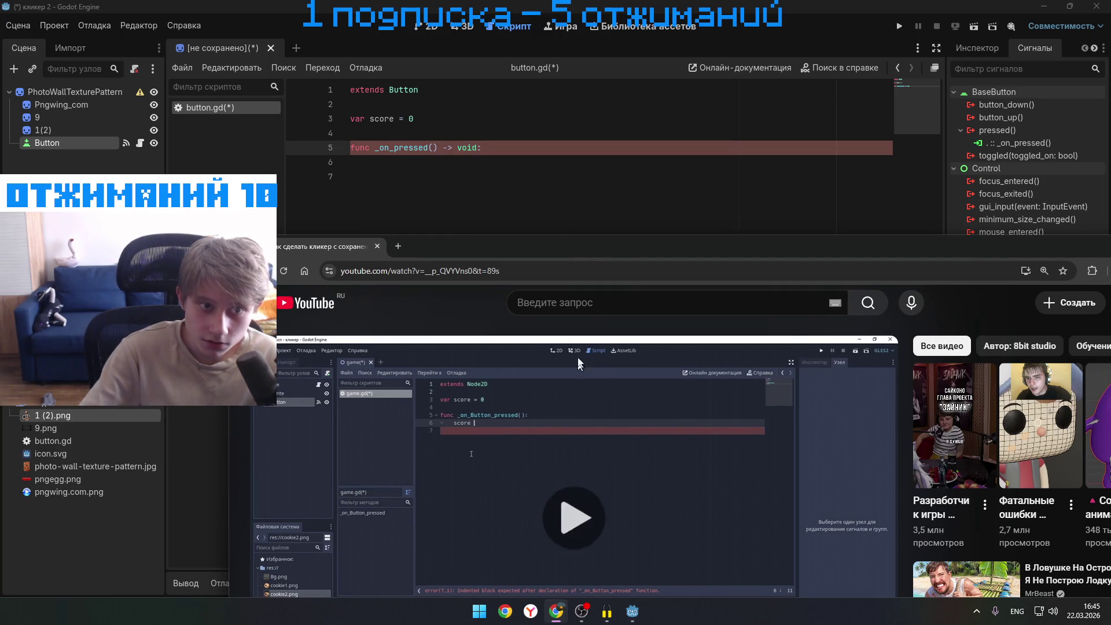
left_click(554, 401)
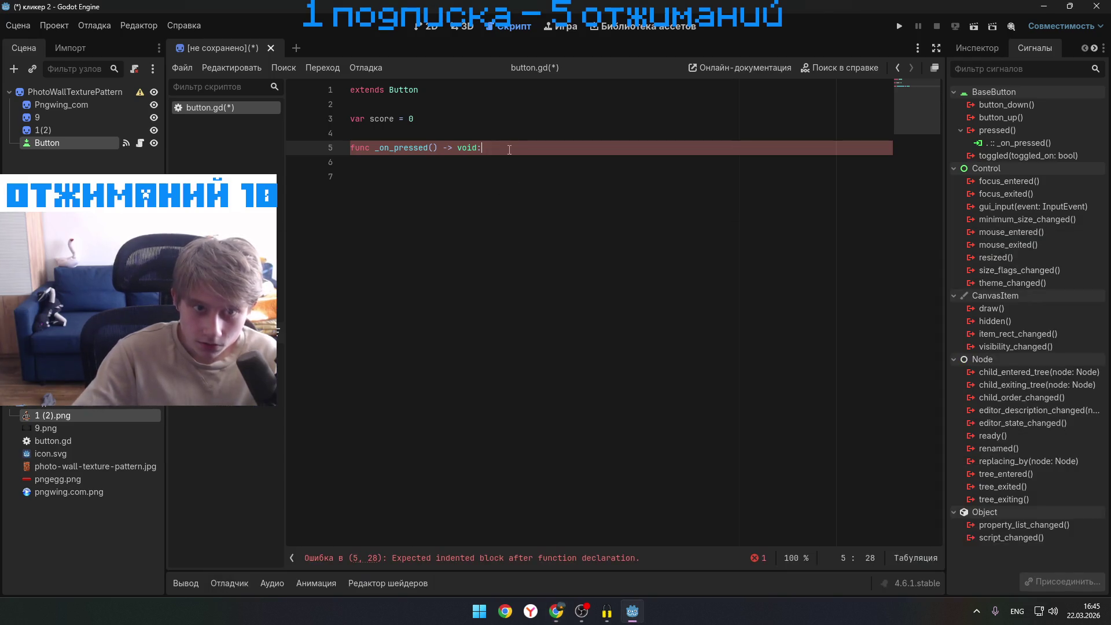
left_click(507, 149)
- Add the line 'score += 1' inside the _on_pressed function
key("Return")
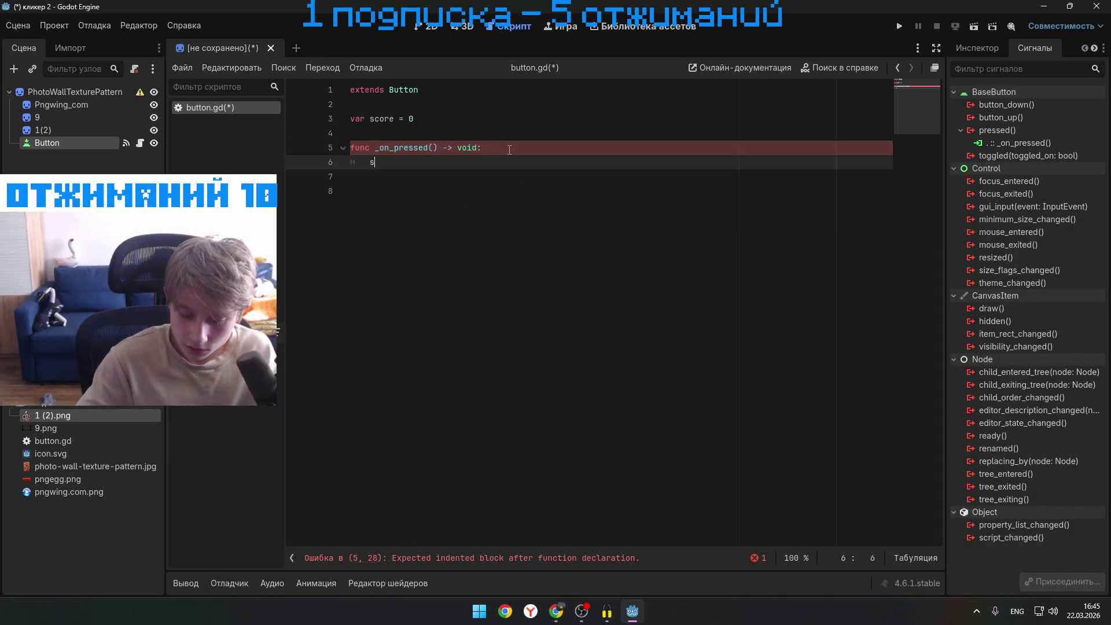
type("core")
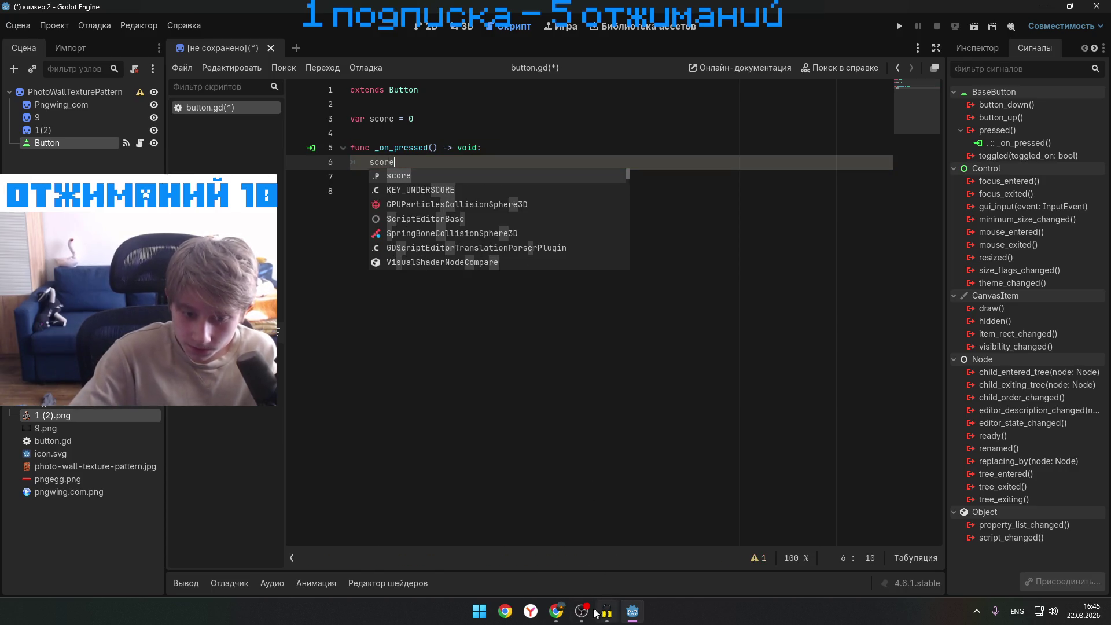
mouse_move(556, 611)
left_click(578, 561)
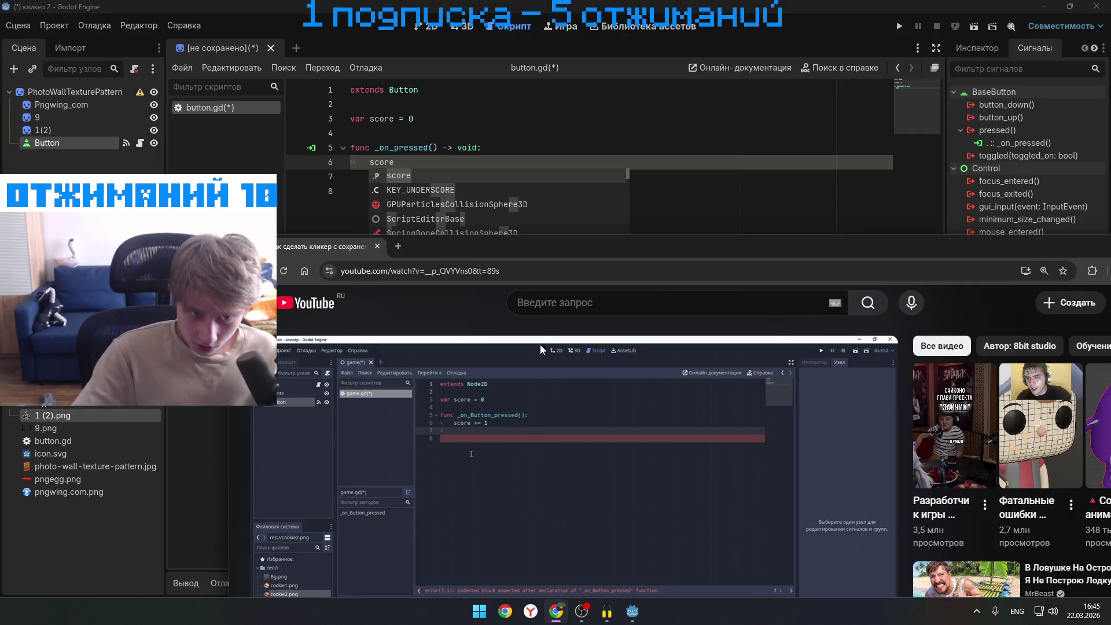
left_click(437, 163)
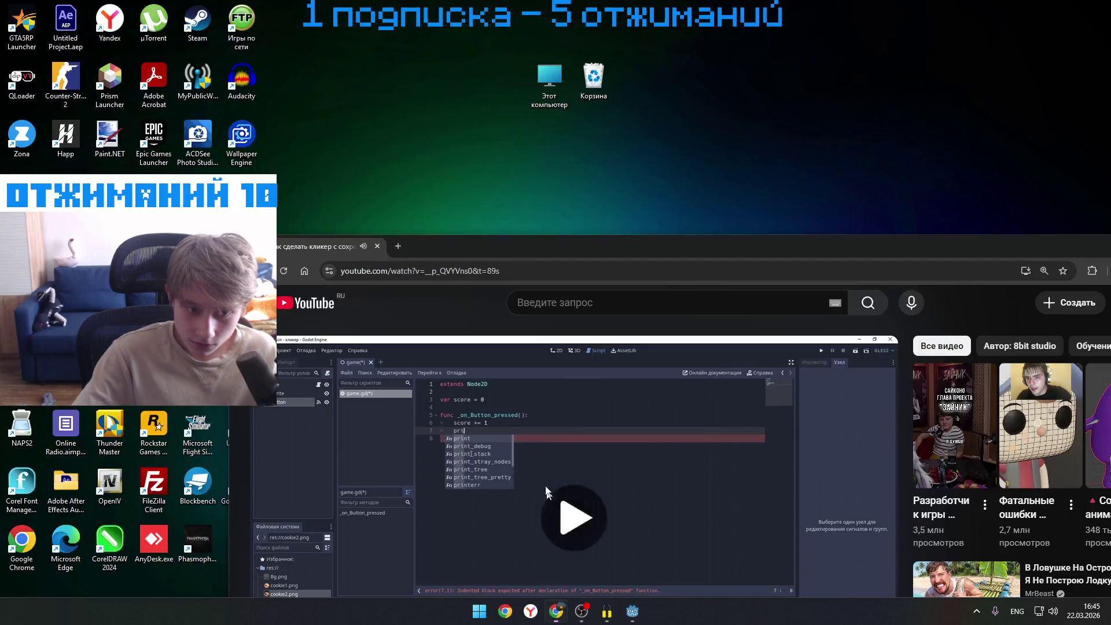
left_click(561, 543)
left_click(427, 164)
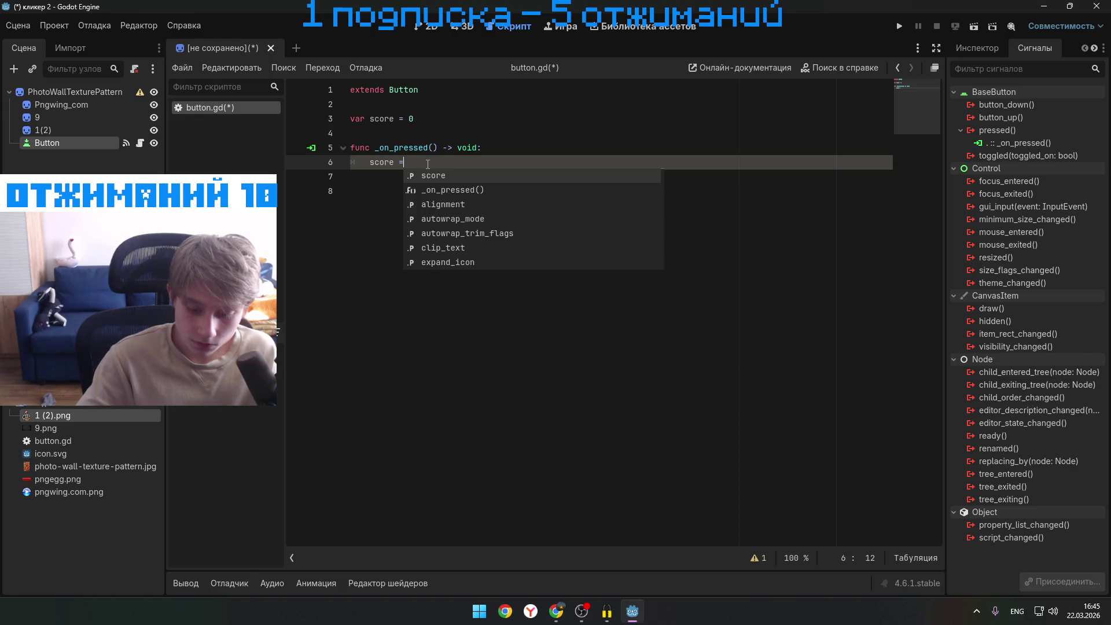
type("+")
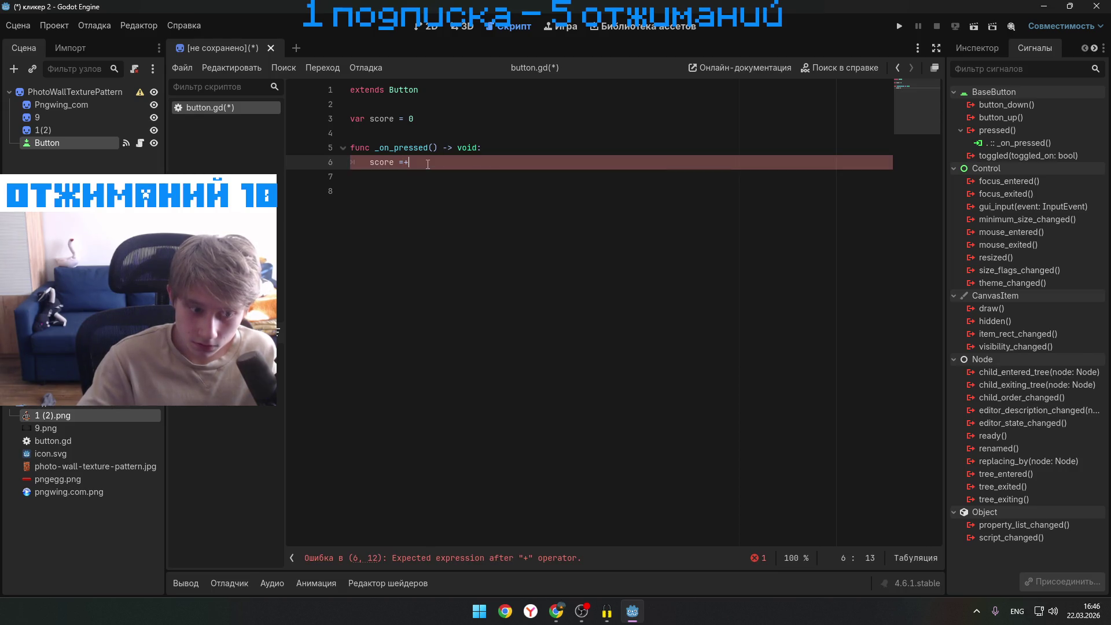
type("= 1")
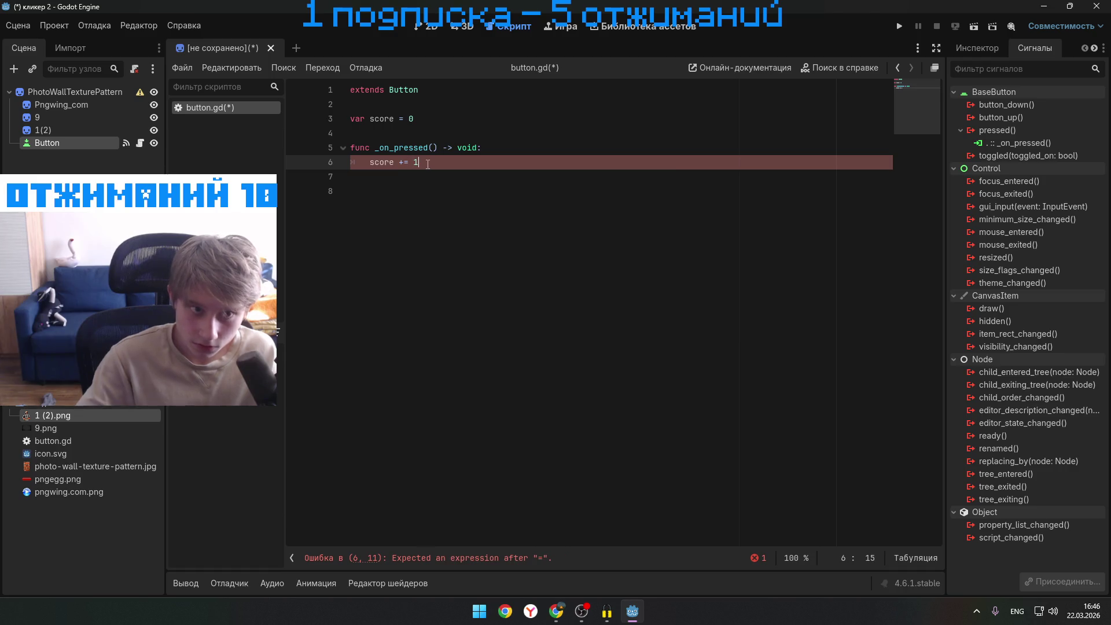
- Add 'print (score)' on a new line below the score increment
mouse_move(555, 618)
left_click(585, 572)
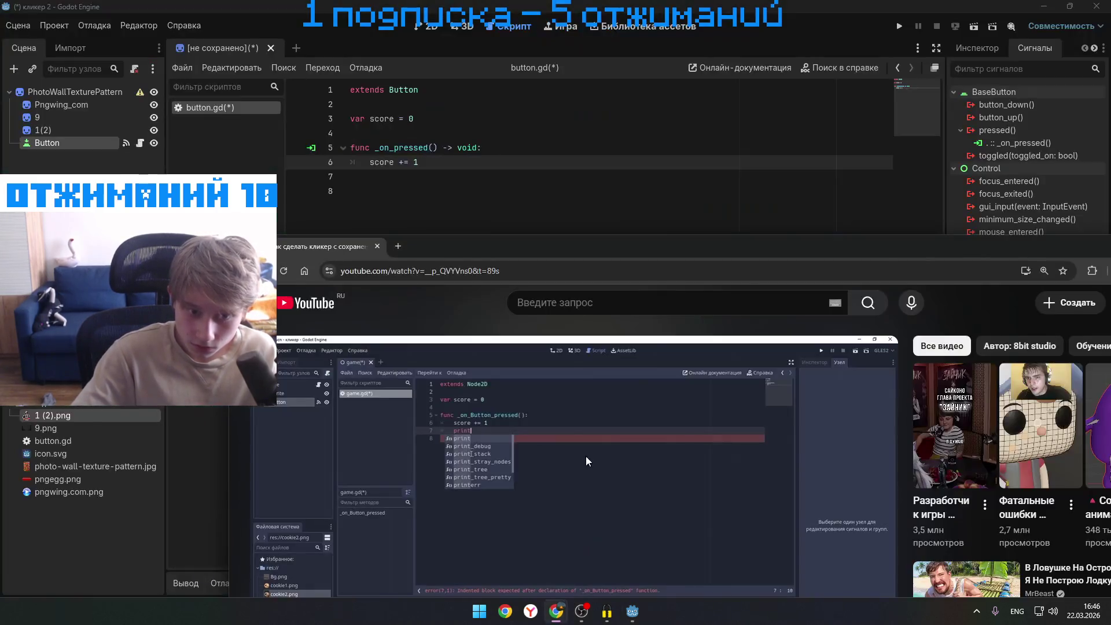
left_click(627, 489)
left_click(471, 161)
key("Return")
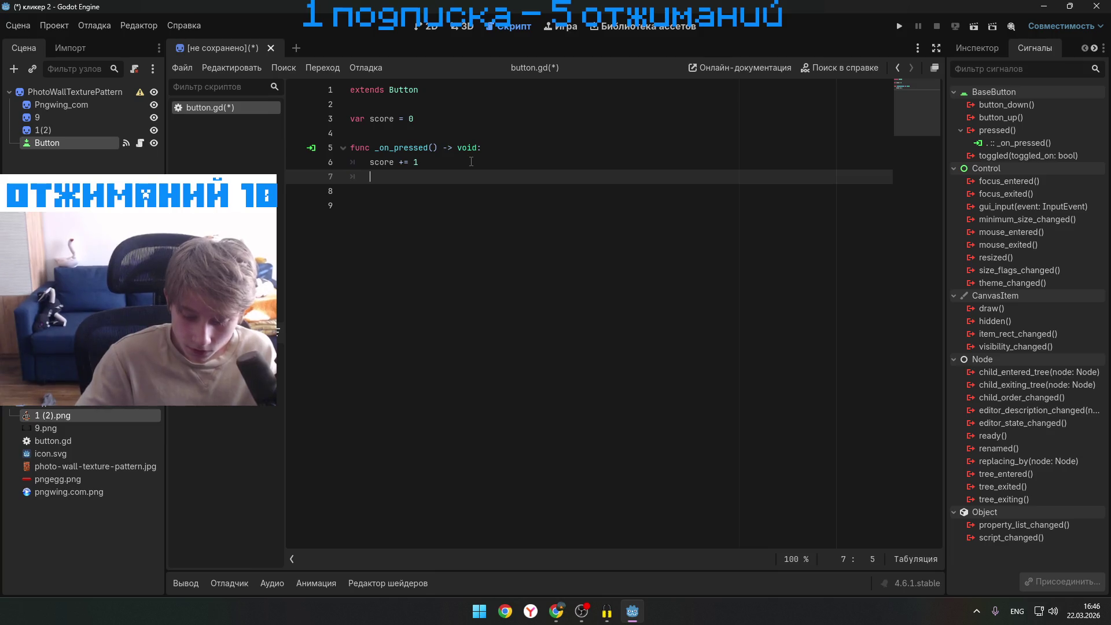
type("prim")
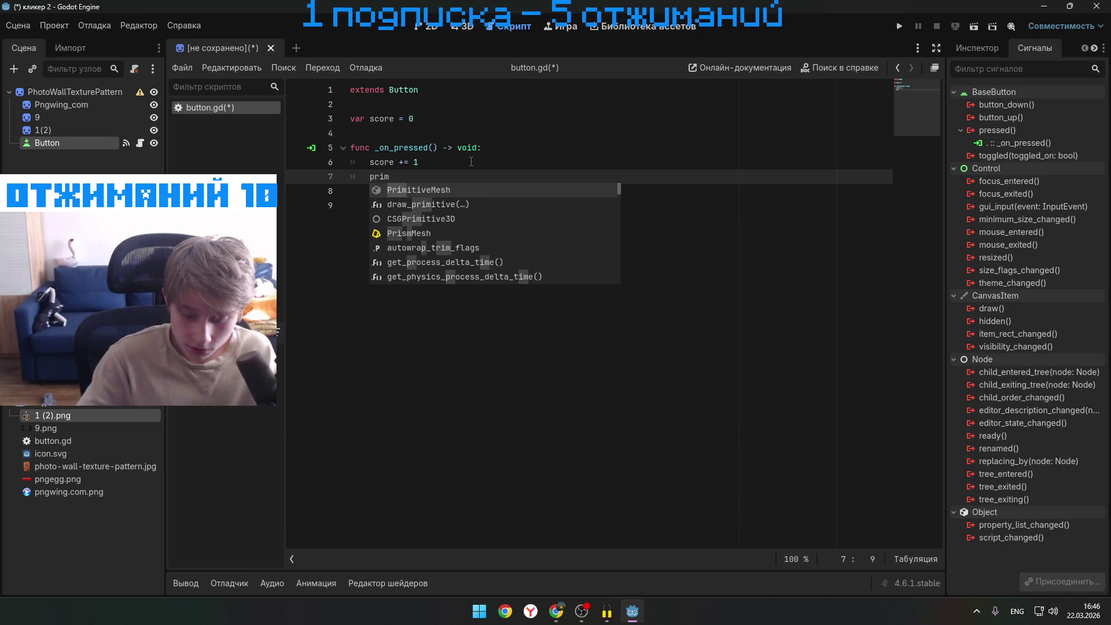
type("nt (")
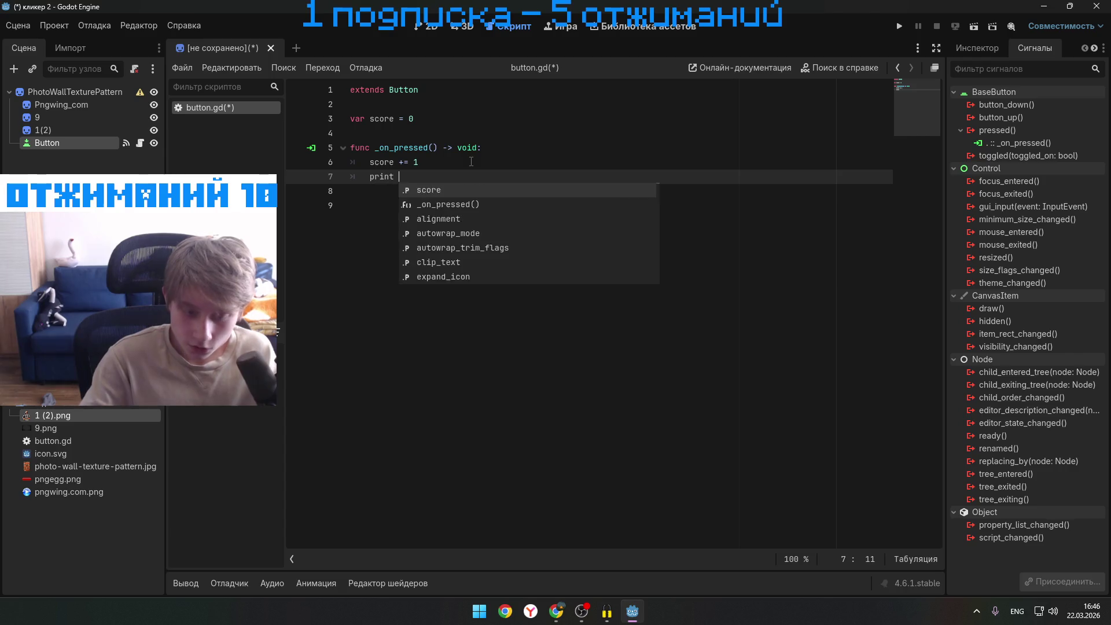
type("s")
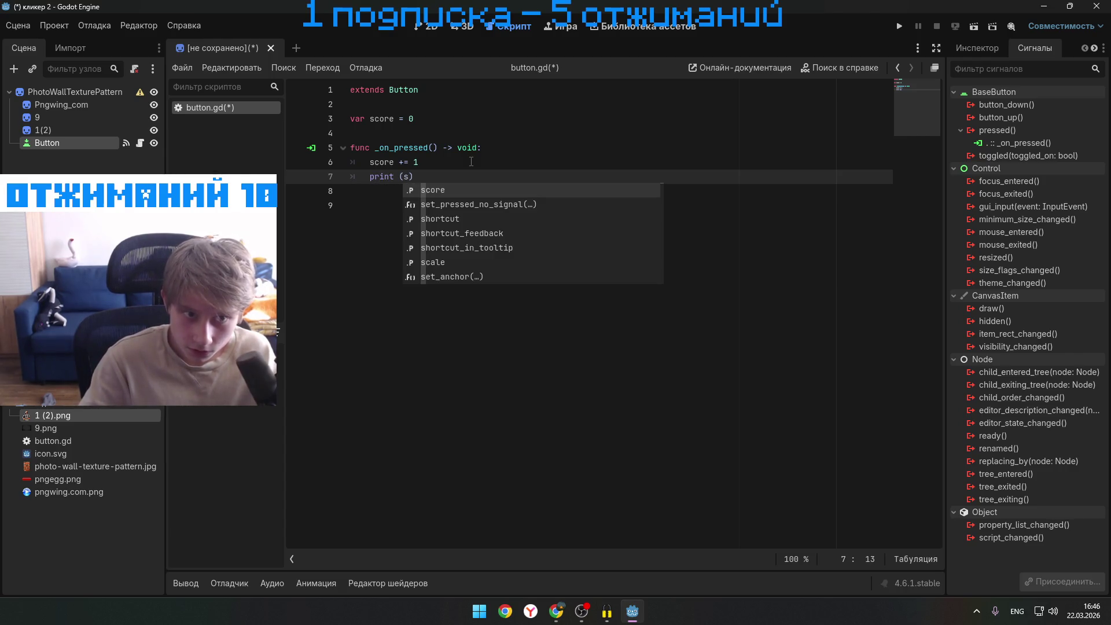
type("co")
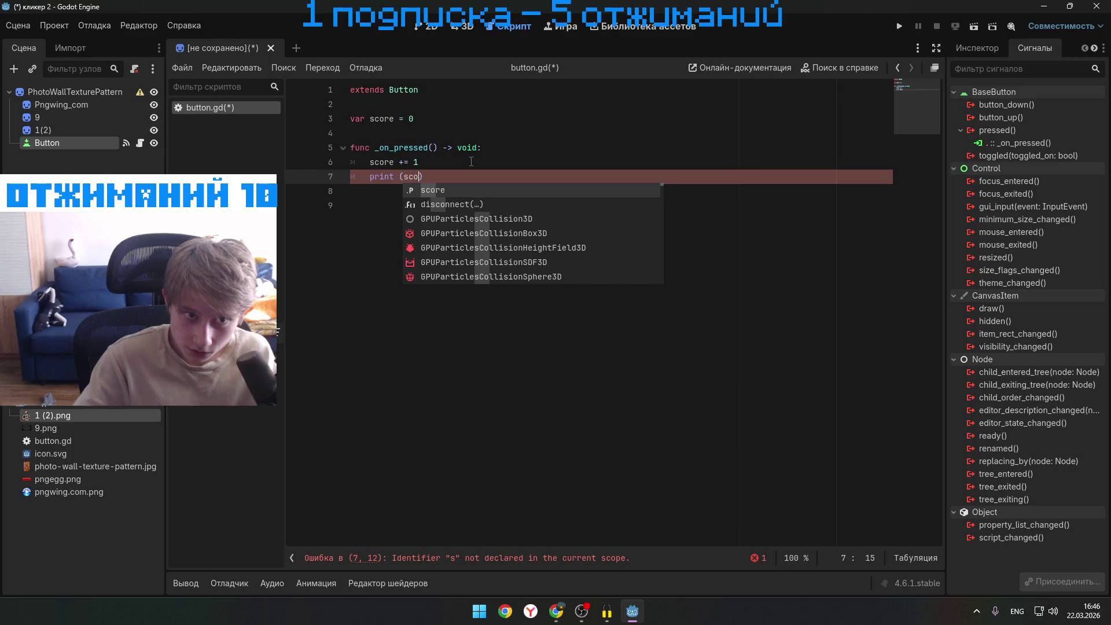
type("re")
- Compare the code against the tutorial, then run the project to test the button
mouse_move(556, 611)
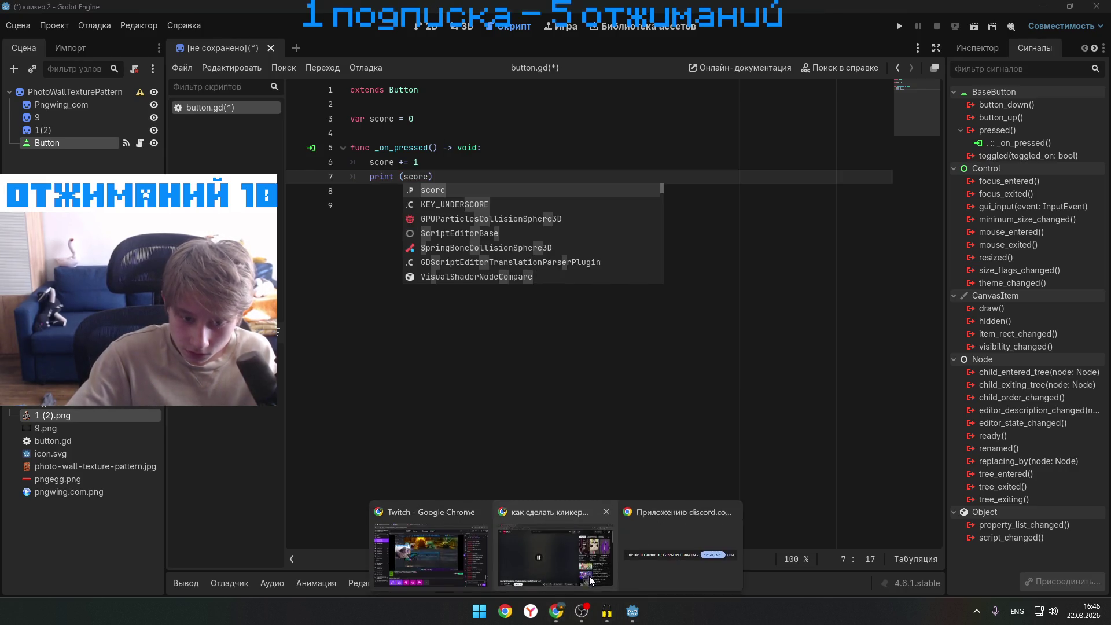
left_click(551, 558)
left_click(675, 511)
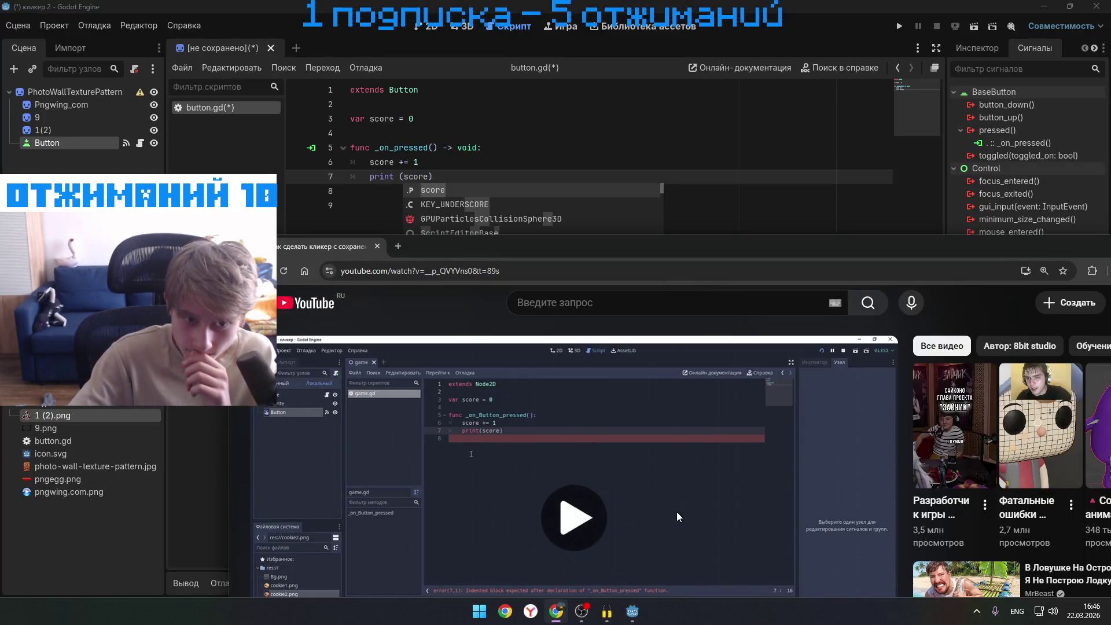
left_click(737, 487)
left_click(605, 205)
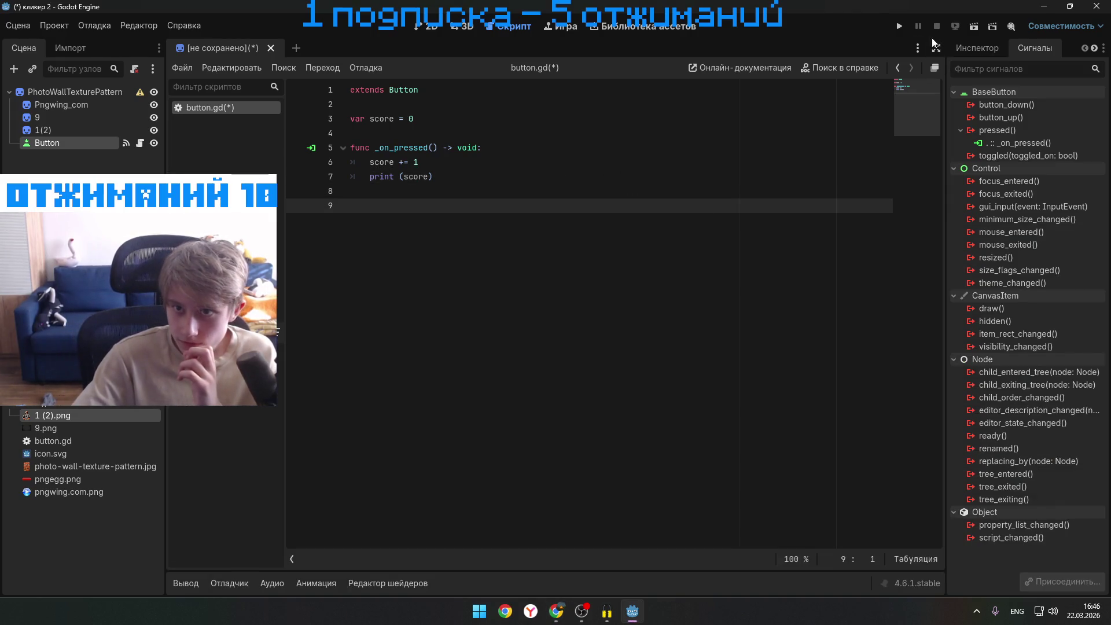
left_click(899, 27)
- Set the current scene as main, save it as photo_wall_texture_pattern.tscn, and test-run the game
left_click(677, 333)
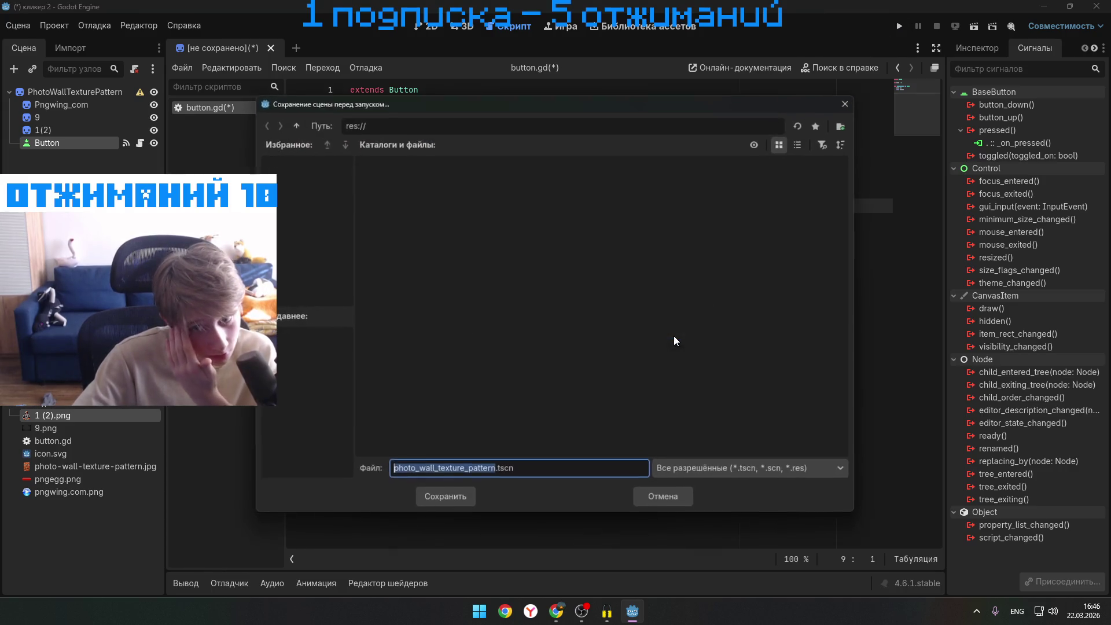
left_click(476, 503)
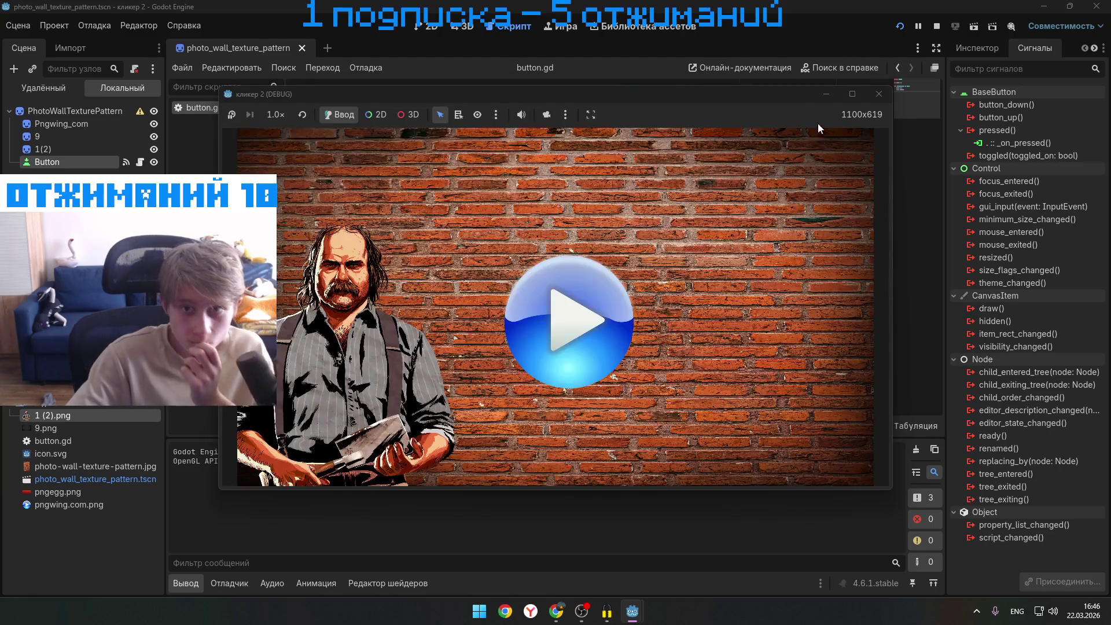
left_click(853, 94)
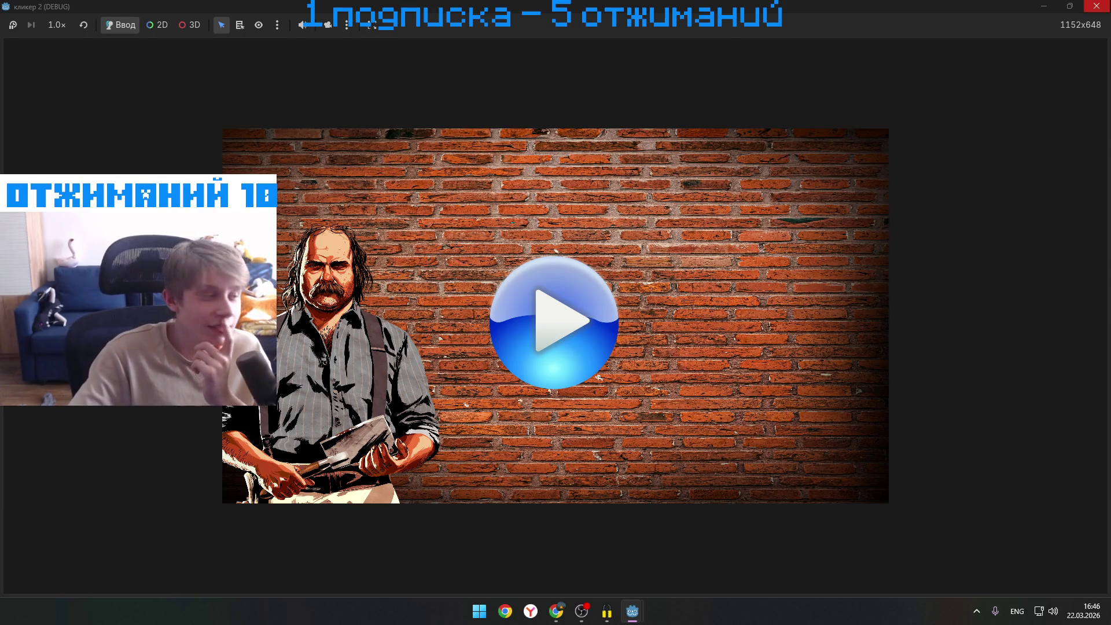
left_click(1095, 7)
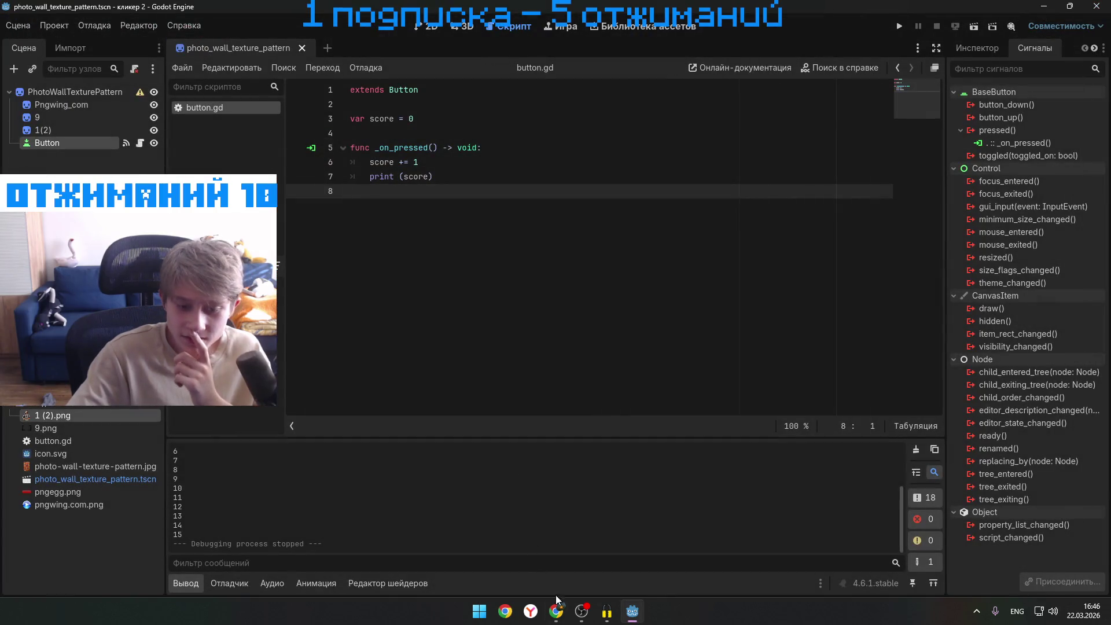
- Play the tutorial, raise its window, and pause at the Create Node dialog showing Label
mouse_move(556, 608)
left_click(579, 562)
left_click(579, 492)
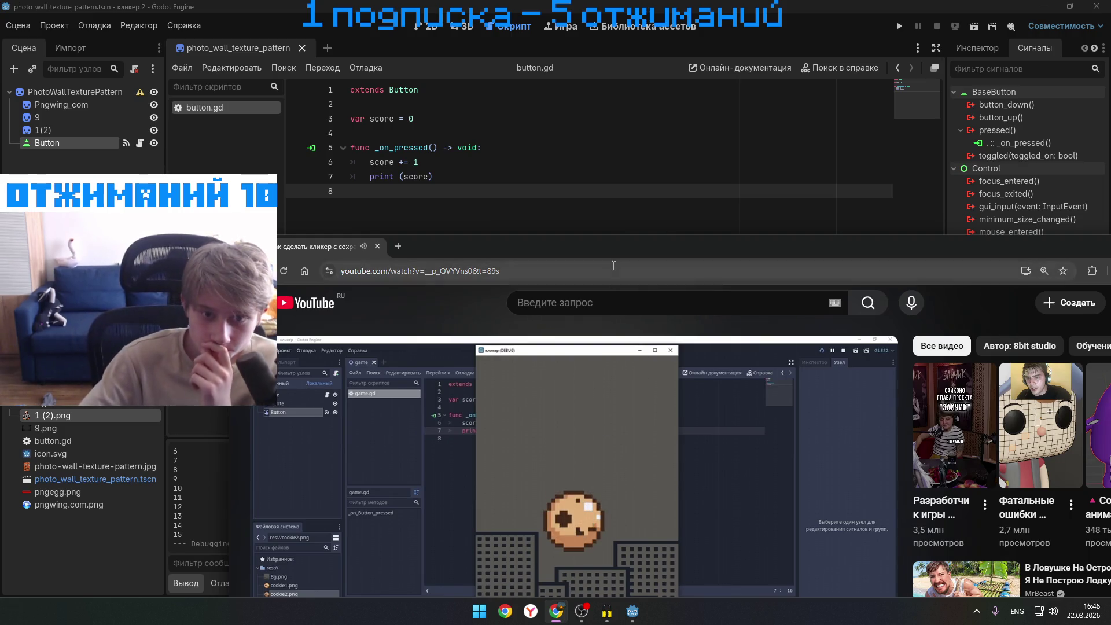
left_click_drag(622, 252, 630, 175)
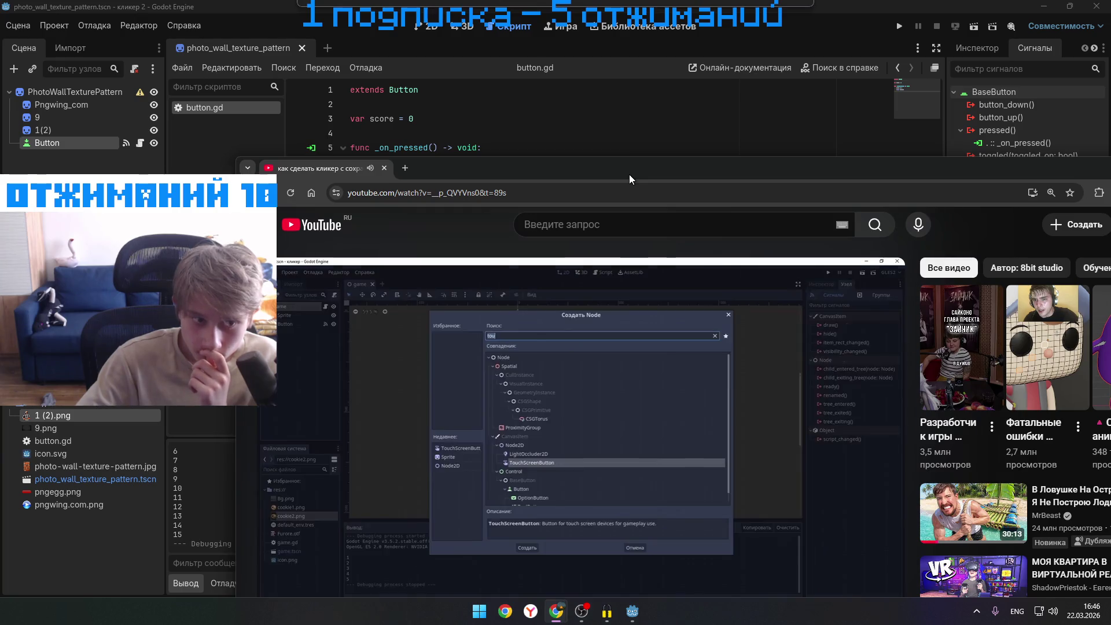
left_click_drag(629, 175, 628, 176)
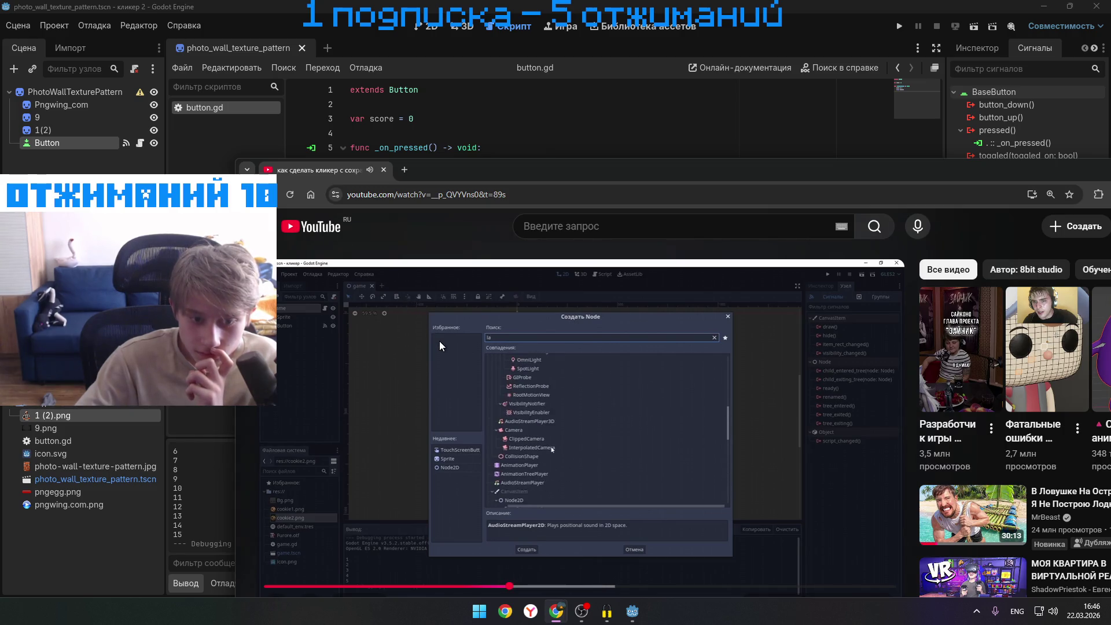
key("space")
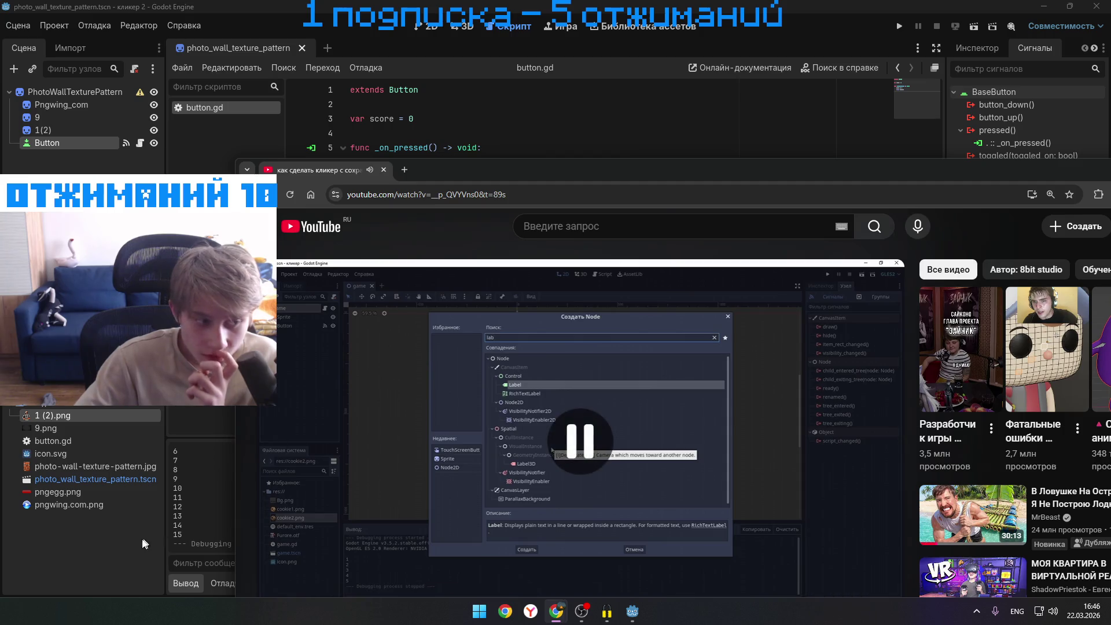
- Glance back at the Godot editor, then resume the tutorial video
left_click(149, 543)
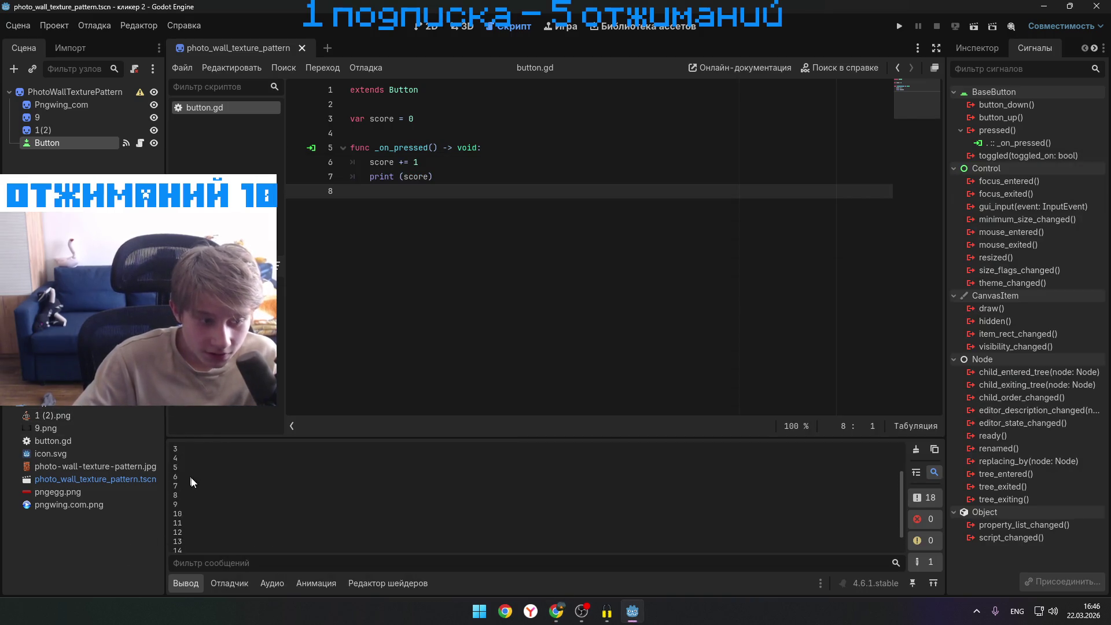
scroll(209, 484, "up", 5)
scroll(205, 490, "down", 5)
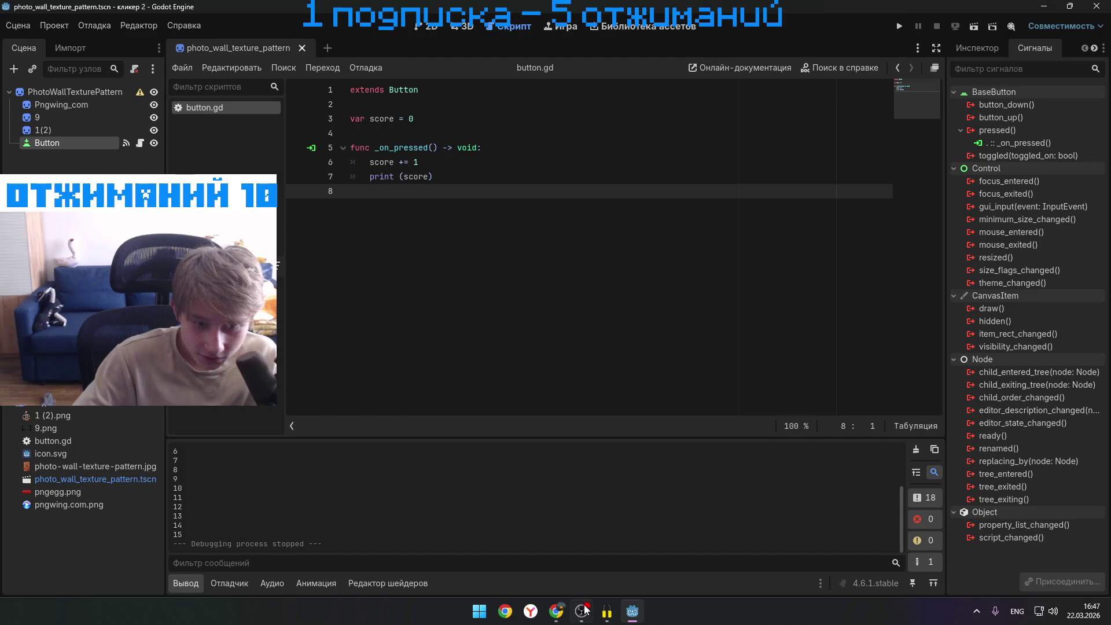
mouse_move(556, 611)
left_click(589, 571)
left_click(411, 430)
- Add a Label node as a child of the Button, searching 'label' in Create Node
left_click(416, 431)
key("alt+Tab")
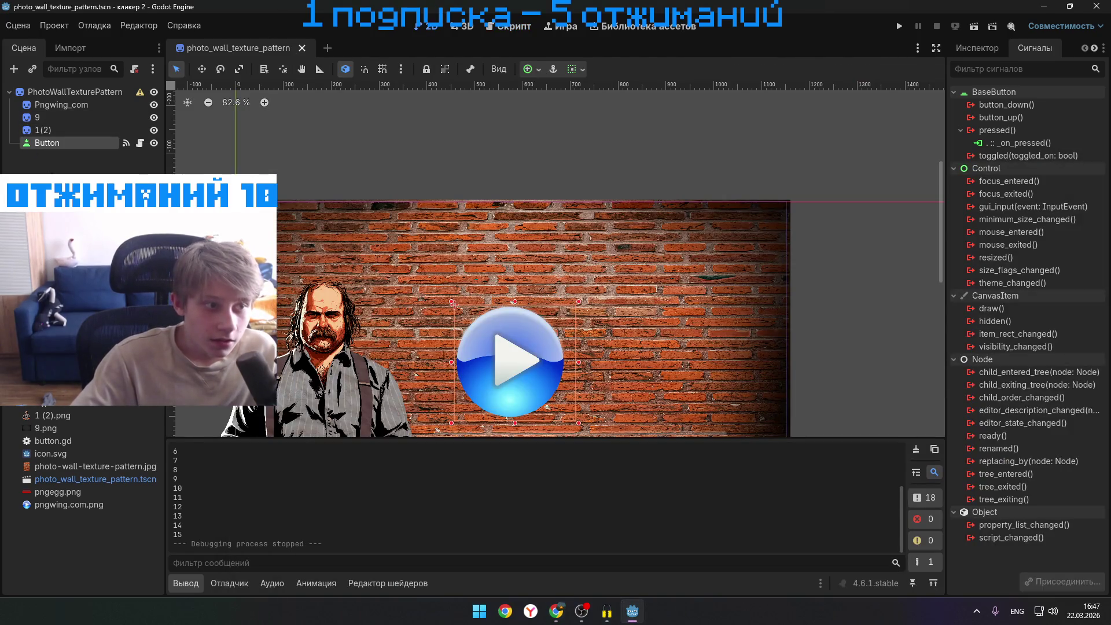
right_click(51, 171)
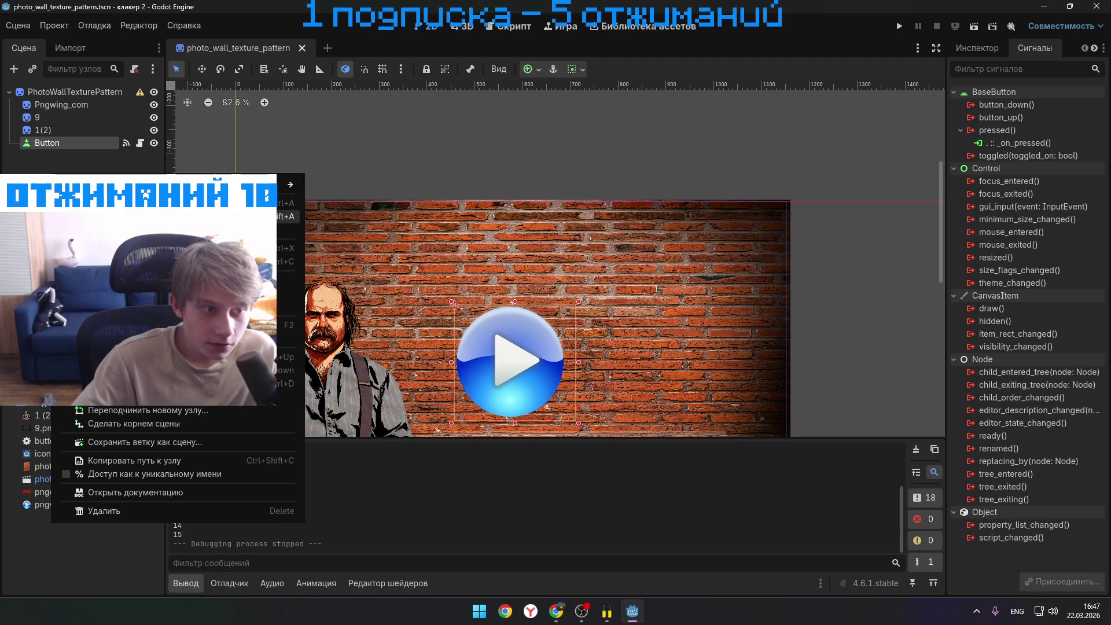
left_click(116, 397)
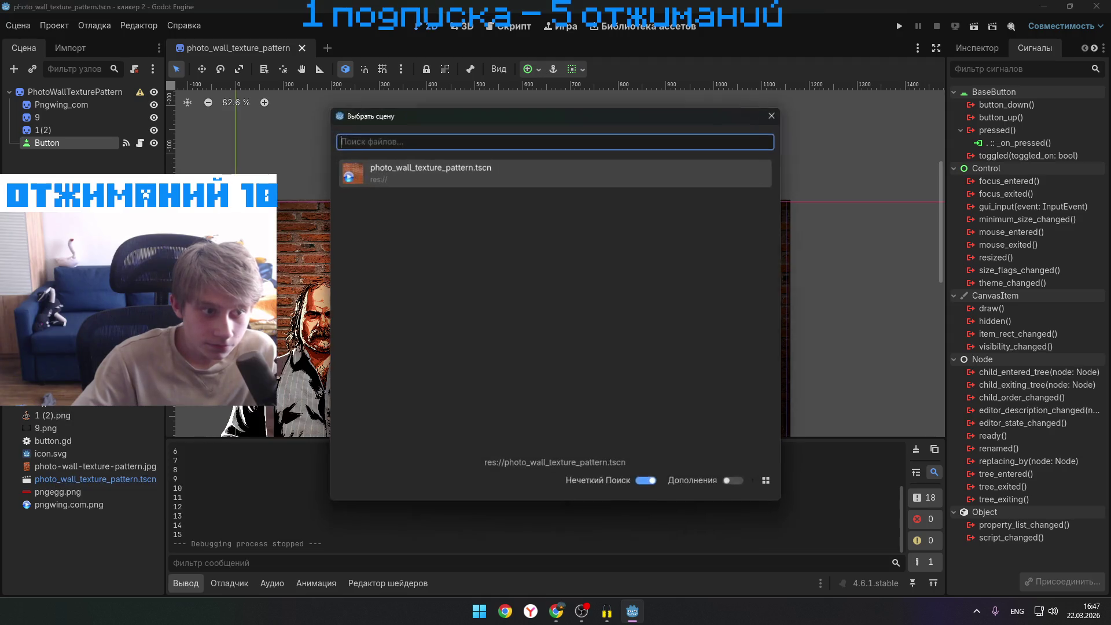
key("Escape")
right_click(67, 191)
left_click(272, 221)
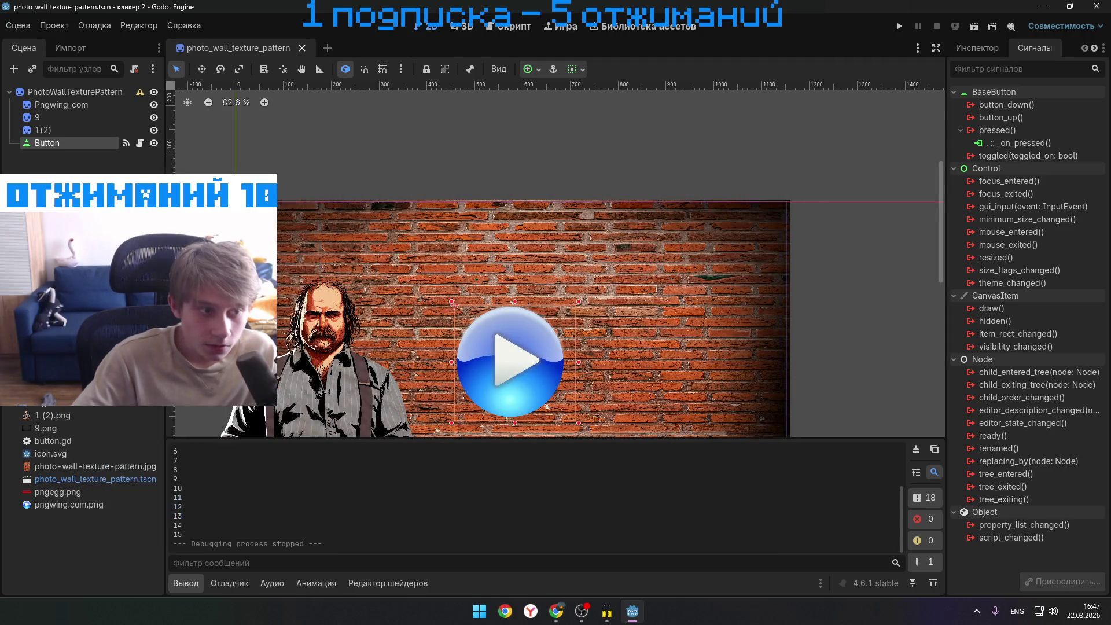
type("label")
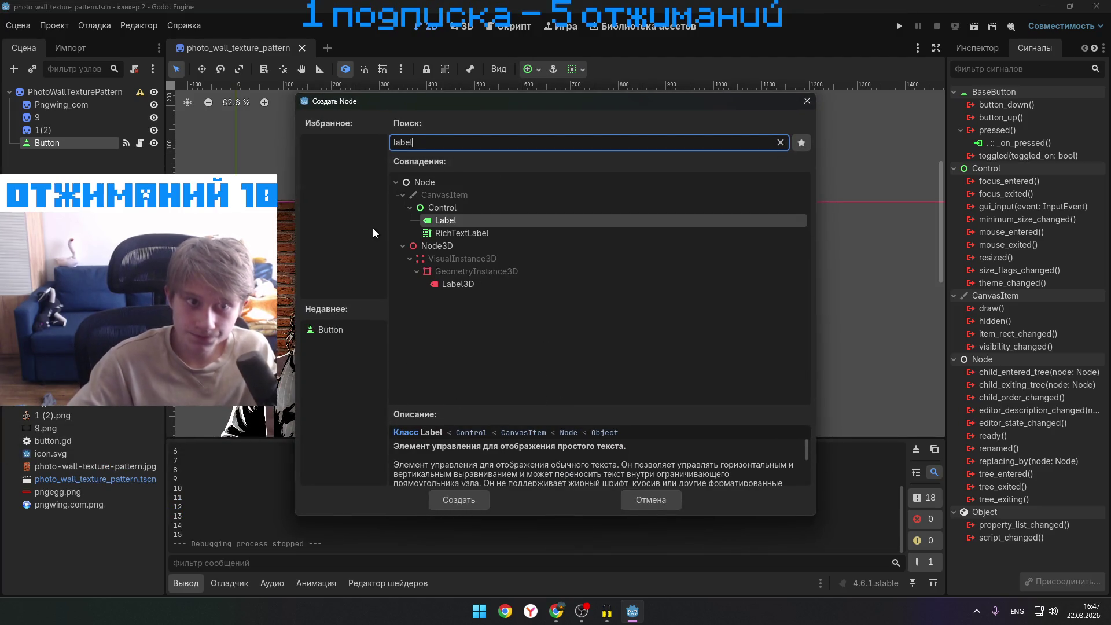
left_click(495, 208)
left_click(482, 218)
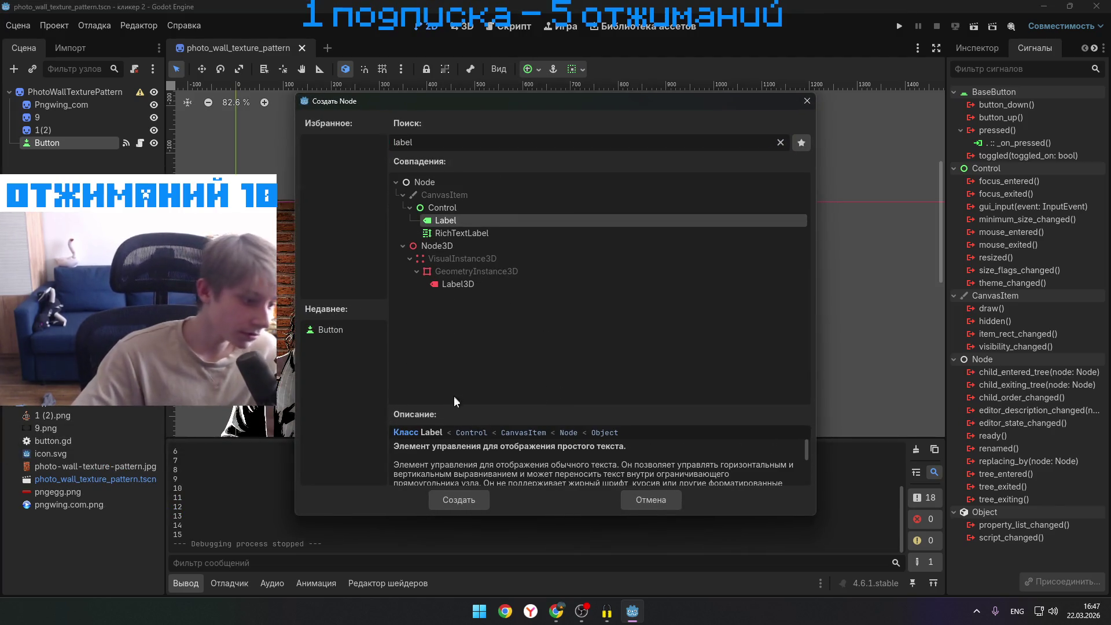
left_click(460, 497)
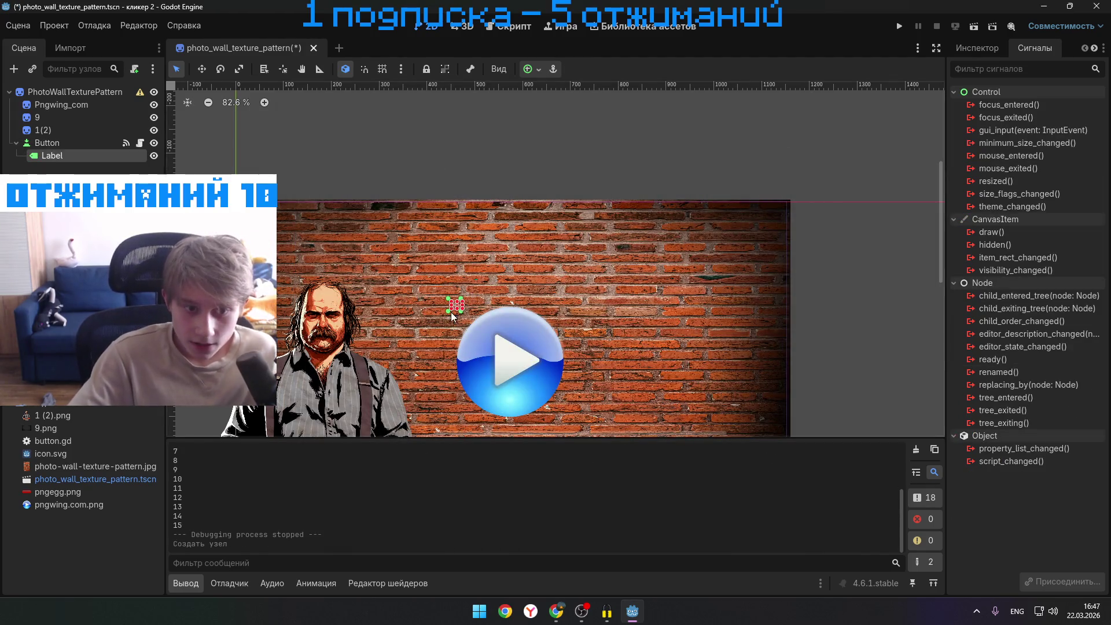
- Stretch the Label into a large box above the play icon on the canvas
left_click_drag(461, 313, 584, 373)
left_click_drag(512, 332, 511, 269)
left_click(462, 314)
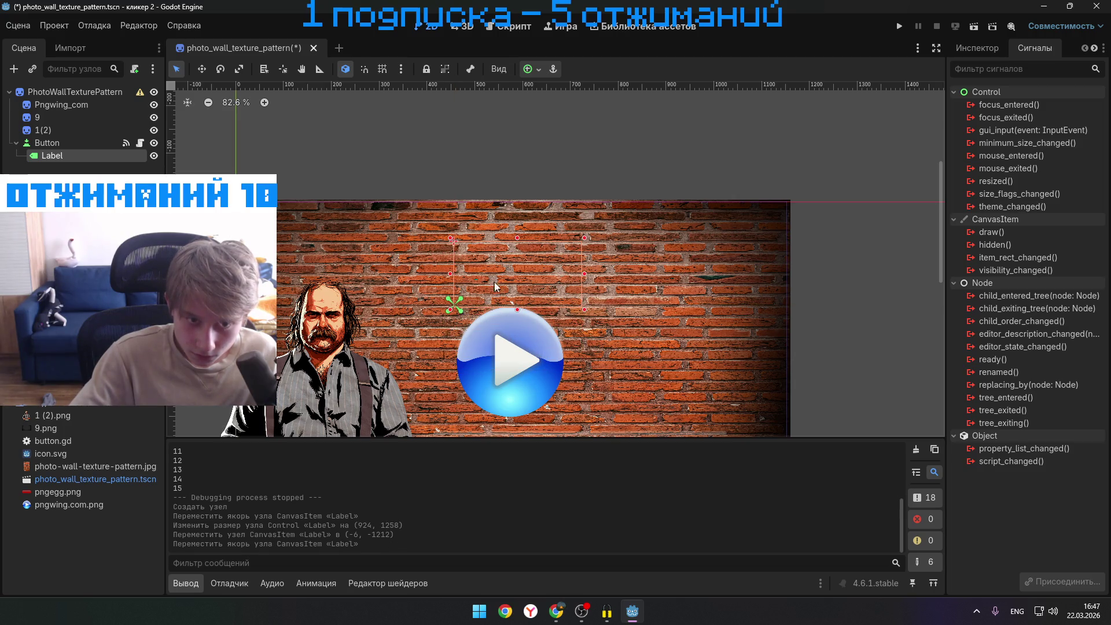
- Check the tutorial, then bring up the Label's properties in the Inspector
mouse_move(556, 611)
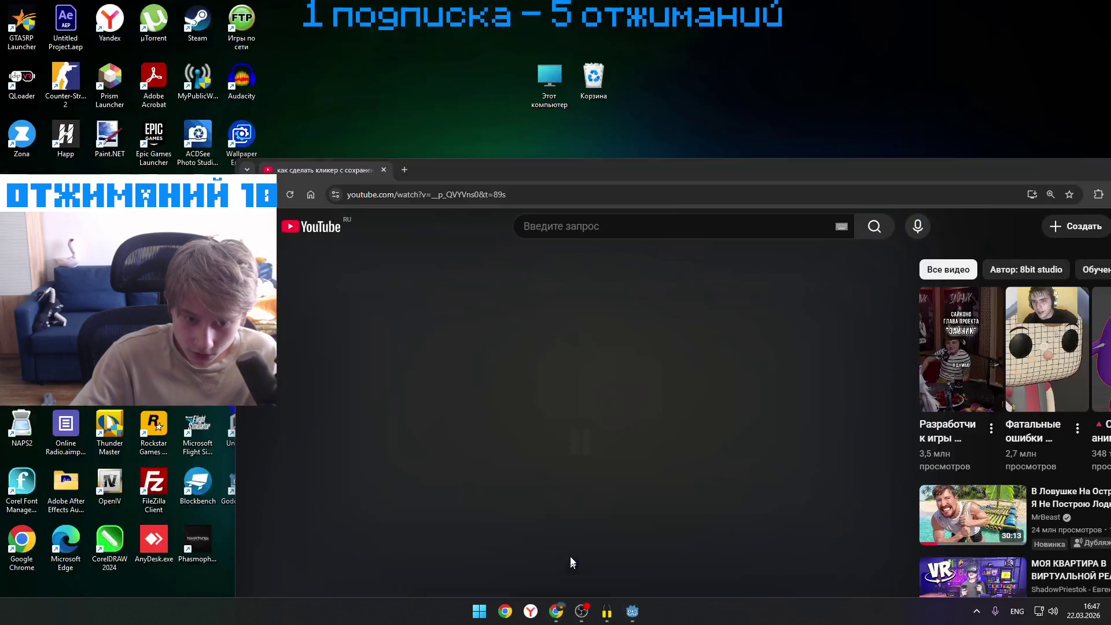
left_click(570, 561)
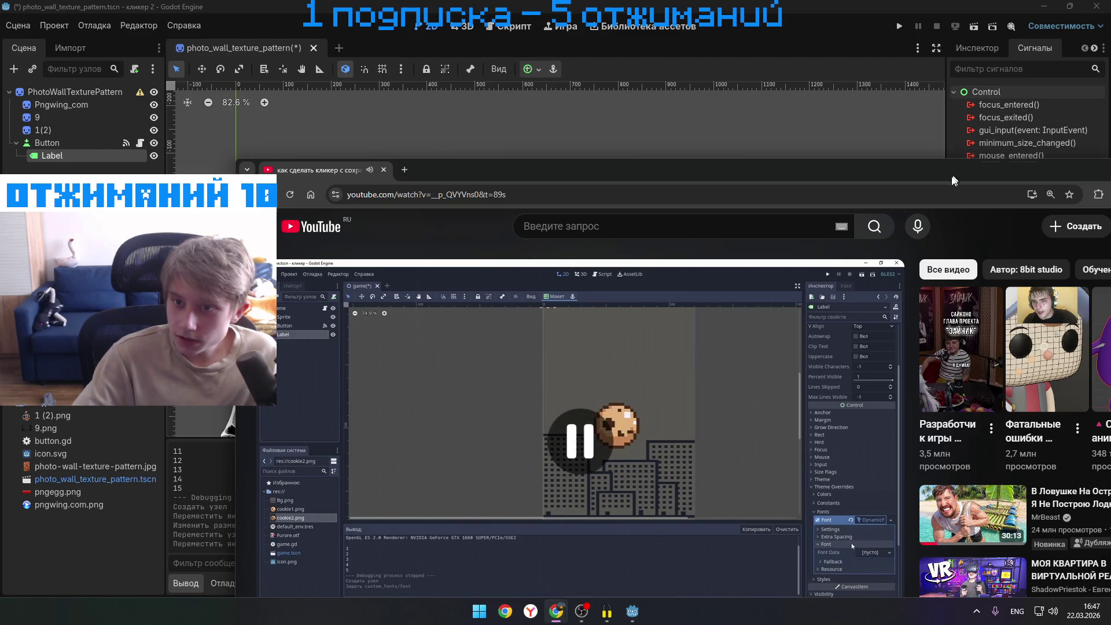
key("super+Down")
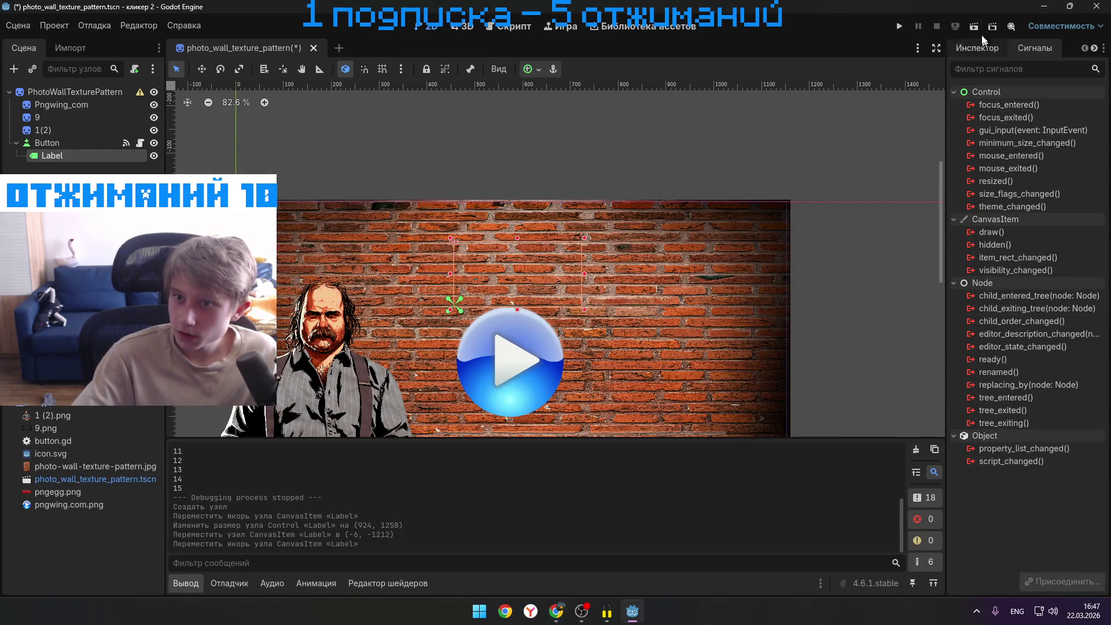
left_click(978, 47)
scroll(984, 374, "up", 1)
scroll(986, 375, "down", 2)
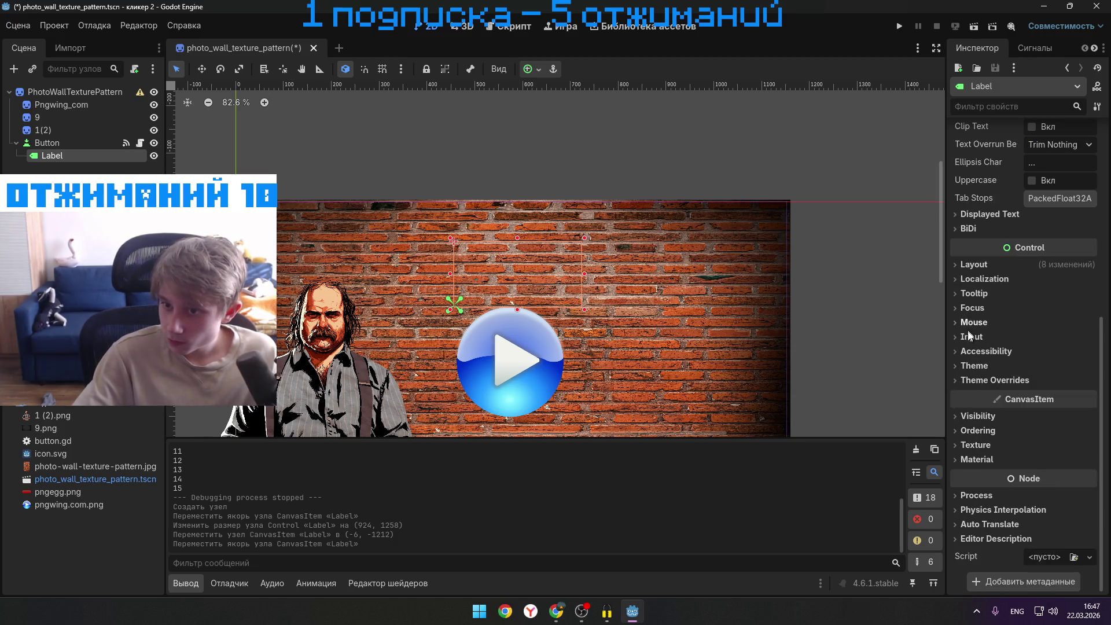
- Expand Theme Overrides > Fonts and assign a new FontVariation to the Font override
left_click(957, 379)
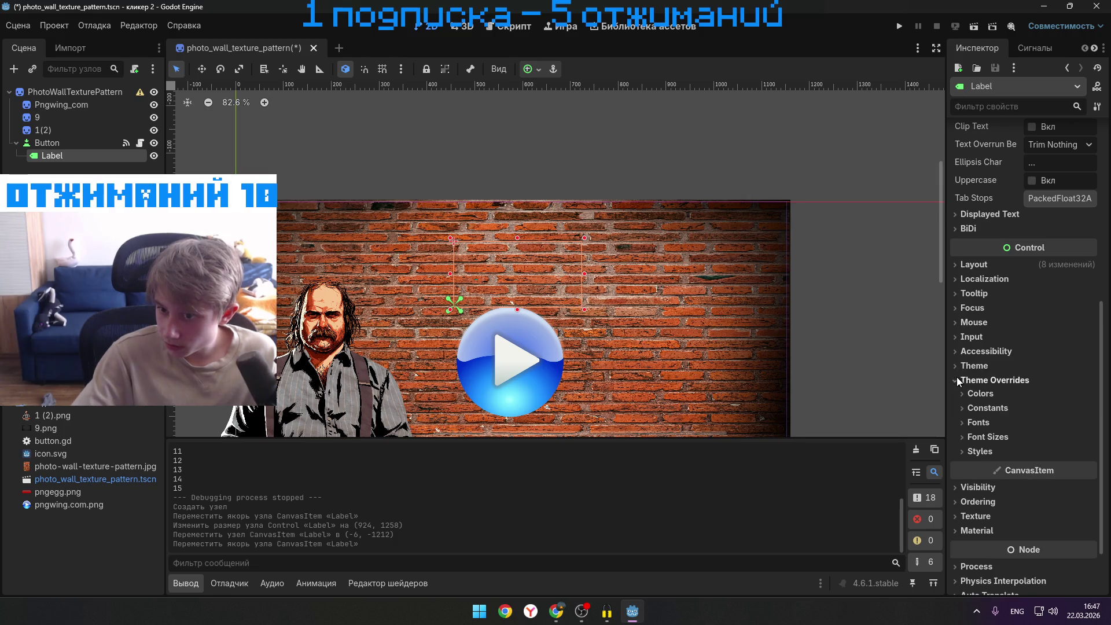
left_click(960, 436)
left_click(971, 438)
left_click(961, 422)
left_click(1050, 436)
left_click(1044, 438)
left_click(1090, 438)
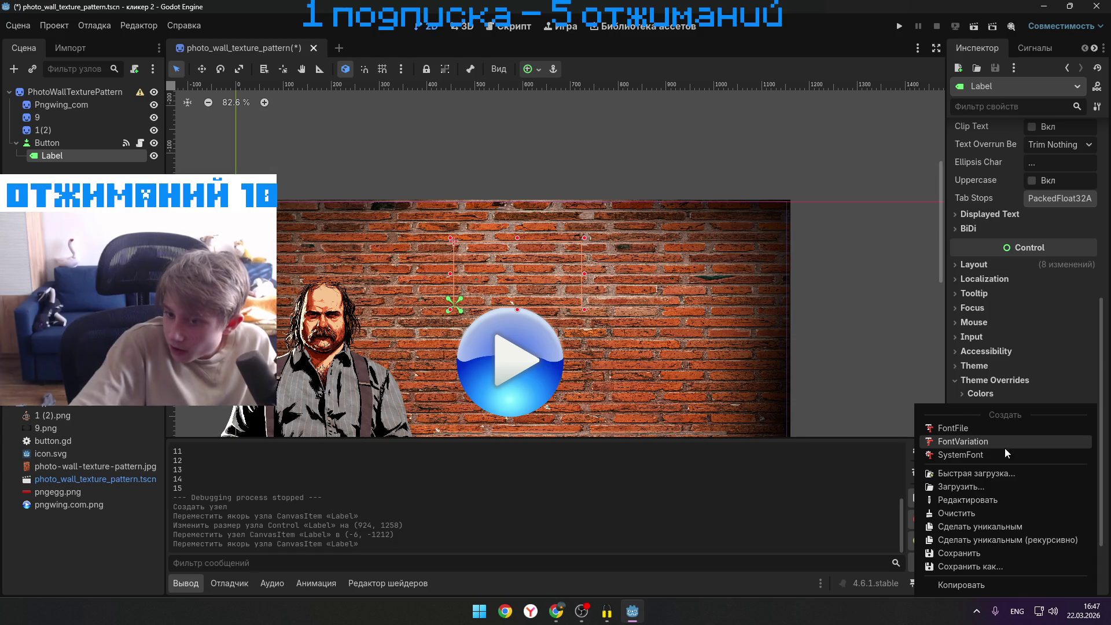
left_click(1003, 440)
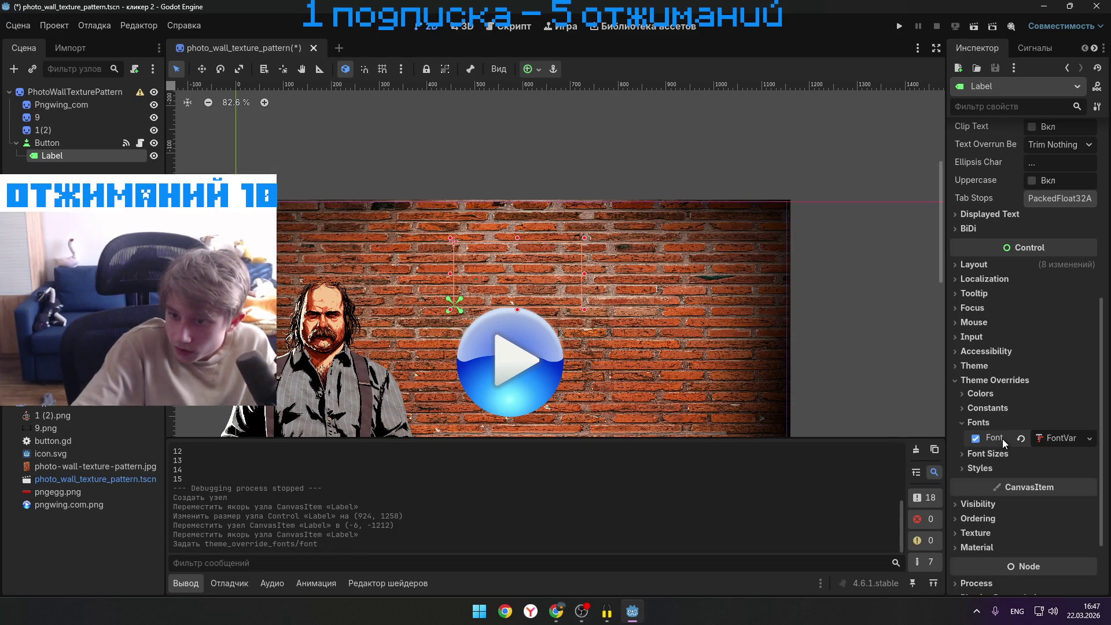
- Give the FontVariation a new FontFile as its base font
left_click(1060, 437)
scroll(1060, 446, "down", 3)
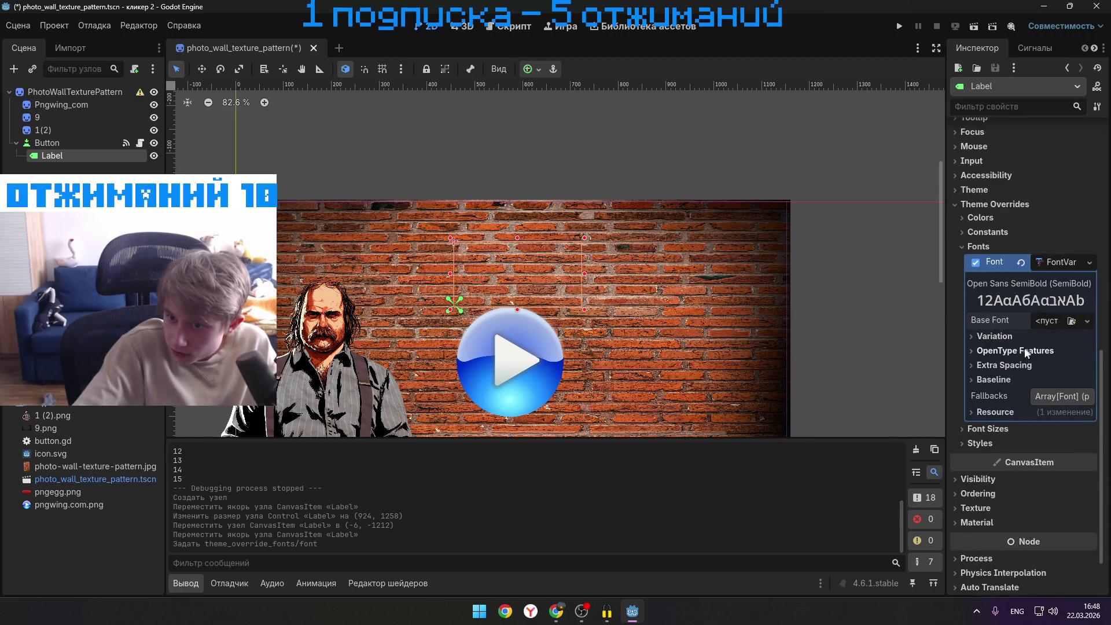
left_click(1044, 321)
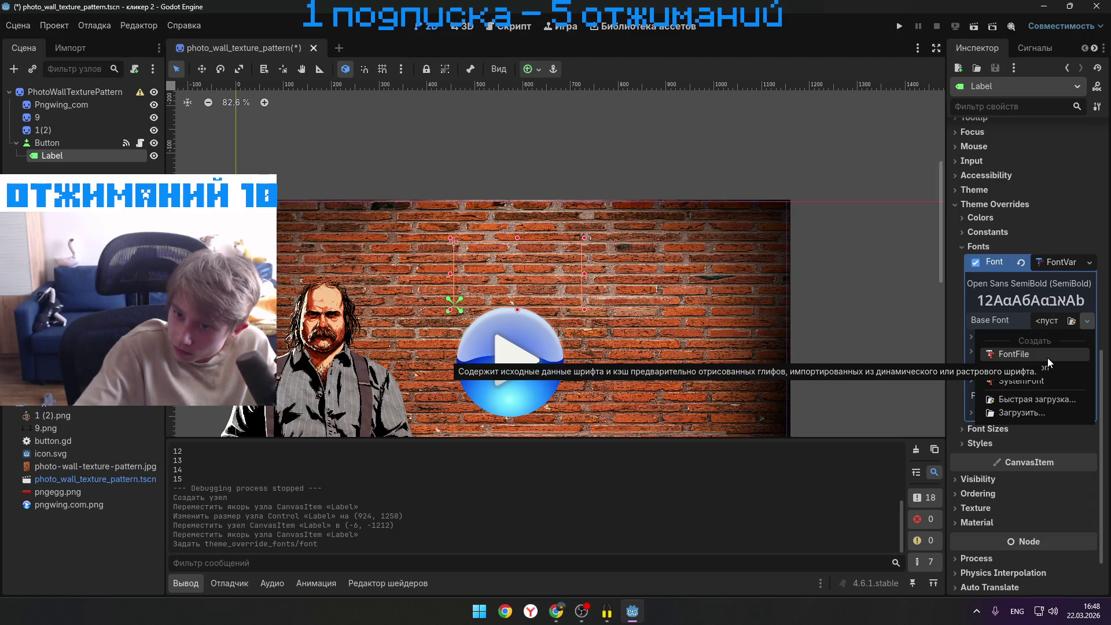
left_click(1060, 366)
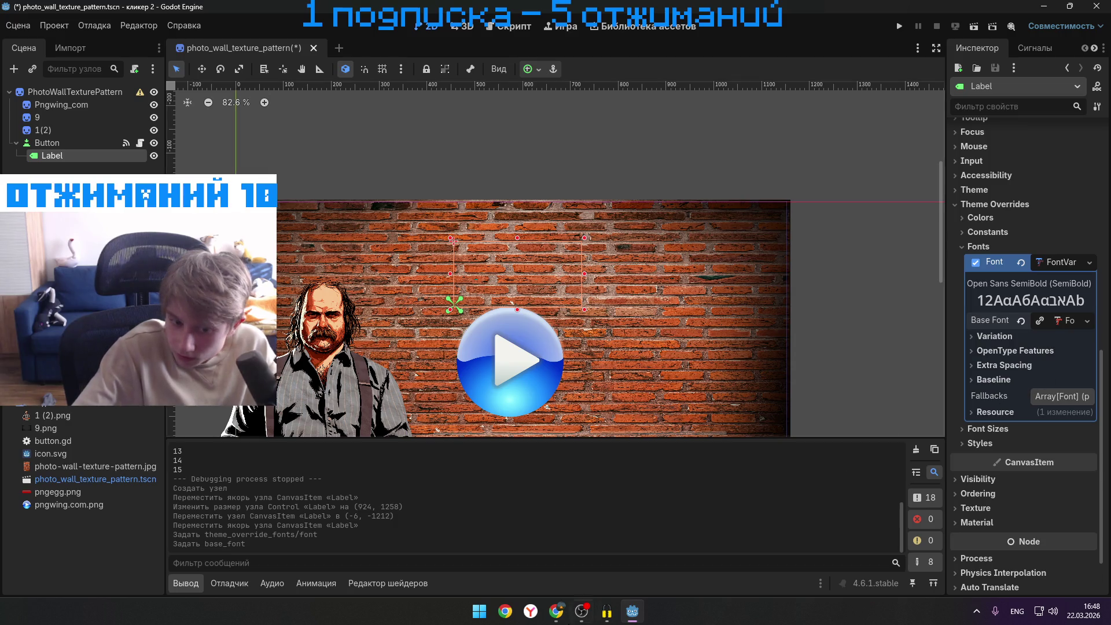
mouse_move(556, 611)
left_click(570, 568)
left_click_drag(582, 338, 611, 135)
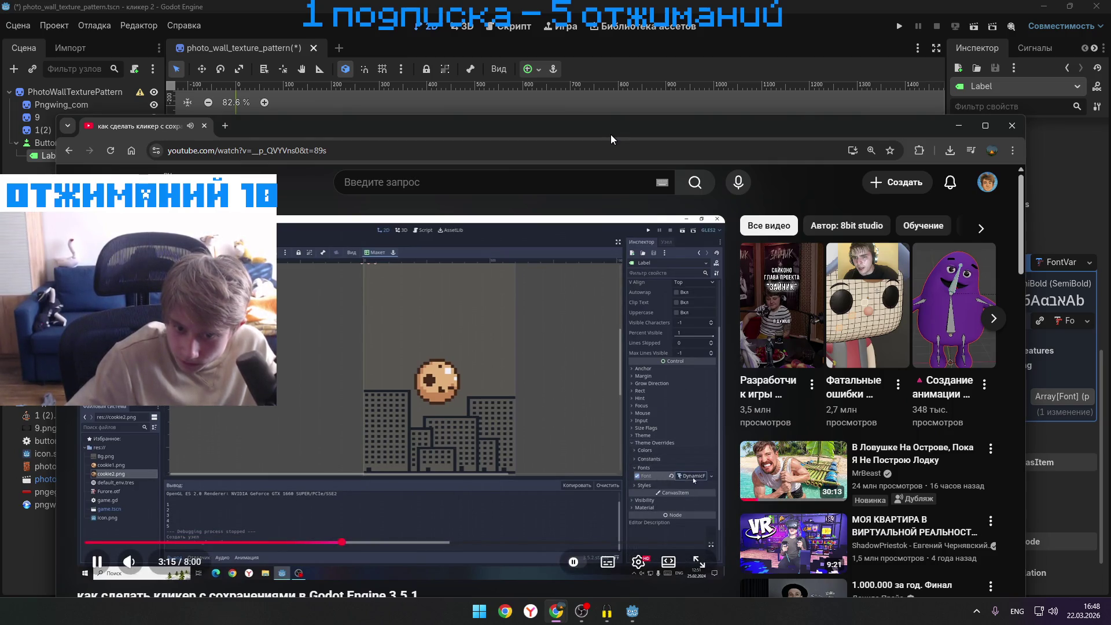
- Rewind the tutorial a few seconds and replay its font-setup part
key("Left")
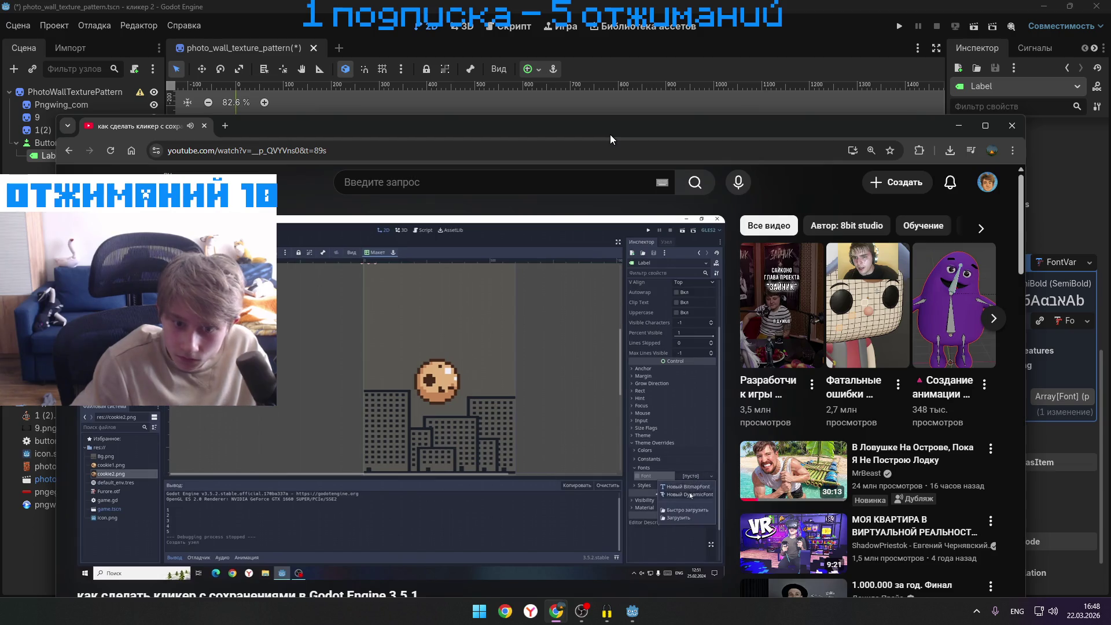
key("space")
scroll(605, 236, "down", 4)
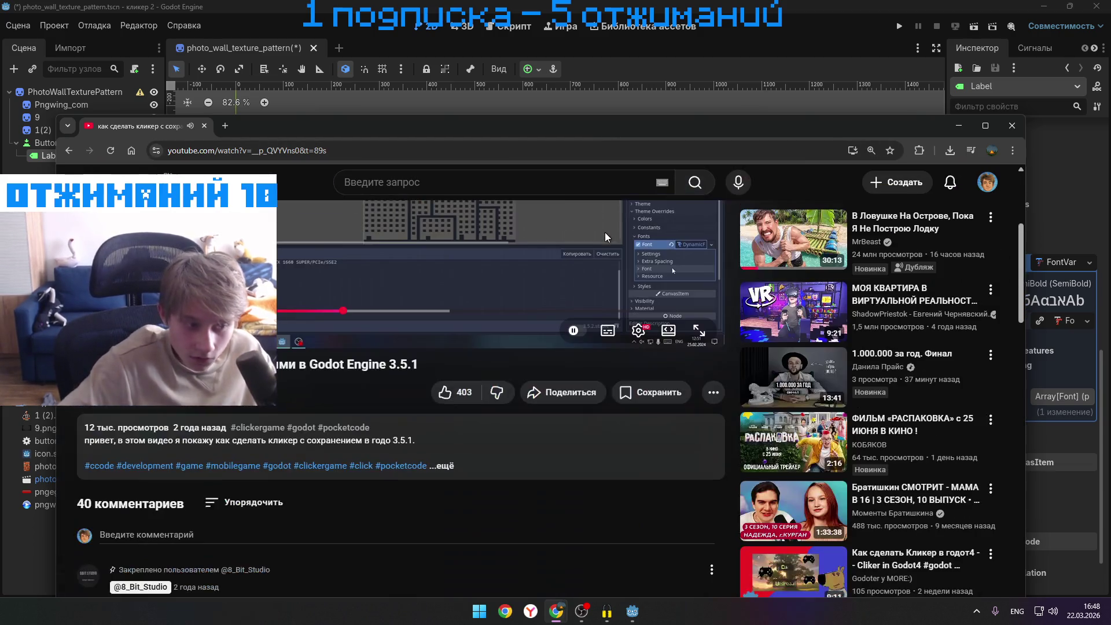
scroll(296, 402, "up", 4)
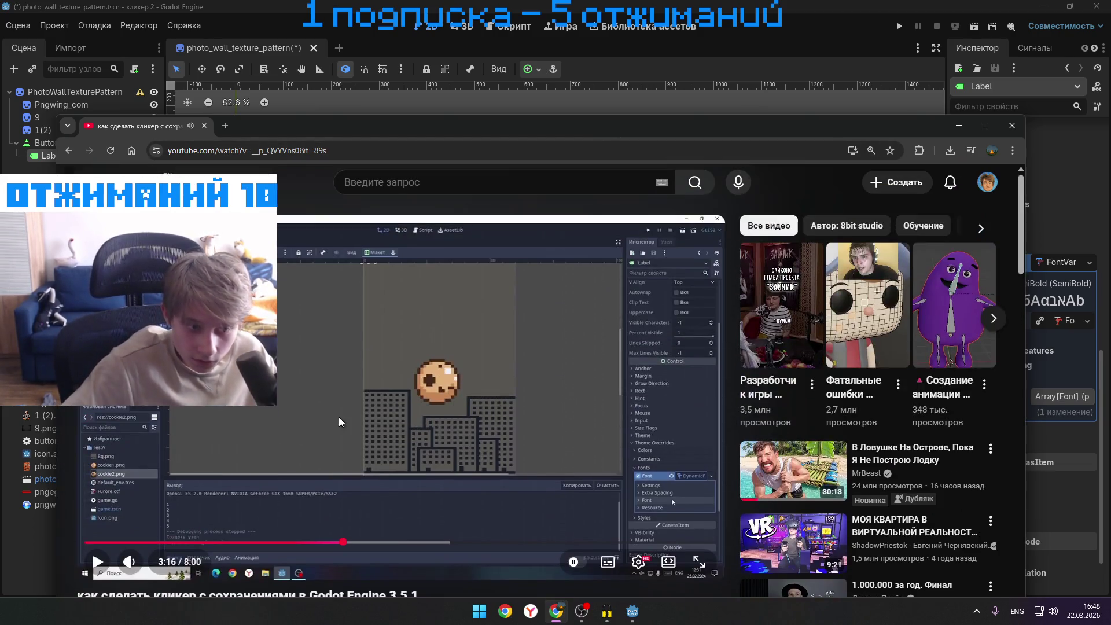
left_click(411, 400)
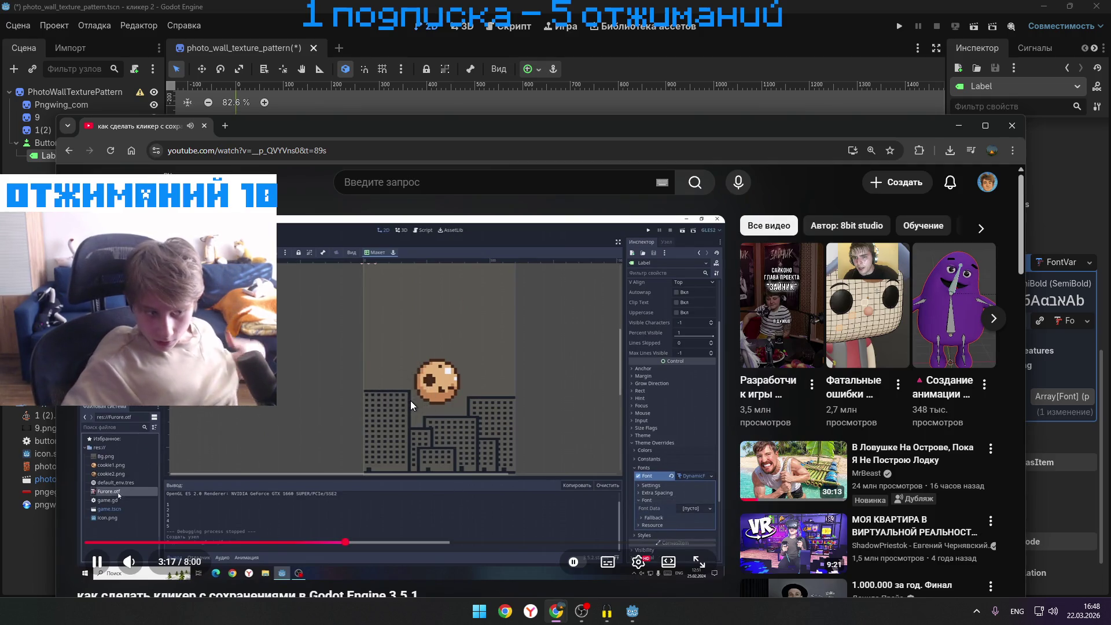
left_click(411, 401)
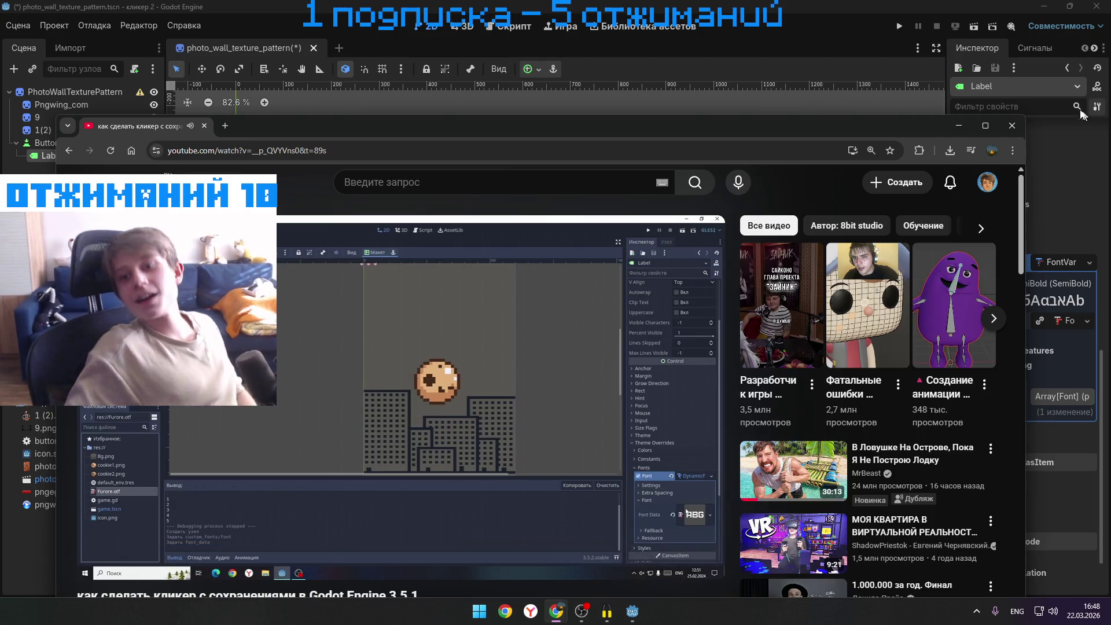
- Minimize and restore the tutorial, then advance it to about 3:21
left_click(956, 126)
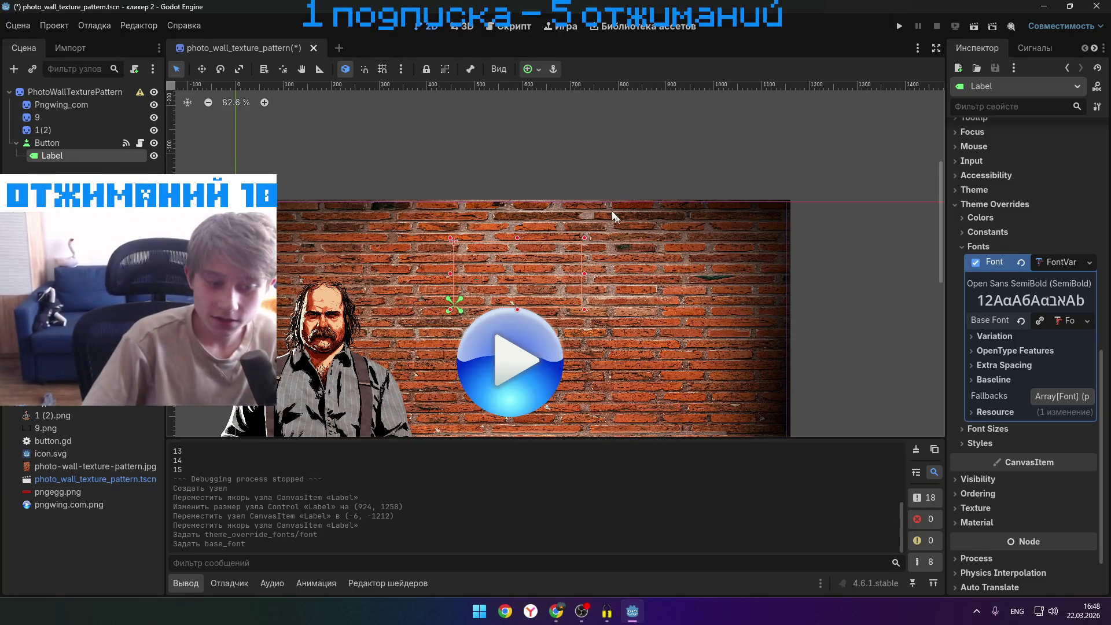
mouse_move(556, 611)
left_click(527, 543)
left_click(519, 429)
left_click(519, 428)
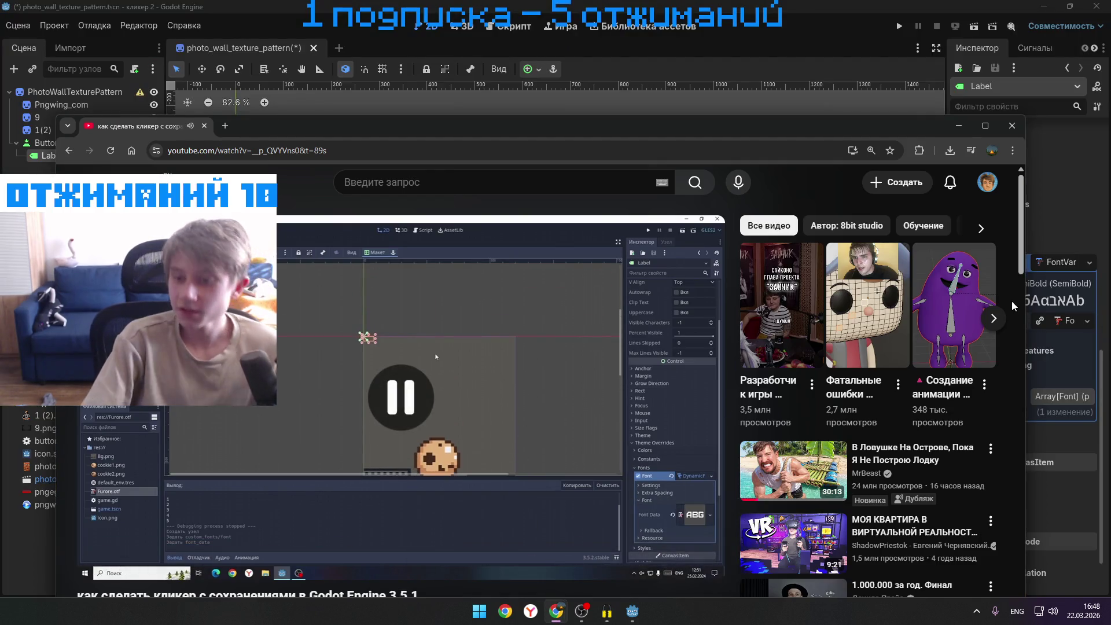
left_click(481, 354)
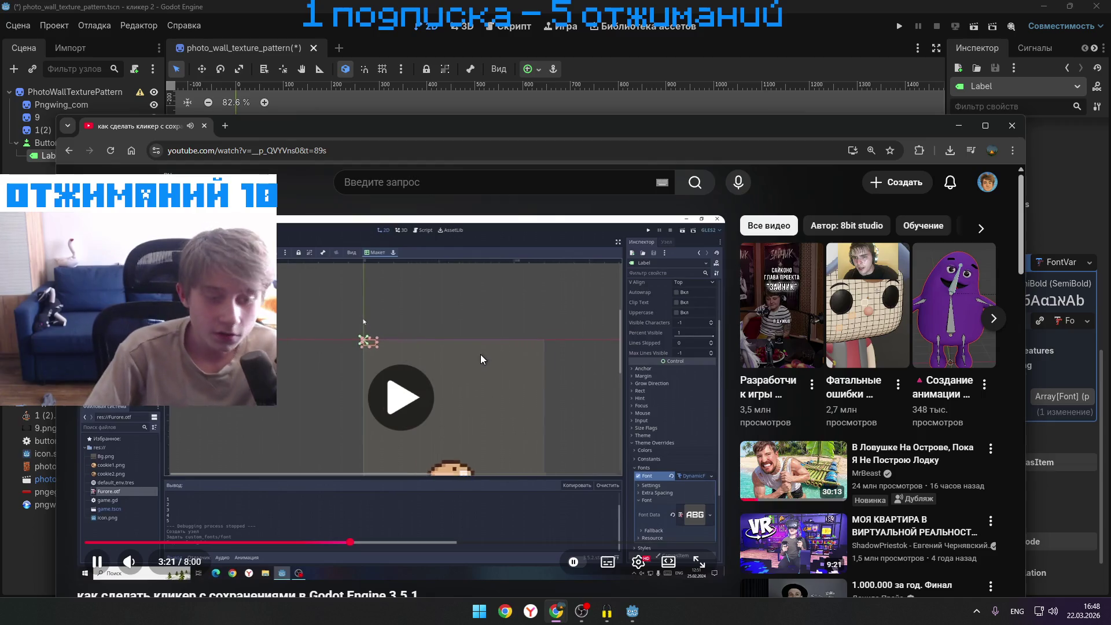
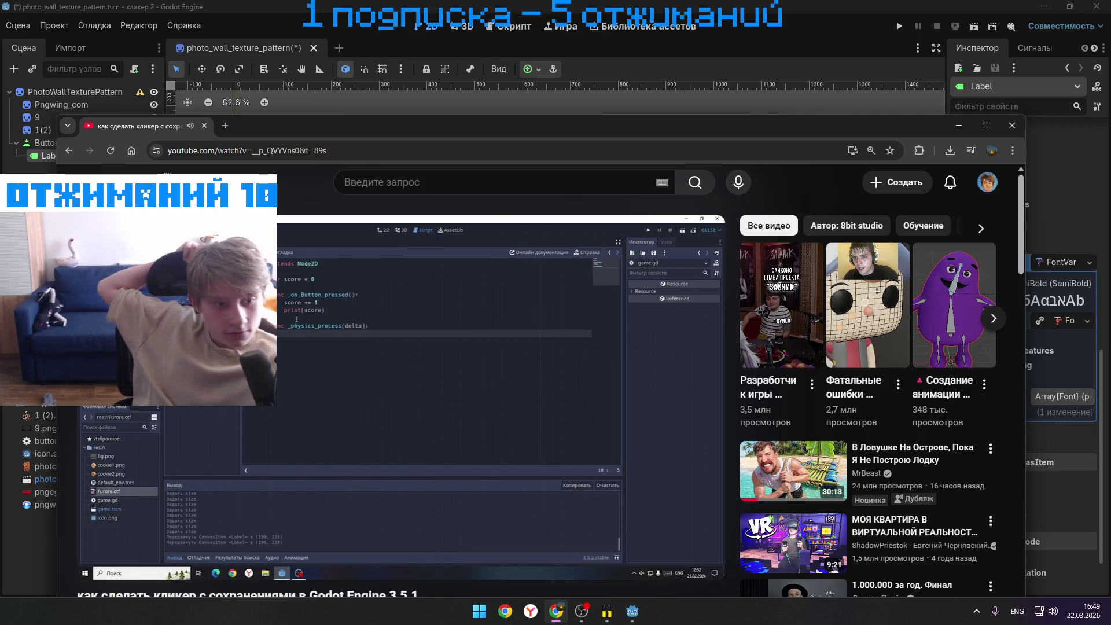
- Pause the clicker tutorial video and bring button.gd back up in Godot's Script editor
left_click(439, 408)
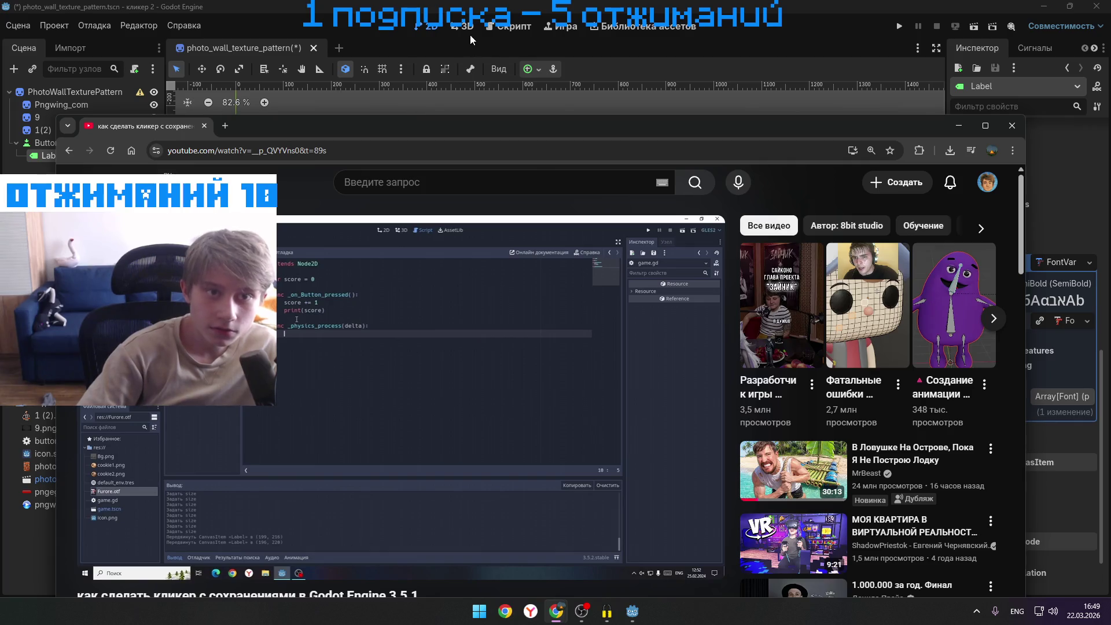
left_click(518, 26)
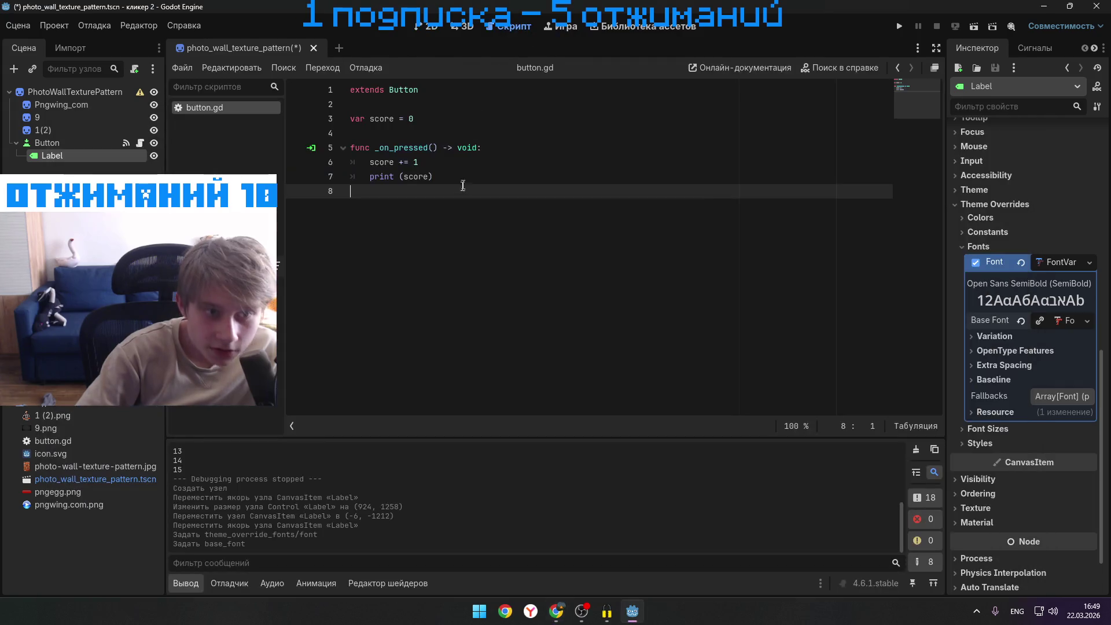
- Add a new line 9 after the print line and start typing the function keyword, checking the tutorial
key("Return")
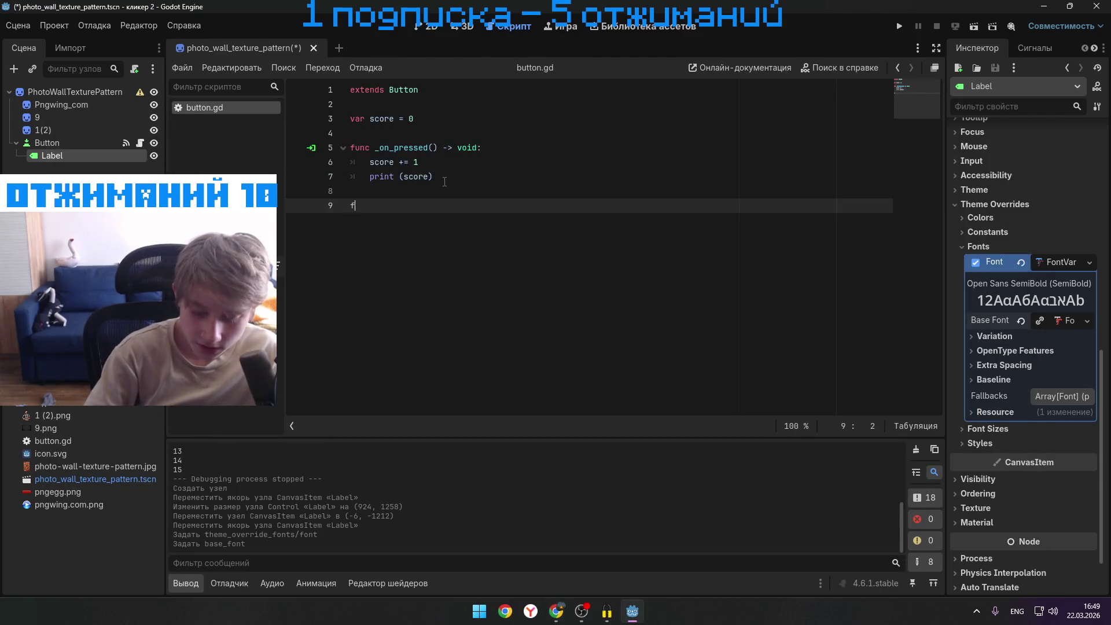
type("unk")
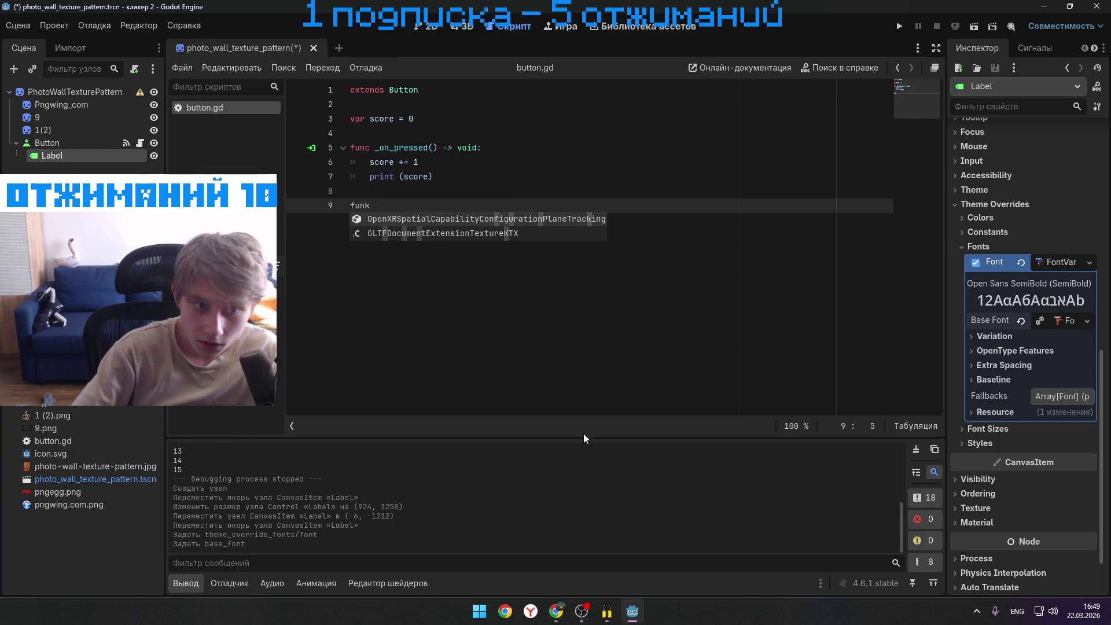
mouse_move(556, 610)
left_click(605, 564)
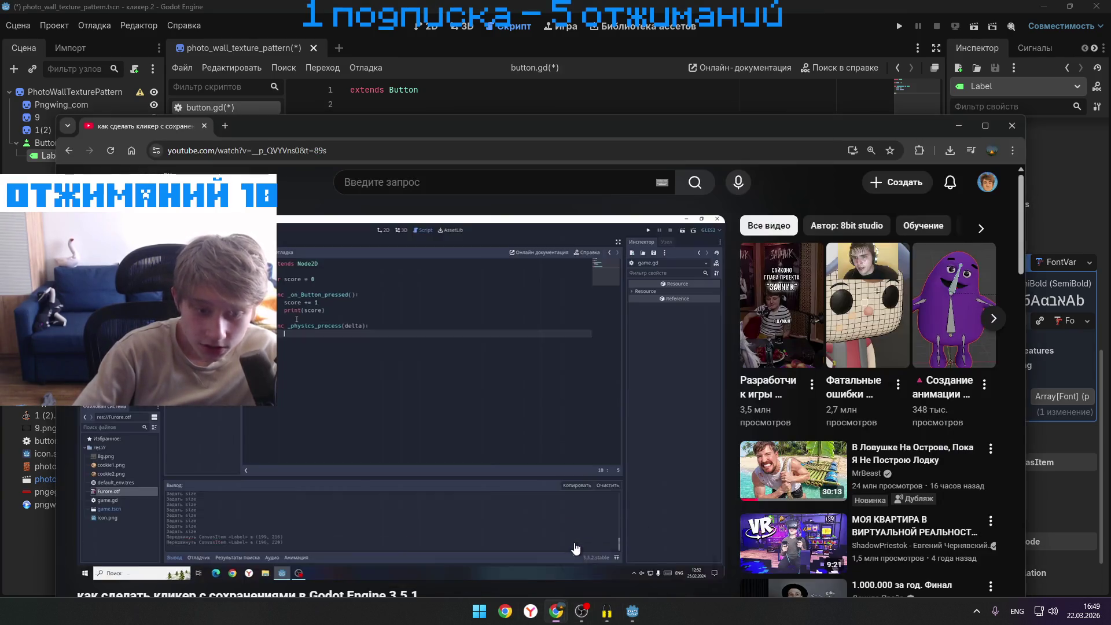
key("super+Down")
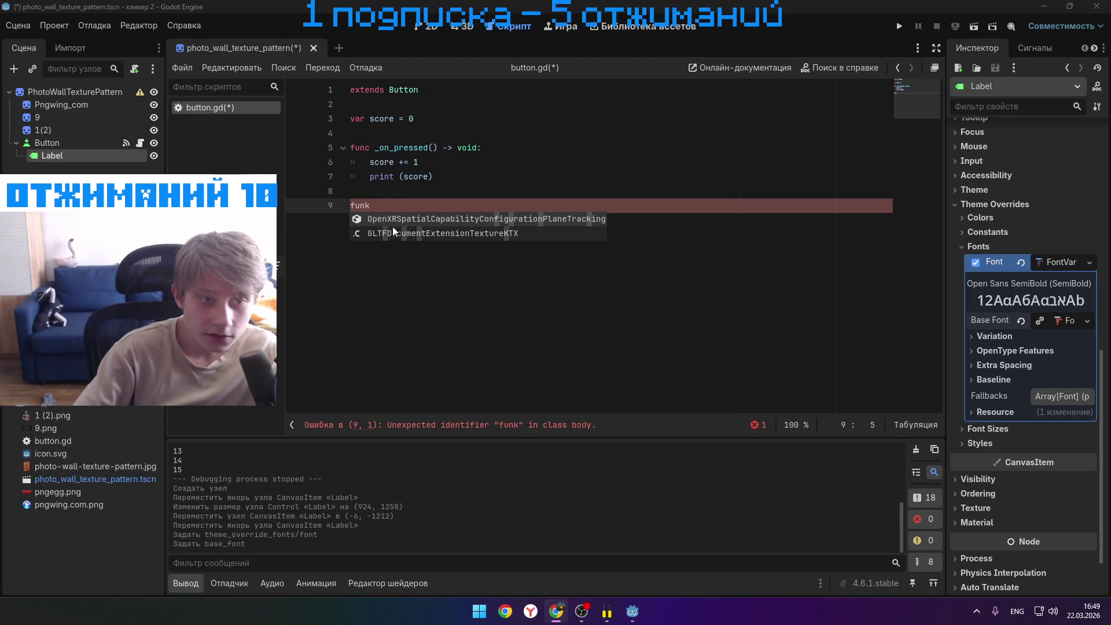
left_click(396, 205)
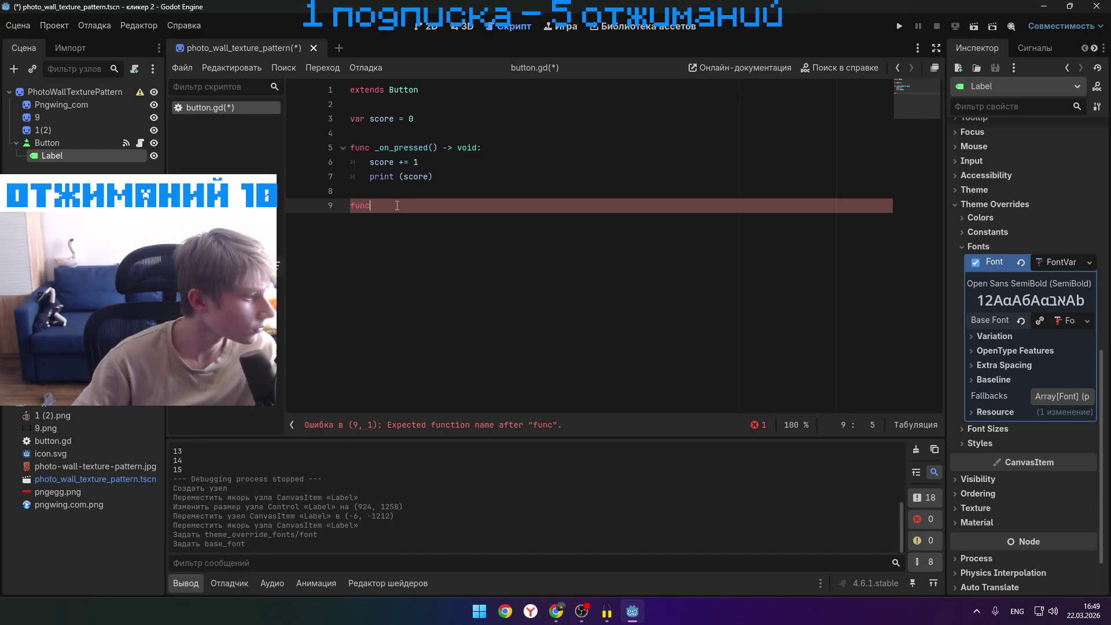
- Autocomplete '_ph' and trim the type hints to leave 'func _physics_process(delta):'
type(" _d")
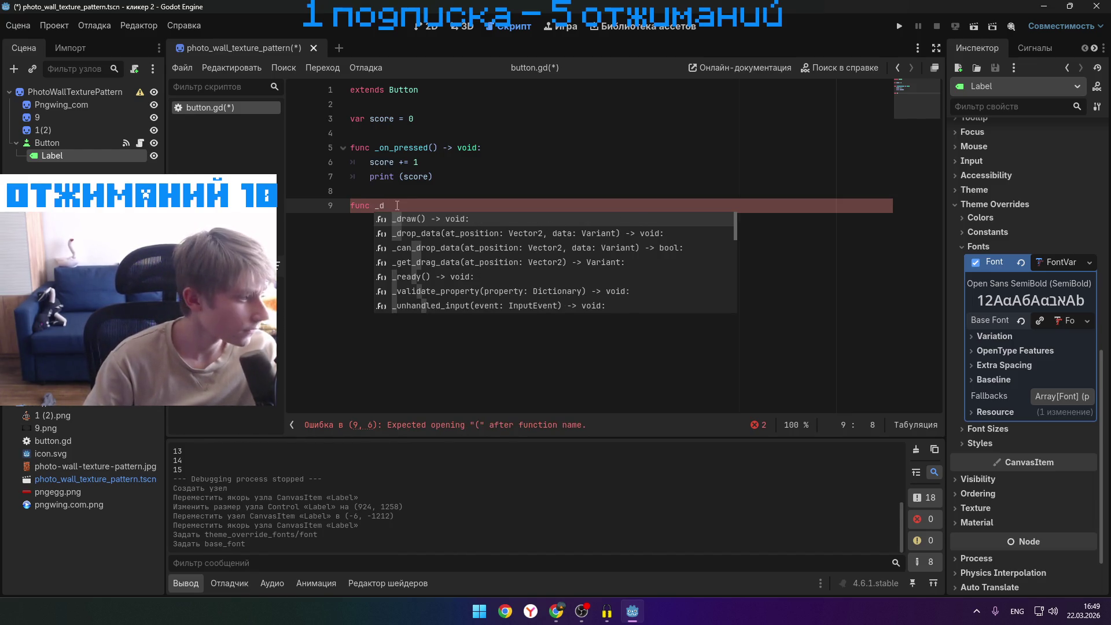
key("BackSpace")
type("physi")
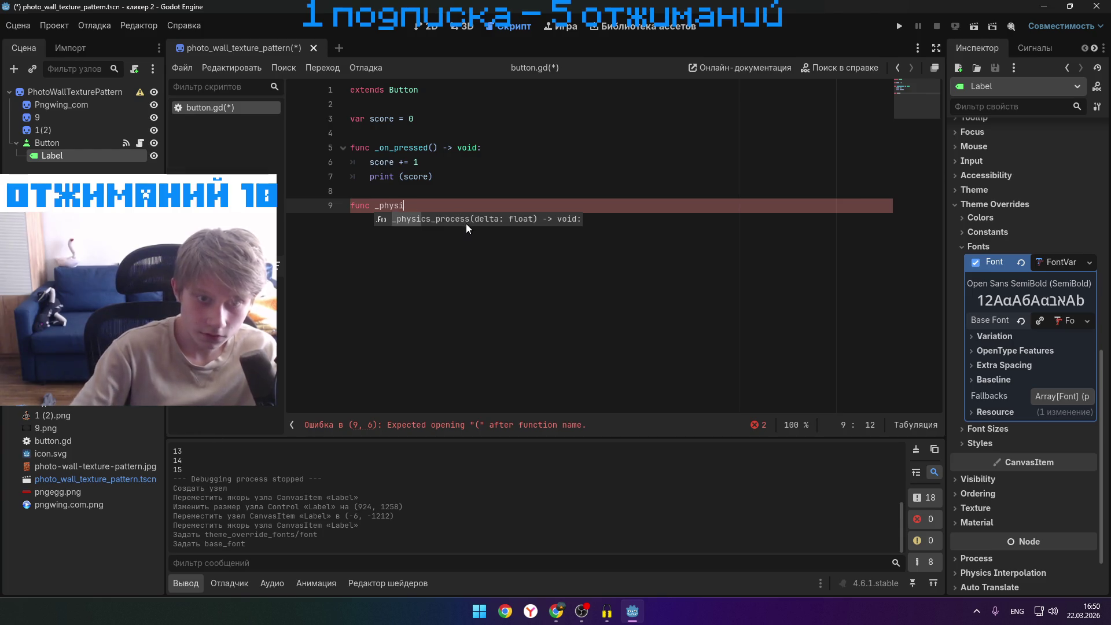
key("Return")
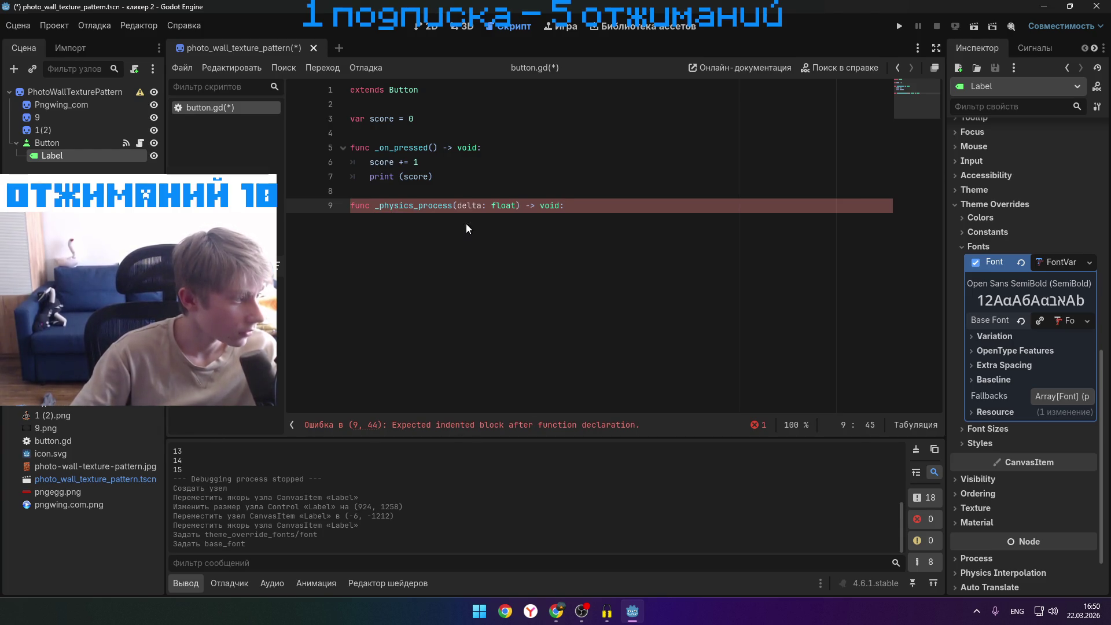
key("BackSpace")
key("BackSpace")
key("BackSpace")
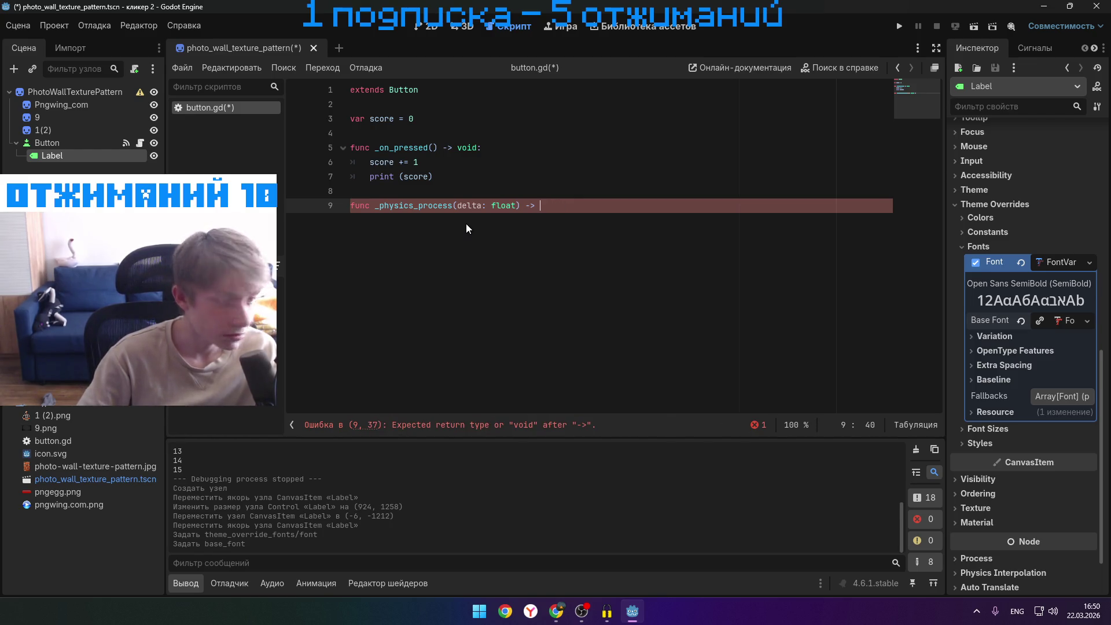
key("BackSpace")
key("BackSpace")
key("BackSpace")
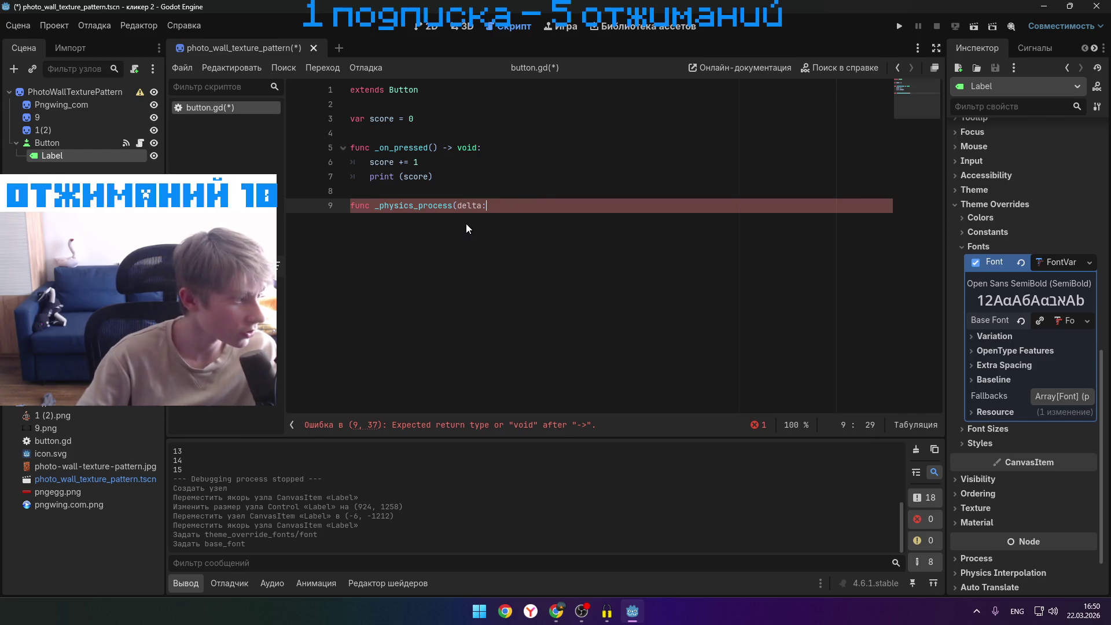
key("BackSpace")
key("BackSpace")
key("Left")
type(")")
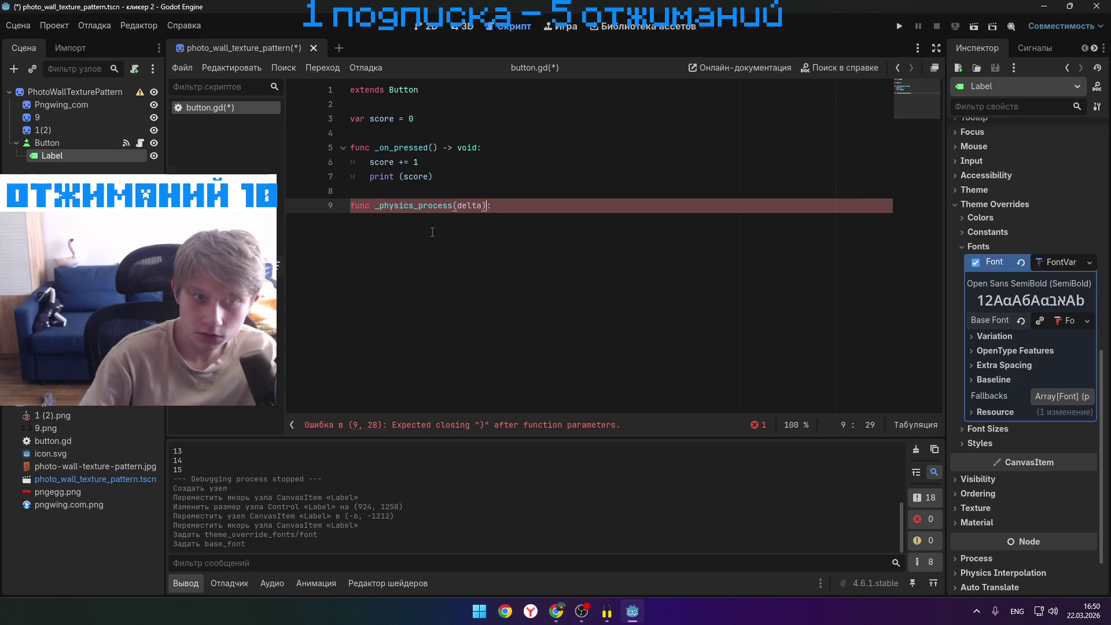
key("alt+Tab")
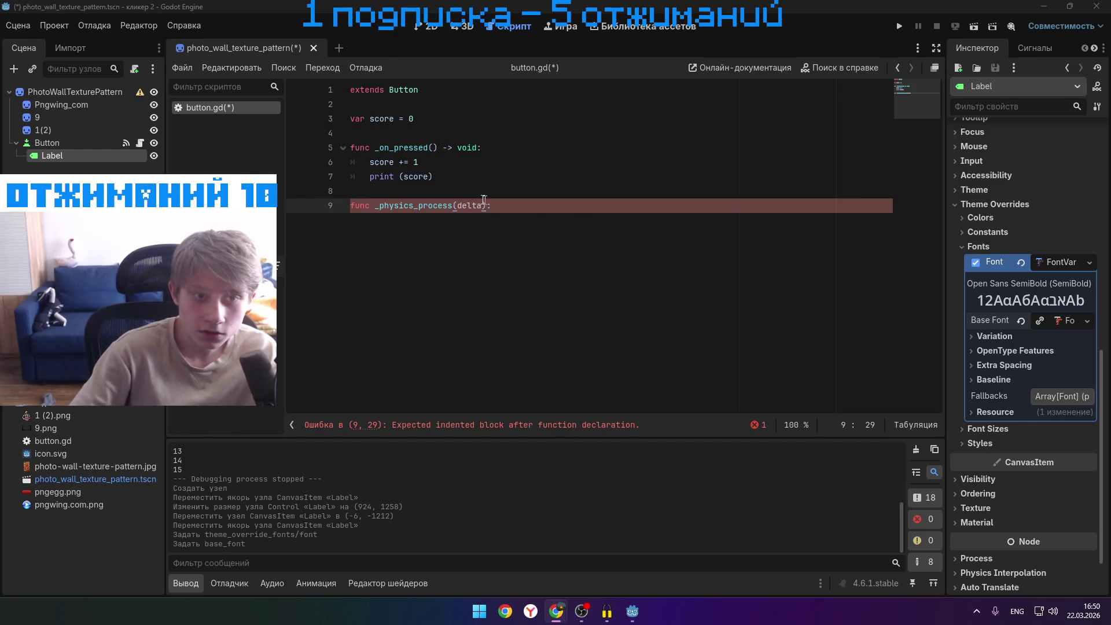
left_click(283, 228)
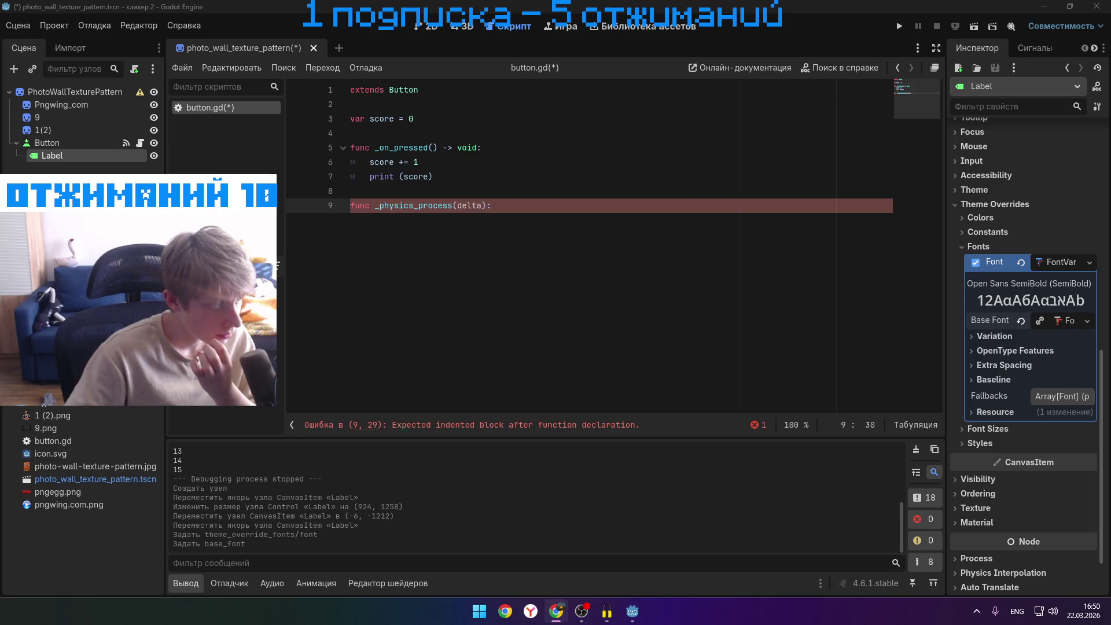
- Open an indented body line under the _physics_process declaration
left_click(505, 209)
key("Return")
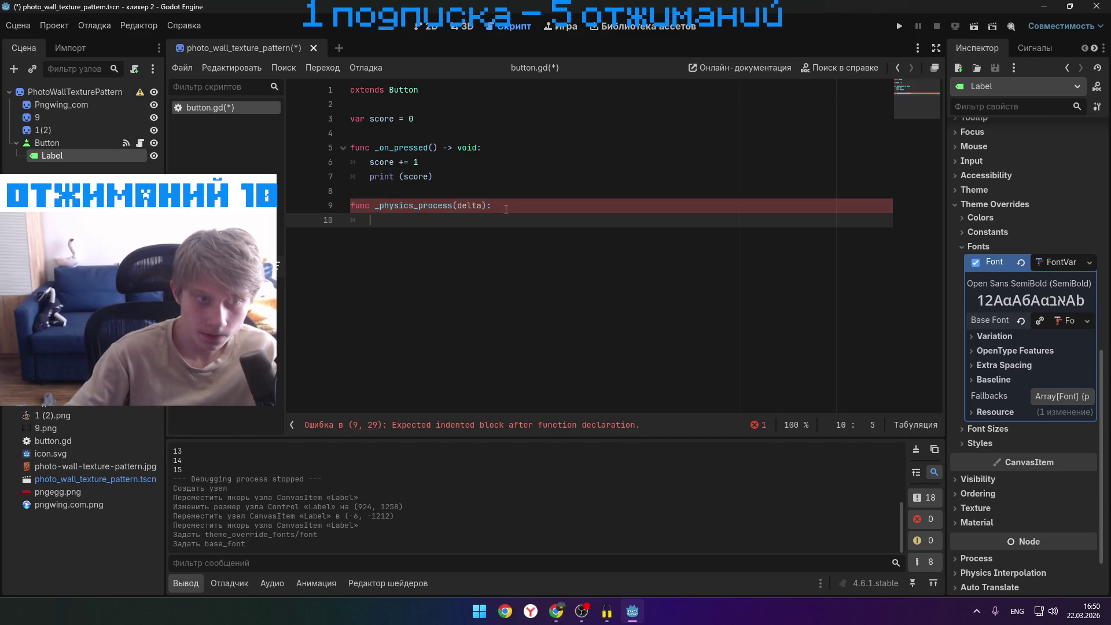
key("BackSpace")
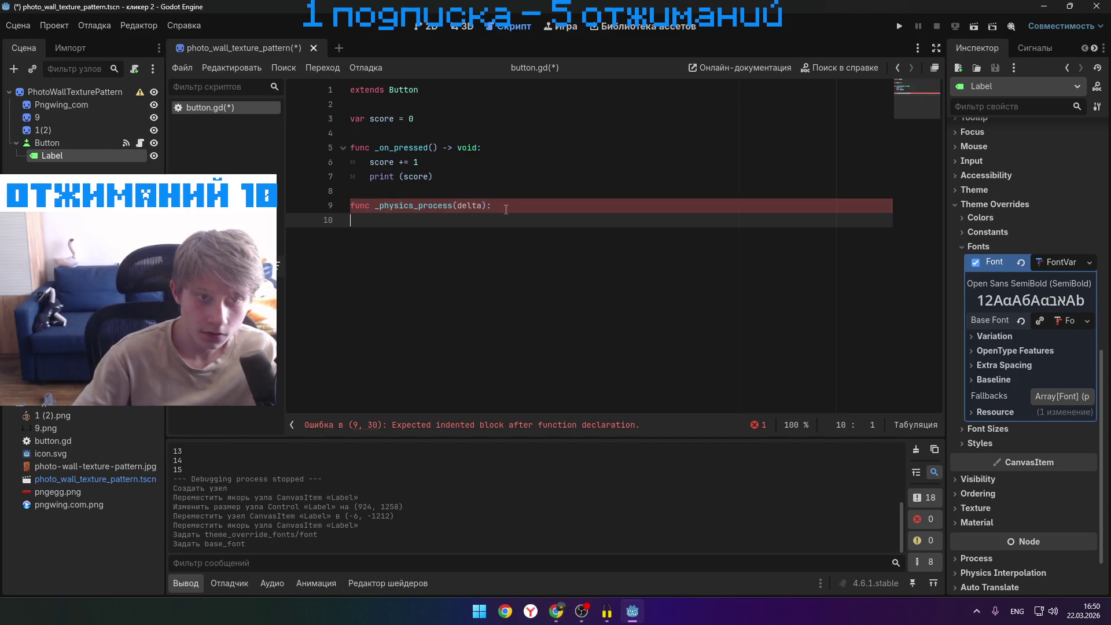
key("BackSpace")
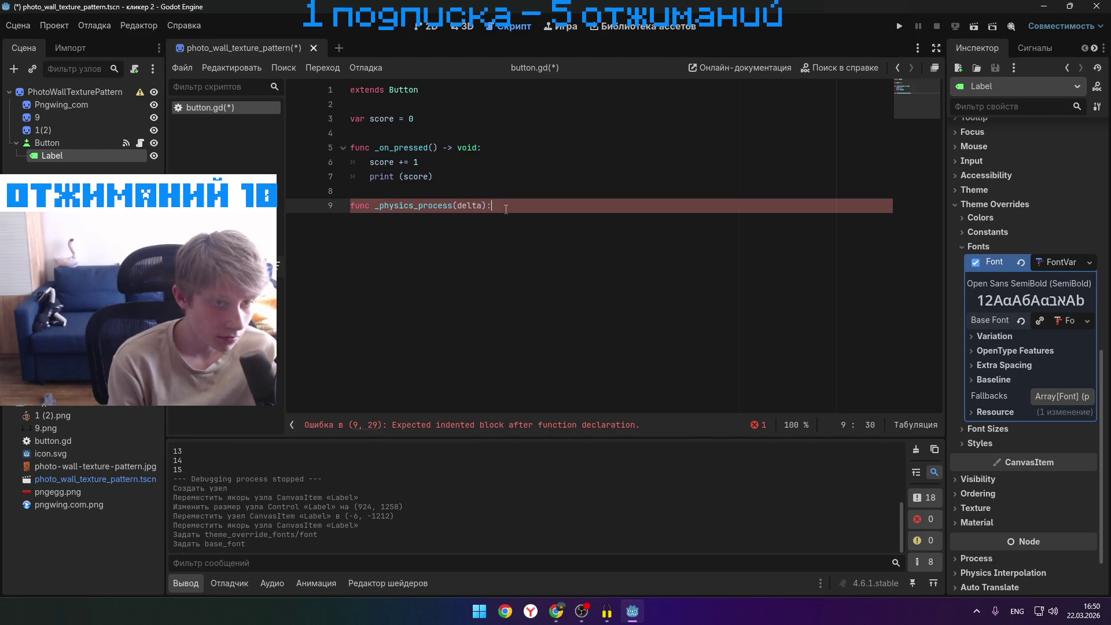
type("pas")
key("BackSpace")
key("BackSpace")
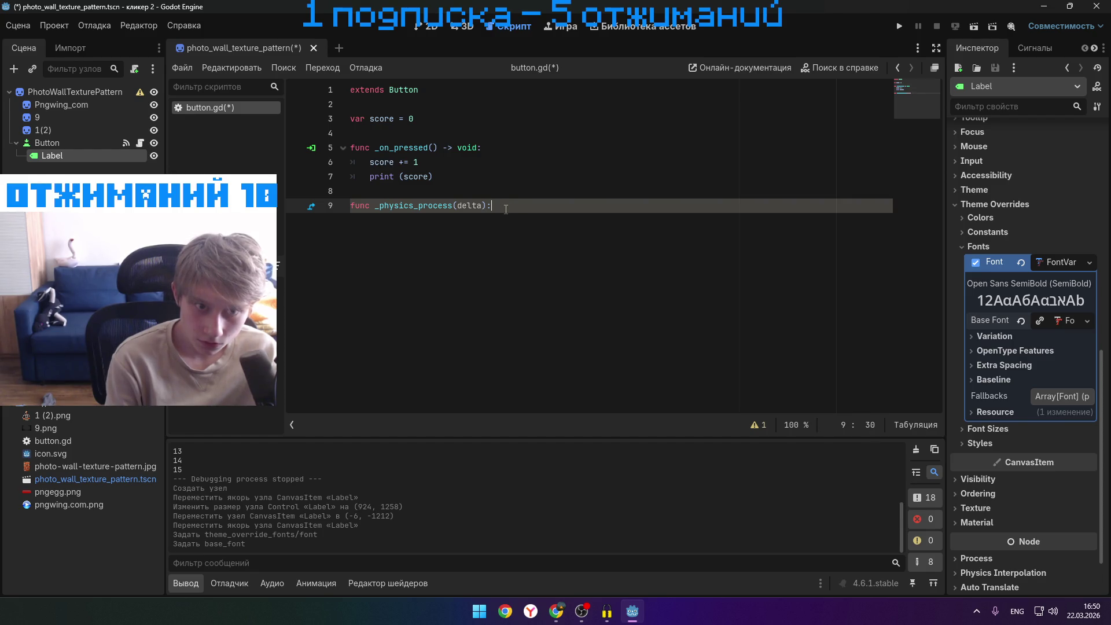
key("Return")
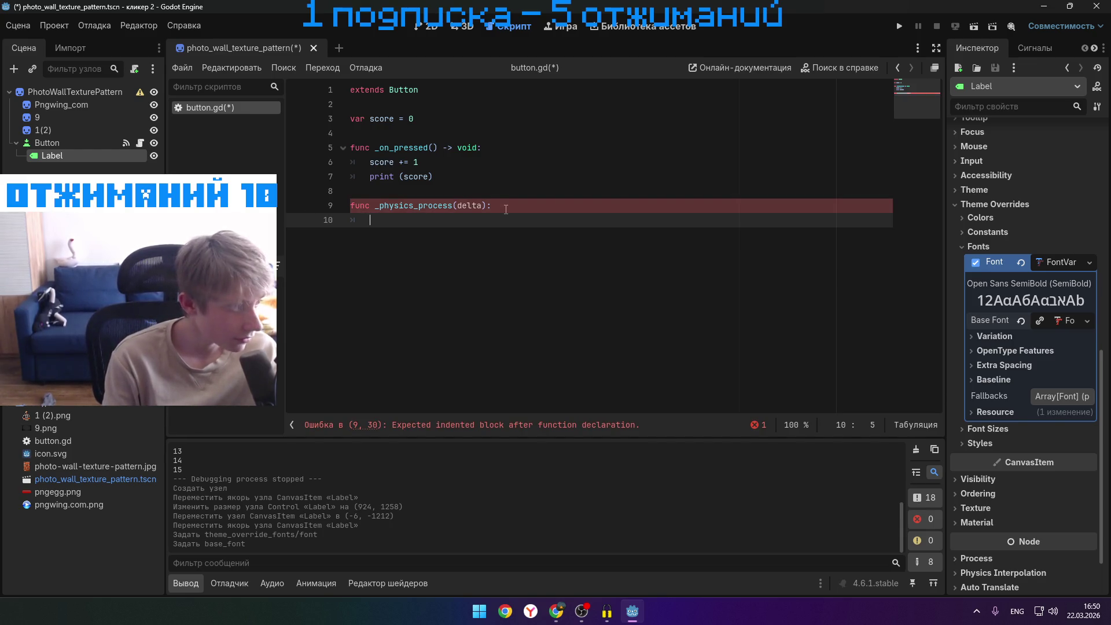
- Type '$label.text =' on line 10, fixing a mistaken plus sign
type("$la")
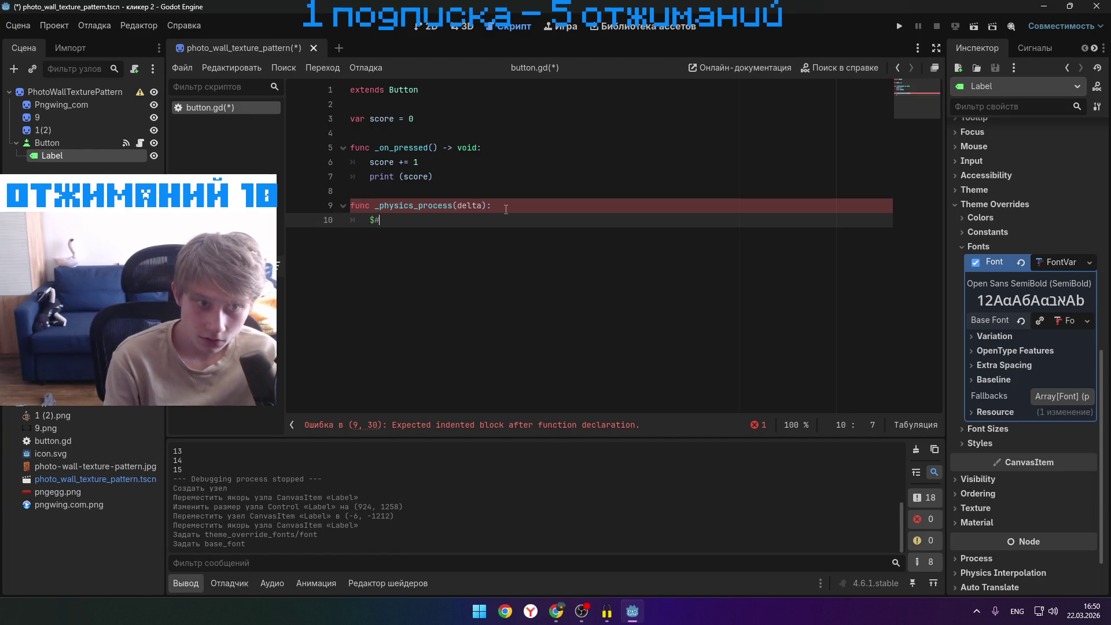
type("bel")
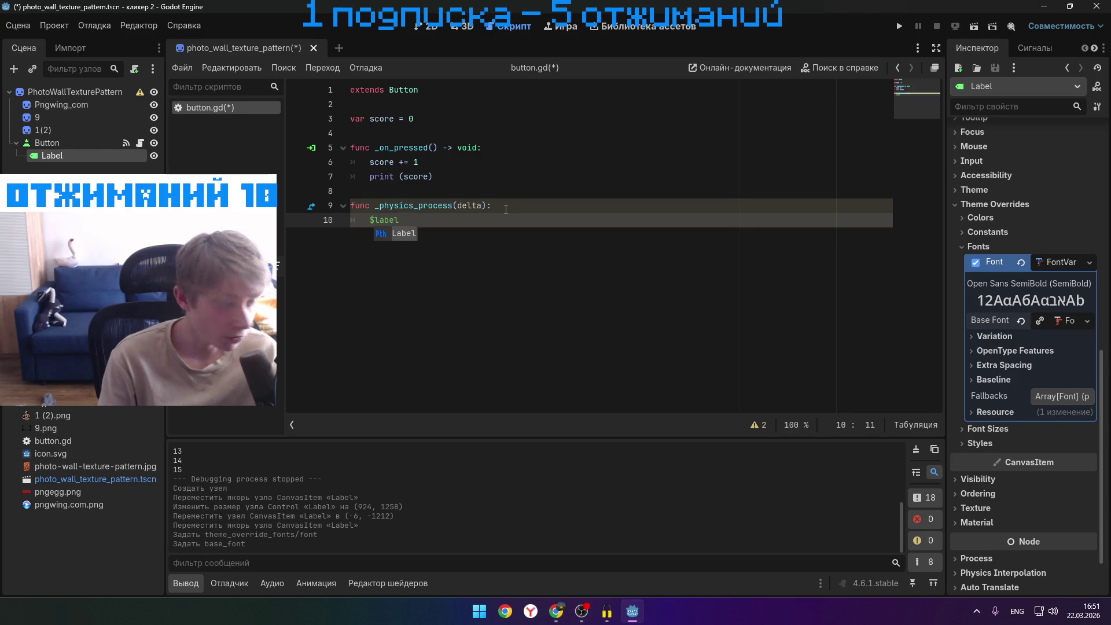
left_click(556, 611)
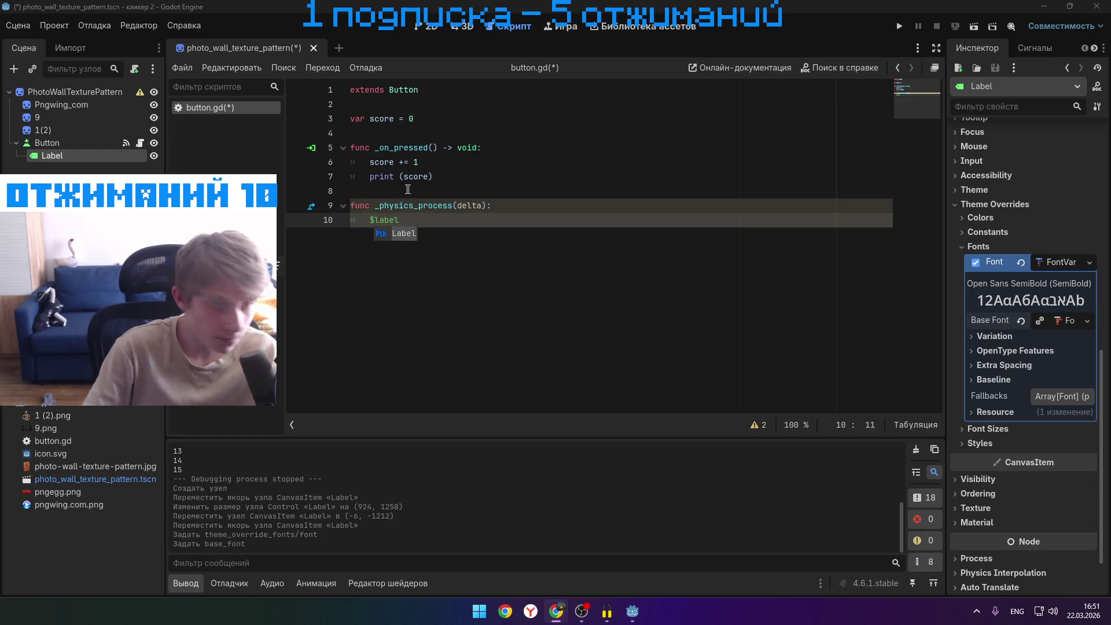
left_click(428, 228)
type(".")
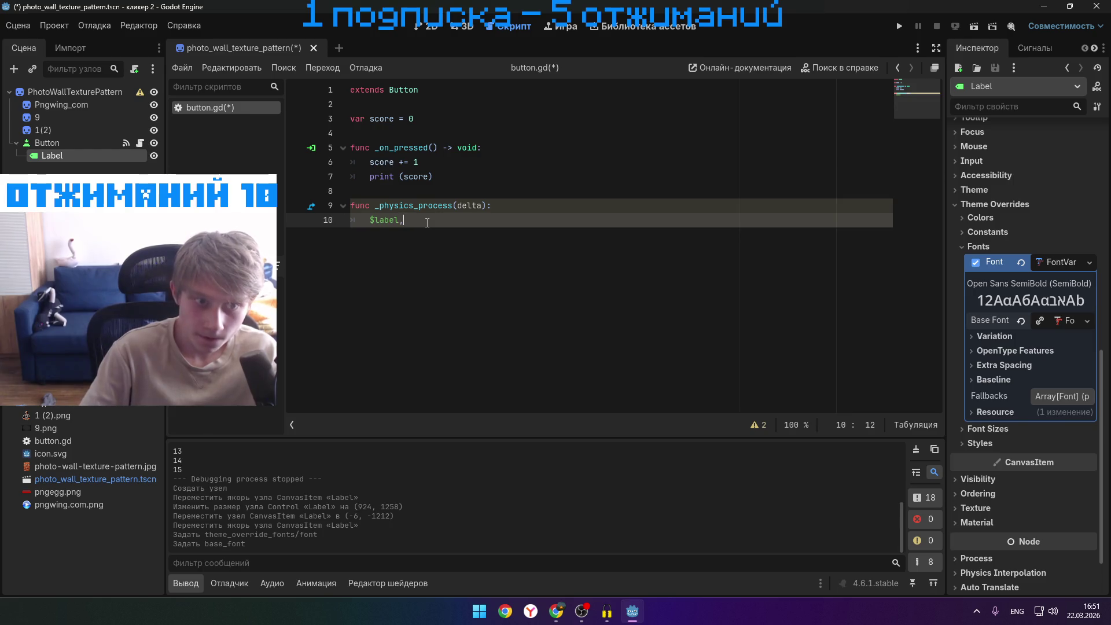
type("tex")
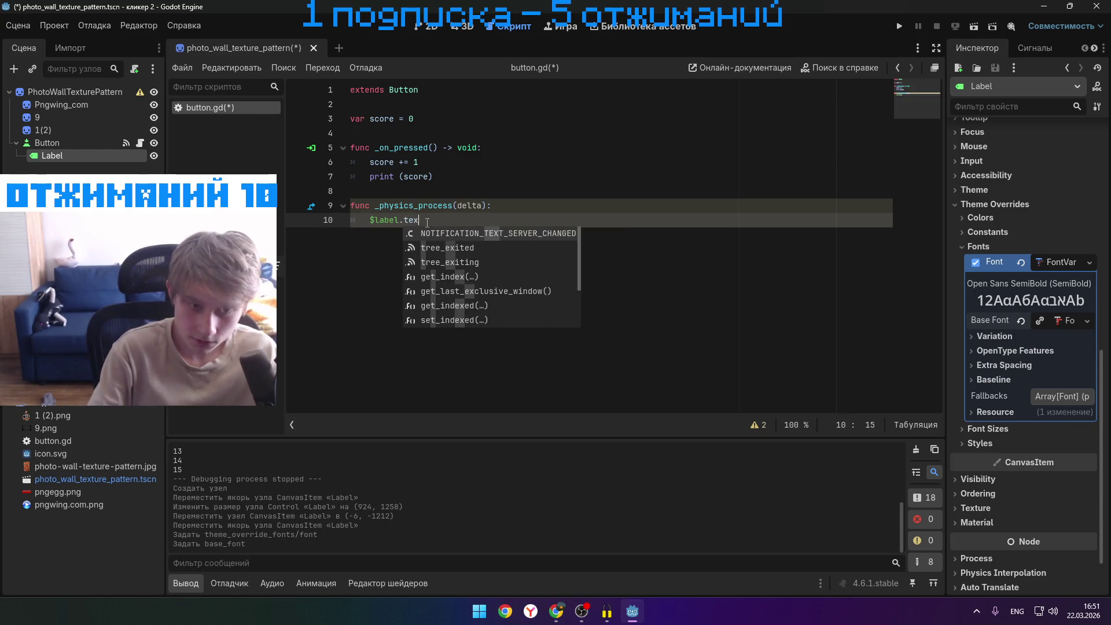
type("t ")
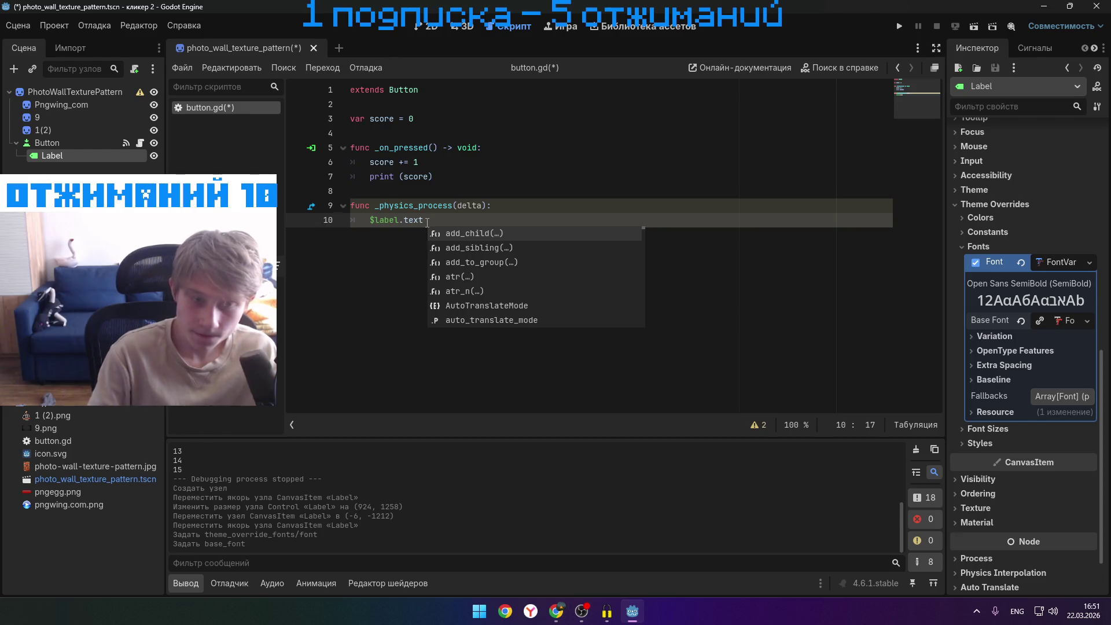
type("=")
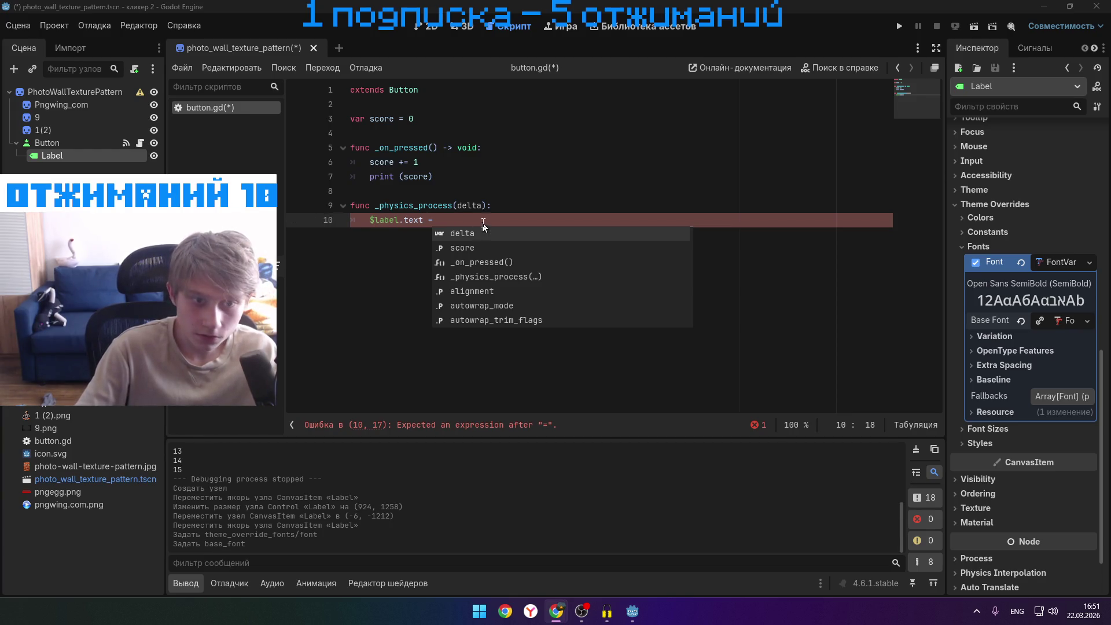
left_click(483, 222)
- Complete the assignment with str(score) so line 10 reads $label.text = str(score)
type("str_")
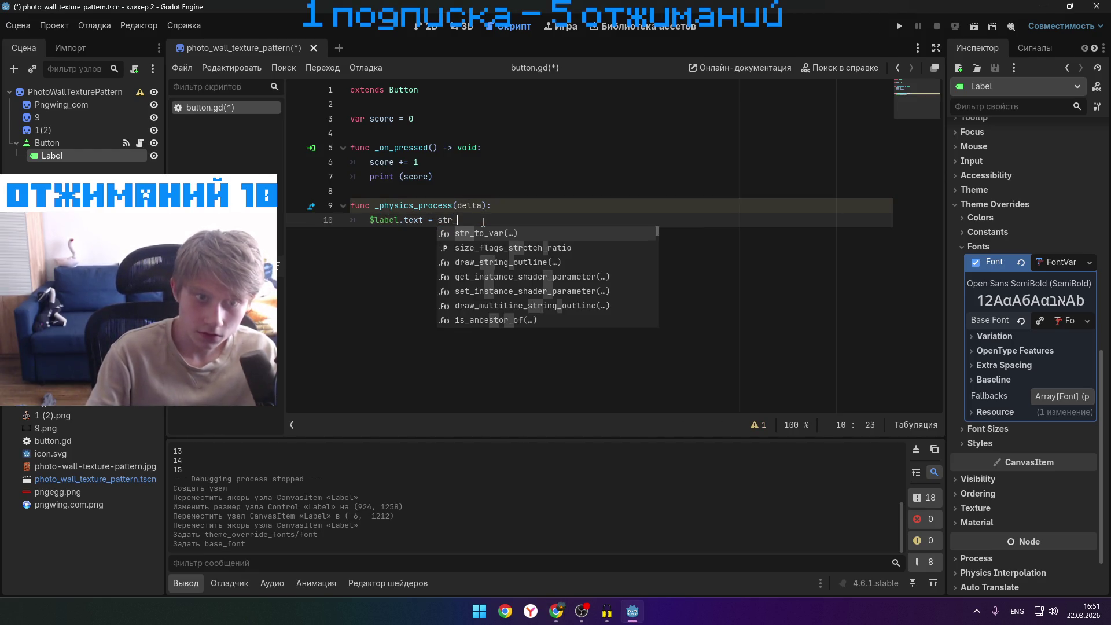
key("Return")
key("Escape")
type("score")
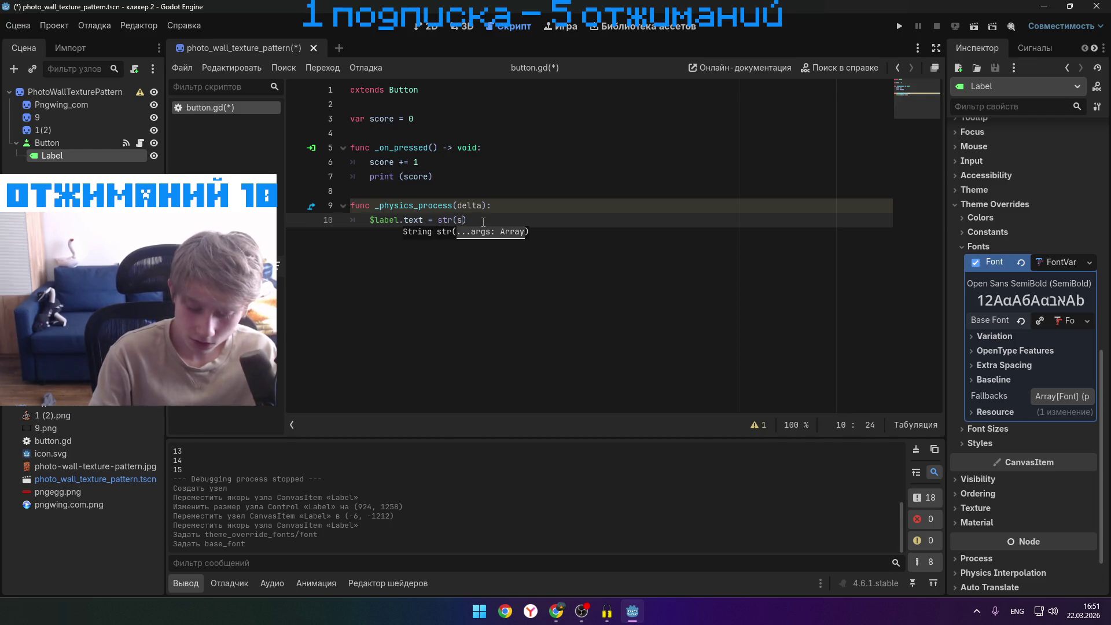
key("alt+Tab")
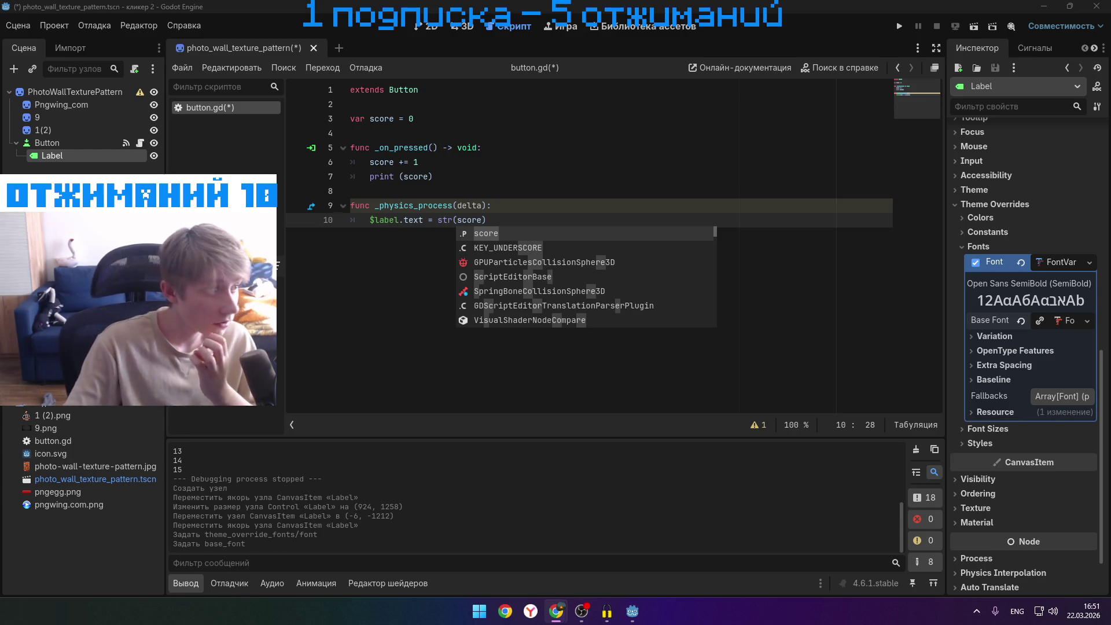
key("alt+Tab")
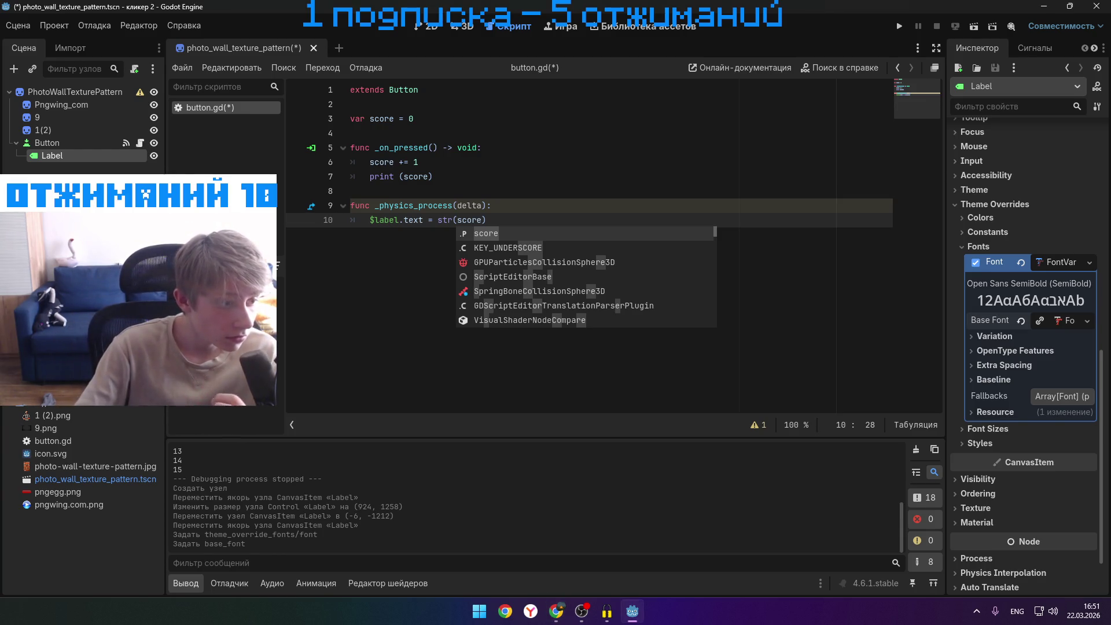
left_click(581, 225)
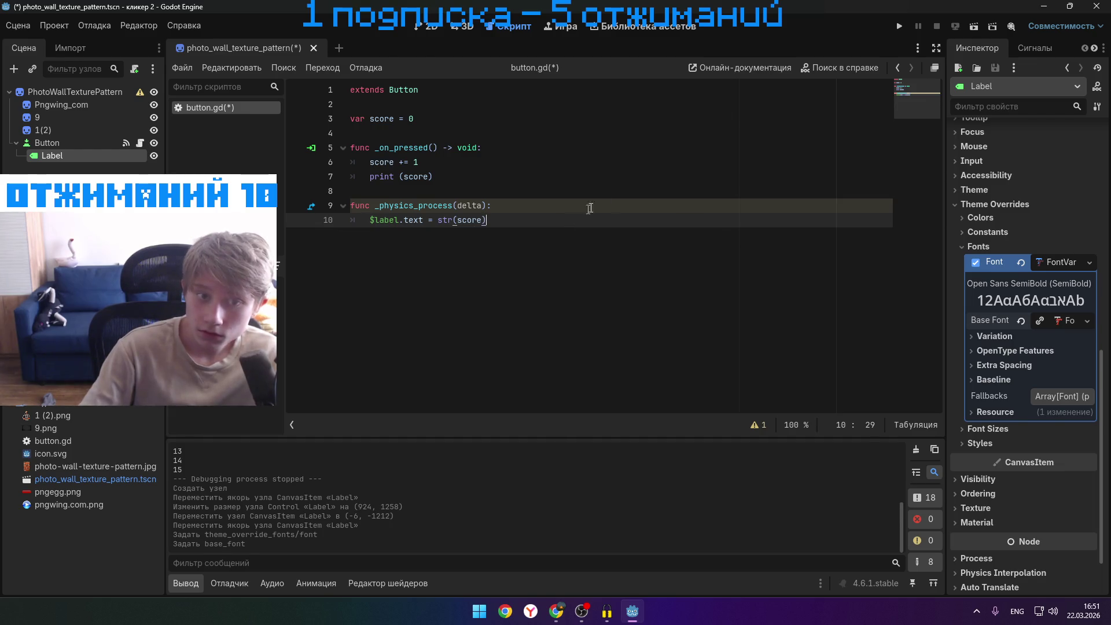
- Run the game, view the brick-wall 2D scene, then stop and relaunch it, hitting the line 10 error
left_click(900, 25)
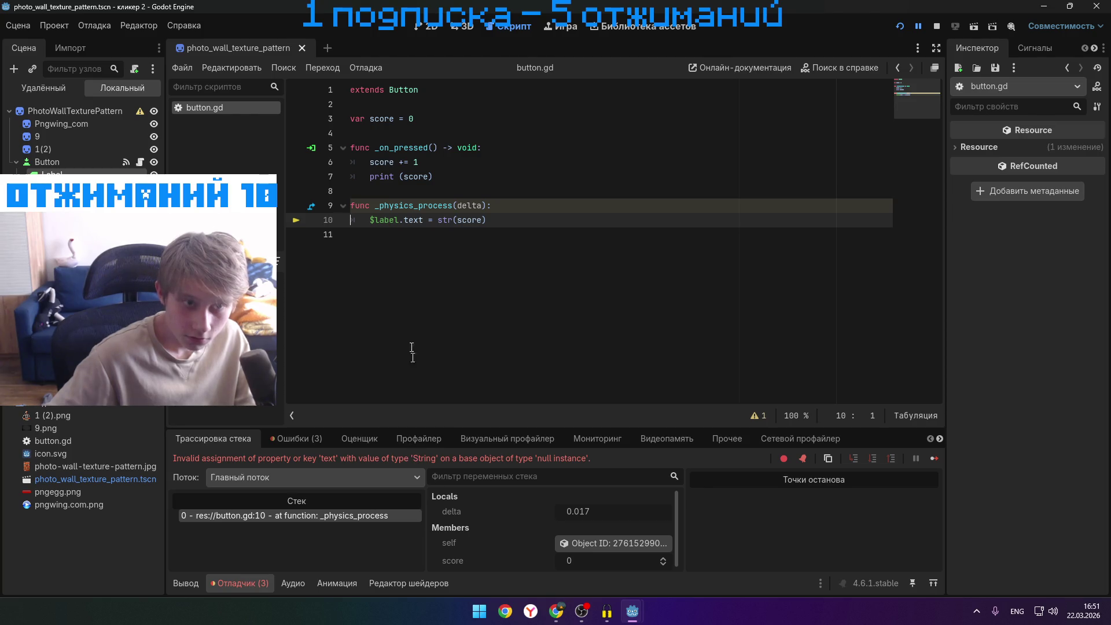
left_click(427, 27)
scroll(606, 251, "down", 2)
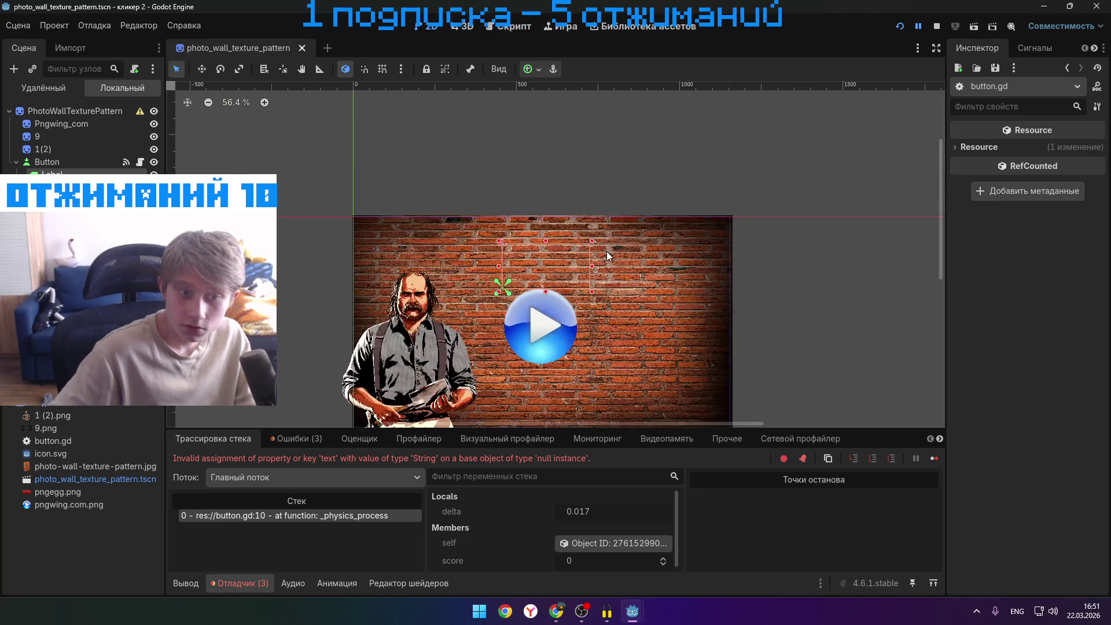
left_click(934, 26)
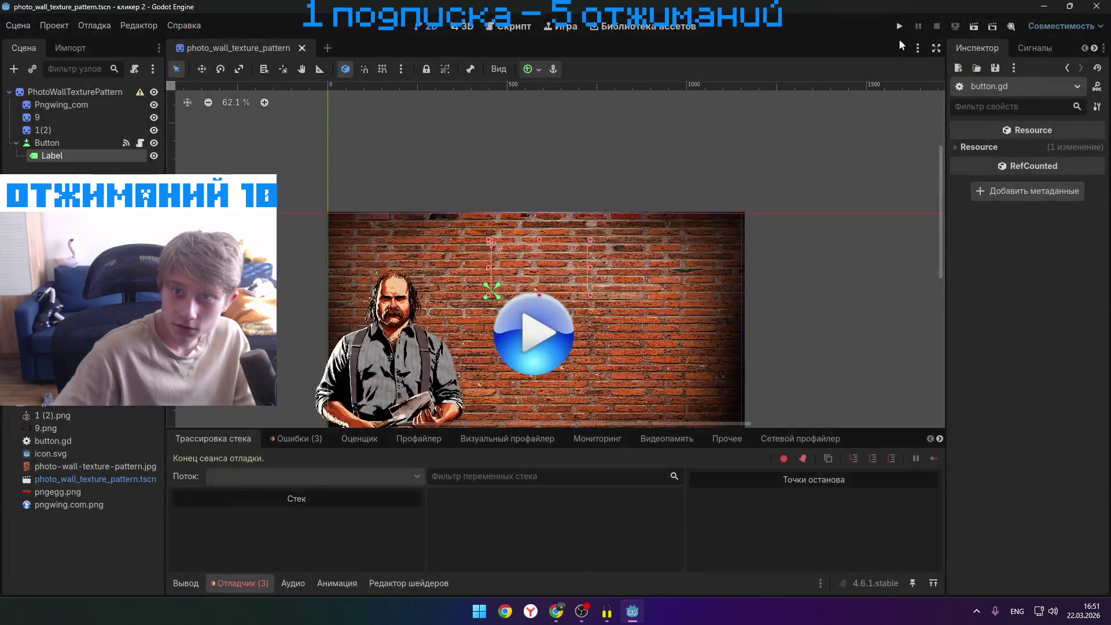
left_click(898, 27)
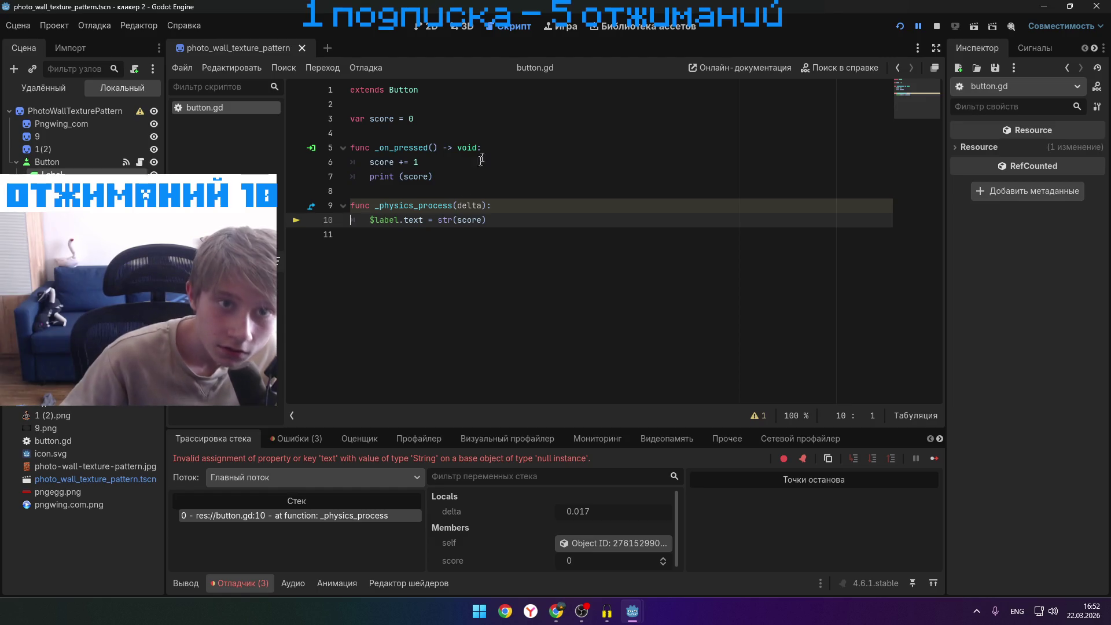
- Replace str with int on line 10 so it reads $label.text = int(score)
left_click(96, 111)
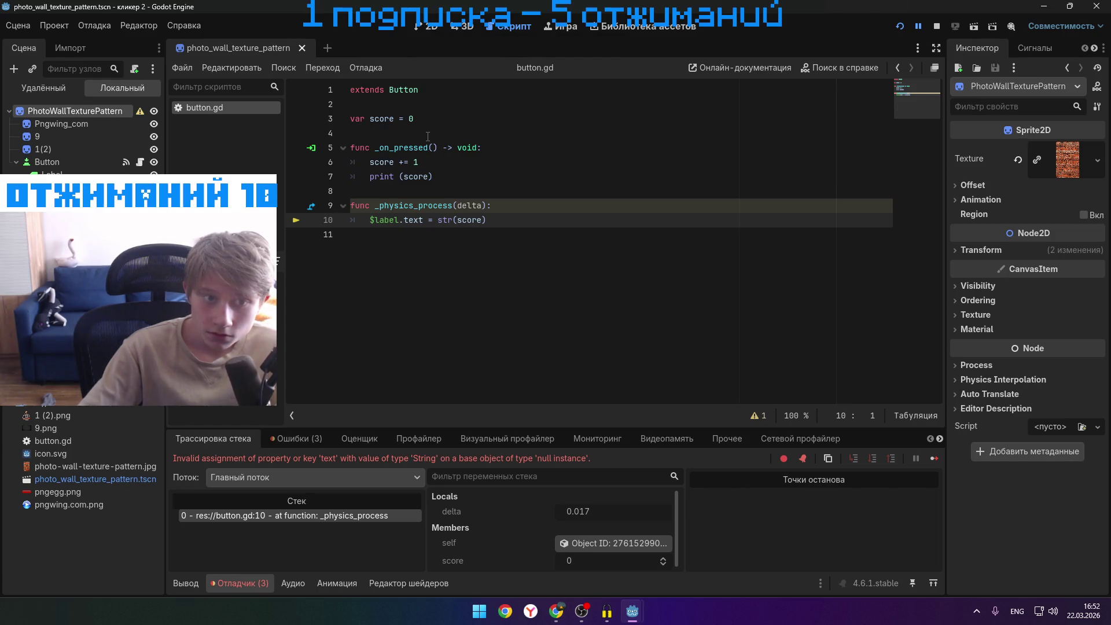
mouse_move(449, 218)
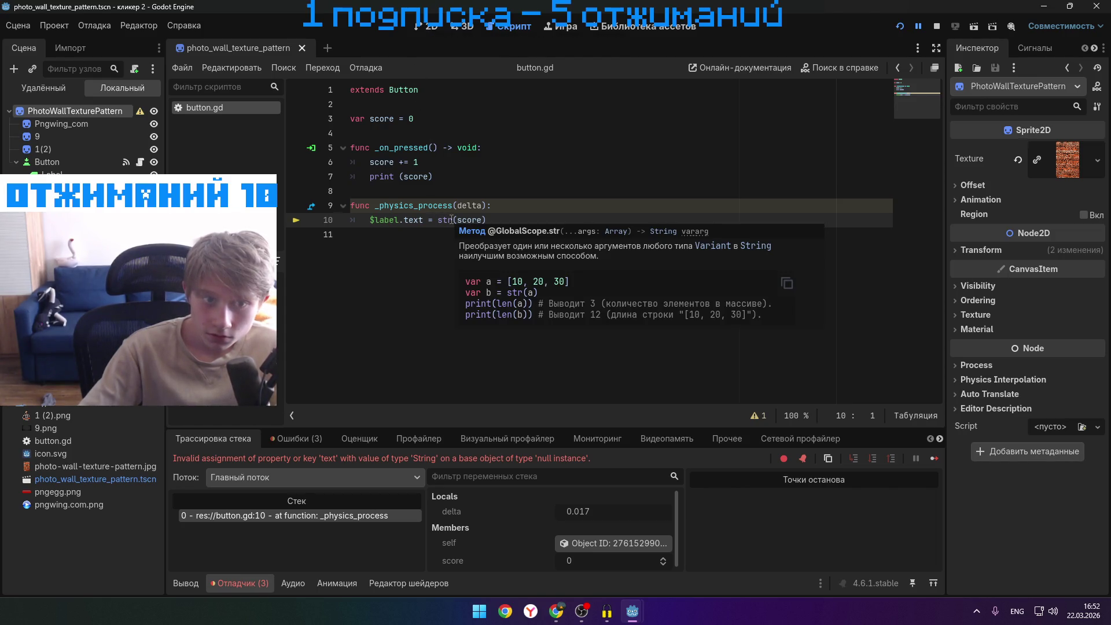
left_click(498, 220)
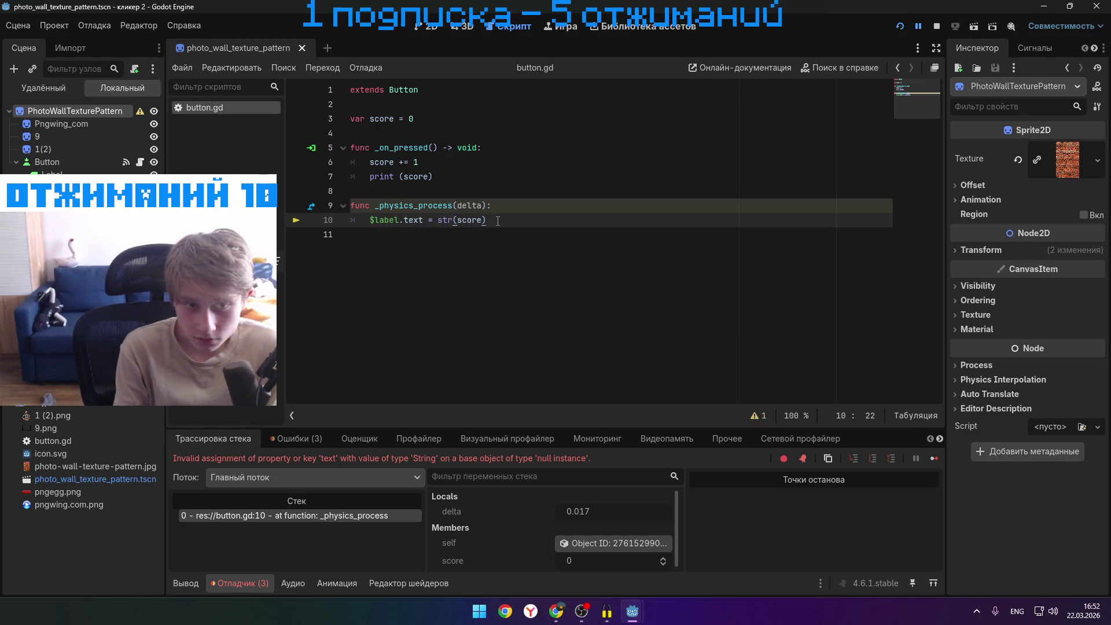
key("BackSpace")
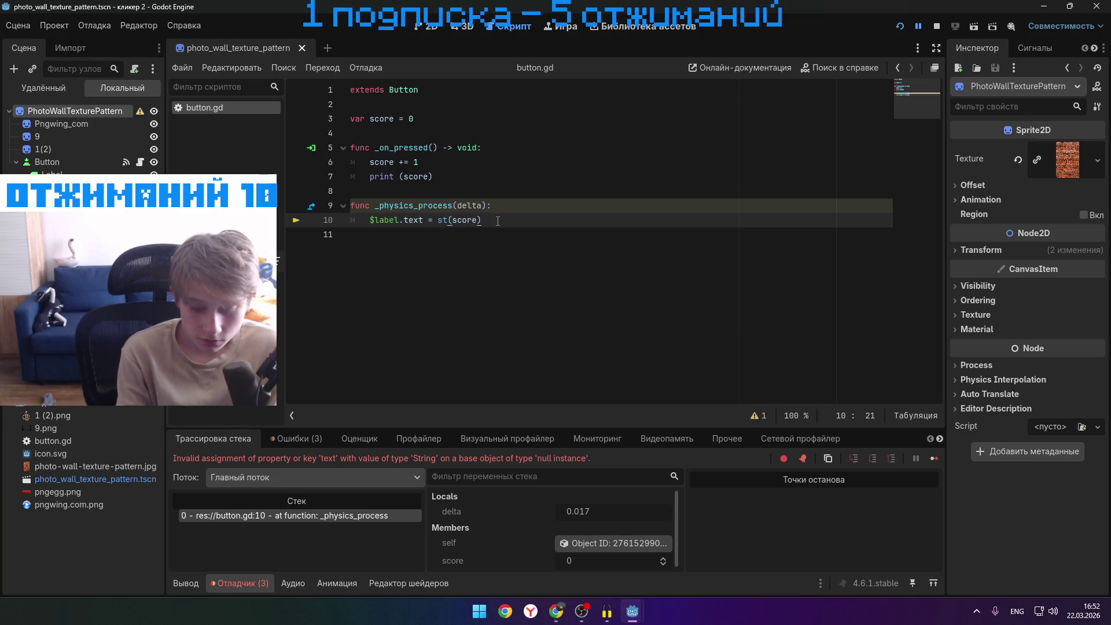
key("BackSpace")
key("BackSpace")
type("i")
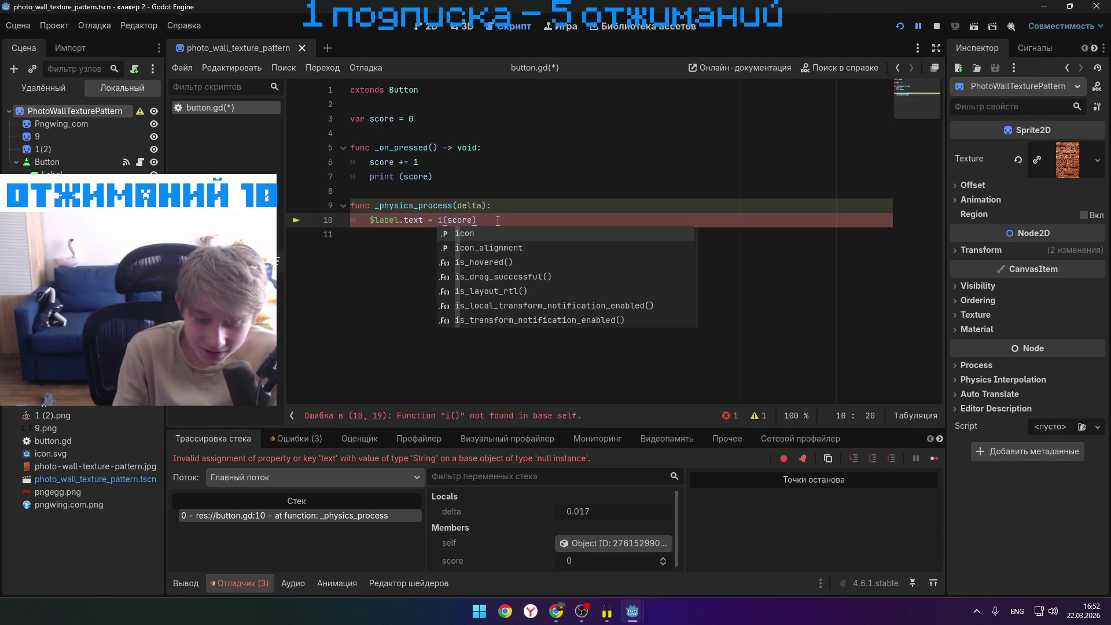
type("en")
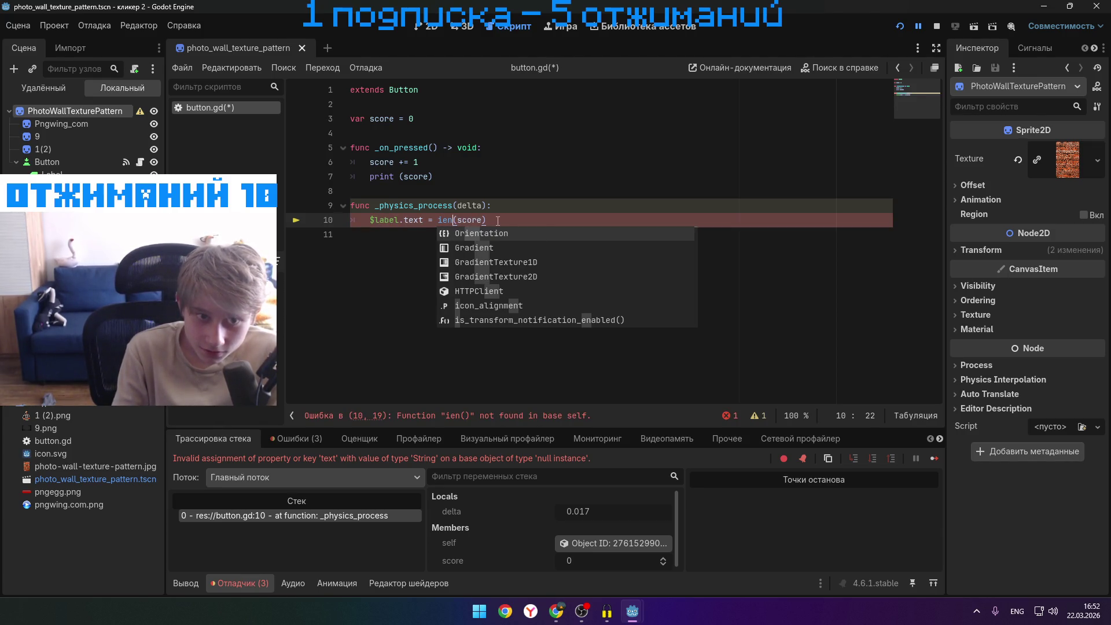
key("BackSpace")
key("BackSpace")
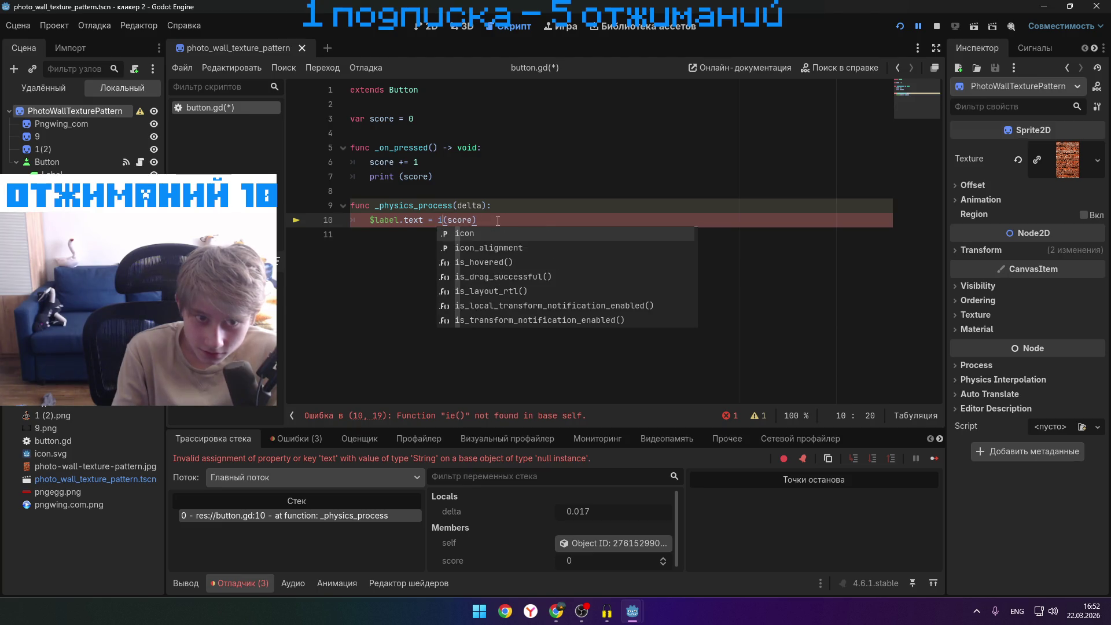
type("nt")
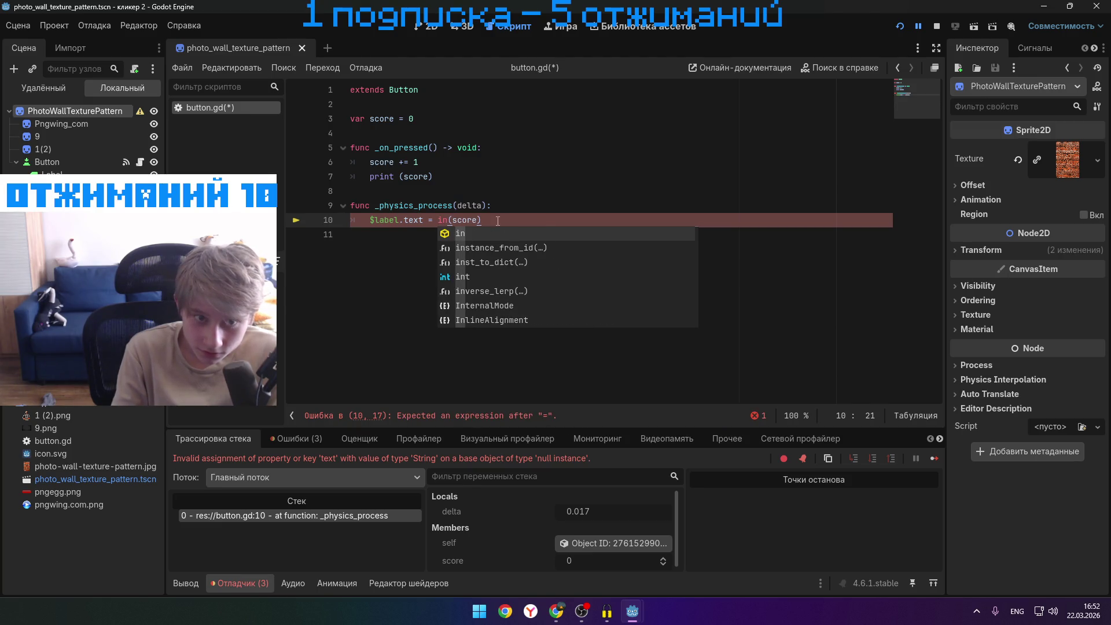
- Stop and rerun the game, then return to the 2D scene editor
left_click(899, 27)
left_click(900, 26)
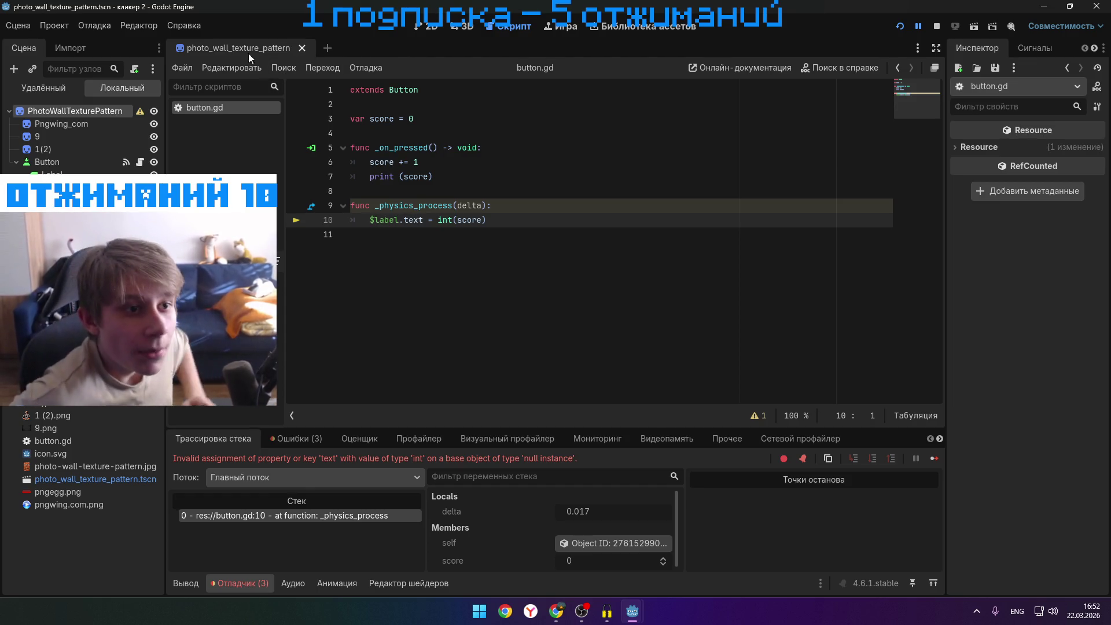
left_click(195, 69)
left_click(194, 69)
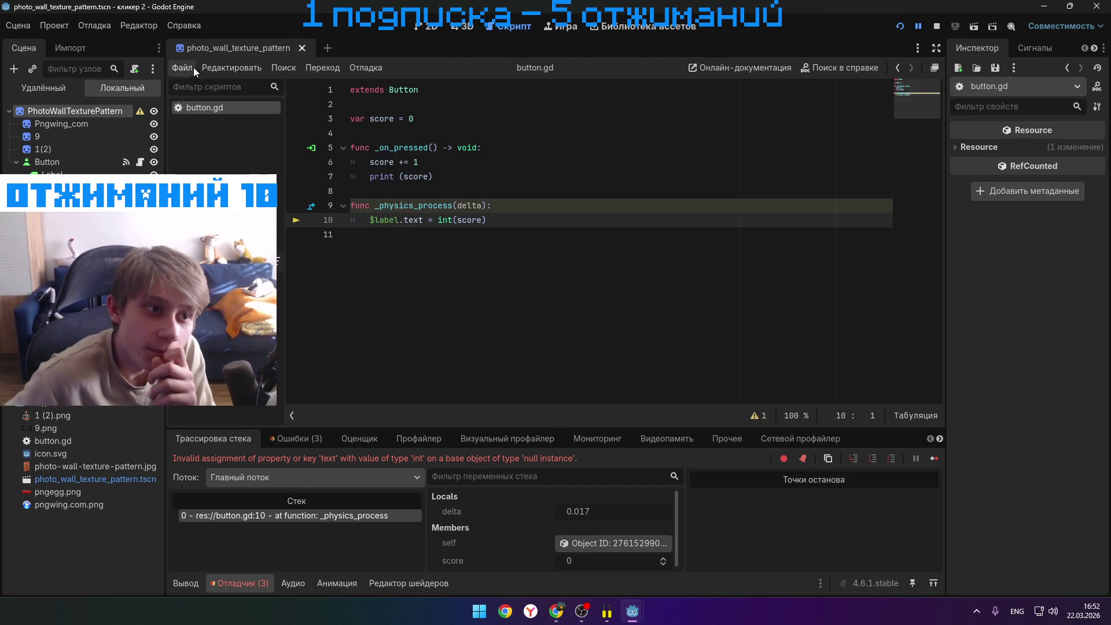
left_click(430, 27)
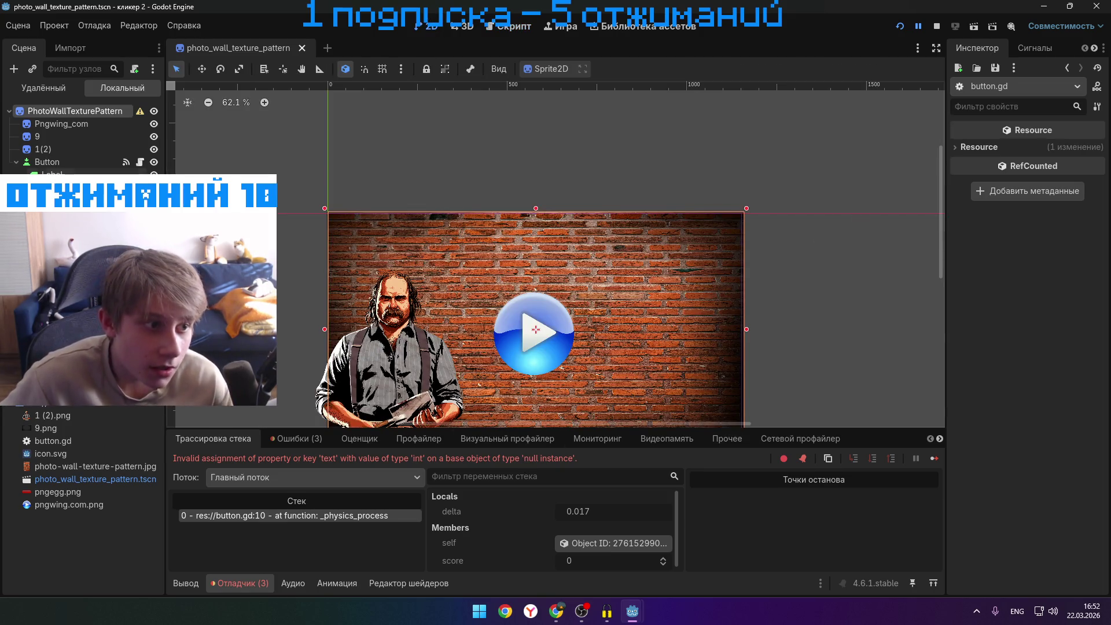
- Select the Label node and enter 'счет' as its Text in the Inspector
left_click(52, 171)
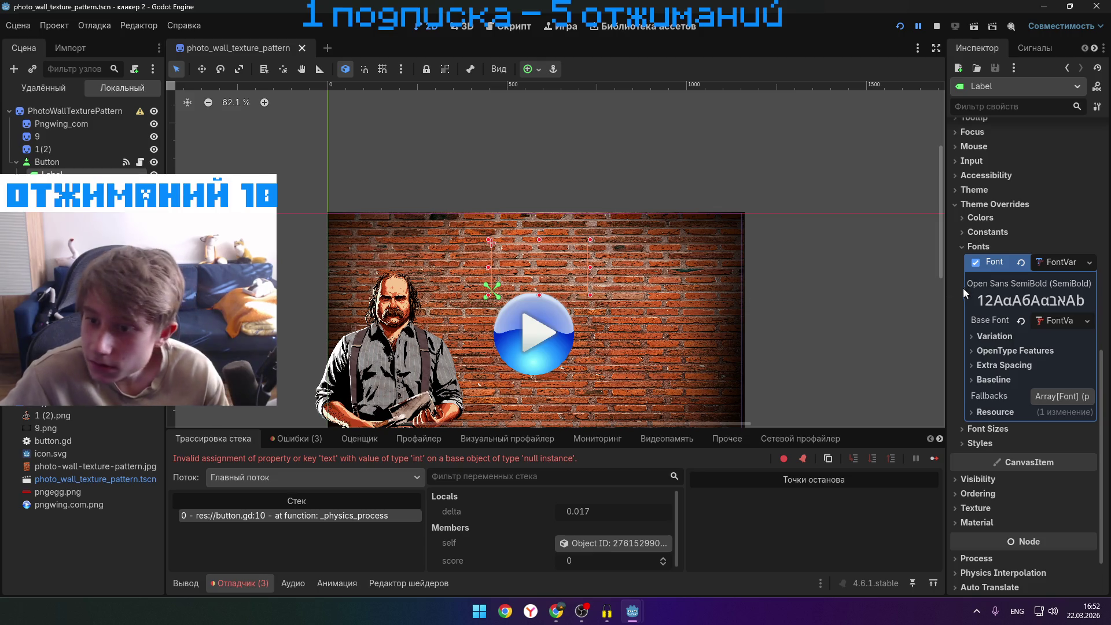
scroll(1022, 231, "up", 10)
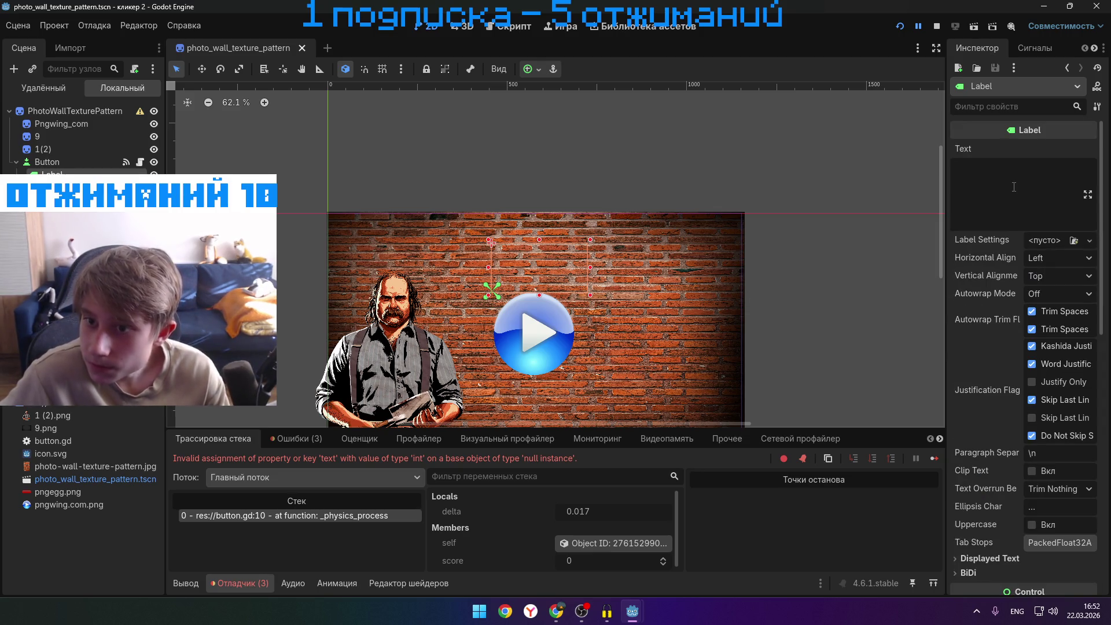
left_click(983, 188)
type("cz")
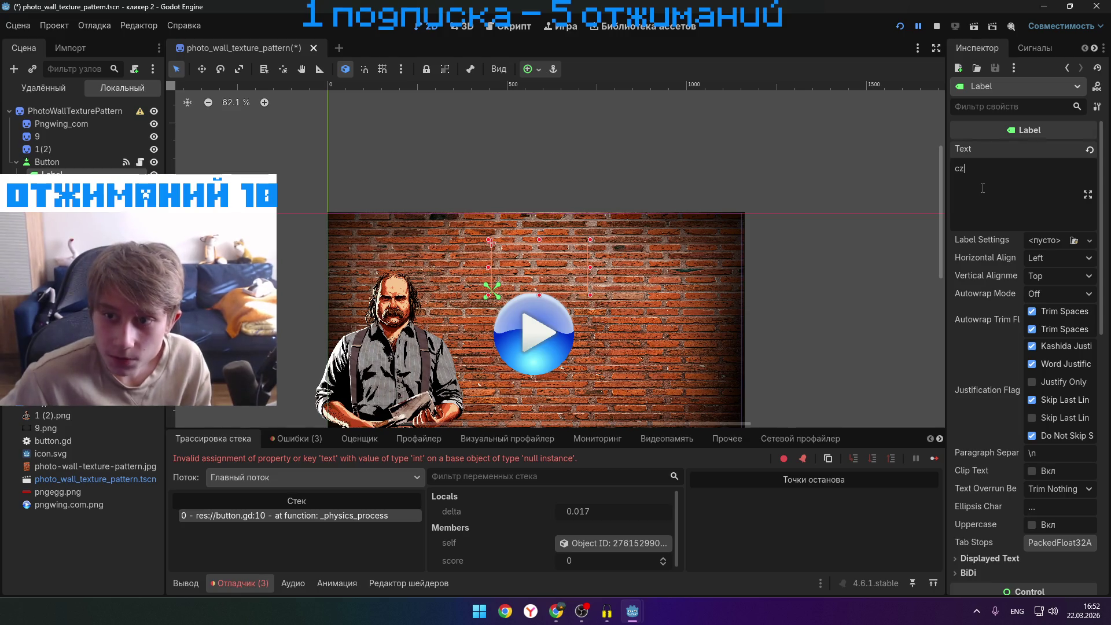
key("alt+shift")
type("счет")
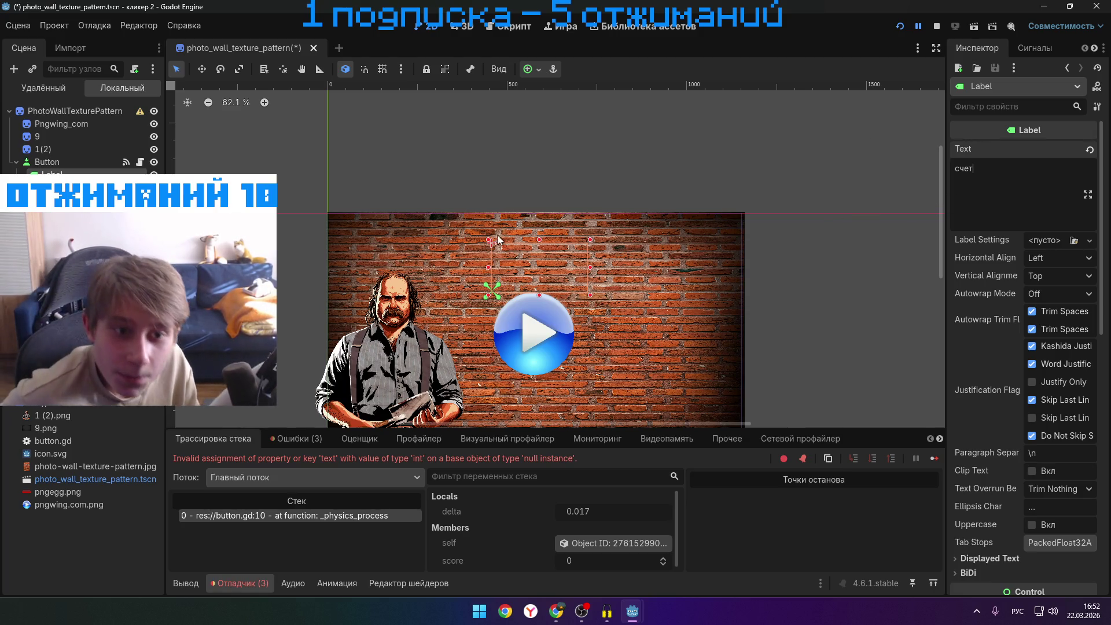
- Set the Label's Theme Overrides font size to 500 and stretch its box slightly downward
scroll(1067, 399, "down", 8)
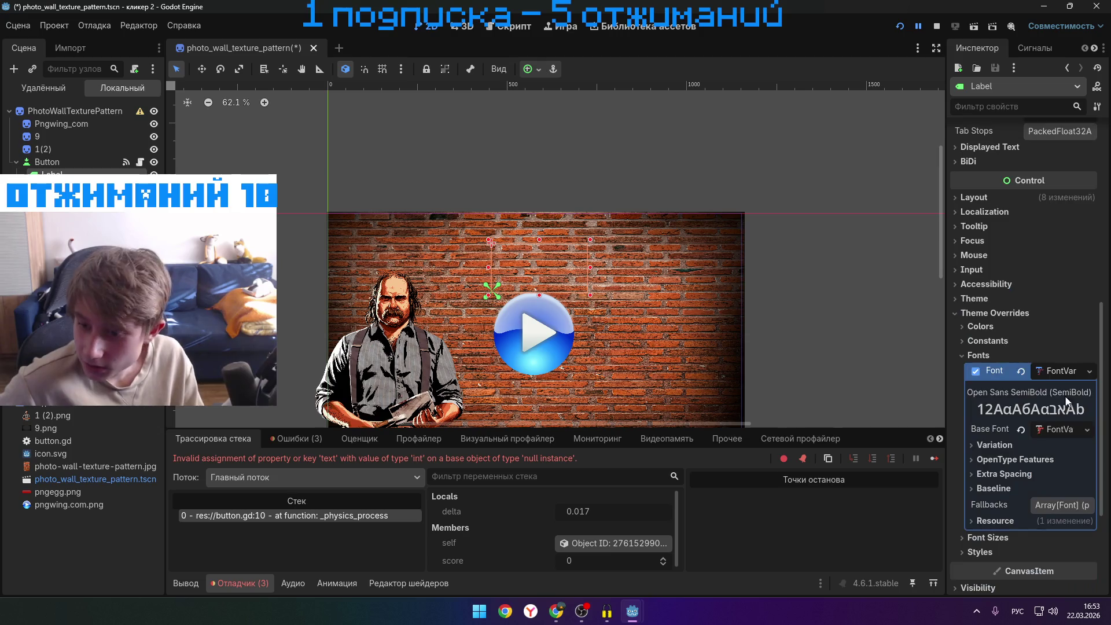
left_click(967, 352)
left_click(966, 352)
left_click(966, 350)
left_click(967, 369)
left_click(1051, 387)
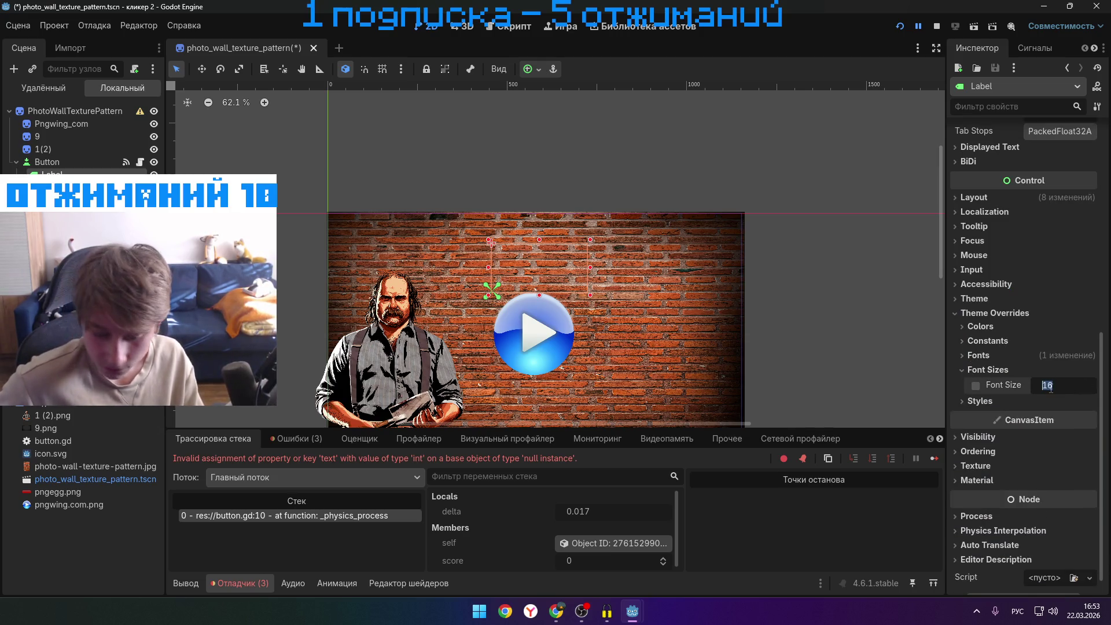
key("BackSpace")
key("Return")
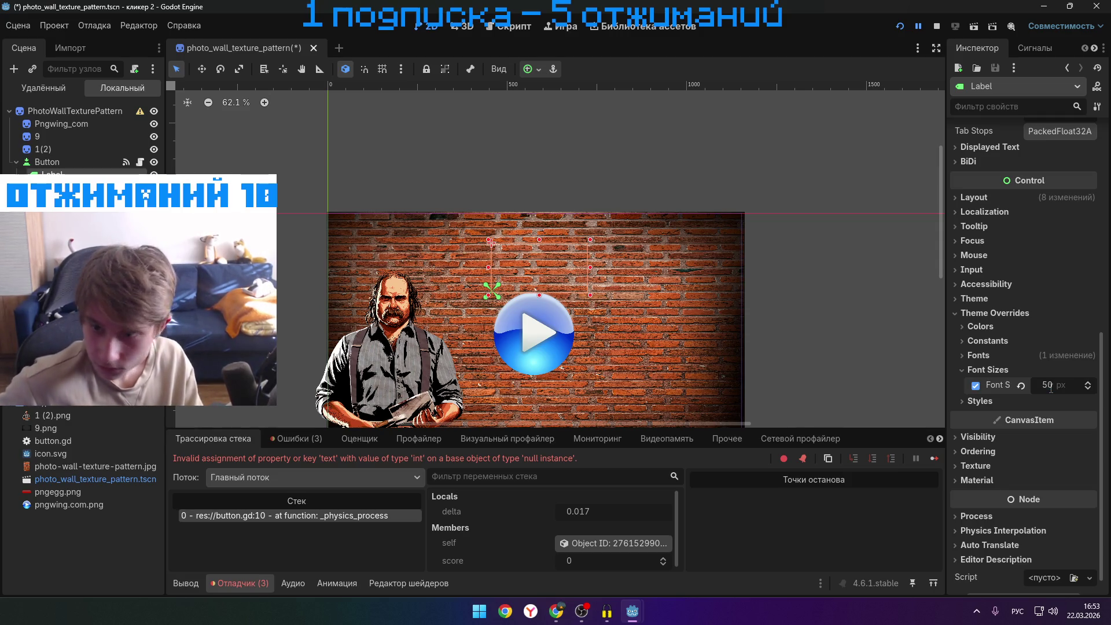
left_click(1051, 384)
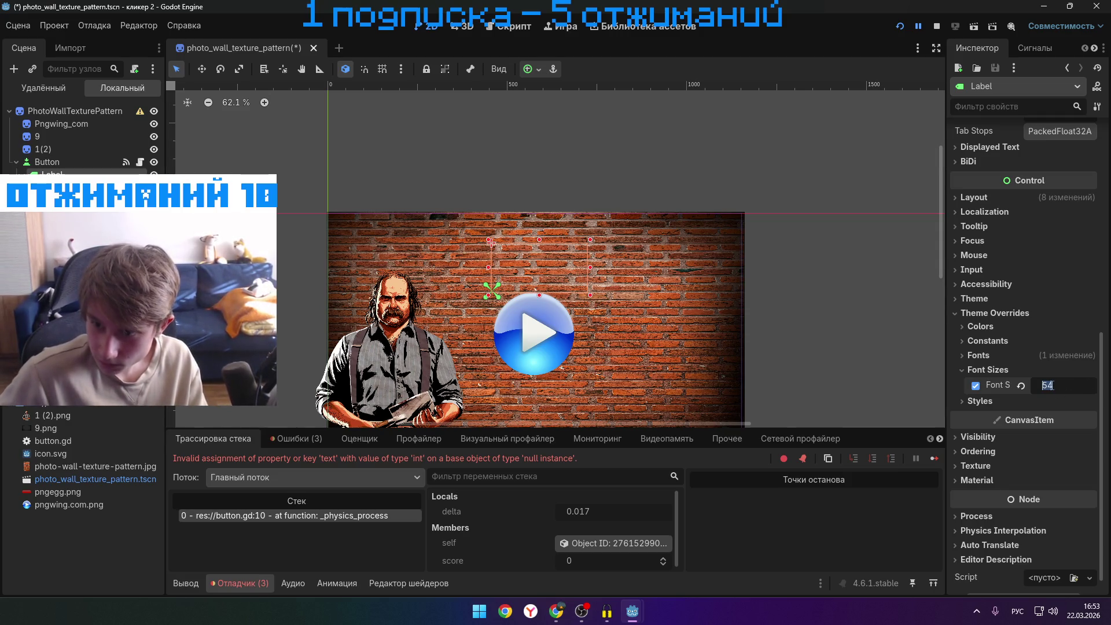
key("BackSpace")
key("Return")
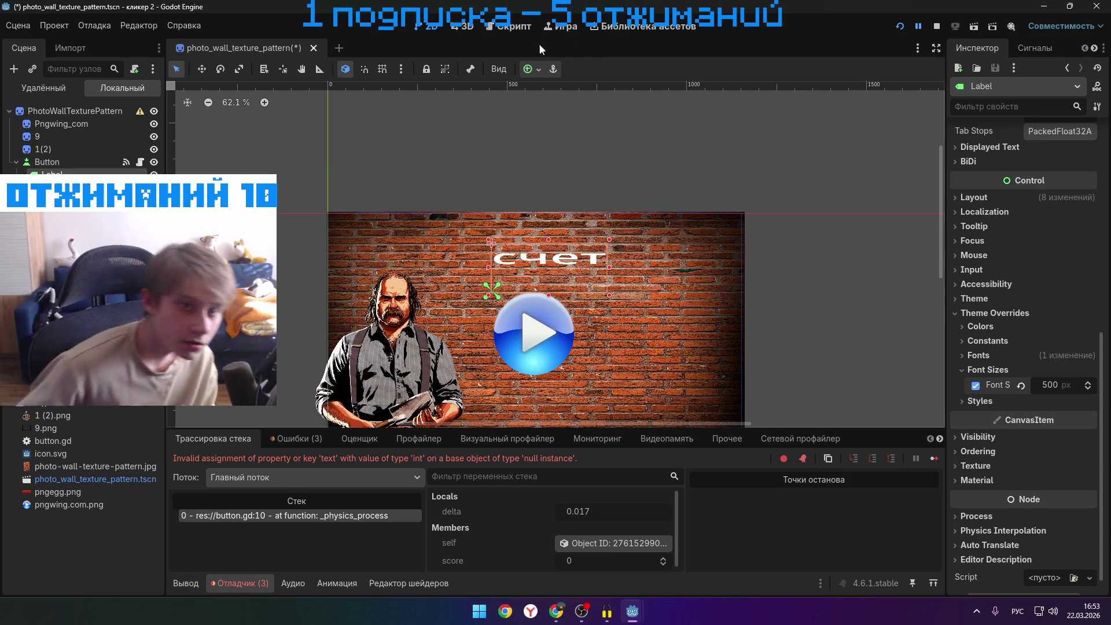
mouse_move(547, 295)
left_mouse_down()
mouse_move(550, 335)
mouse_move(547, 288)
left_mouse_up()
- Move the счет label left and up in the viewport, then extend its box's bottom edge a little
scroll(1061, 287, "up", 5)
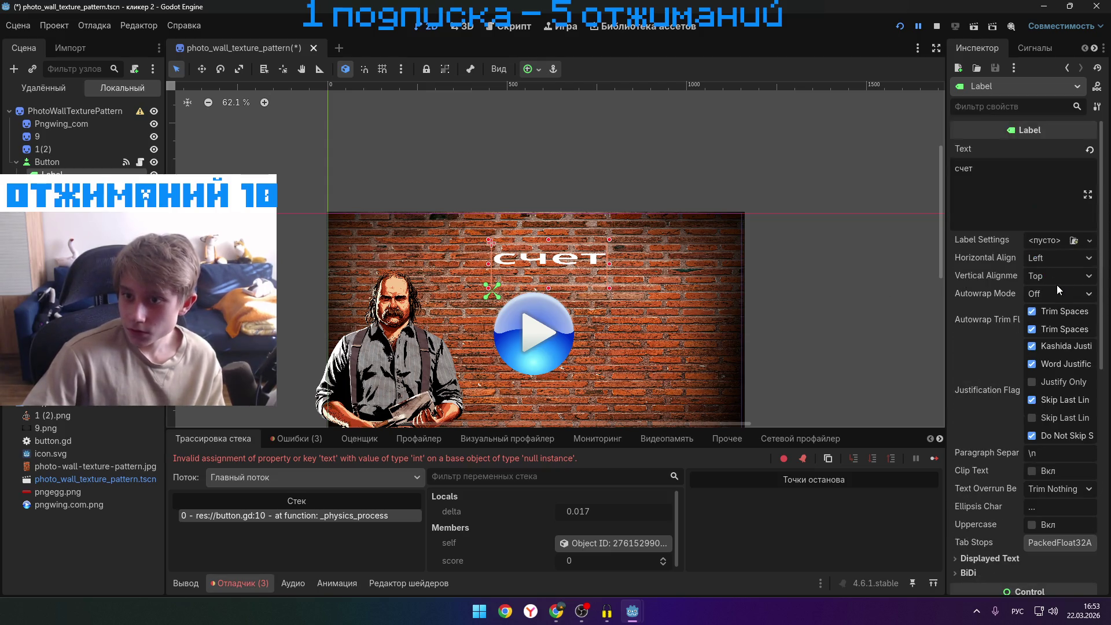
left_click(1010, 196)
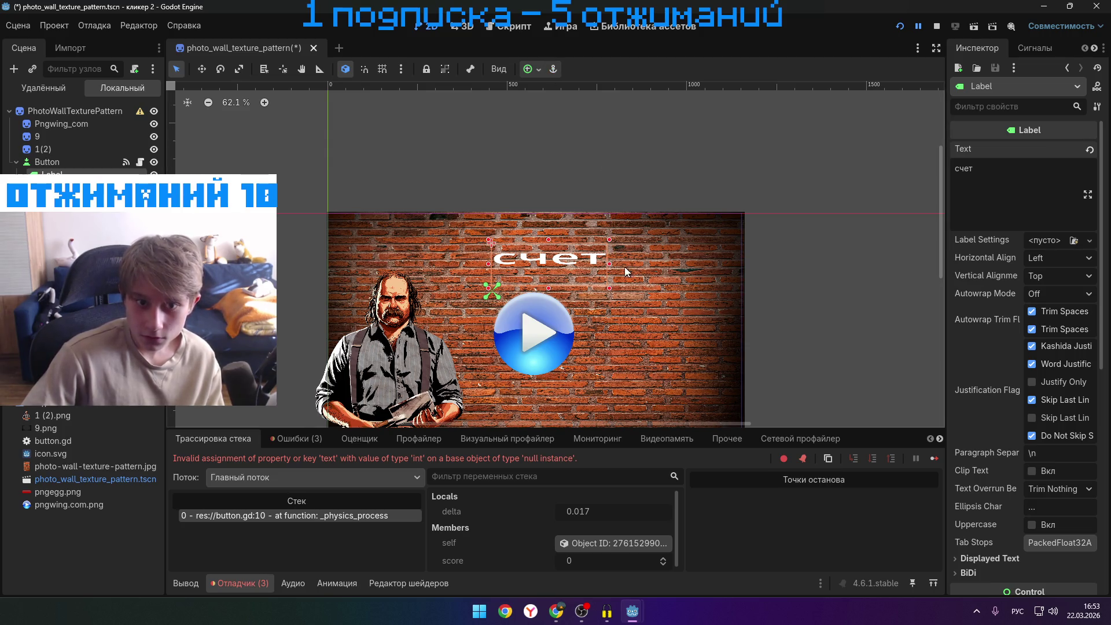
mouse_move(604, 266)
left_mouse_down()
mouse_move(571, 255)
mouse_move(582, 246)
mouse_move(585, 265)
mouse_move(626, 258)
mouse_move(519, 287)
mouse_move(521, 360)
mouse_move(526, 96)
left_mouse_up()
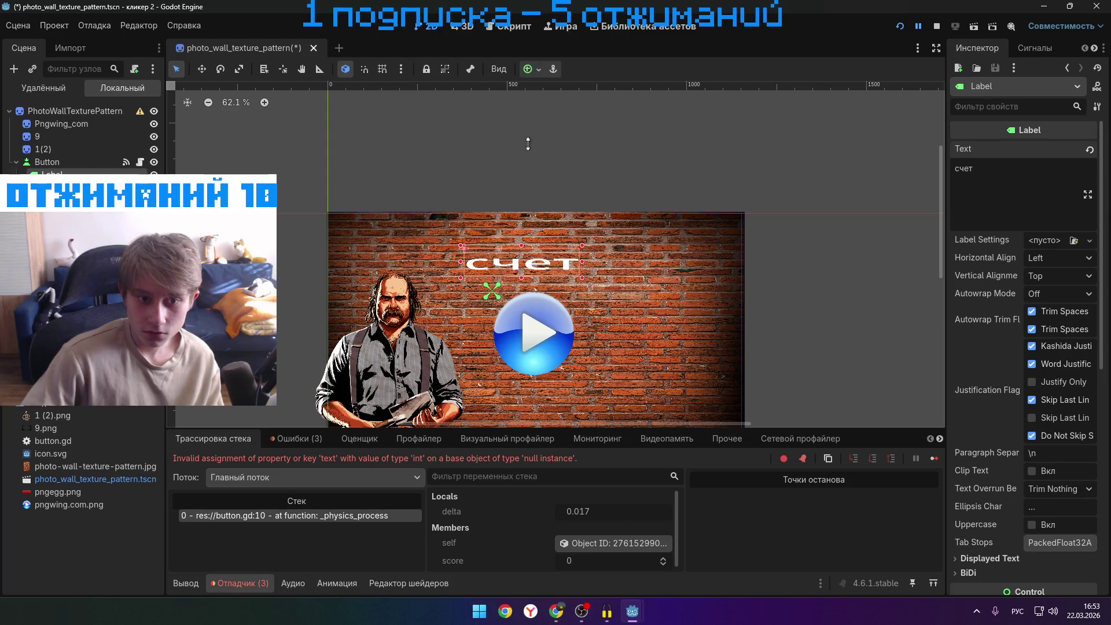
left_click_drag(527, 267, 528, 284)
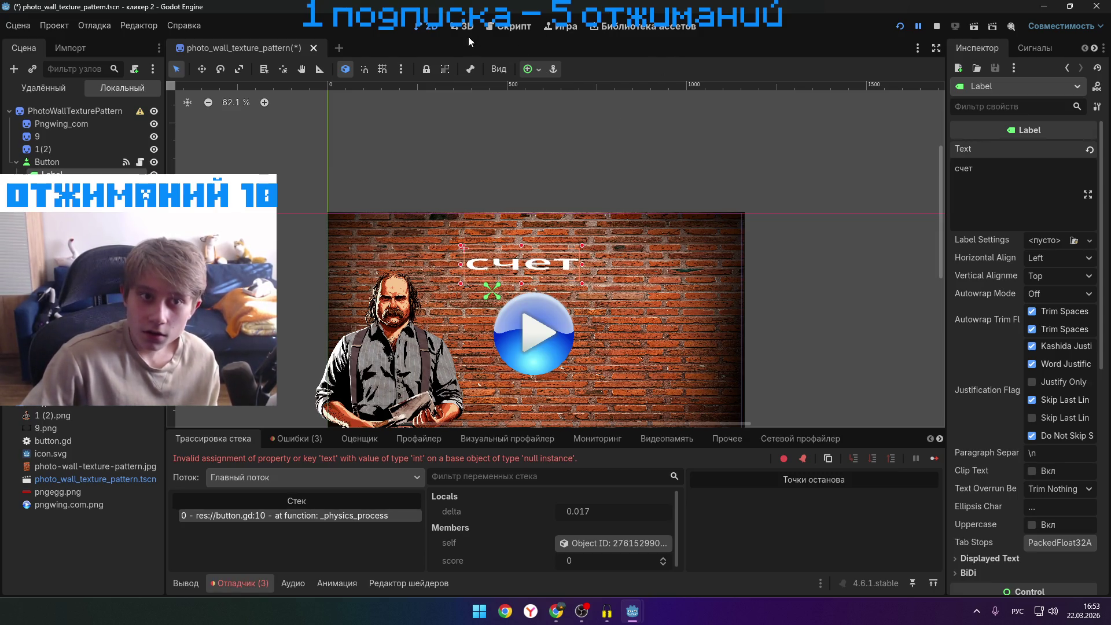
left_click(501, 28)
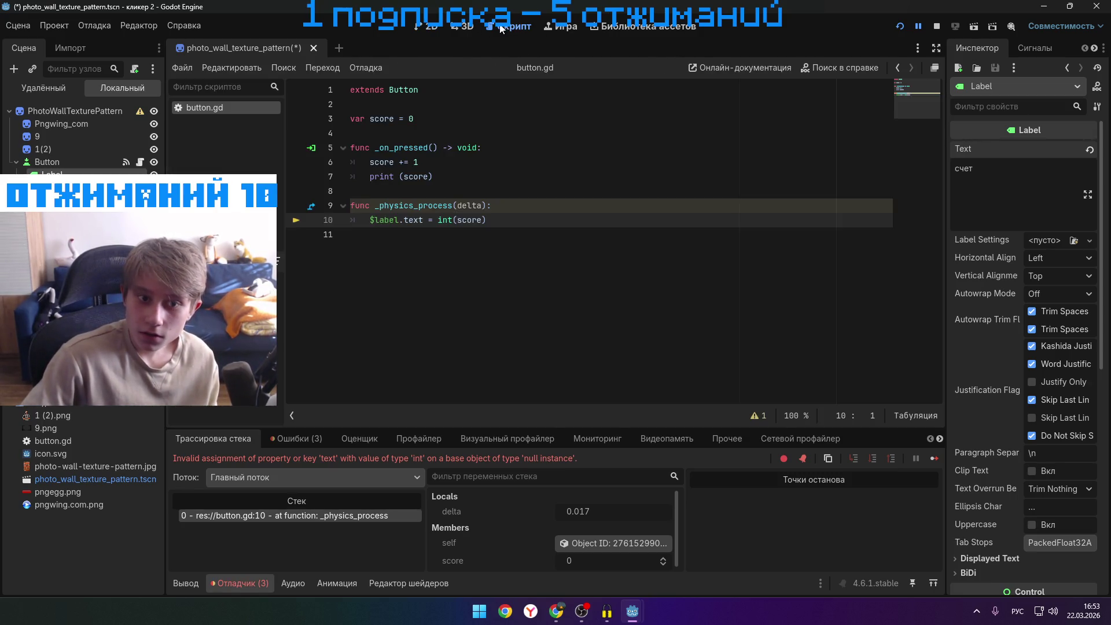
- Change int back to str so line 10 reads $label.text = str(score), then restart the game
left_click(493, 220)
mouse_move(555, 611)
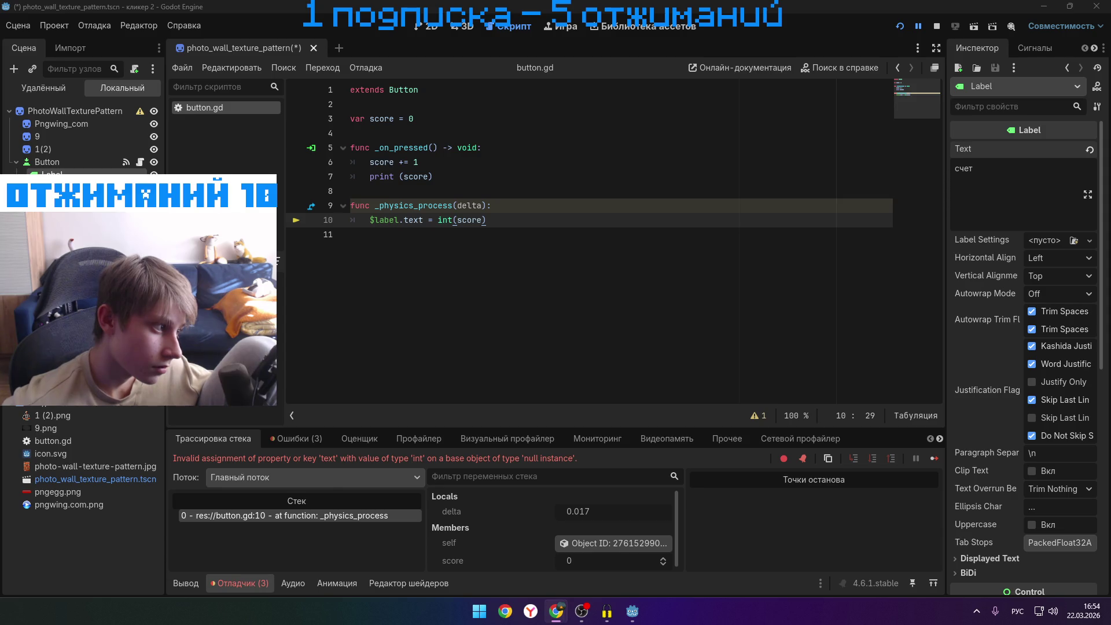
left_click(455, 220)
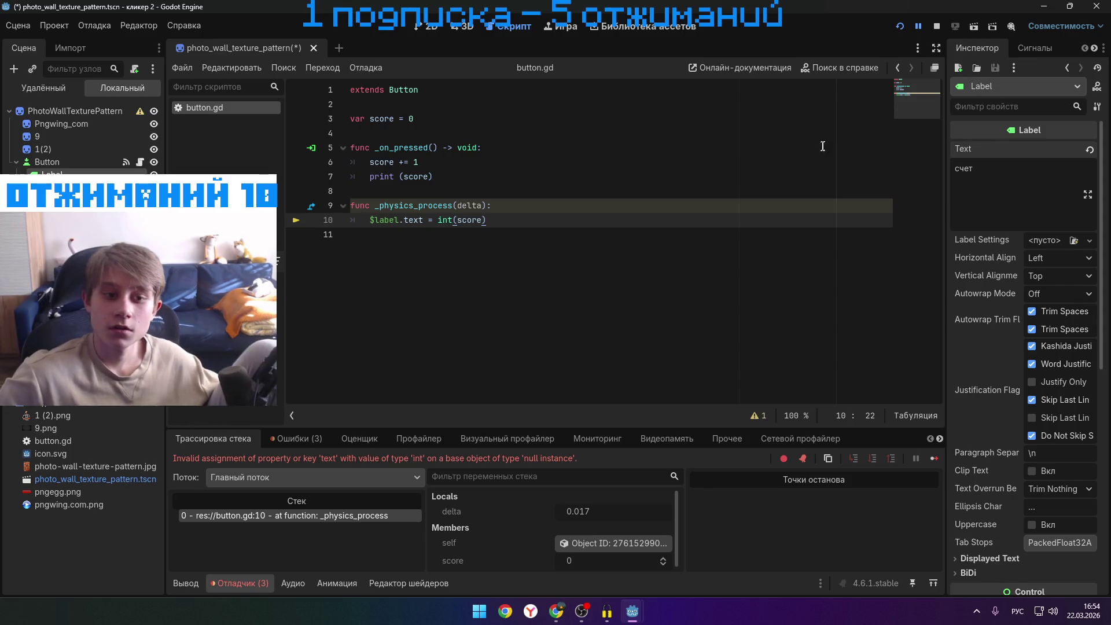
key("BackSpace")
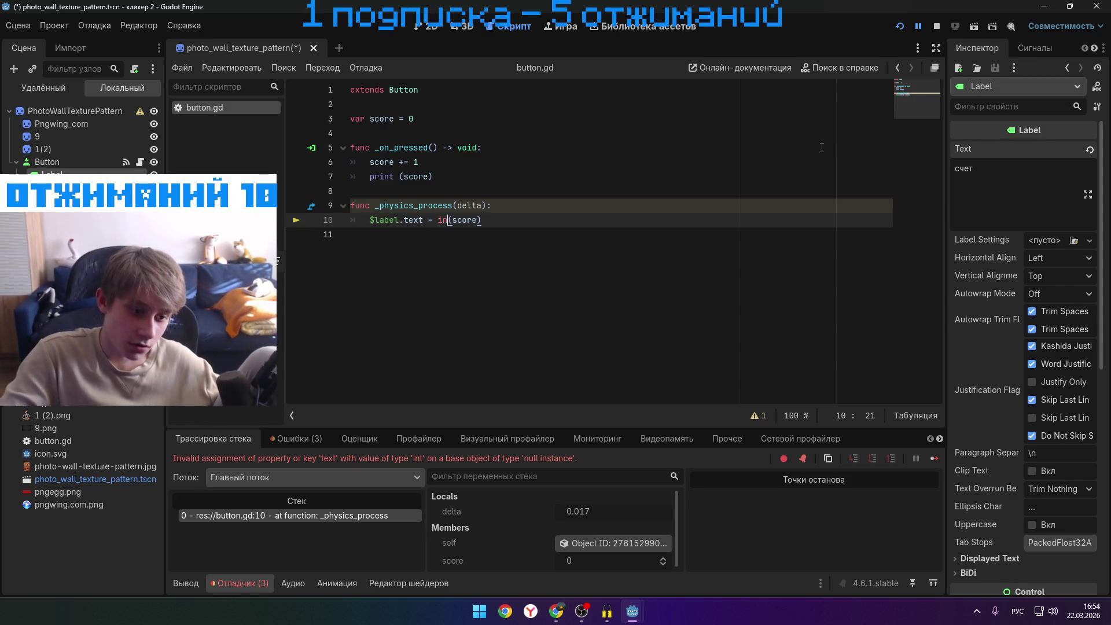
key("BackSpace")
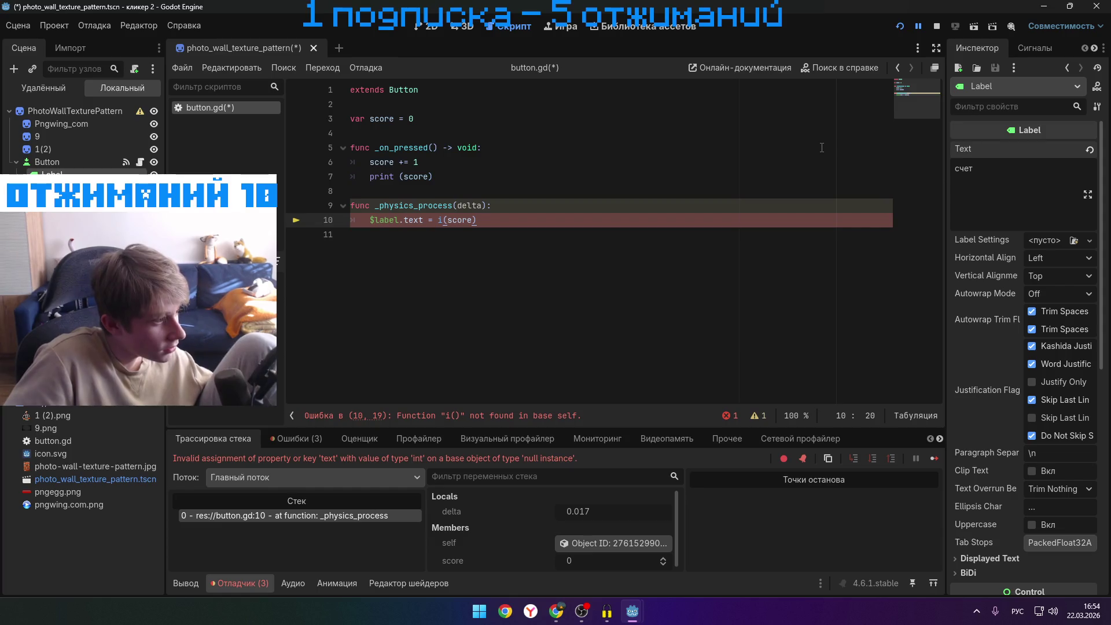
key("BackSpace")
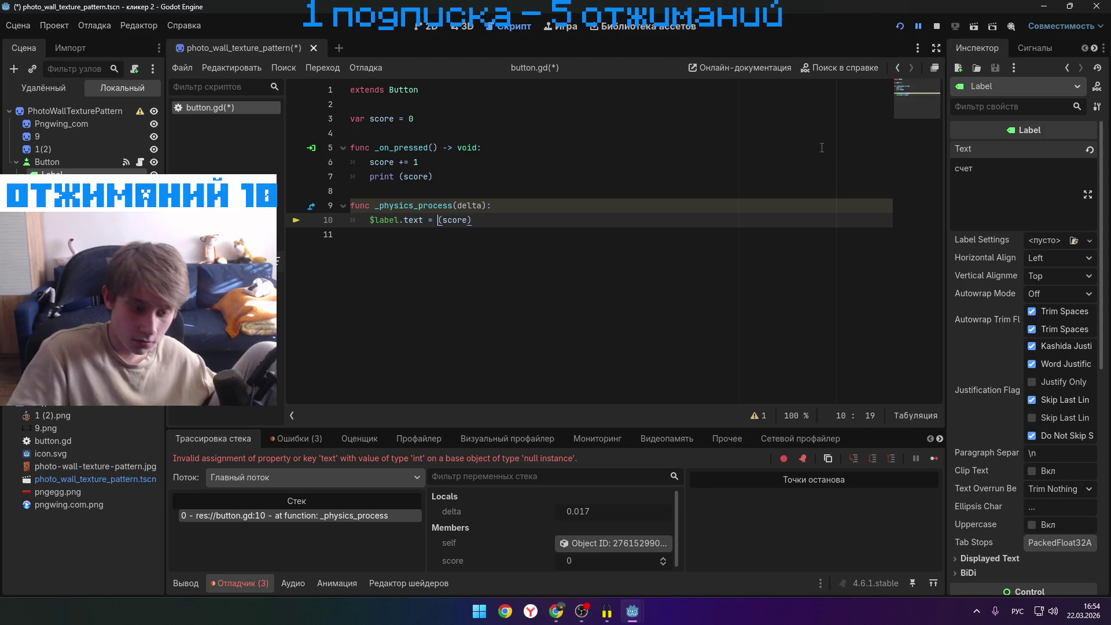
key("alt+shift")
type("str")
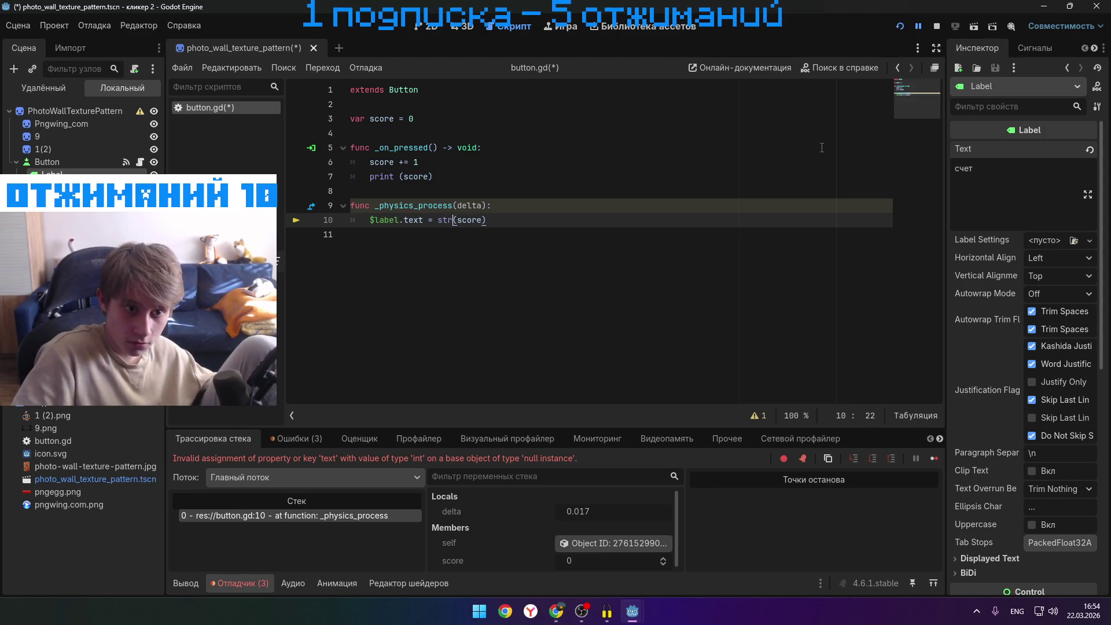
left_click(932, 25)
left_click(903, 27)
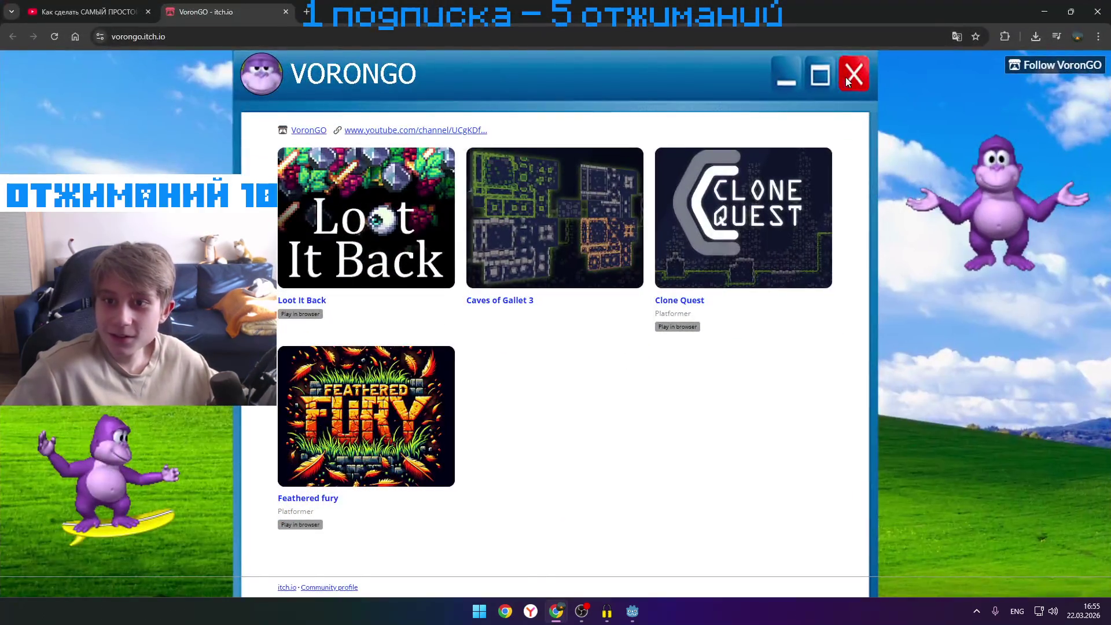
- Drag within the browser window showing the paused YouTube clicker tutorial
mouse_move(845, 81)
left_mouse_down()
mouse_move(742, 165)
mouse_move(625, 198)
mouse_move(691, 105)
mouse_move(583, 129)
mouse_move(699, 220)
mouse_move(454, 363)
left_mouse_up()
- Copy 'КЛИКЕР' from the tutorial title and Google it with a Russian score-to-text script query
left_click(111, 10)
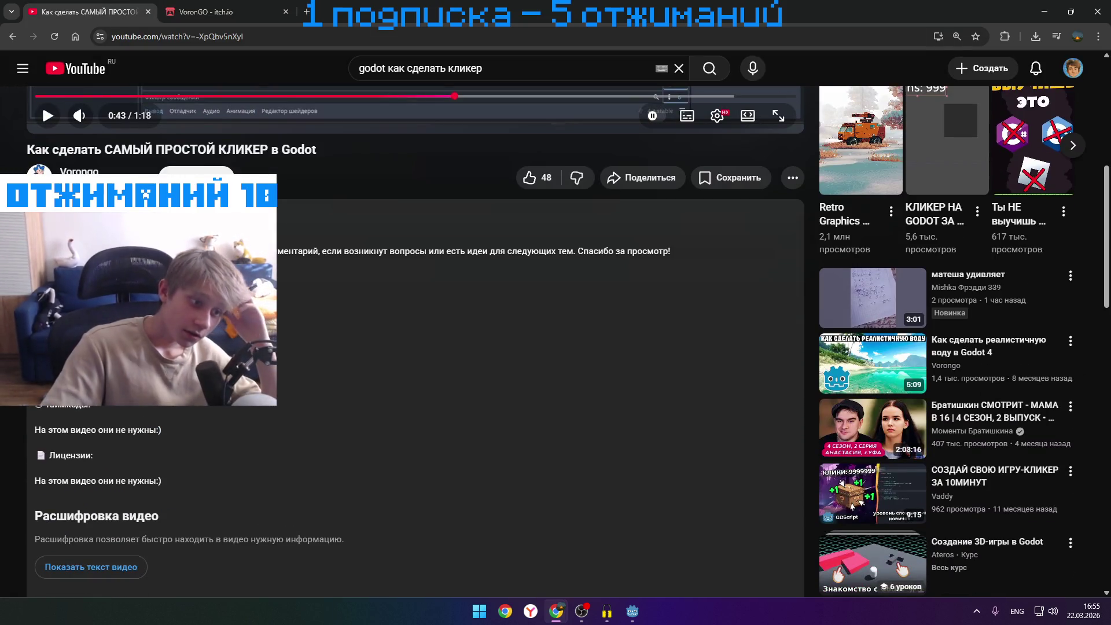
scroll(229, 292, "down", 10)
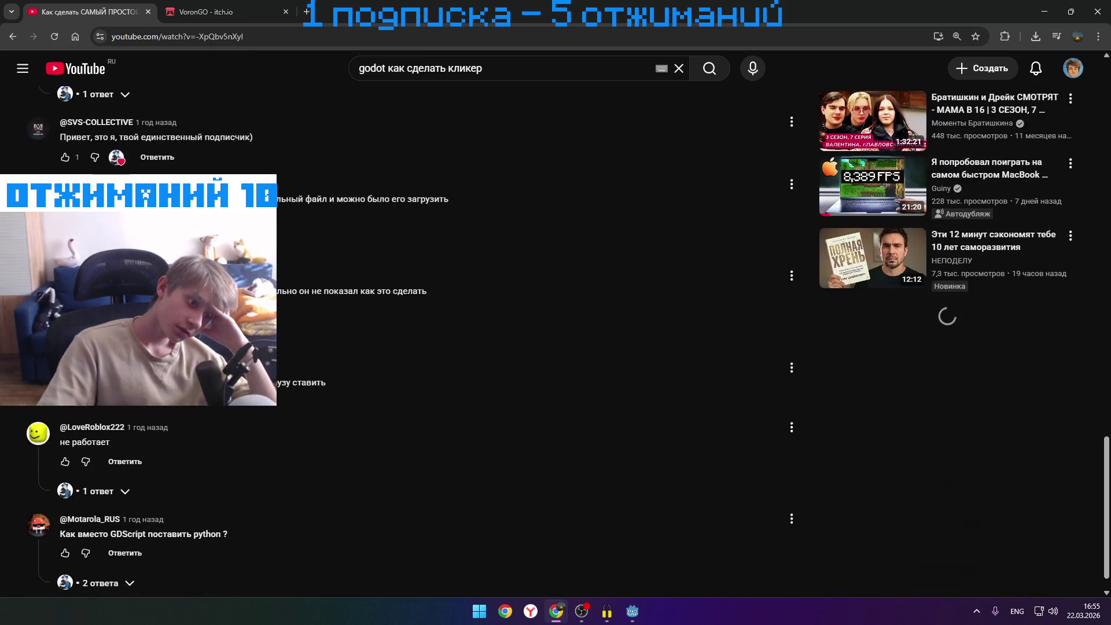
scroll(405, 290, "up", 15)
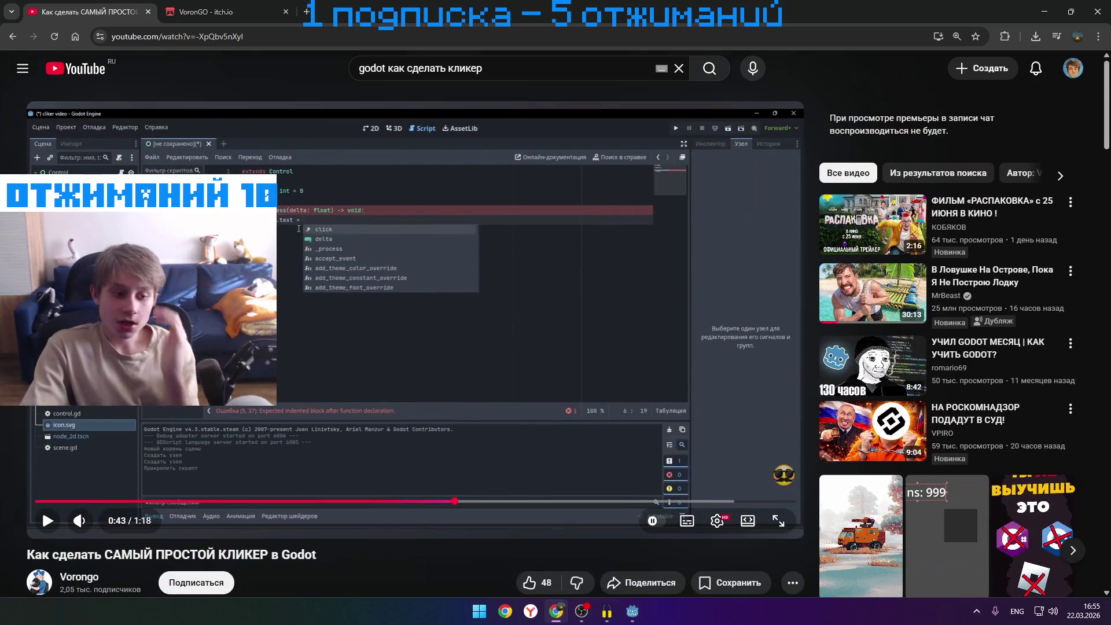
double_click(220, 553)
key("ctrl+c")
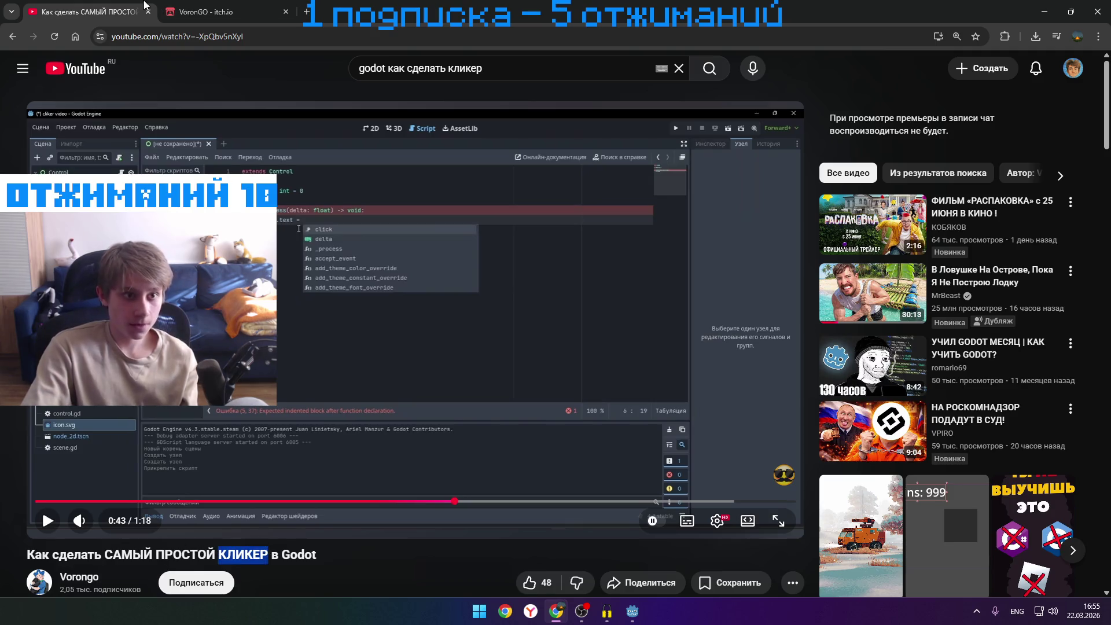
left_click(307, 11)
key("ctrl+v")
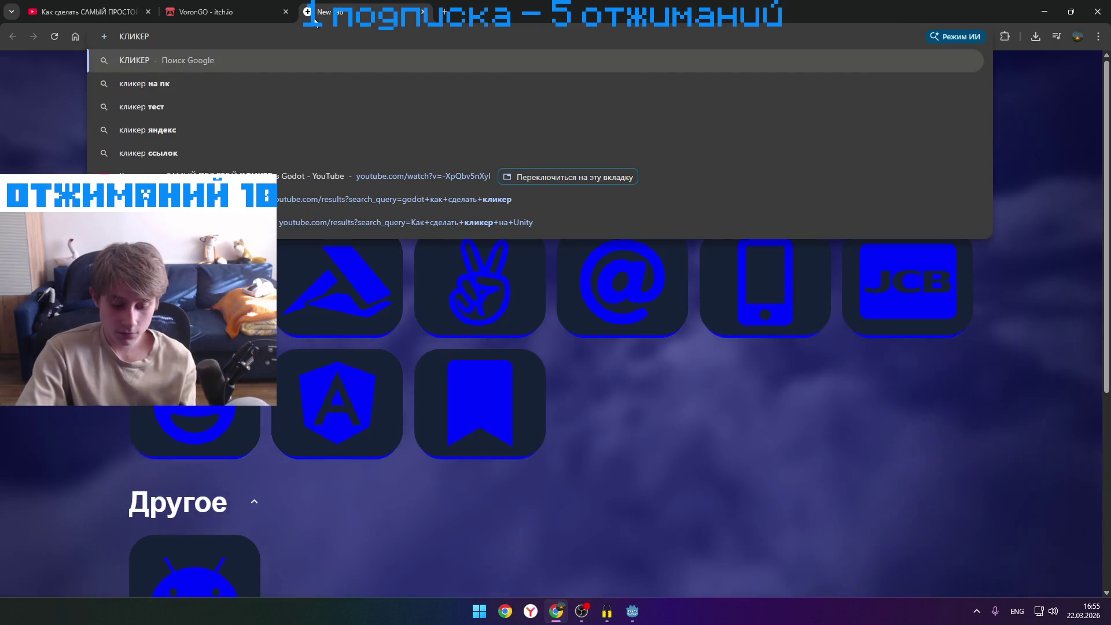
type(" crhbgn")
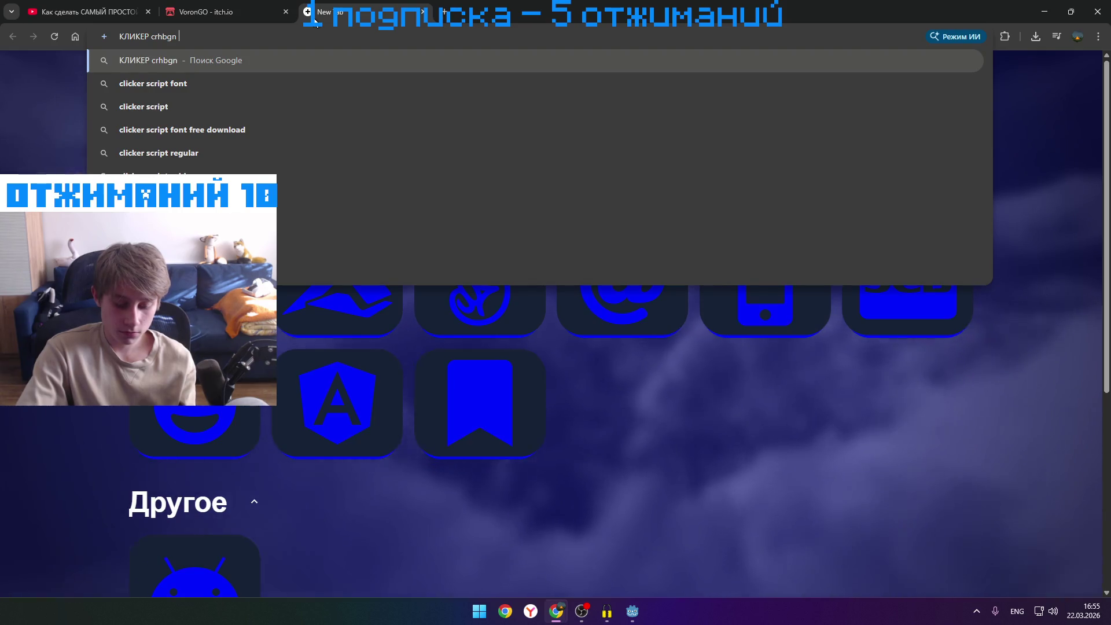
type(" dsdtplb d ")
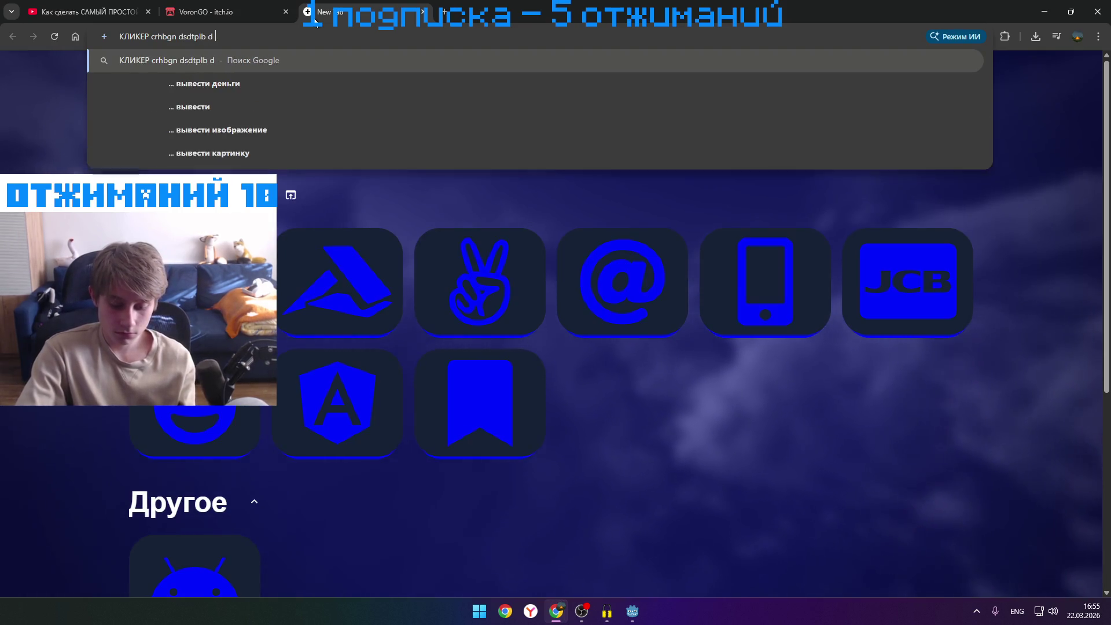
type("ntrcn")
key("Return")
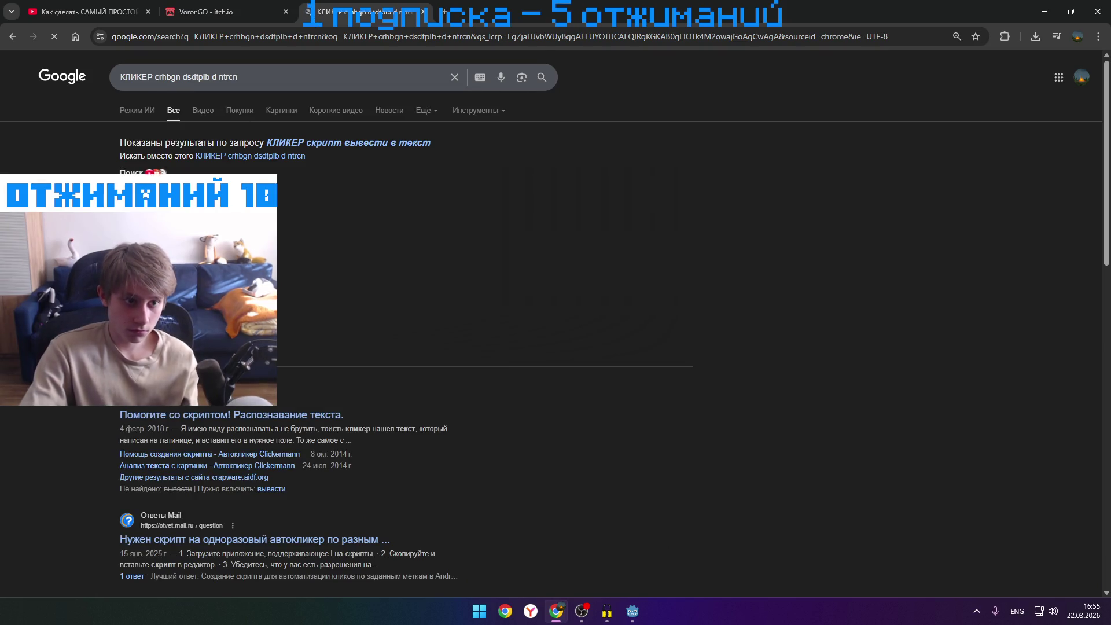
- Refine the search by adding 'godot' to the query and resubmit it
scroll(405, 324, "down", 1)
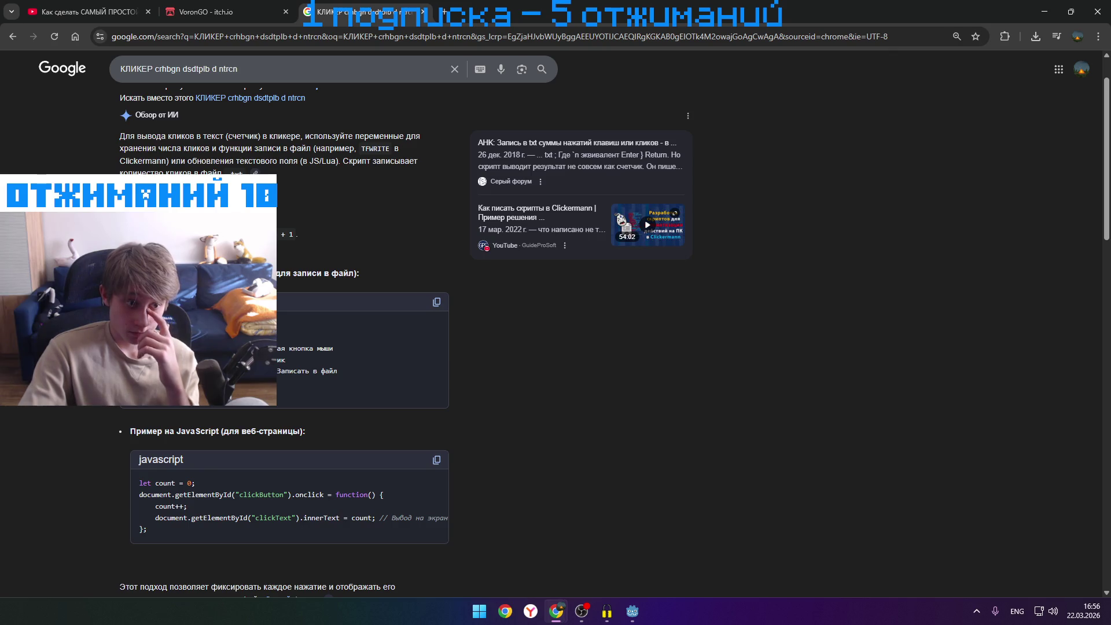
left_click(278, 65)
type("df")
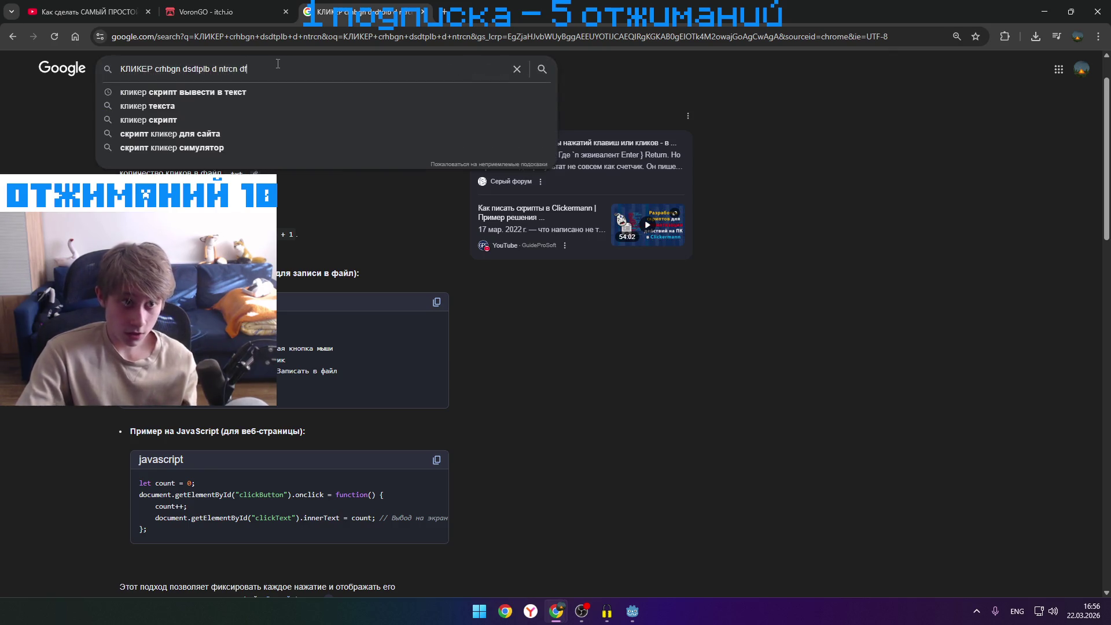
key("BackSpace")
type("go")
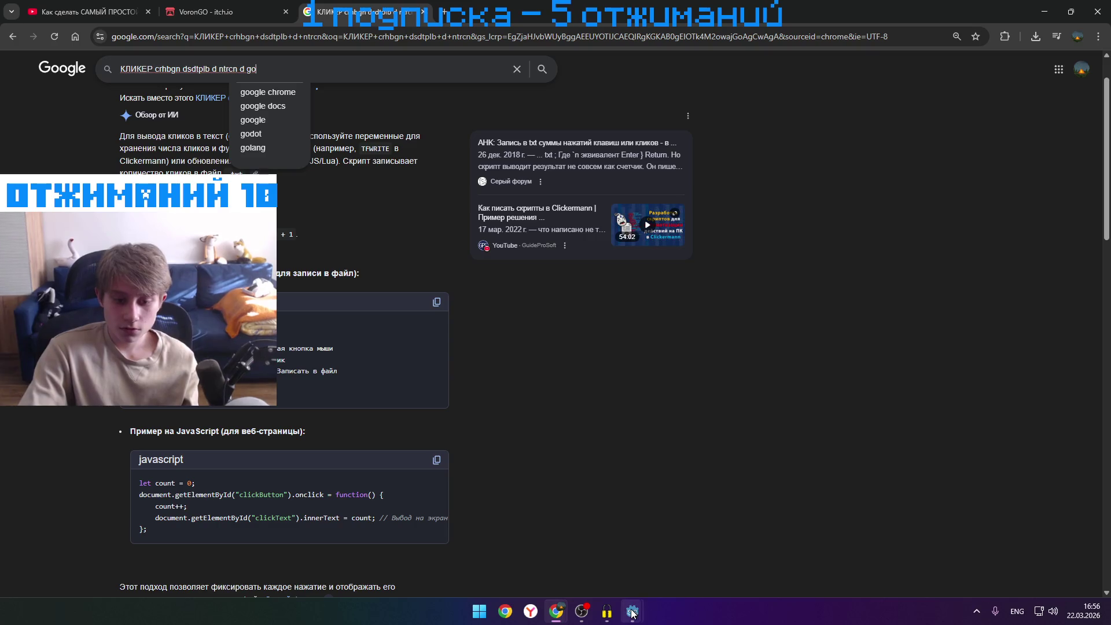
mouse_move(632, 612)
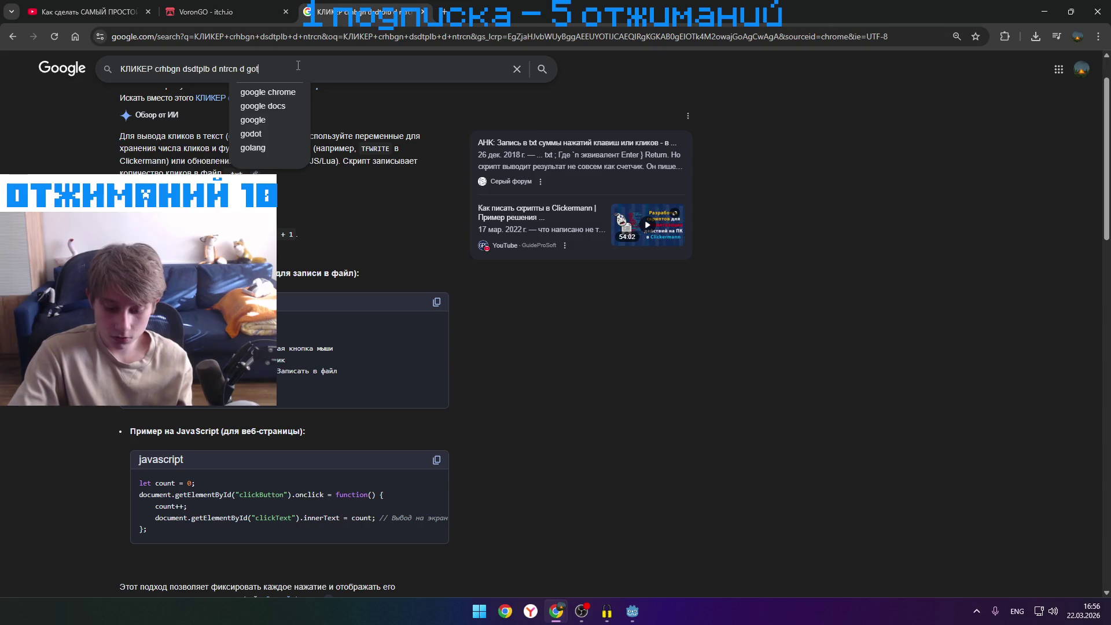
type("tot")
key("Return")
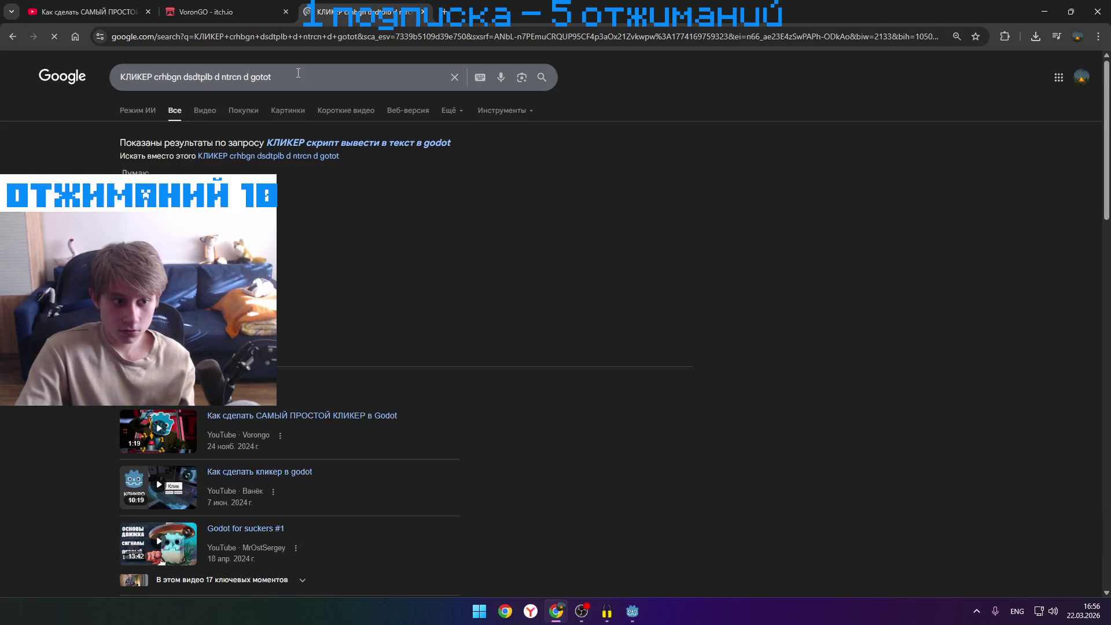
left_click(298, 77)
key("BackSpace")
key("BackSpace")
key("BackSpace")
type("dot")
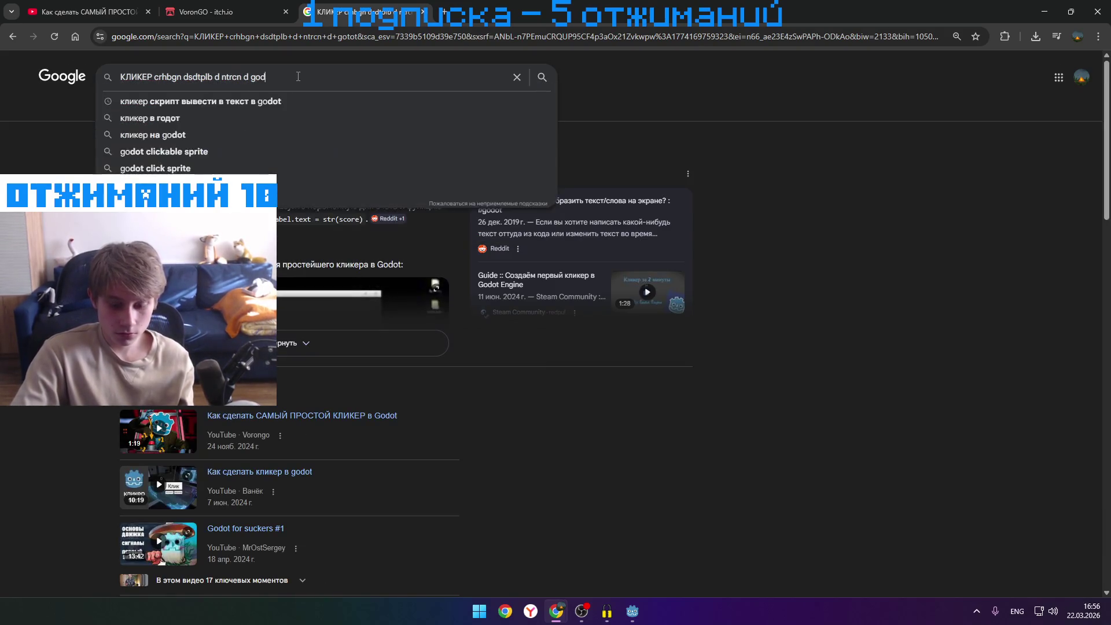
key("Return")
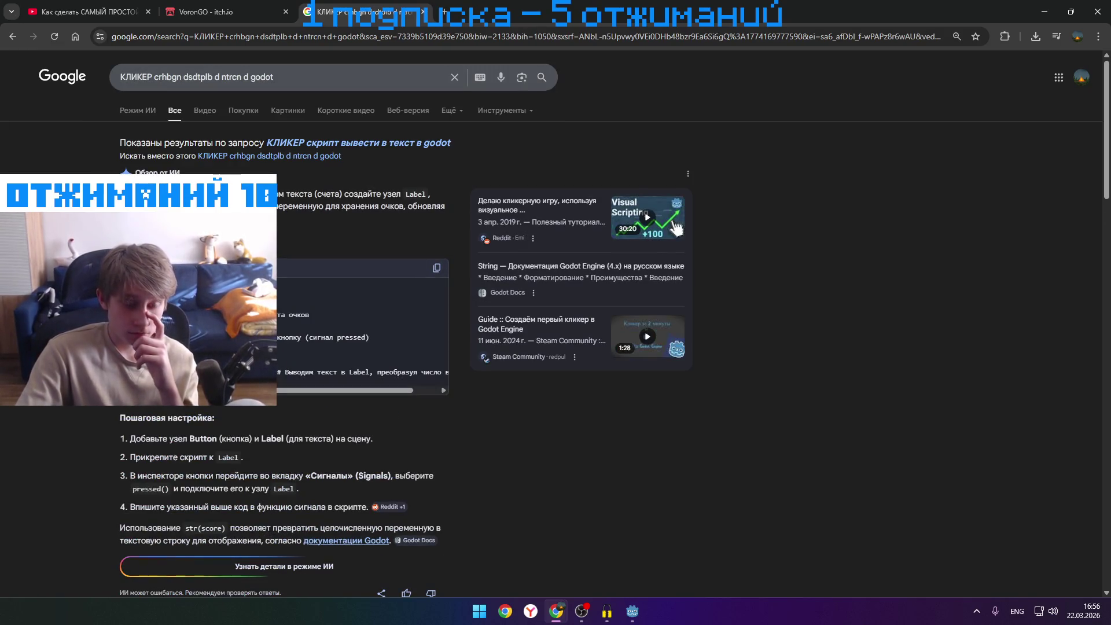
- Copy the example code from the AI overview and switch back to Godot
mouse_move(243, 301)
left_mouse_down()
mouse_move(312, 324)
mouse_move(316, 374)
mouse_move(467, 387)
mouse_move(422, 368)
left_mouse_up()
right_click(422, 368)
left_click(443, 379)
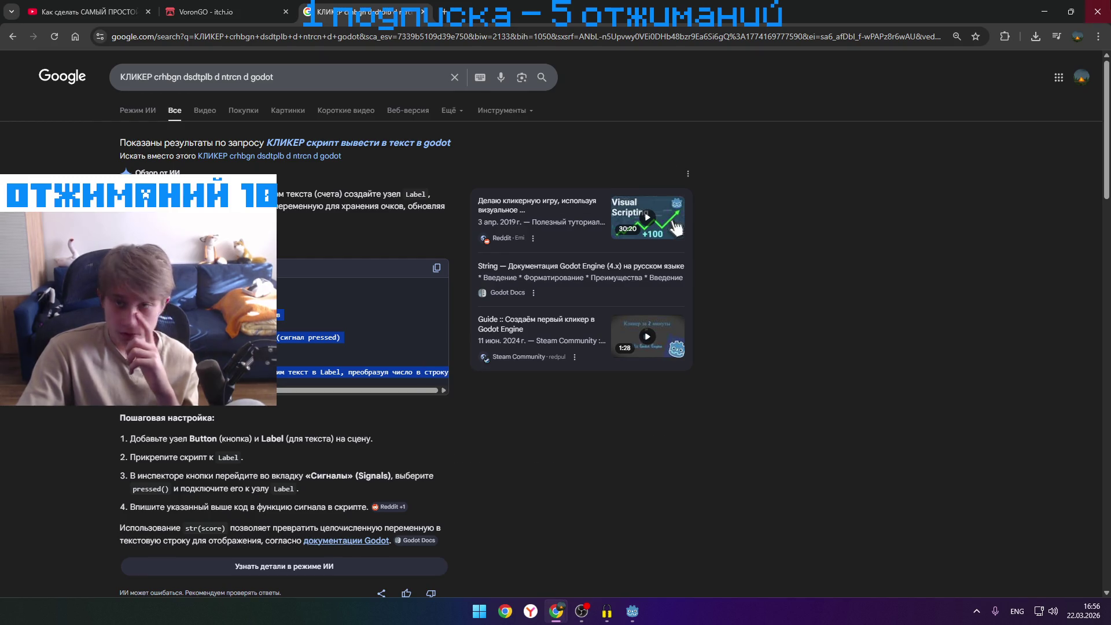
key("alt+Tab")
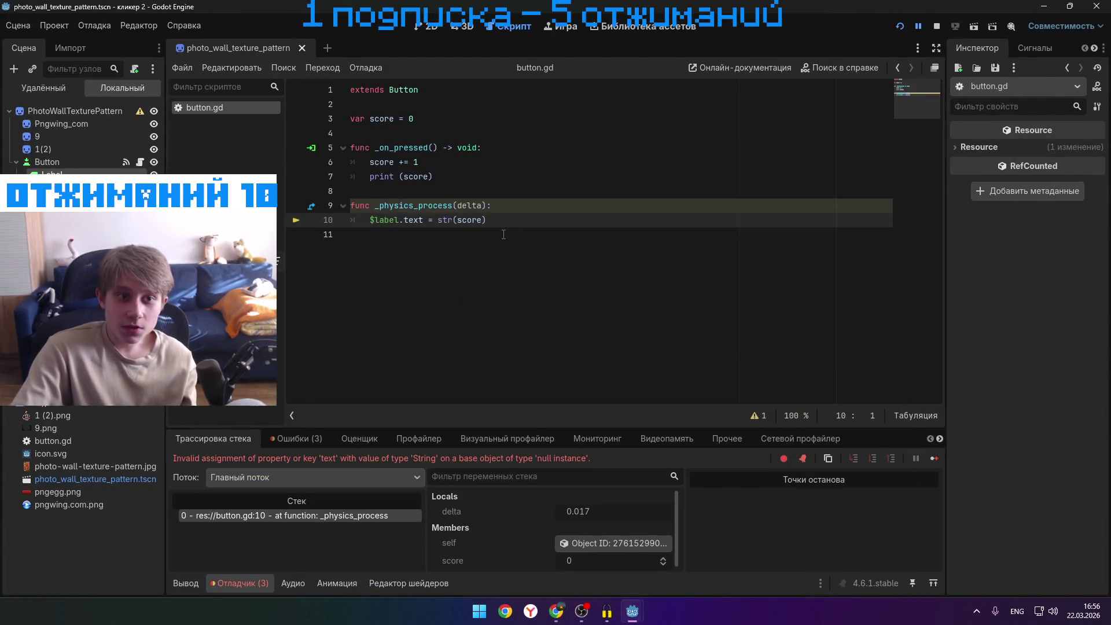
- Paste the copied code over the old score code, test-run the project, then undo the paste
mouse_move(492, 220)
left_mouse_down()
mouse_move(335, 127)
mouse_move(341, 119)
left_mouse_up()
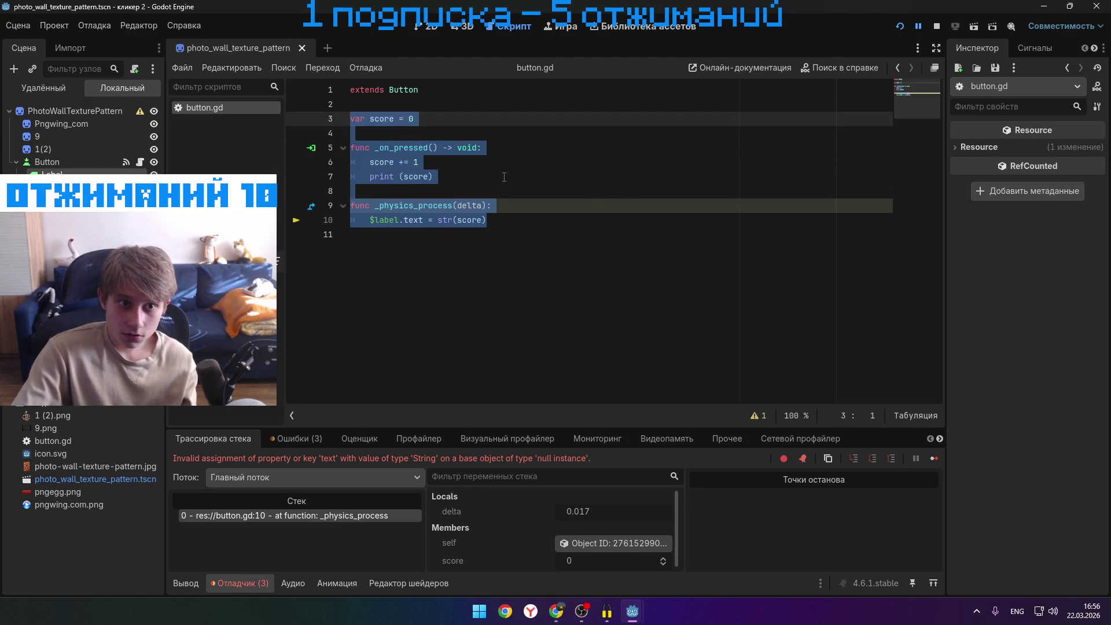
key("ctrl+v")
left_click(900, 26)
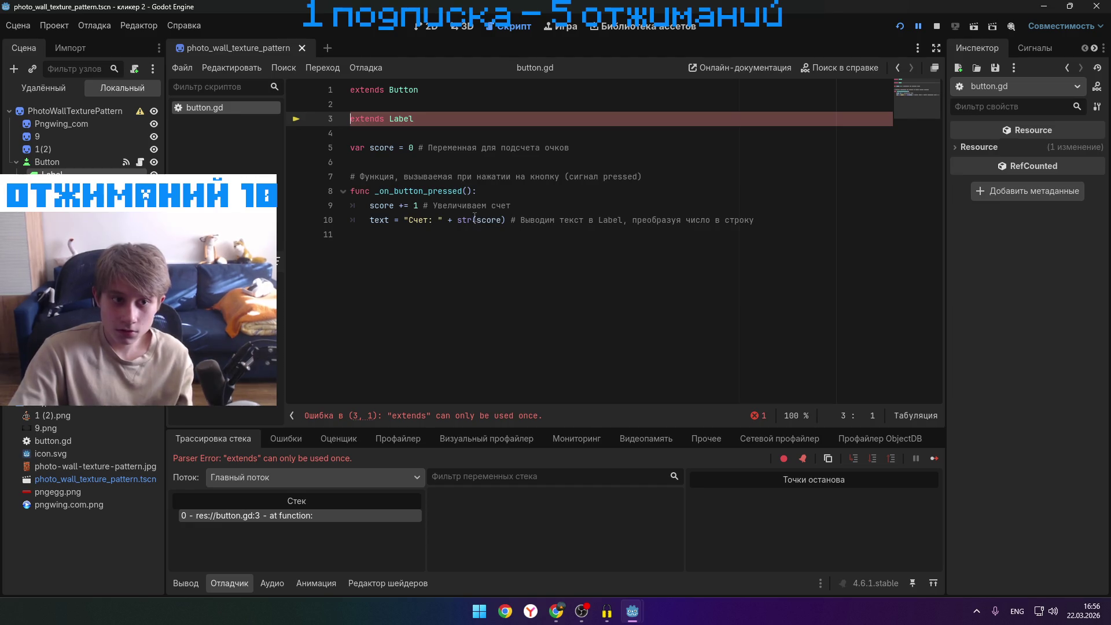
key("ctrl+z")
- Paste the example over lines 3–11, delete the duplicate 'extends Label' line, and stop the game
left_click(580, 310)
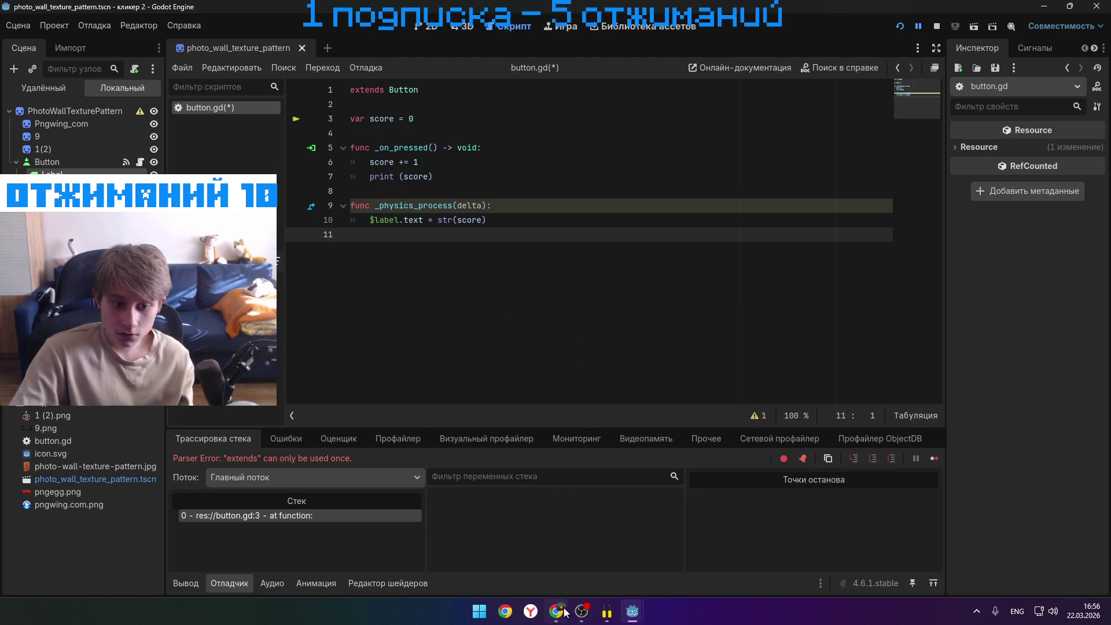
mouse_move(556, 611)
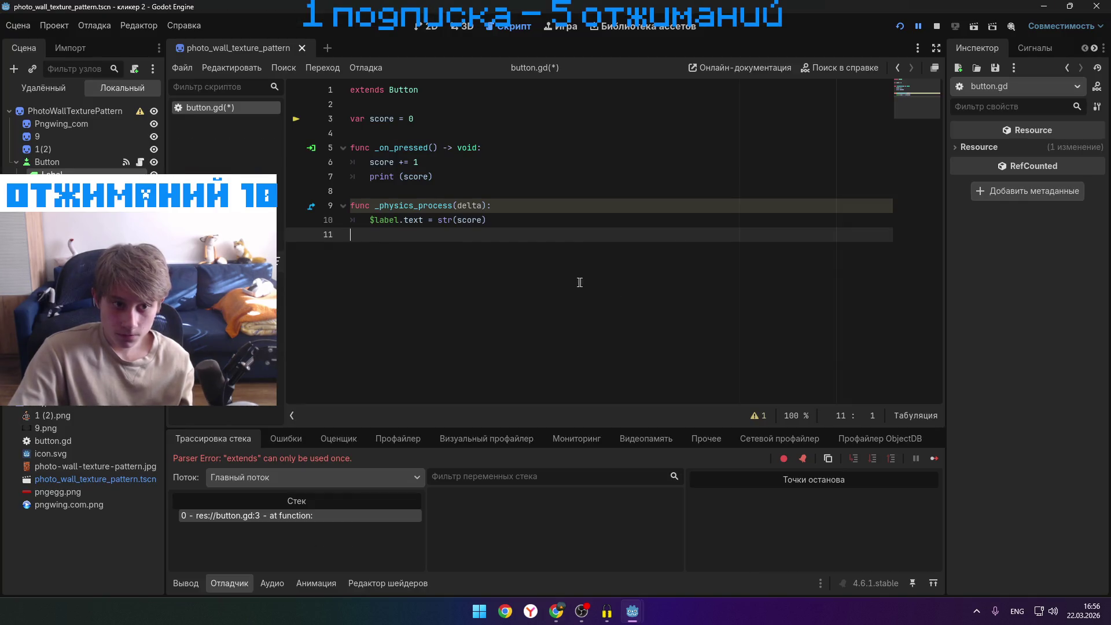
left_click_drag(399, 233, 350, 119)
key("ctrl+v")
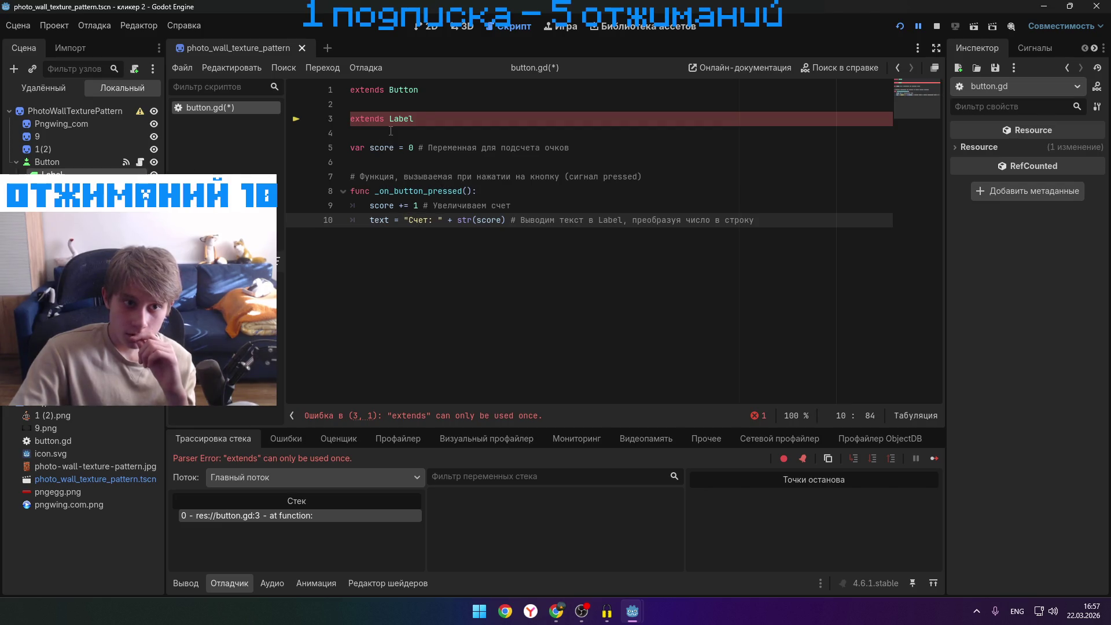
triple_click(370, 119)
key("BackSpace")
key("BackSpace")
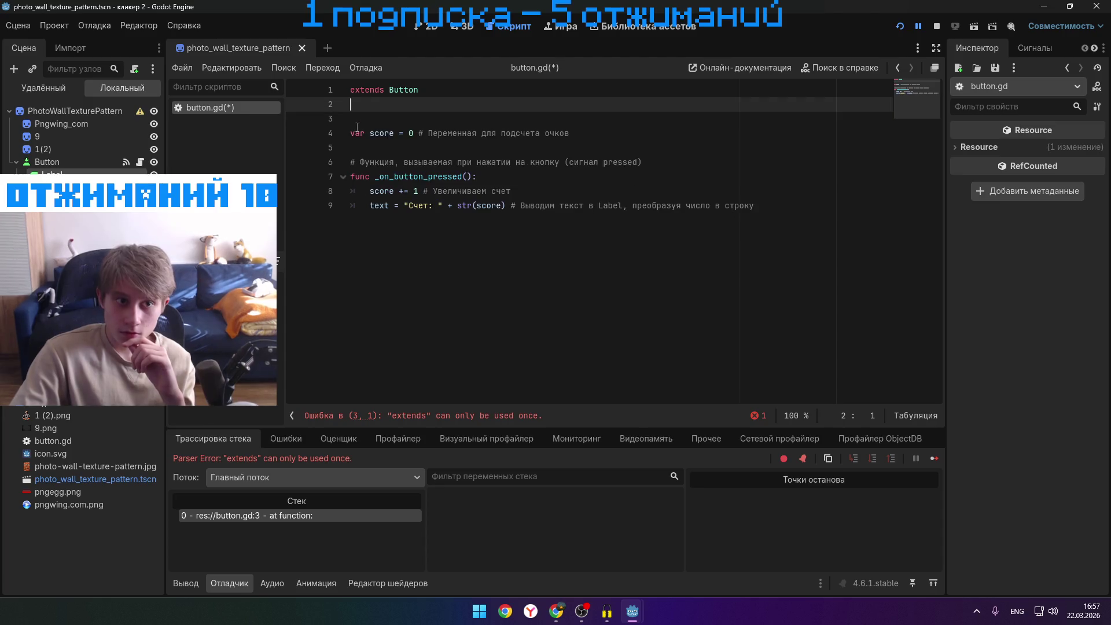
left_click(936, 27)
- Run and close the clicker game, drag a $Label reference into line 7, then run it again
left_click(903, 27)
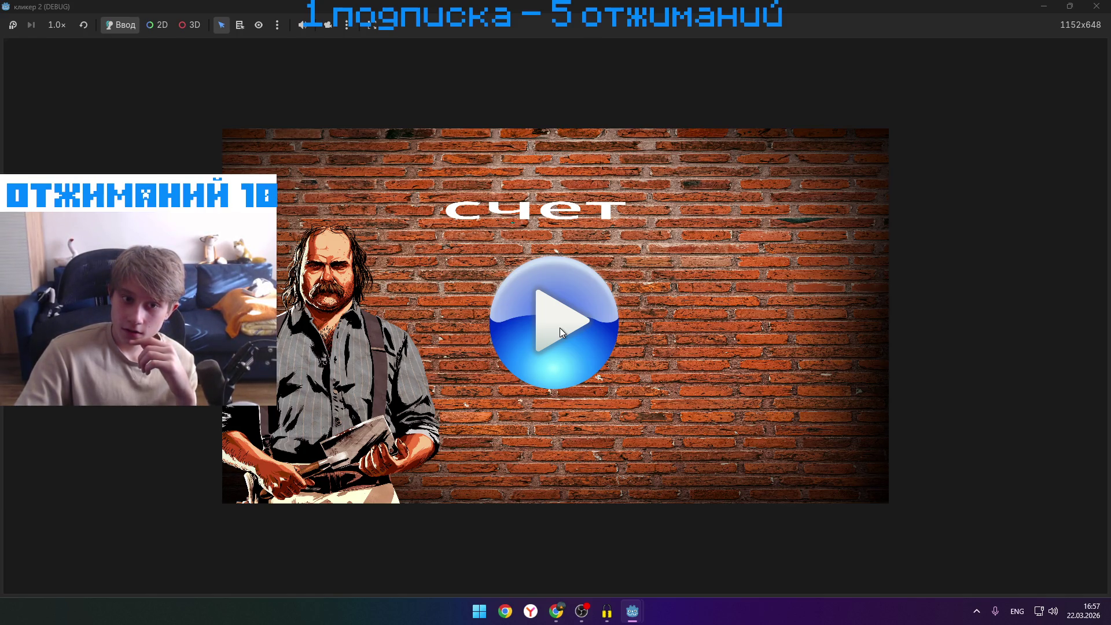
left_click(1096, 6)
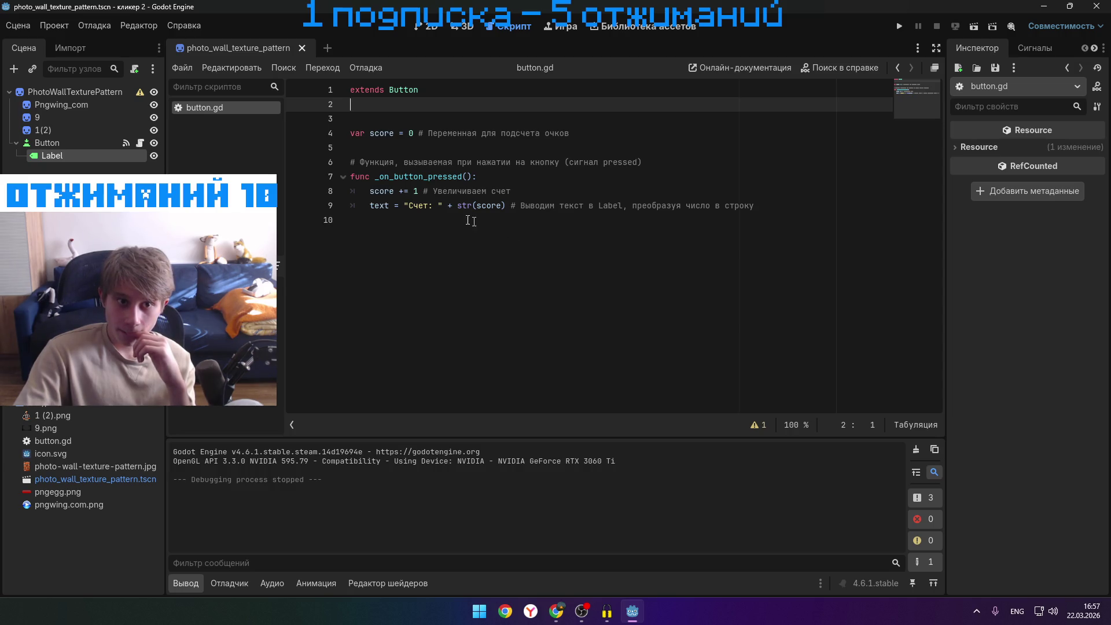
mouse_move(51, 156)
left_mouse_down()
mouse_move(323, 158)
mouse_move(468, 179)
left_mouse_up()
left_click(899, 27)
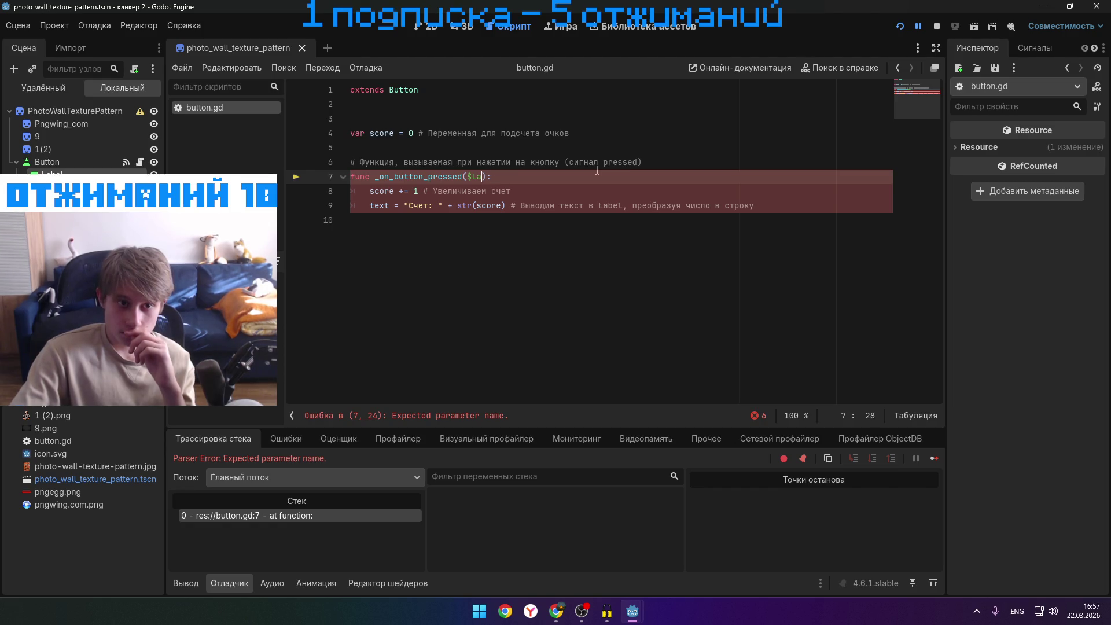
- Remove the $Label argument from _on_button_pressed, relaunch the game with F5, then close it
key("BackSpace")
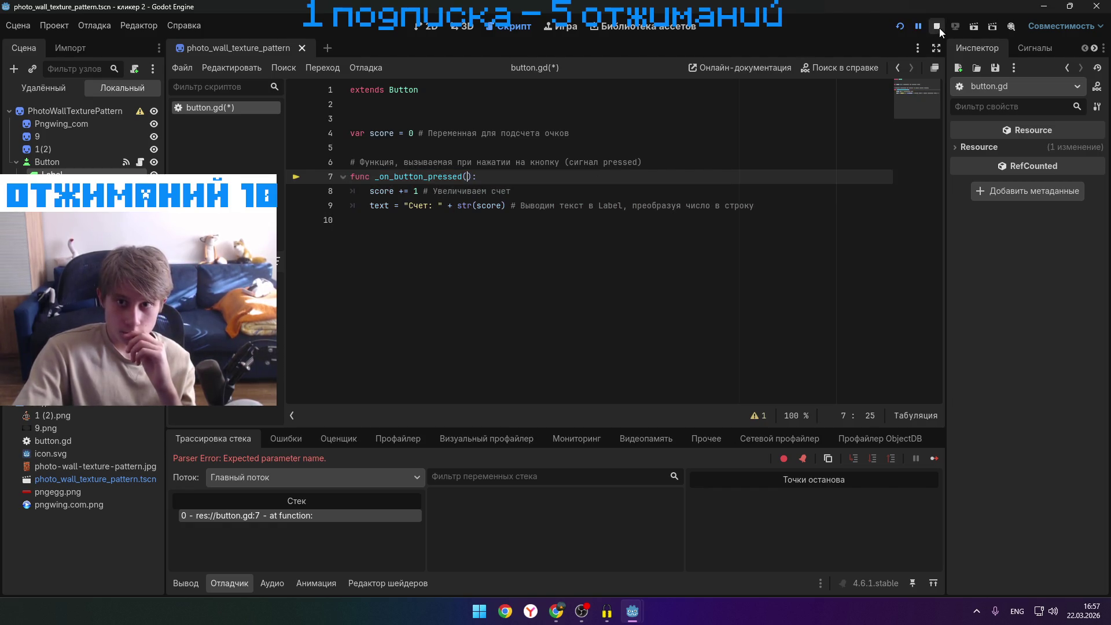
left_click(937, 26)
key("F5")
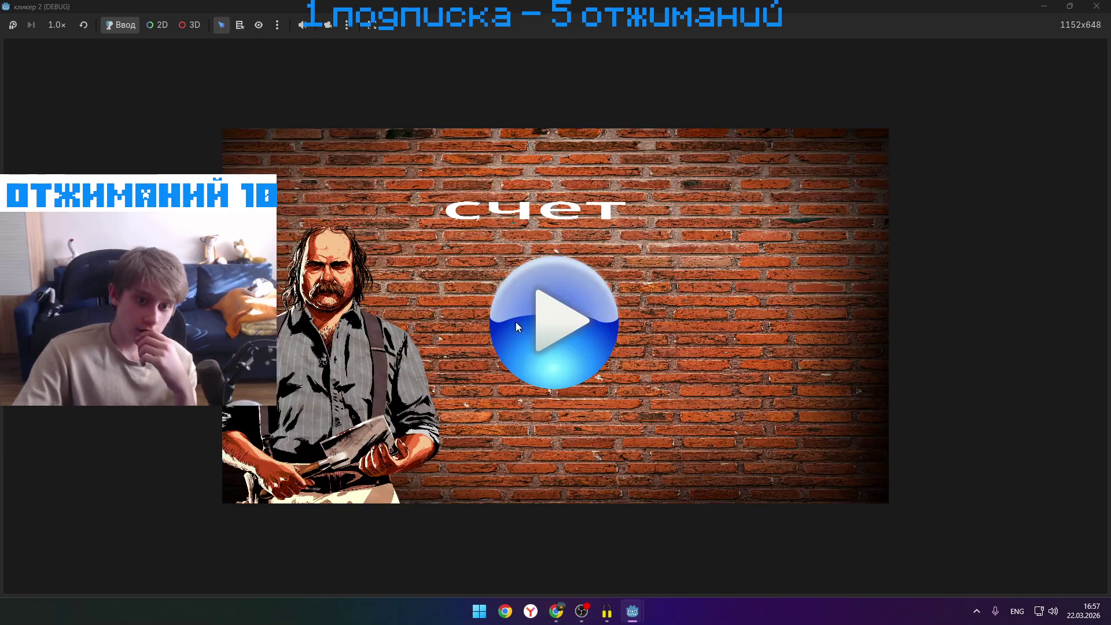
key("alt+F4")
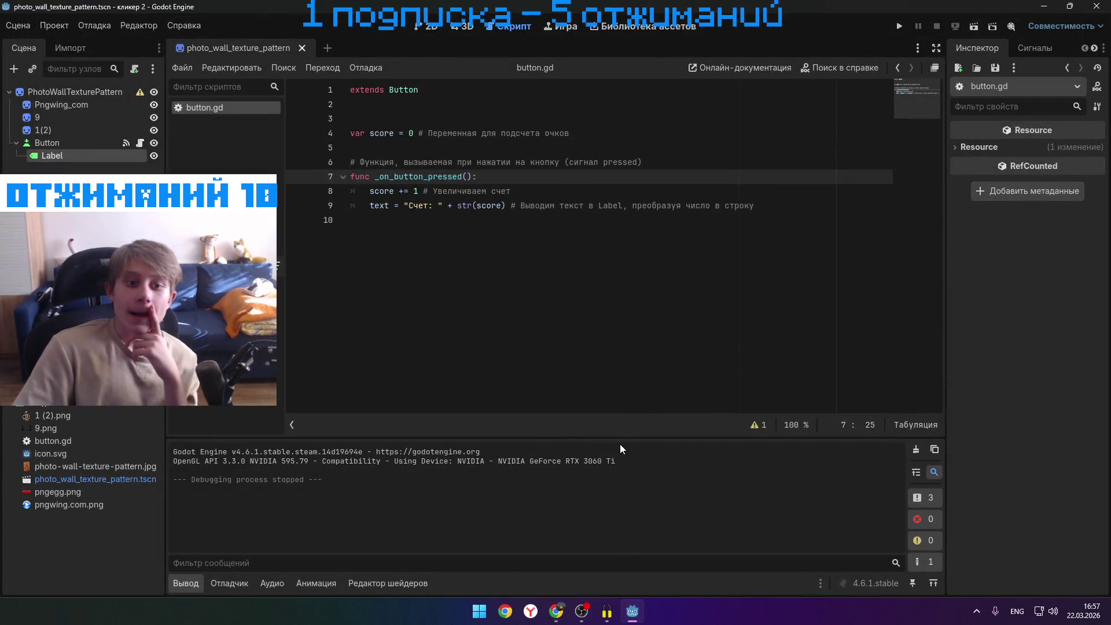
- Switch to Chrome and open the 'Как сделать кликер в godot' YouTube video from the Google results
mouse_move(564, 615)
left_click(598, 550)
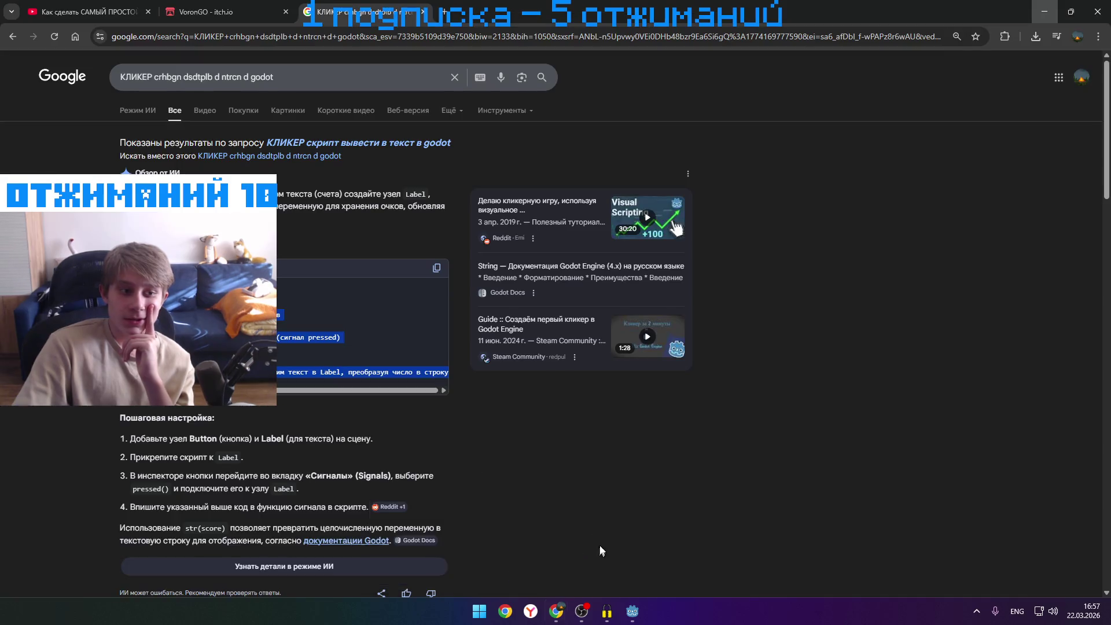
scroll(368, 132, "down", 5)
left_click(368, 132)
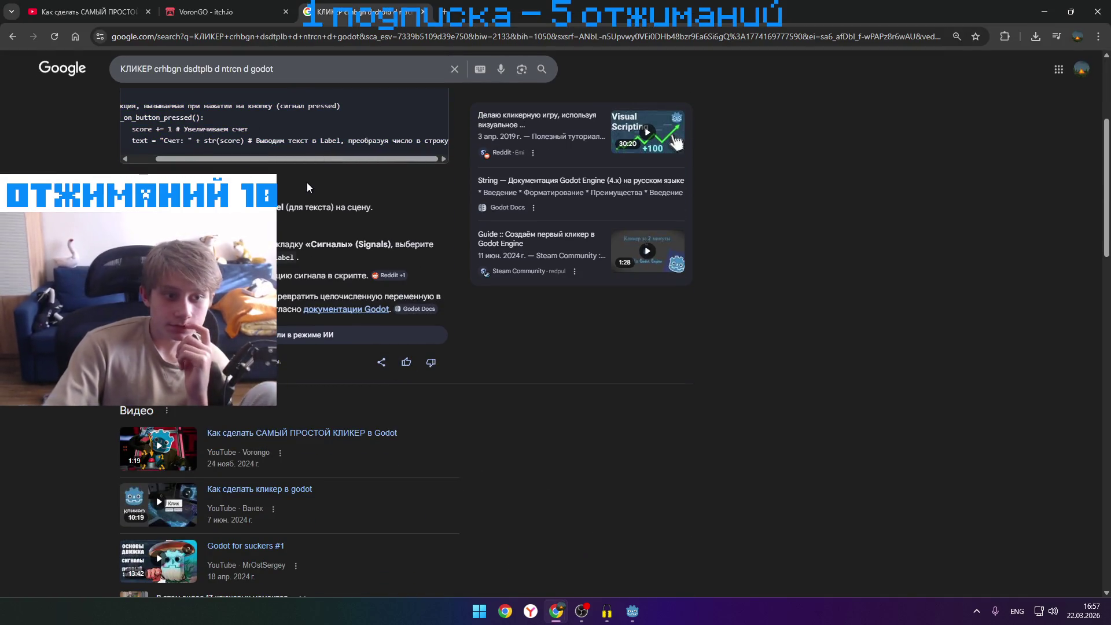
scroll(330, 162, "down", 7)
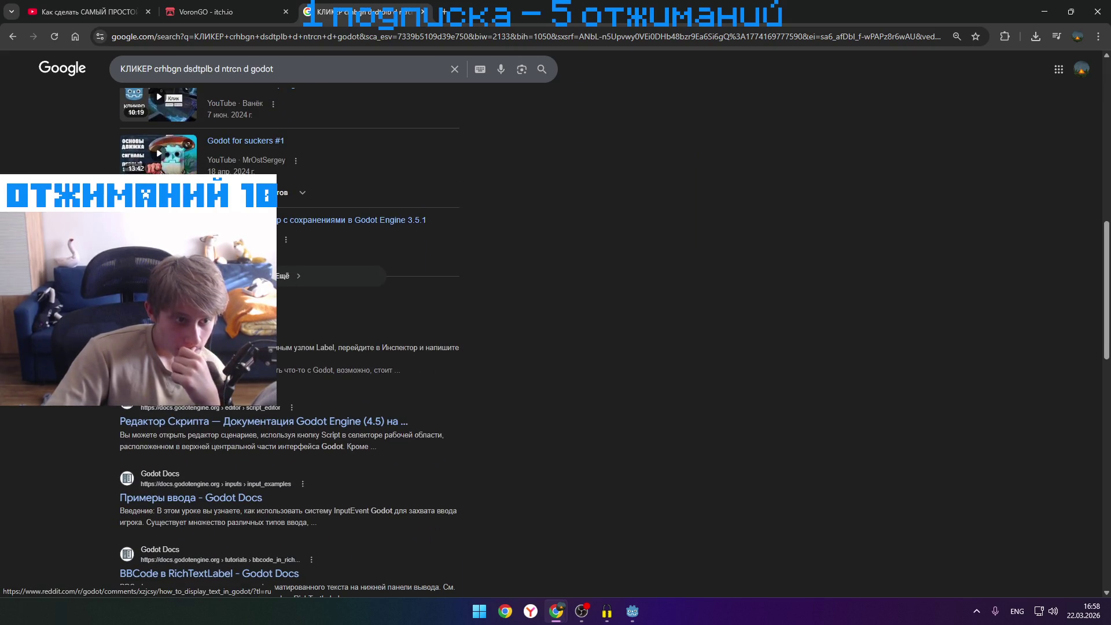
scroll(174, 330, "up", 3)
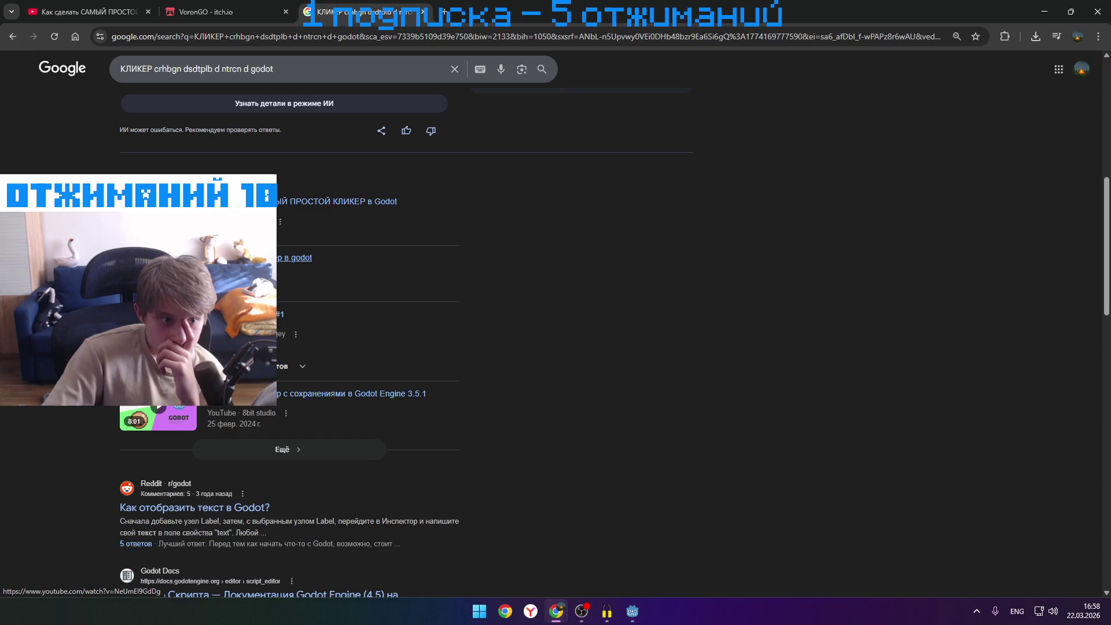
left_click(295, 257)
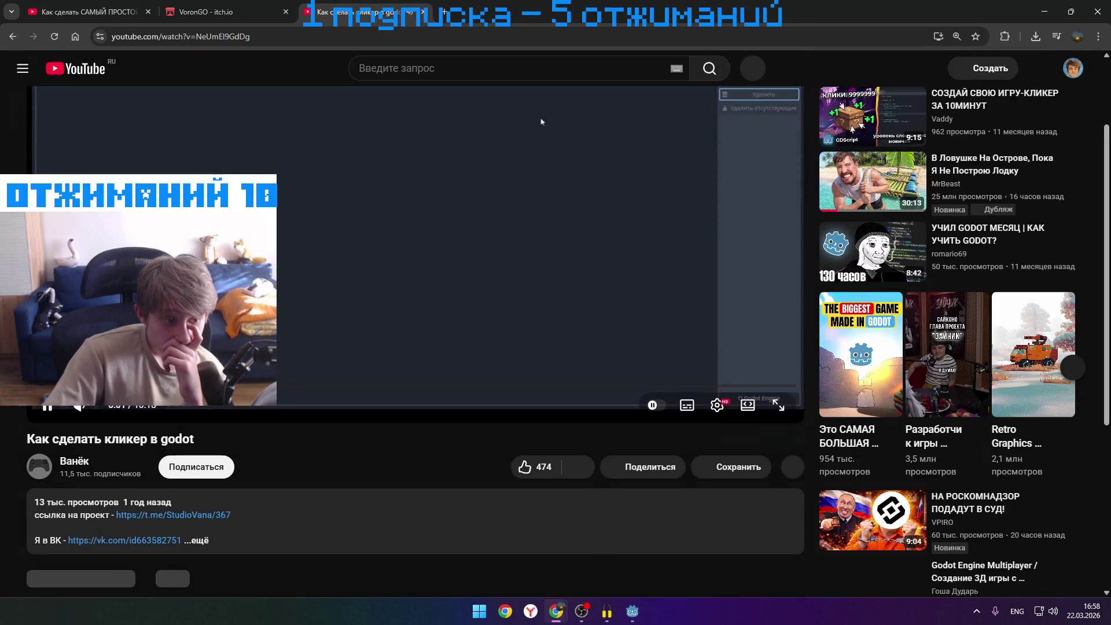
- Expand the video description and seek the tutorial ahead to 2:02, then to about 2:58
left_click(304, 528)
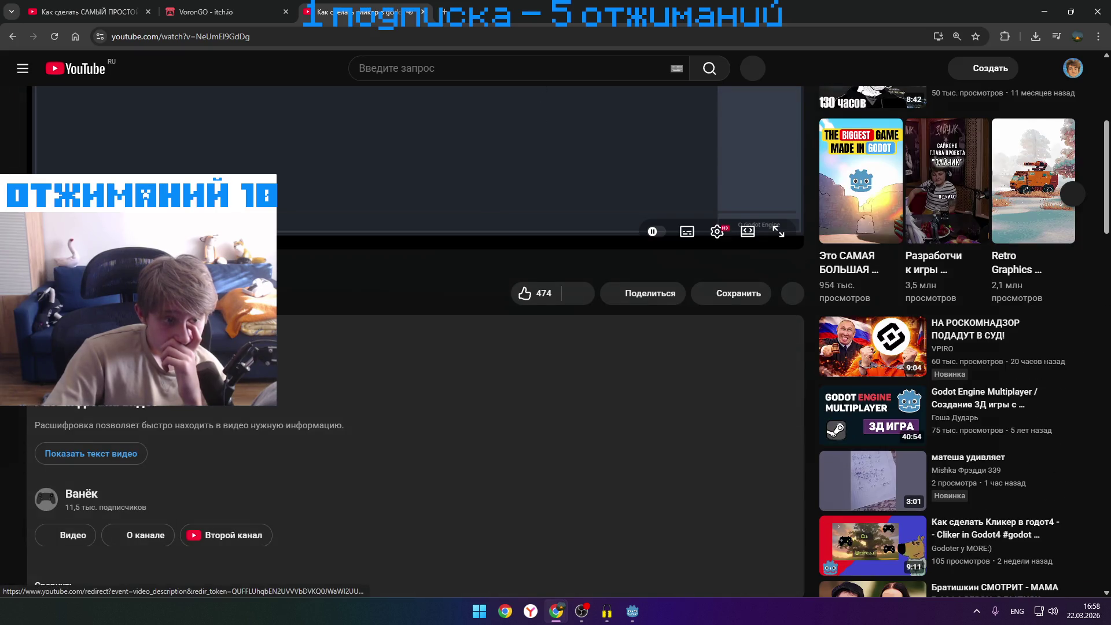
scroll(237, 529, "up", 5)
key("space")
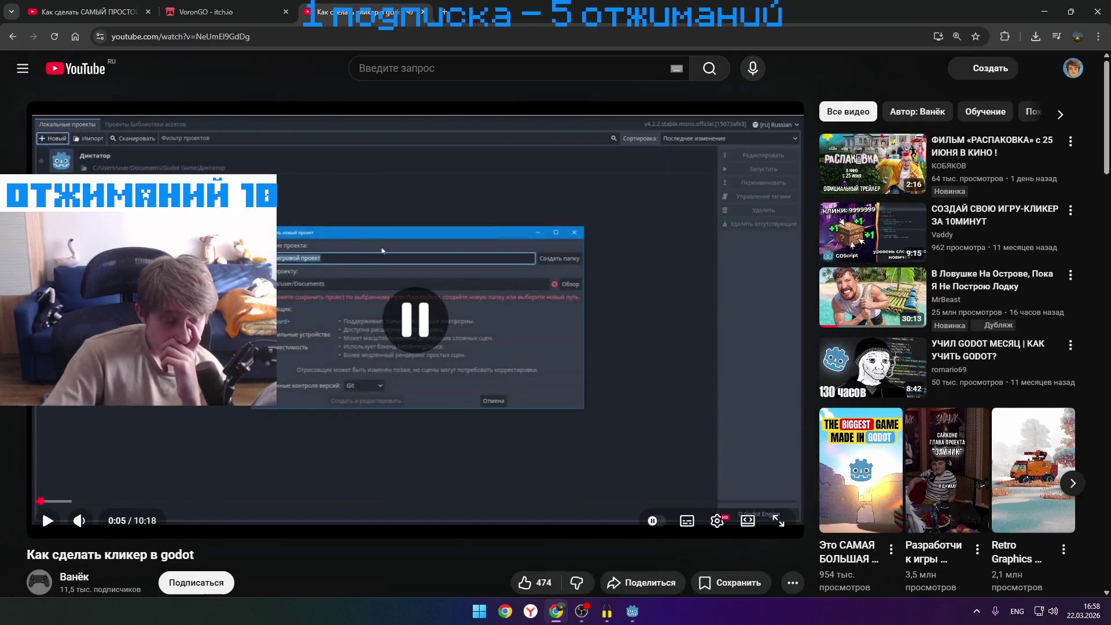
key("space")
key("space")
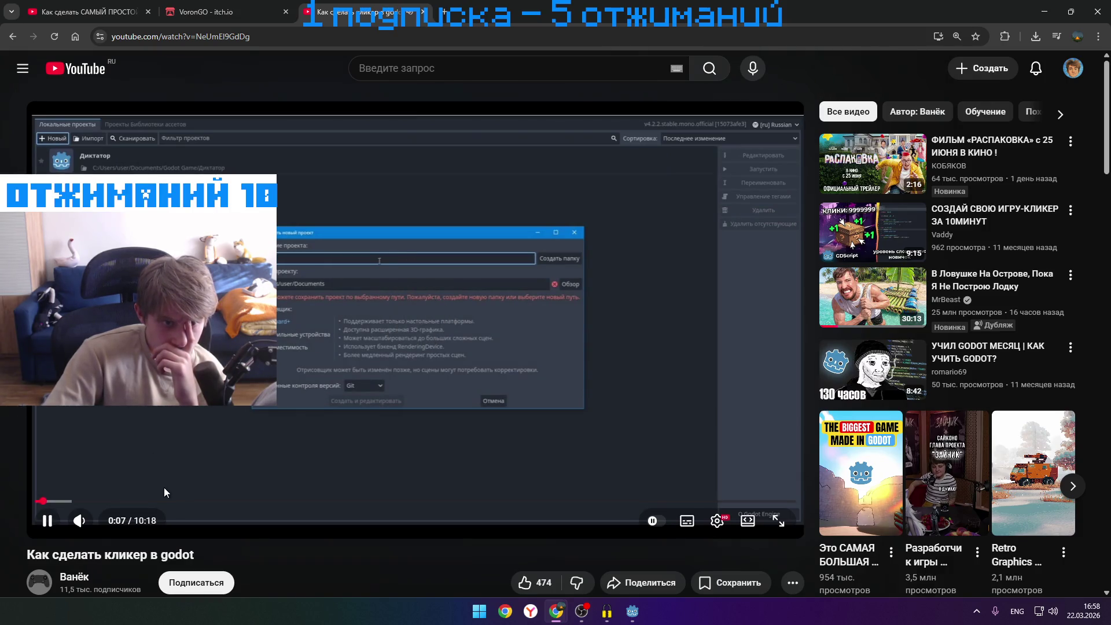
left_click(185, 501)
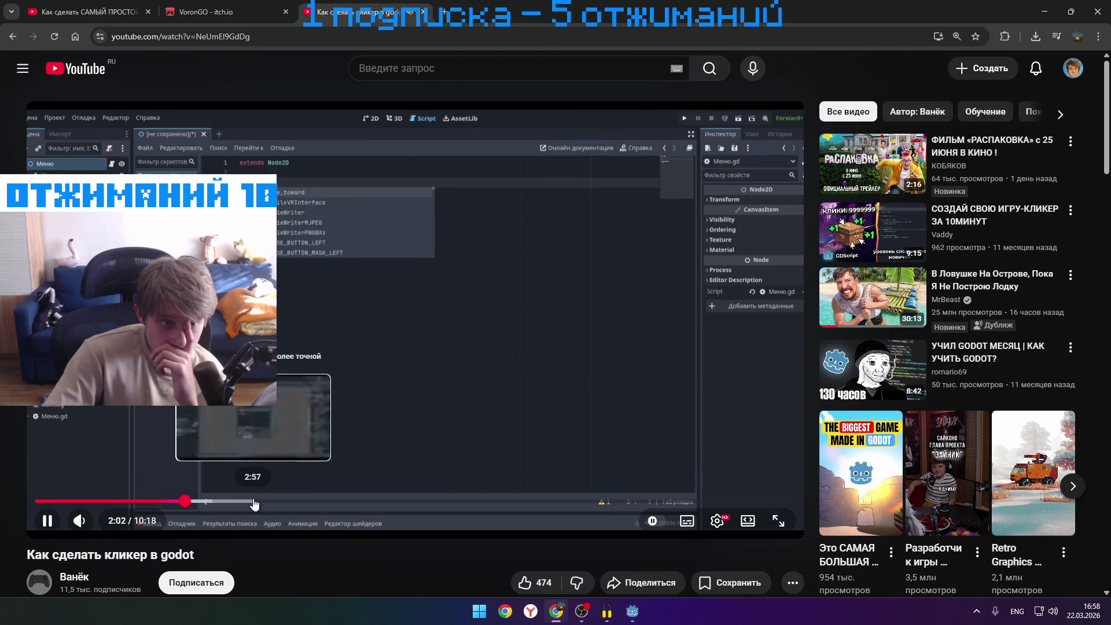
left_click(254, 502)
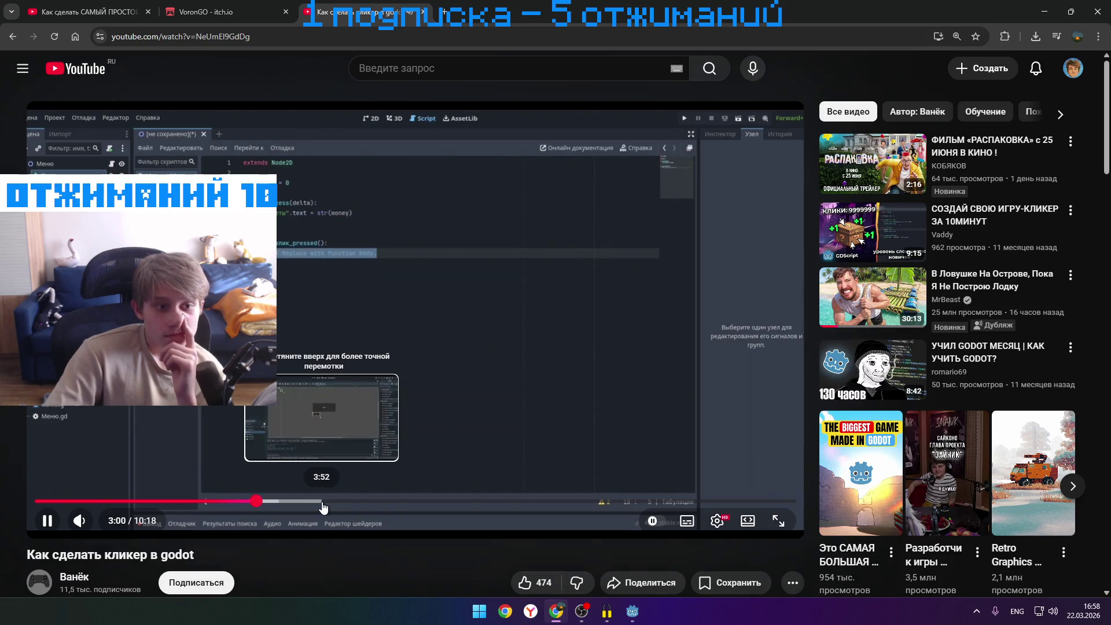
- Move the browser aside to uncover Godot and pause the tutorial at 3:12
mouse_move(521, 13)
left_mouse_down()
mouse_move(444, 584)
mouse_move(457, 494)
mouse_move(541, 367)
mouse_move(1087, 184)
mouse_move(1050, 115)
mouse_move(722, 108)
mouse_move(588, 64)
left_mouse_up()
scroll(435, 295, "down", 10)
scroll(435, 296, "down", 10)
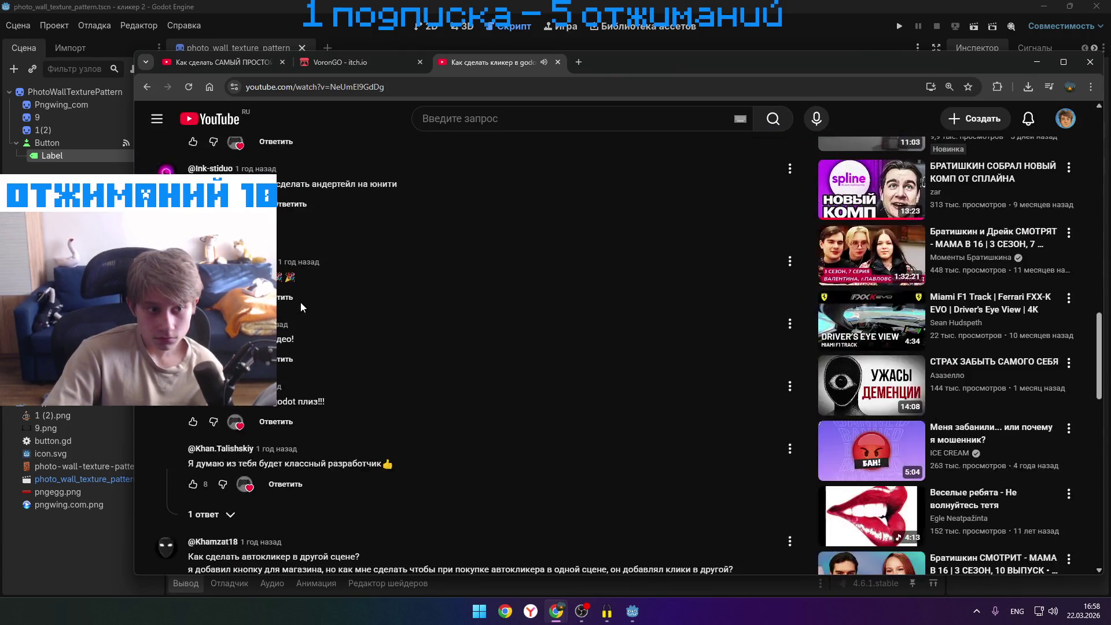
scroll(324, 304, "down", 10)
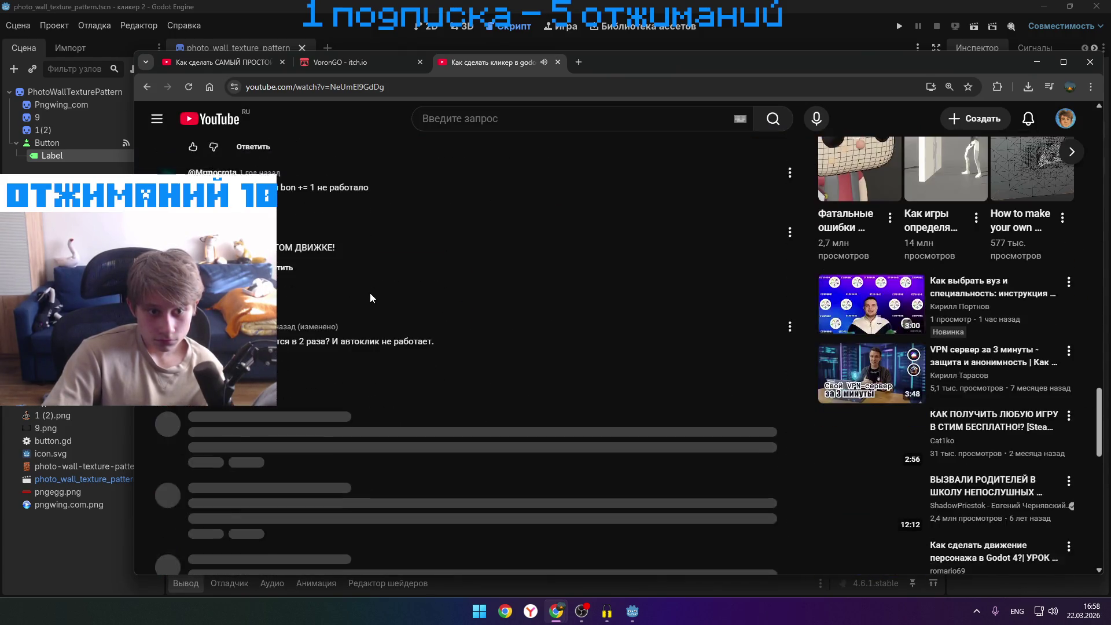
scroll(359, 306, "up", 15)
left_click(359, 306)
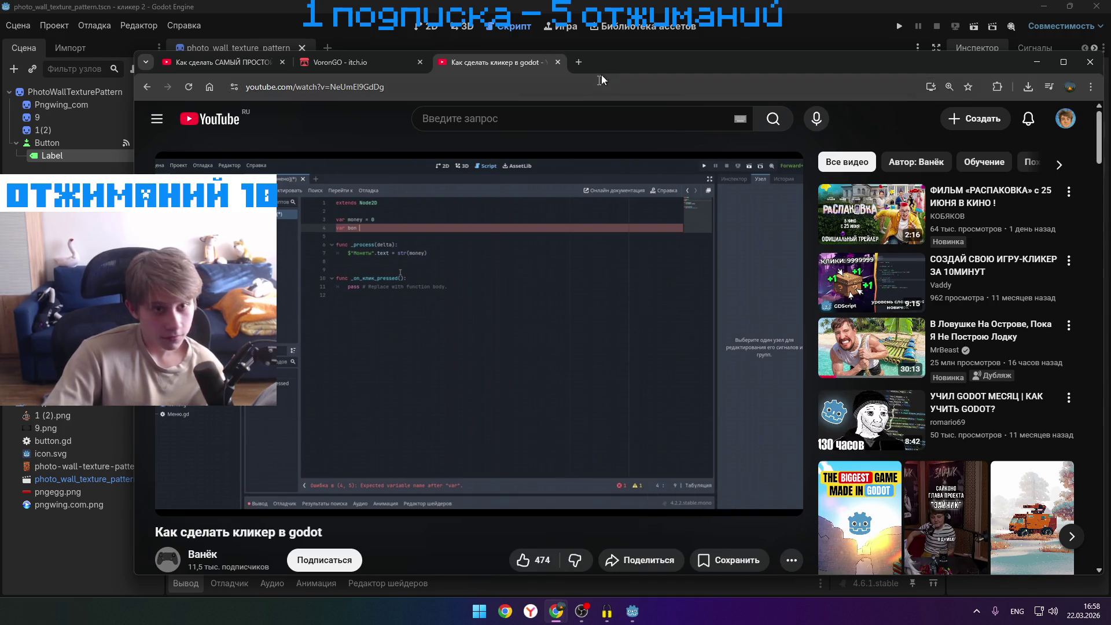
- Maximize the browser and step through the video around 3:14, pausing and resuming playback
mouse_move(598, 52)
left_mouse_down()
mouse_move(544, 315)
mouse_move(539, 489)
mouse_move(452, 306)
mouse_move(842, 255)
mouse_move(894, 159)
mouse_move(742, 38)
mouse_move(507, 113)
left_mouse_up()
left_click(966, 120)
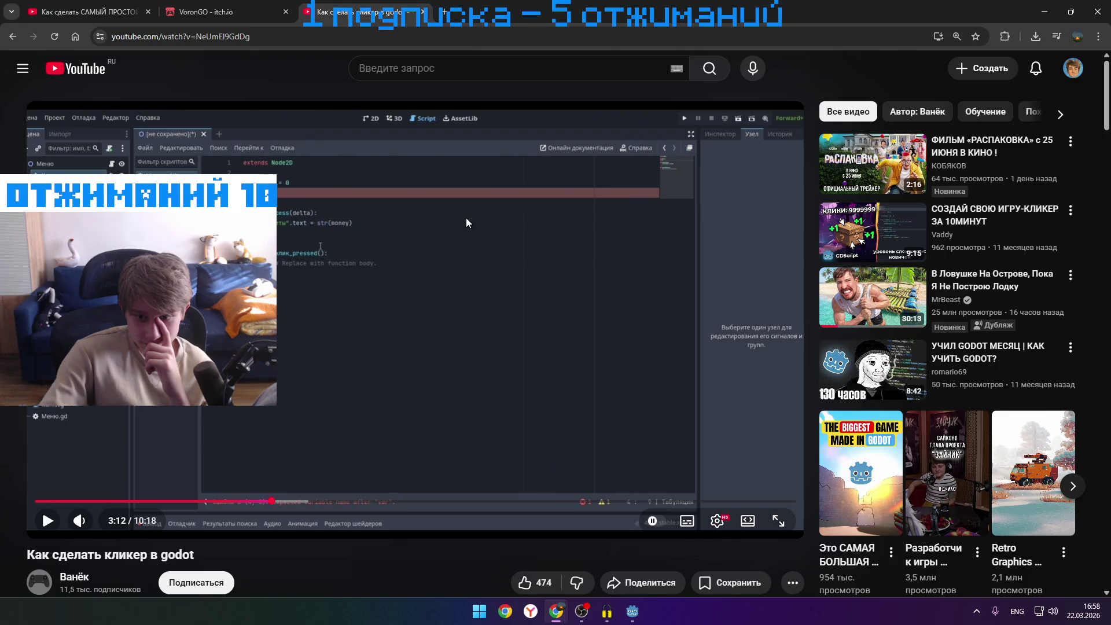
left_click(465, 218)
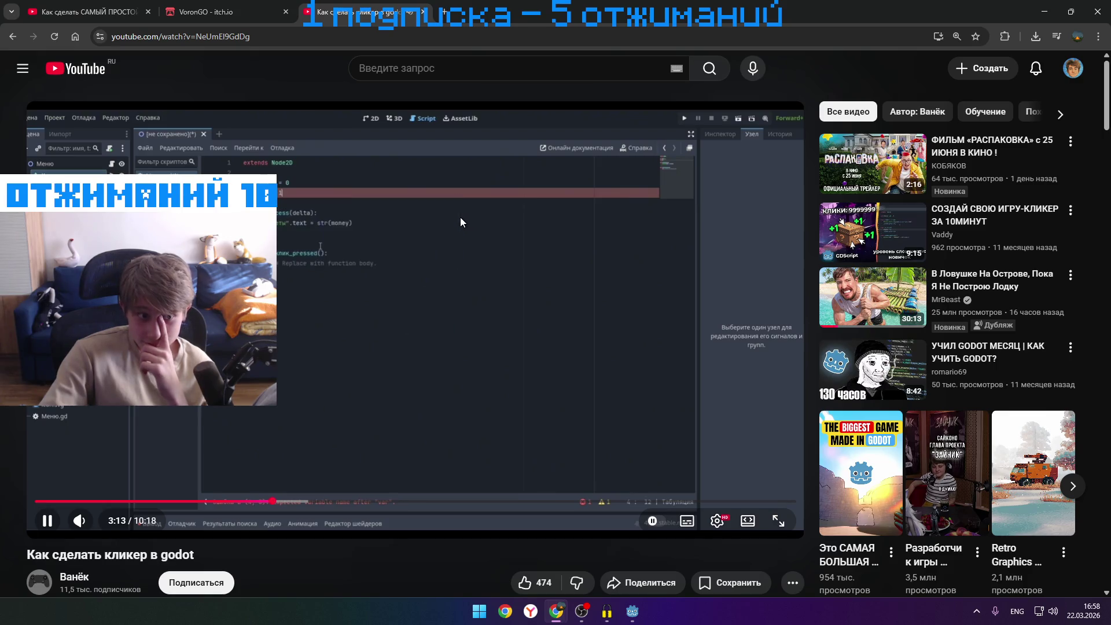
left_click(460, 218)
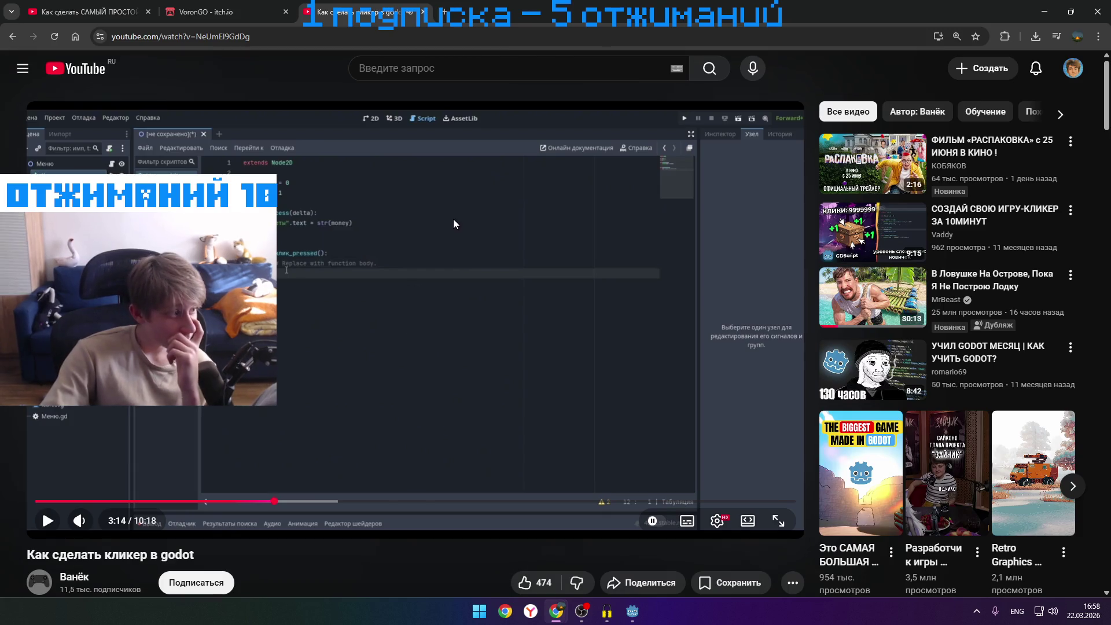
left_click(447, 220)
mouse_move(665, 12)
left_mouse_down()
mouse_move(673, 19)
mouse_move(618, 37)
left_mouse_up()
left_click(574, 199)
left_click(1025, 37)
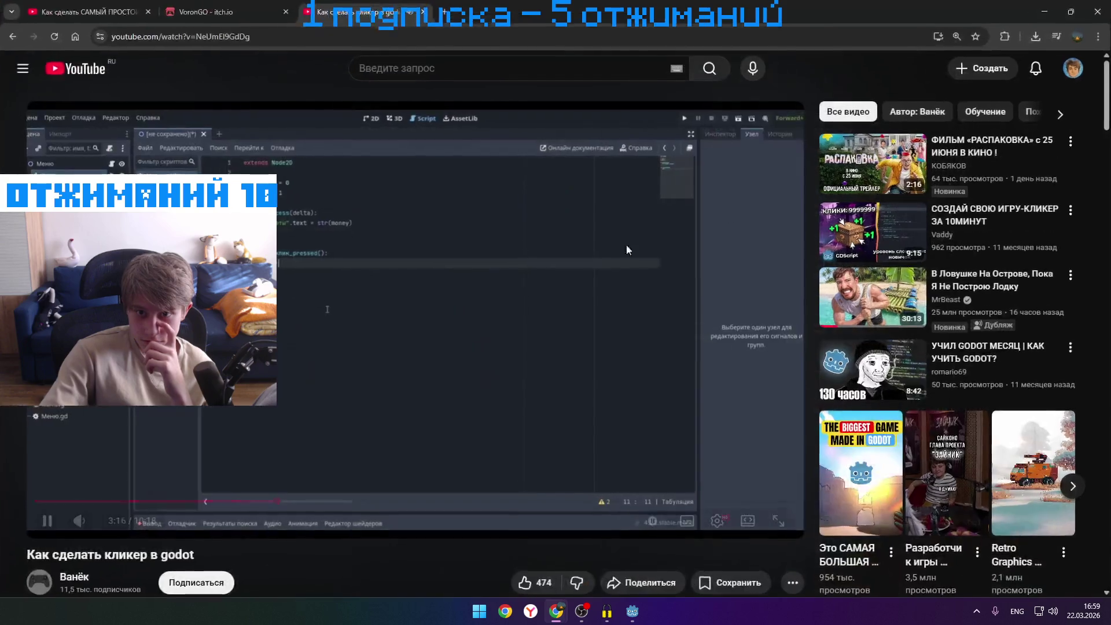
left_click(584, 255)
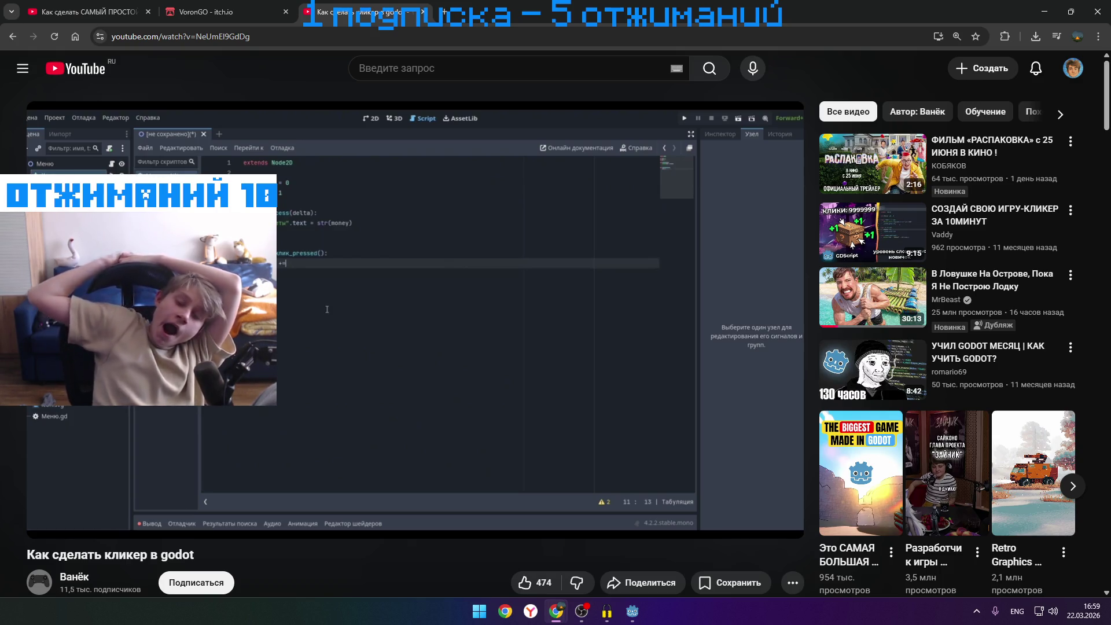
- Pause at 3:17, seek back to 2:52 and forward ten seconds, then minimize the browser
left_click(463, 229)
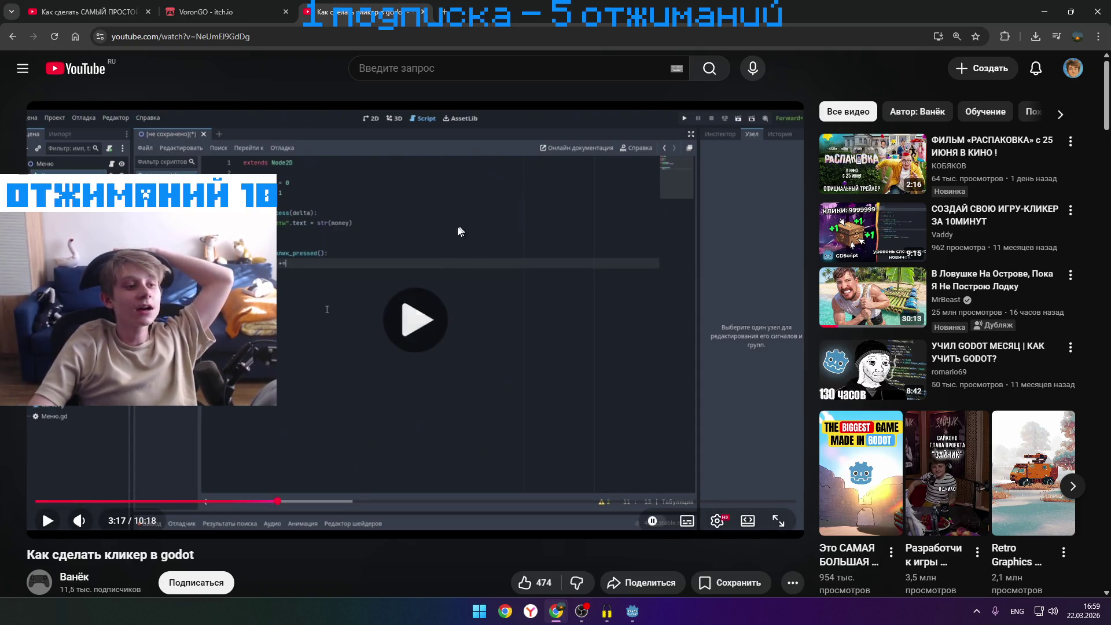
left_click(383, 252)
key("Left")
key("Left")
key("Left")
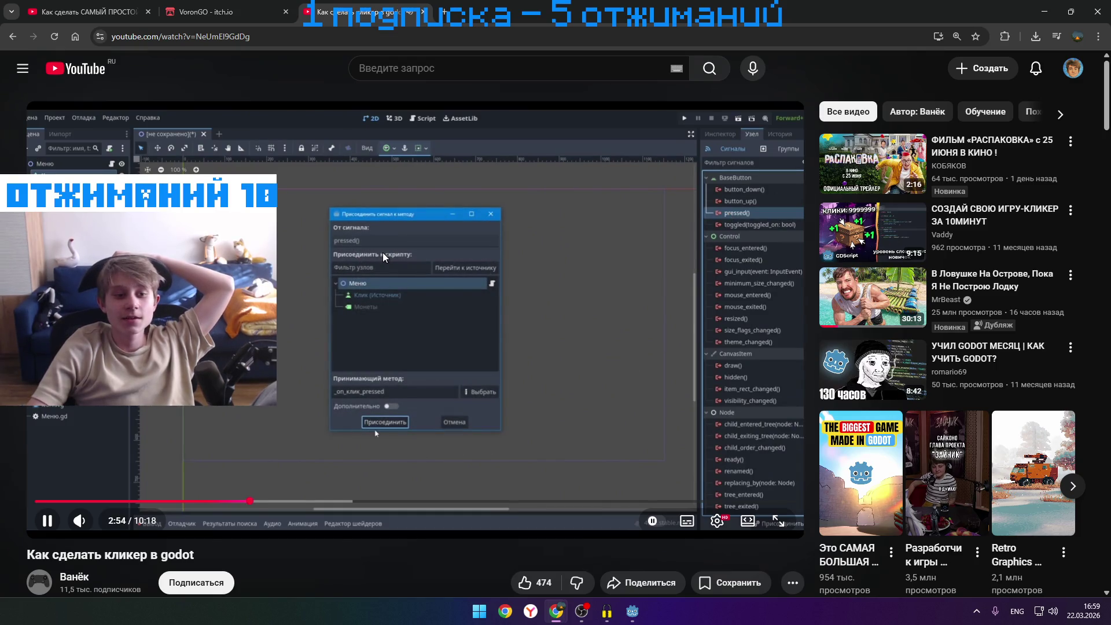
key("Right")
key("Right")
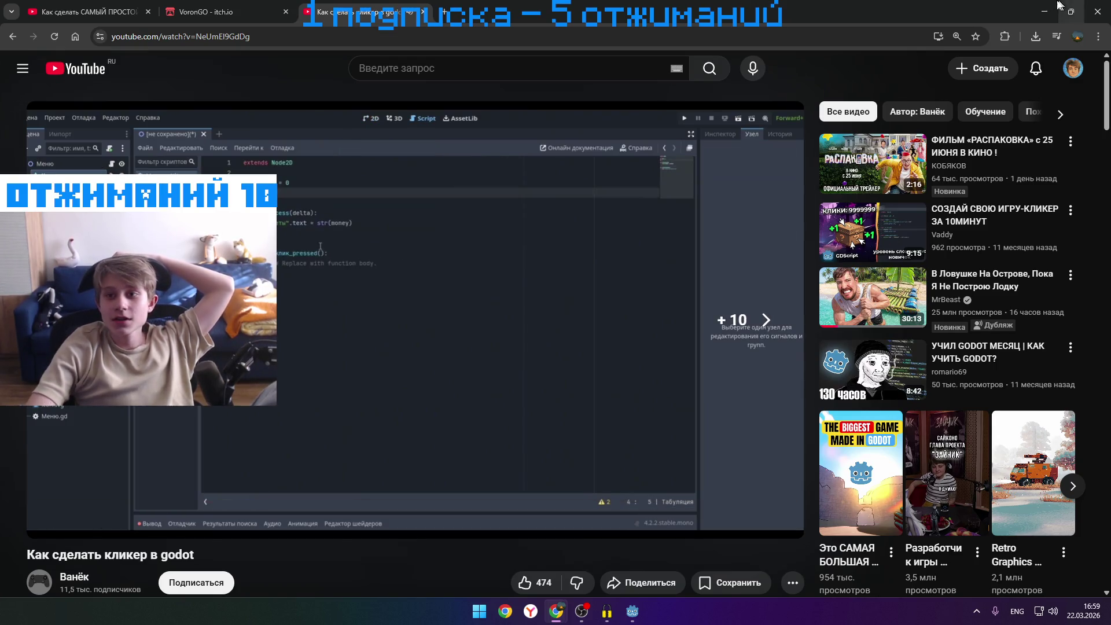
left_click(1056, 6)
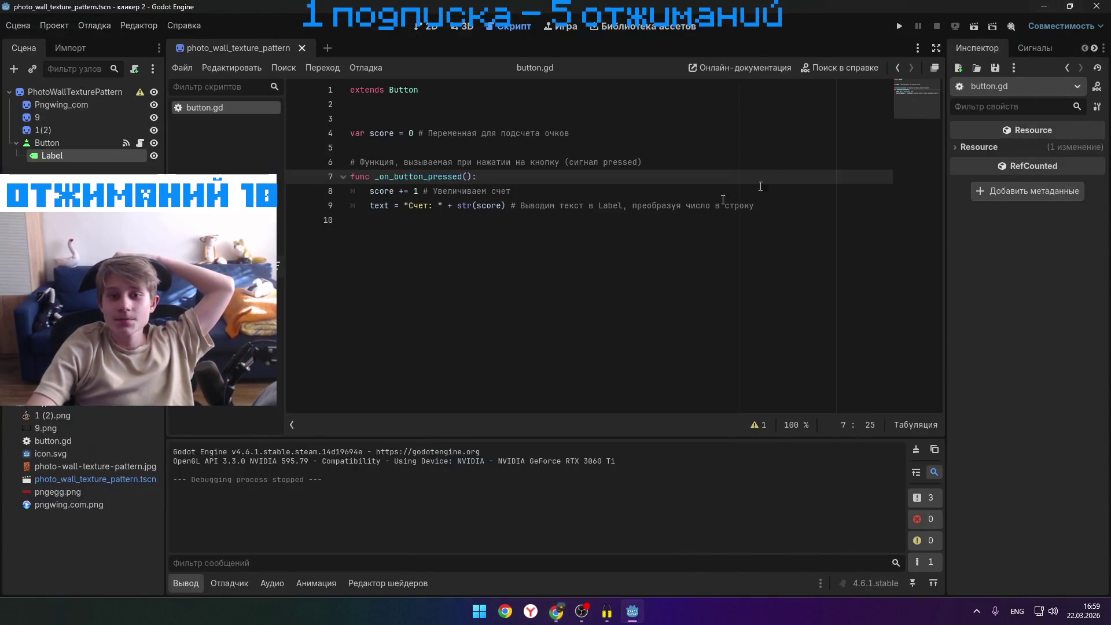
- Restore Chrome, pause the tutorial video, and minimize the browser again
mouse_move(556, 611)
left_click(570, 580)
left_click(591, 355)
left_click(1037, 10)
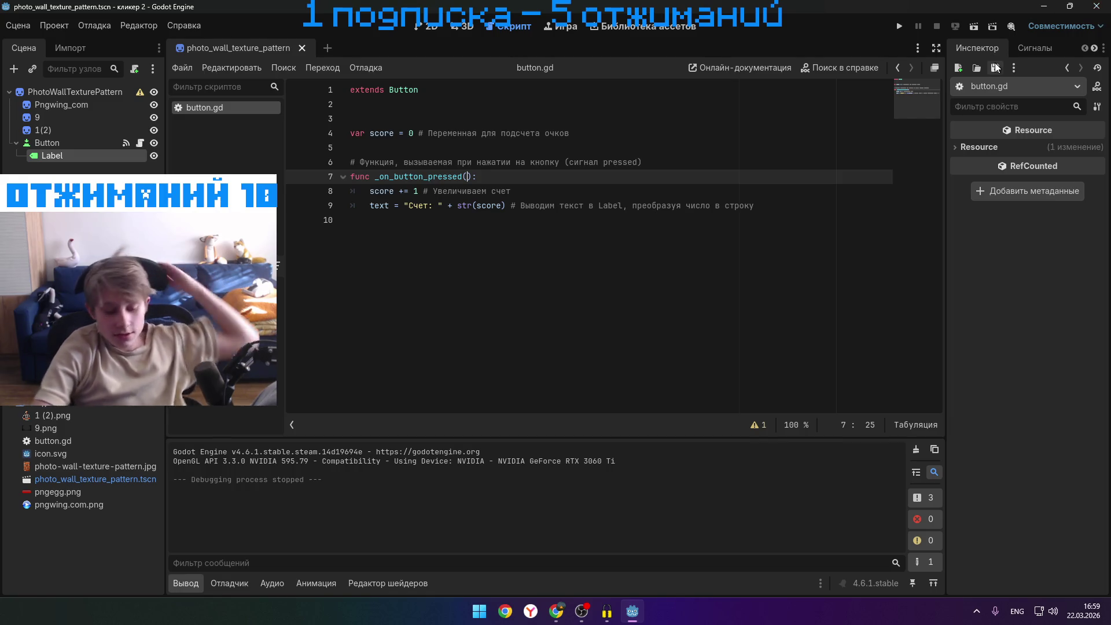
- Launch Command Prompt by searching 'cmd', close it, and start quitting the Godot editor
key("alt+space")
type("cmd")
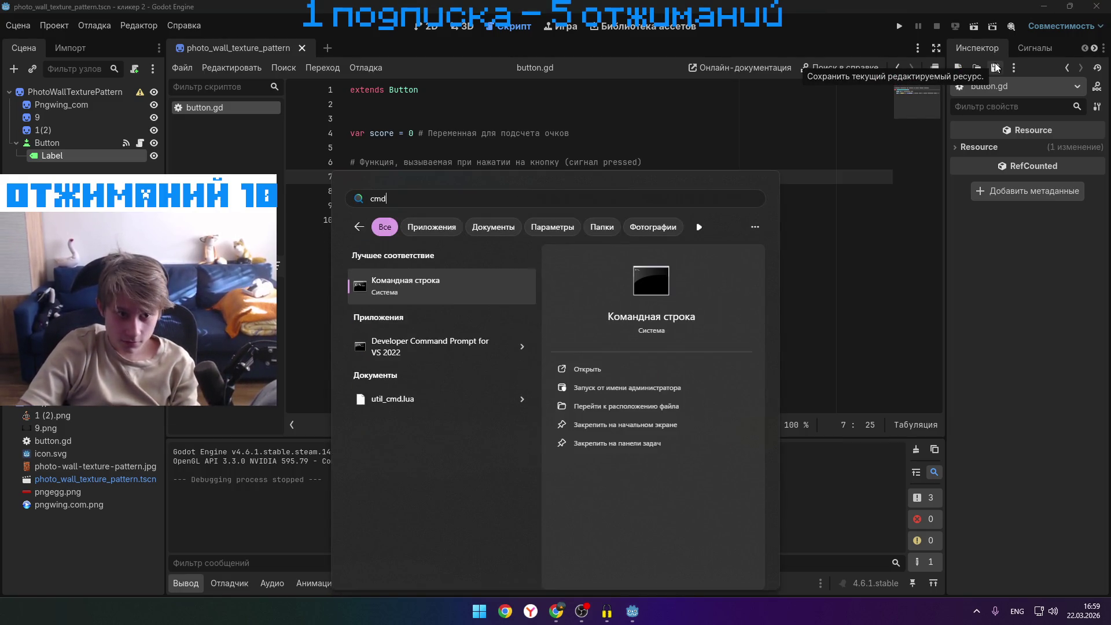
key("Return")
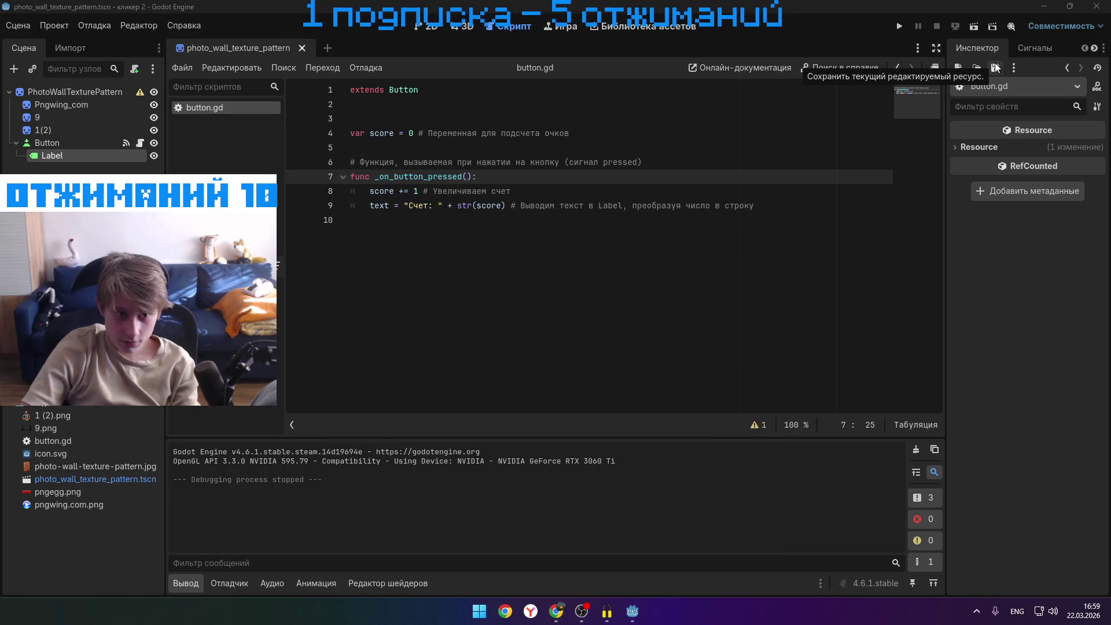
left_click(751, 133)
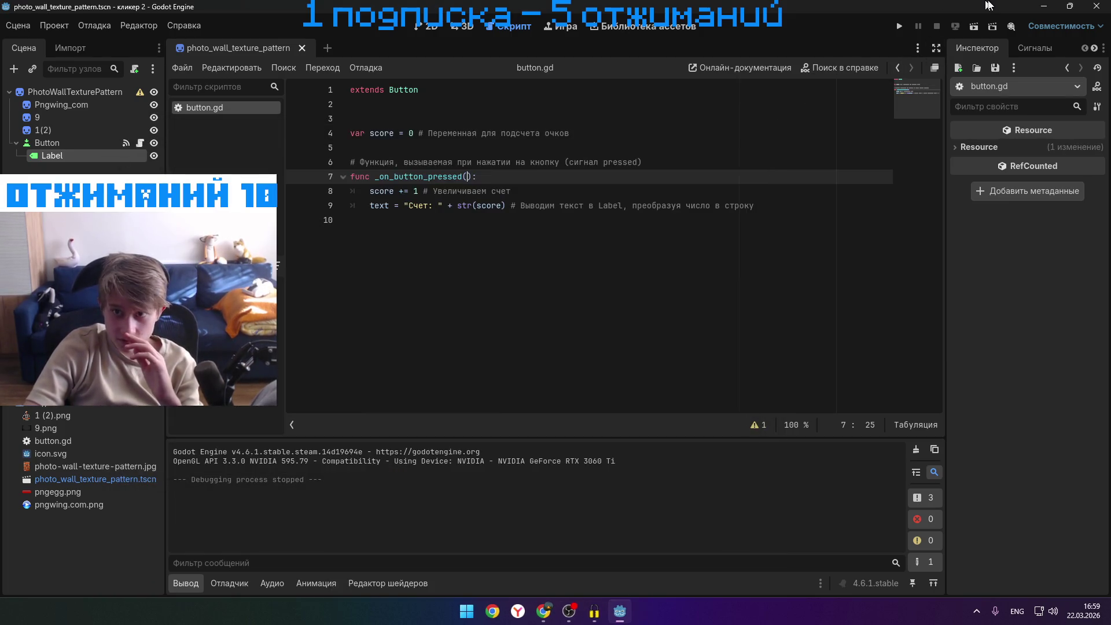
left_click(1000, 21)
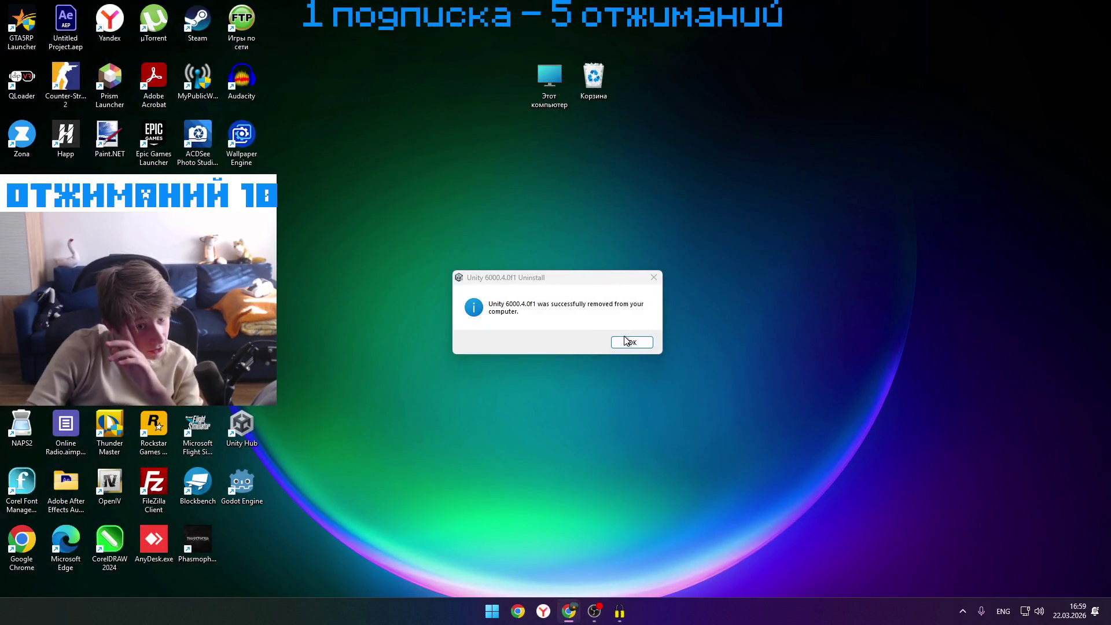
- Dismiss the Unity uninstall notice, close Unity Hub, and relaunch Godot Engine to its project manager
left_click(624, 346)
double_click(252, 484)
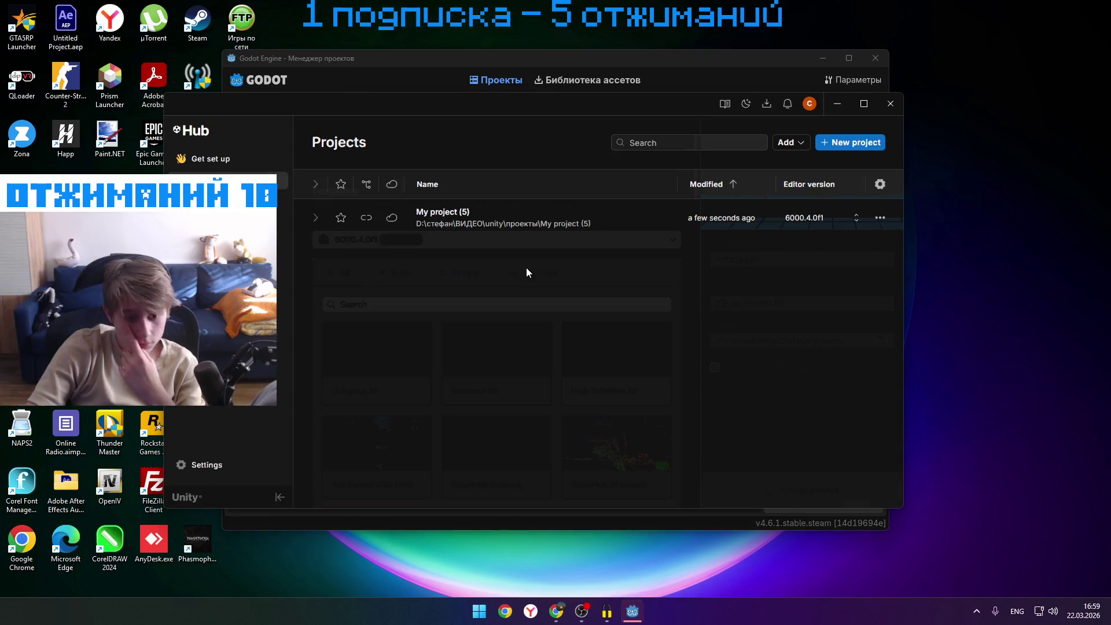
left_click(760, 59)
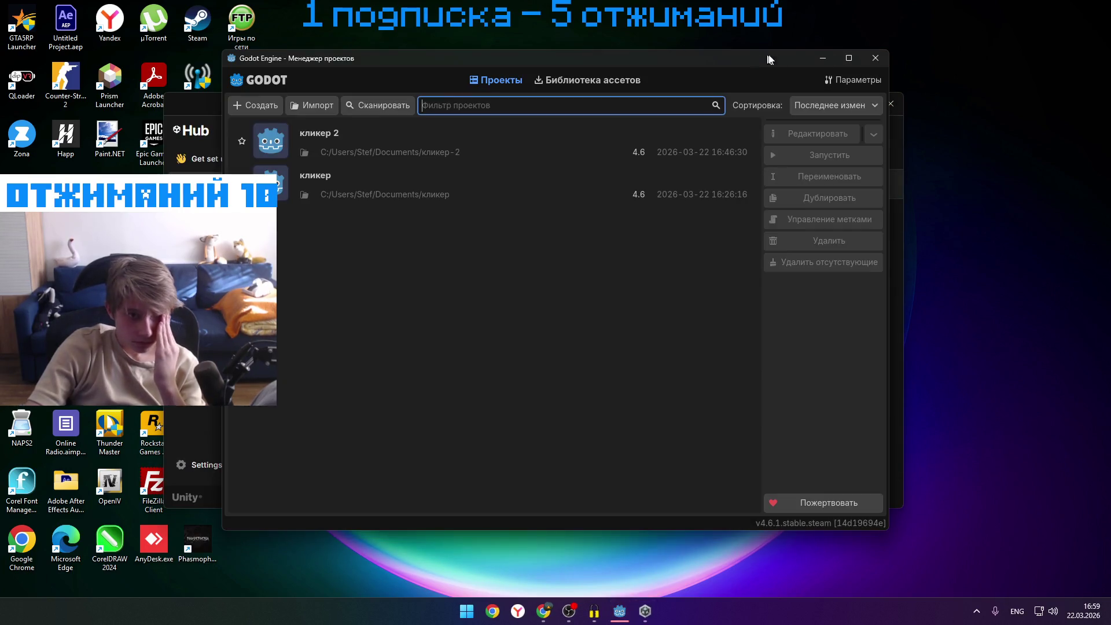
left_click(876, 59)
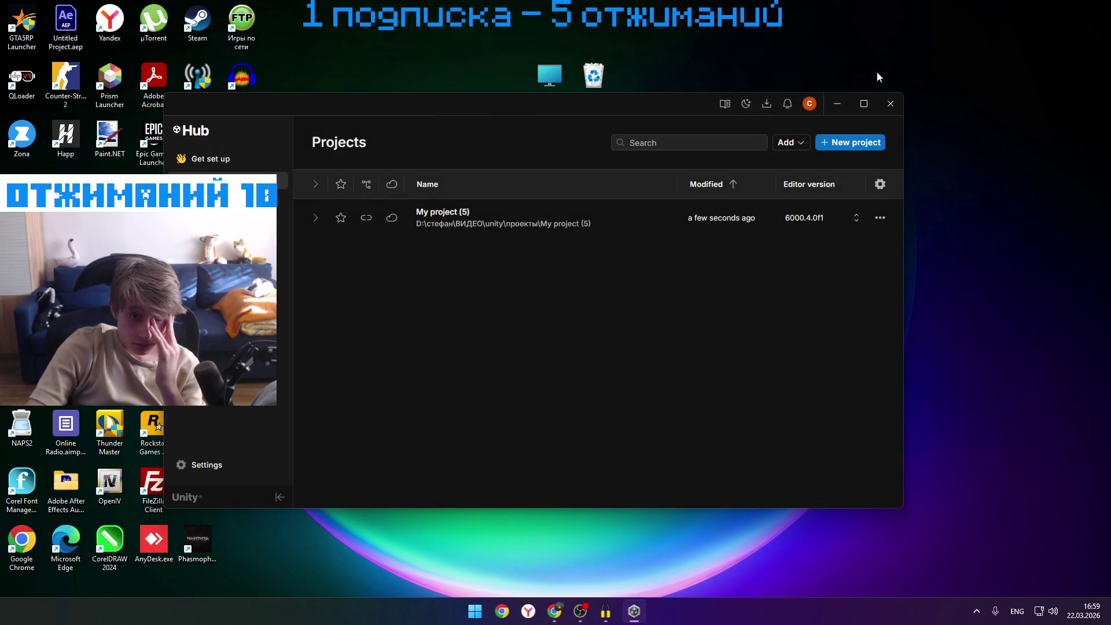
left_click(890, 103)
double_click(247, 489)
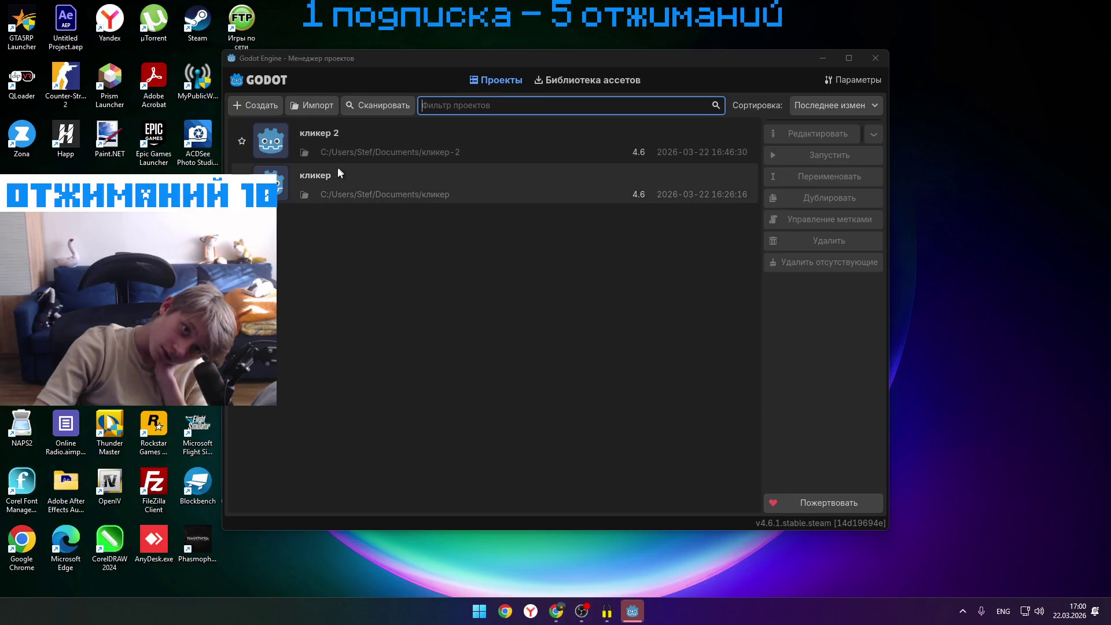
- Create a new Godot project named 'игра'
left_click(255, 104)
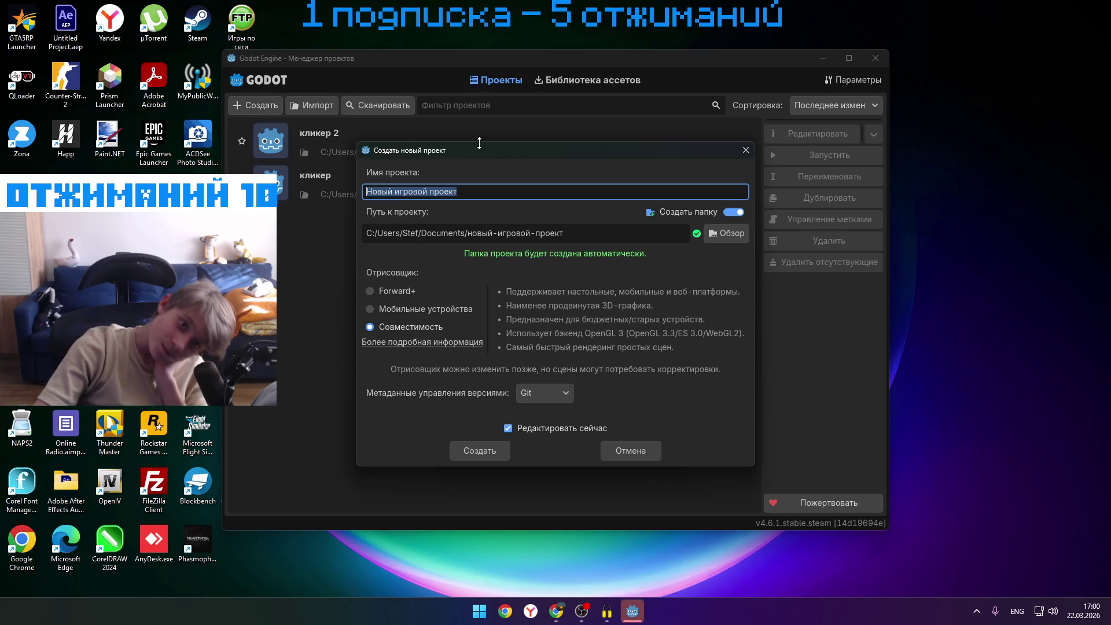
key("BackSpace")
type("bu")
key("BackSpace")
key("BackSpace")
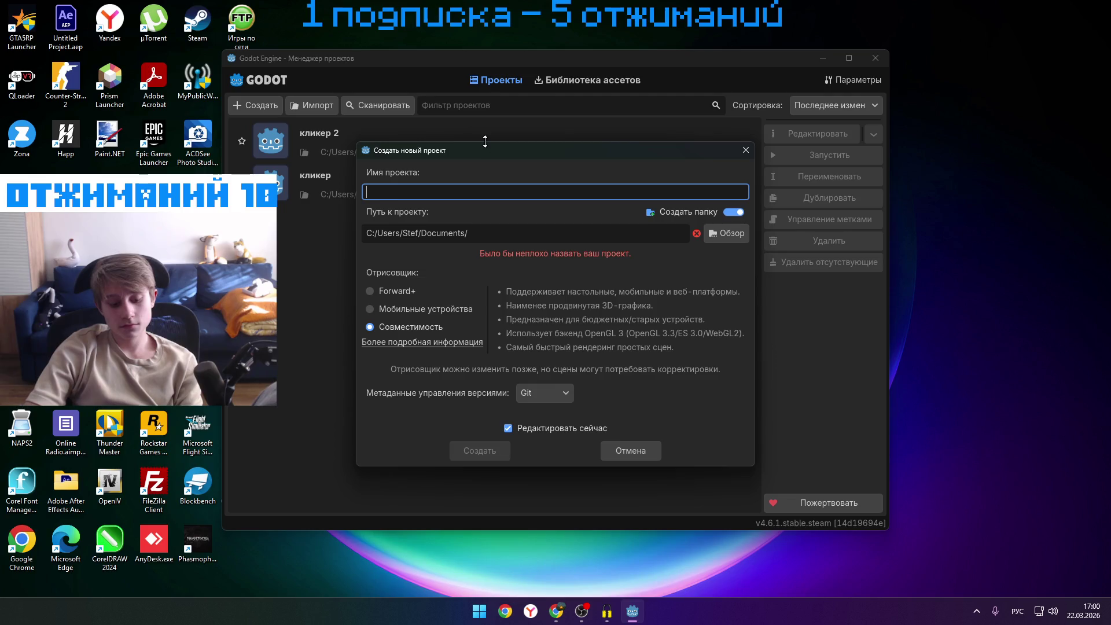
type("игра")
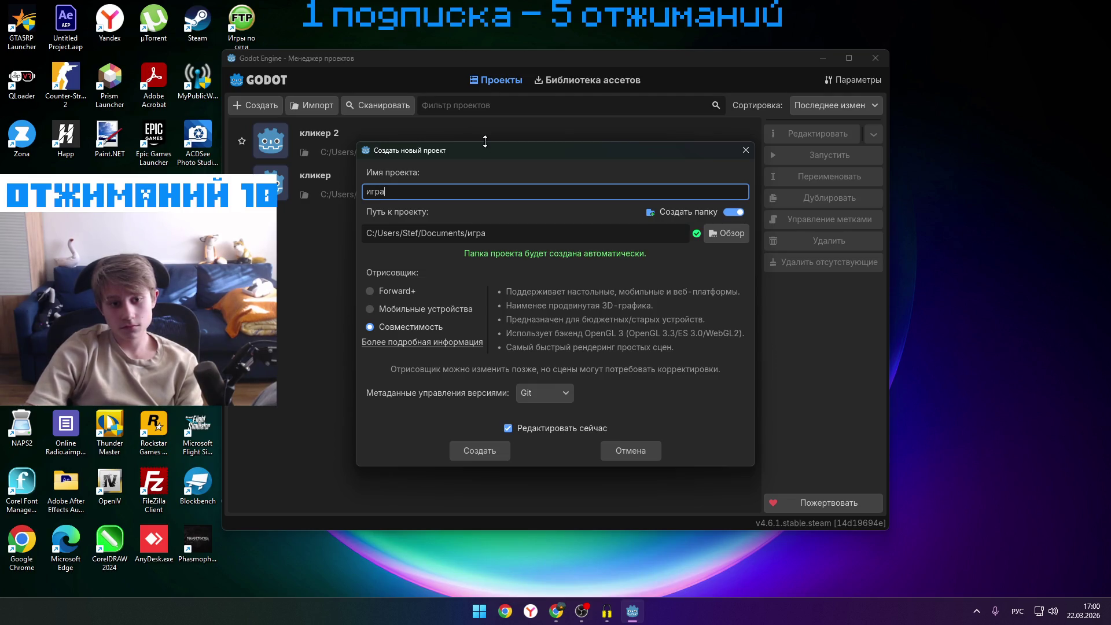
left_click(477, 448)
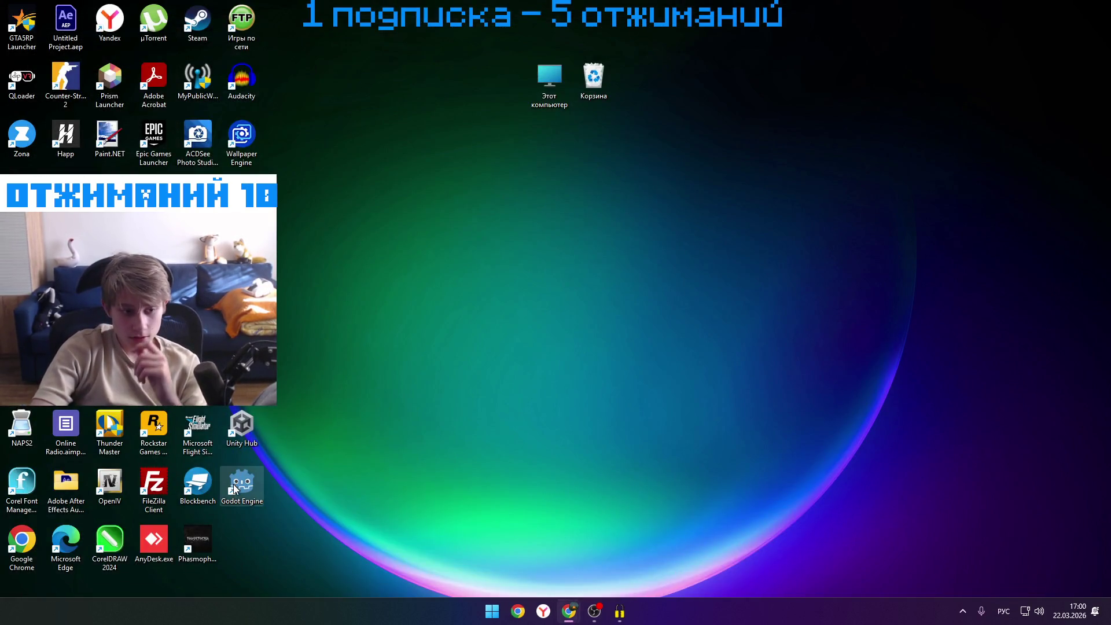
- Relaunch Godot, remove the игра project from the list, and recreate it in the non-empty folder
double_click(241, 488)
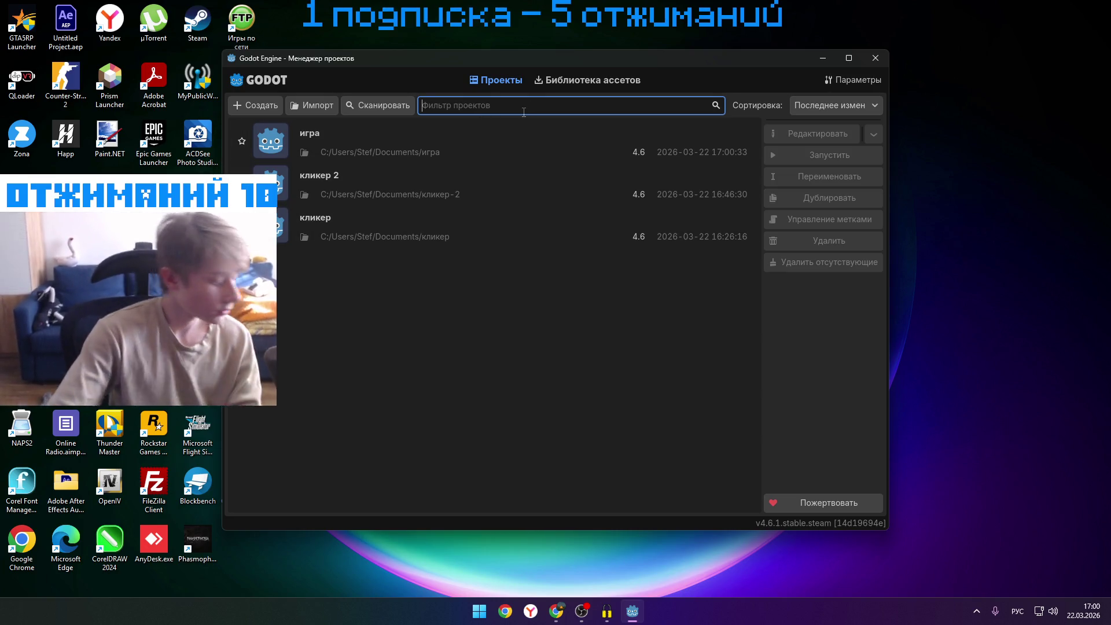
left_click(561, 139)
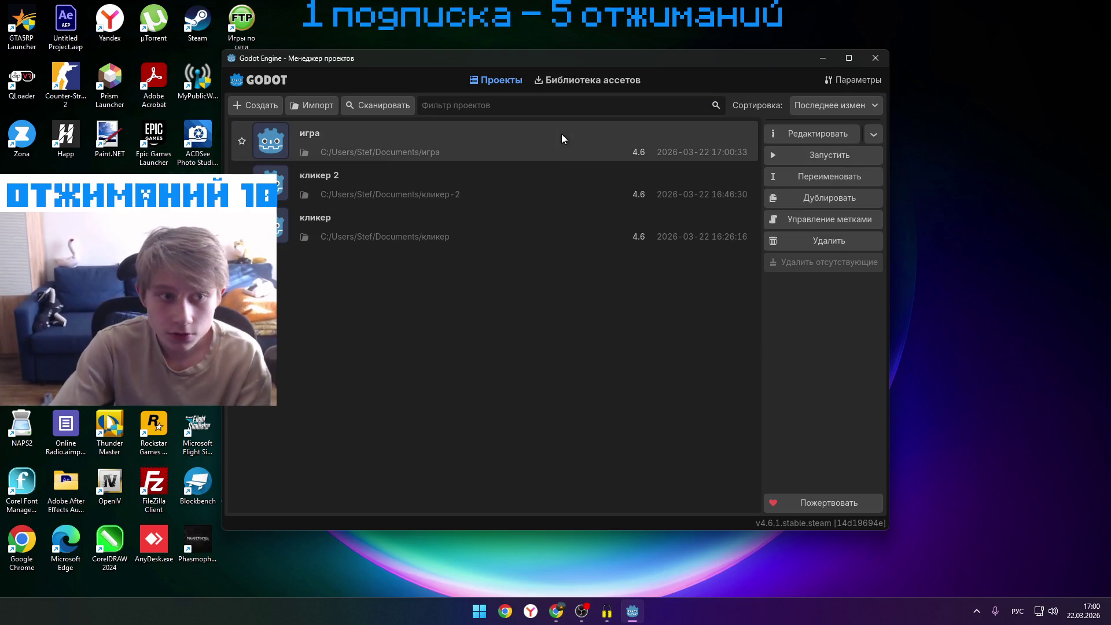
left_click(828, 240)
left_click(523, 325)
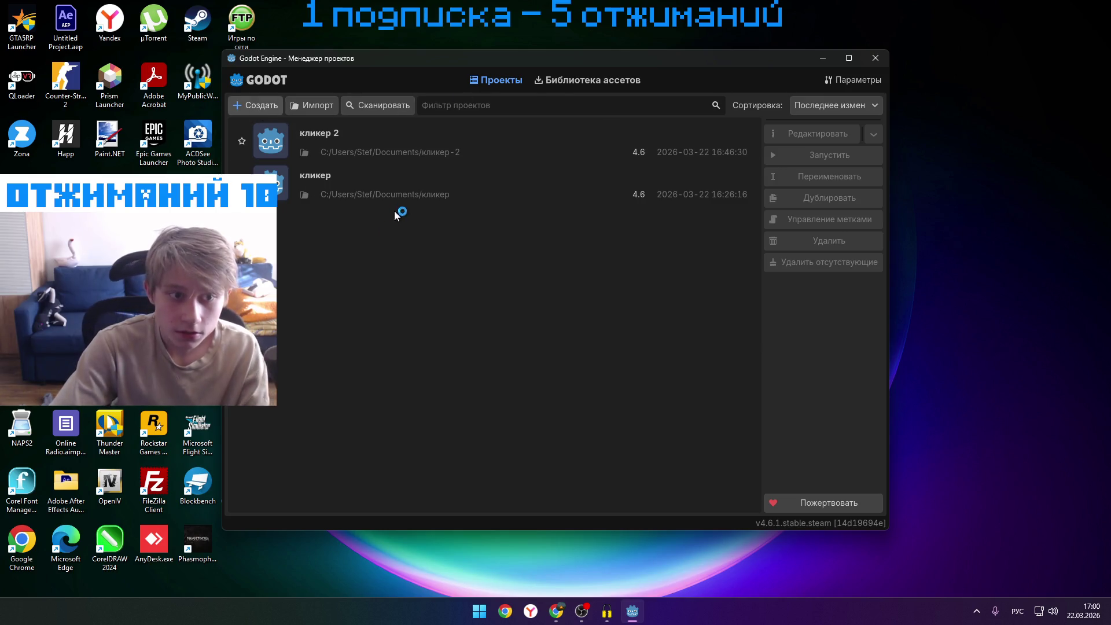
key("ctrl+n")
type("игра")
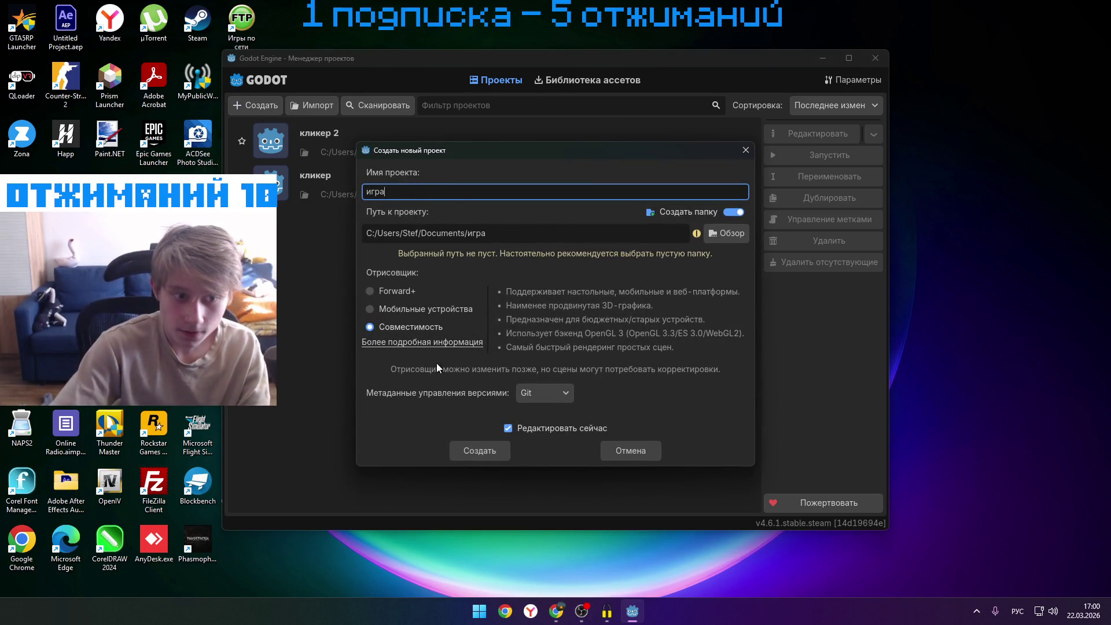
left_click(491, 449)
left_click(509, 342)
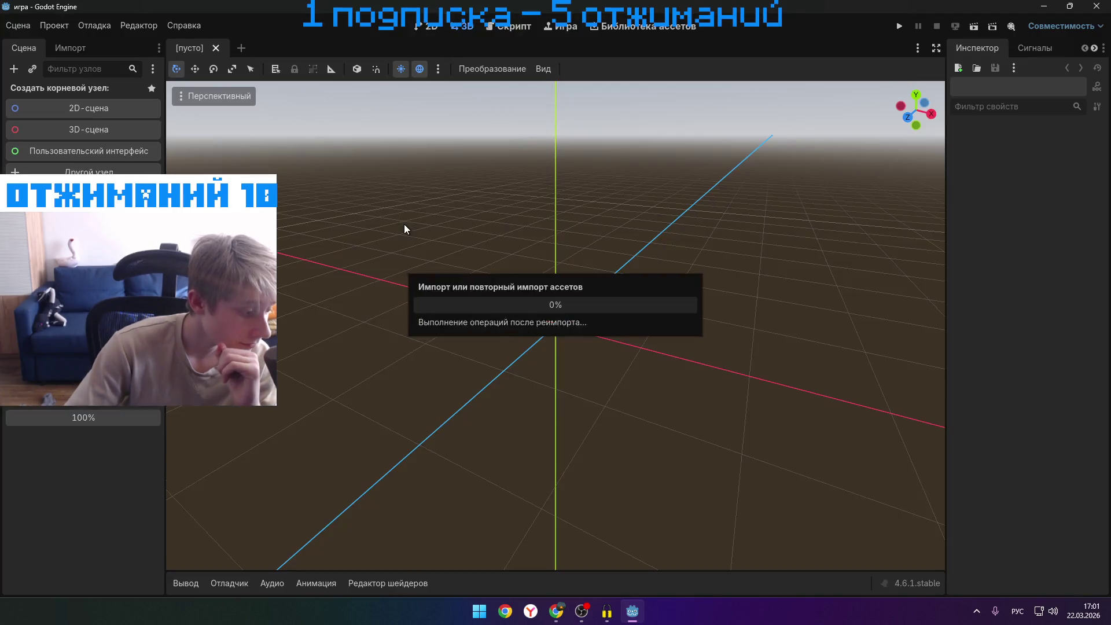
- Create a Node3D root via 3D-сцена, then try Инстанцировать дочернюю сцену and close the picker
scroll(367, 191, "down", 10)
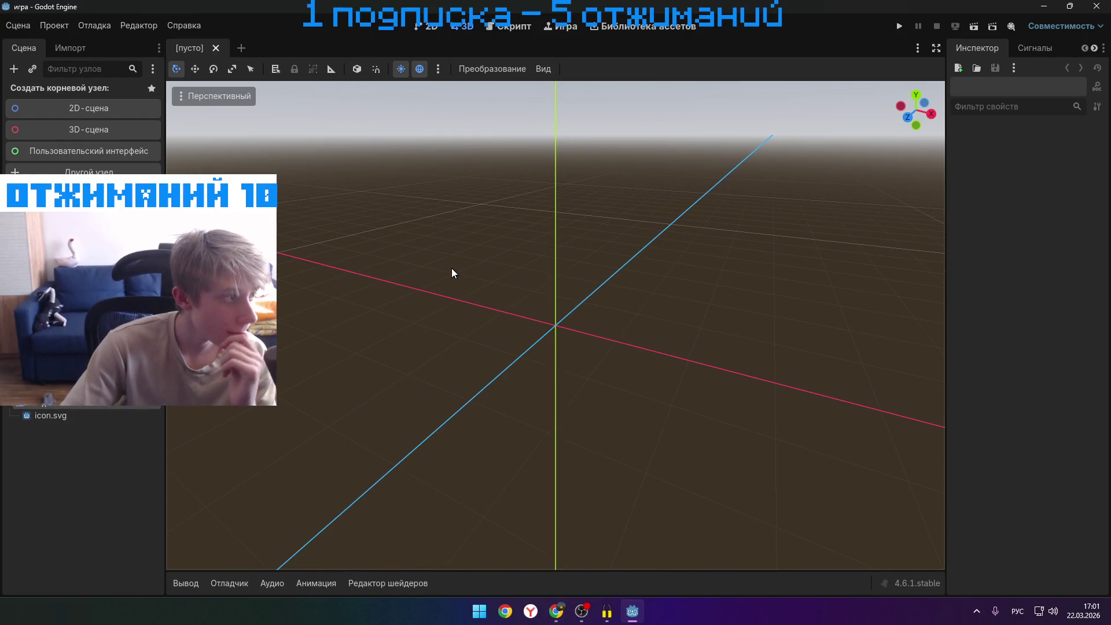
scroll(454, 266, "up", 8)
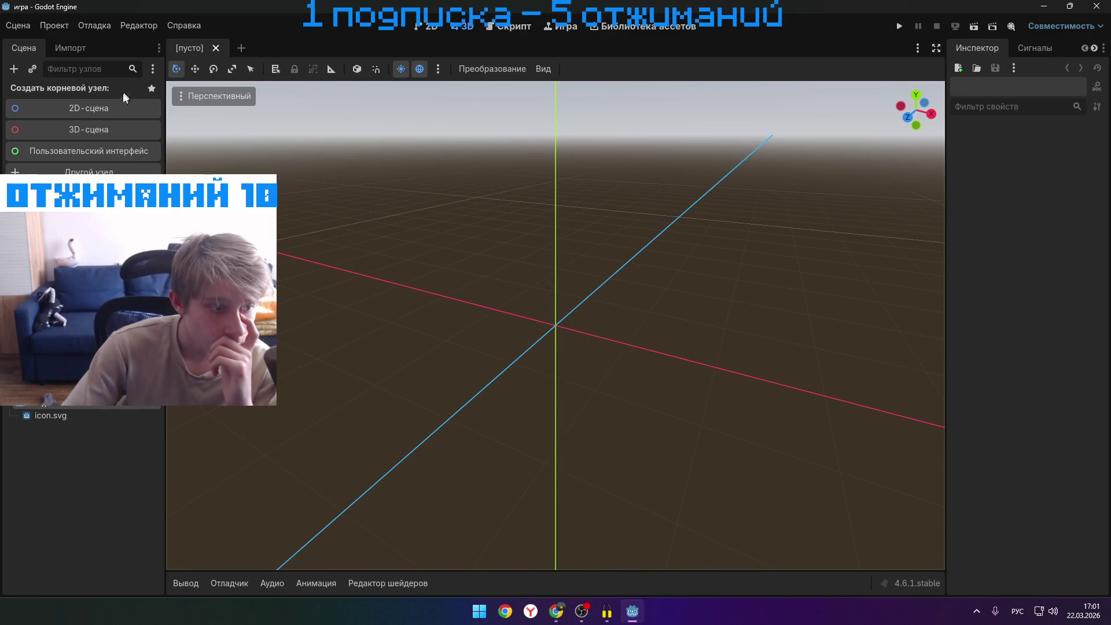
left_click(105, 132)
right_click(114, 132)
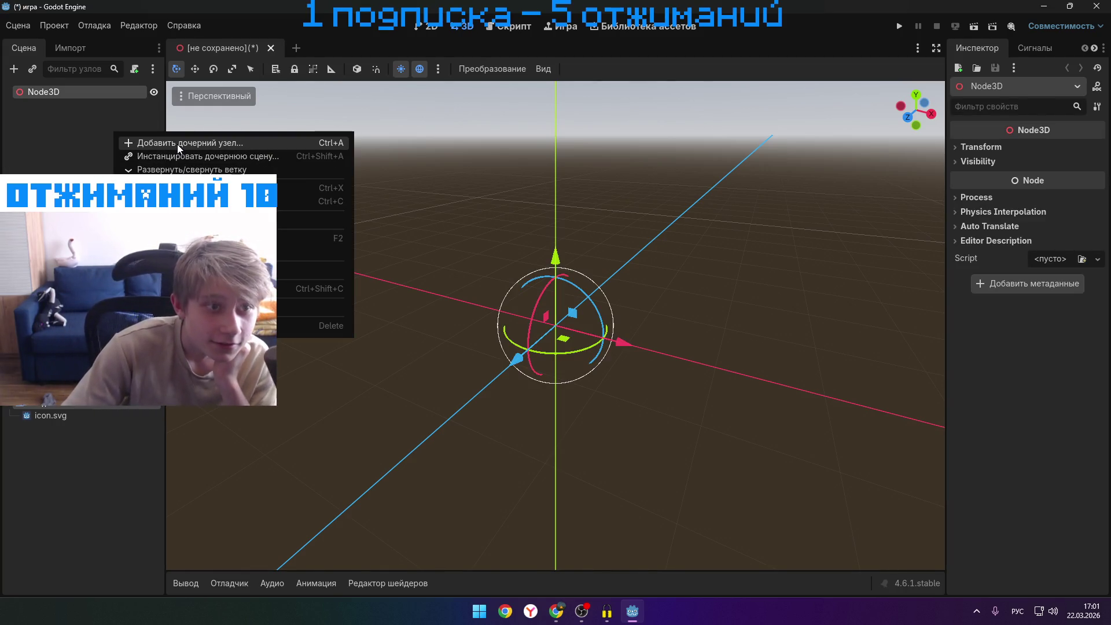
left_click(177, 158)
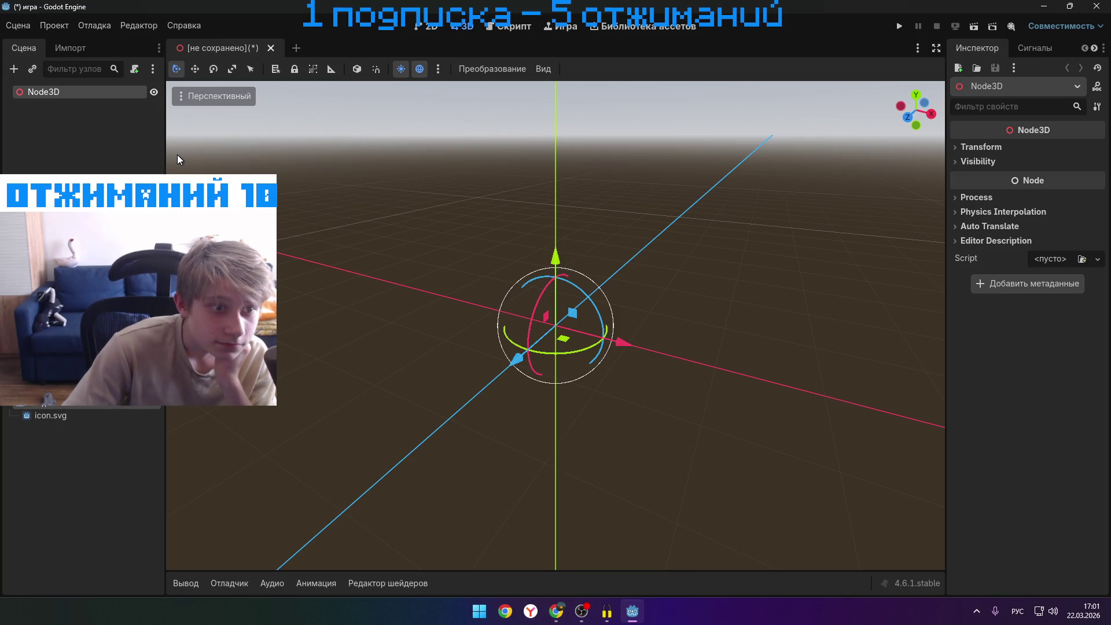
left_click(772, 115)
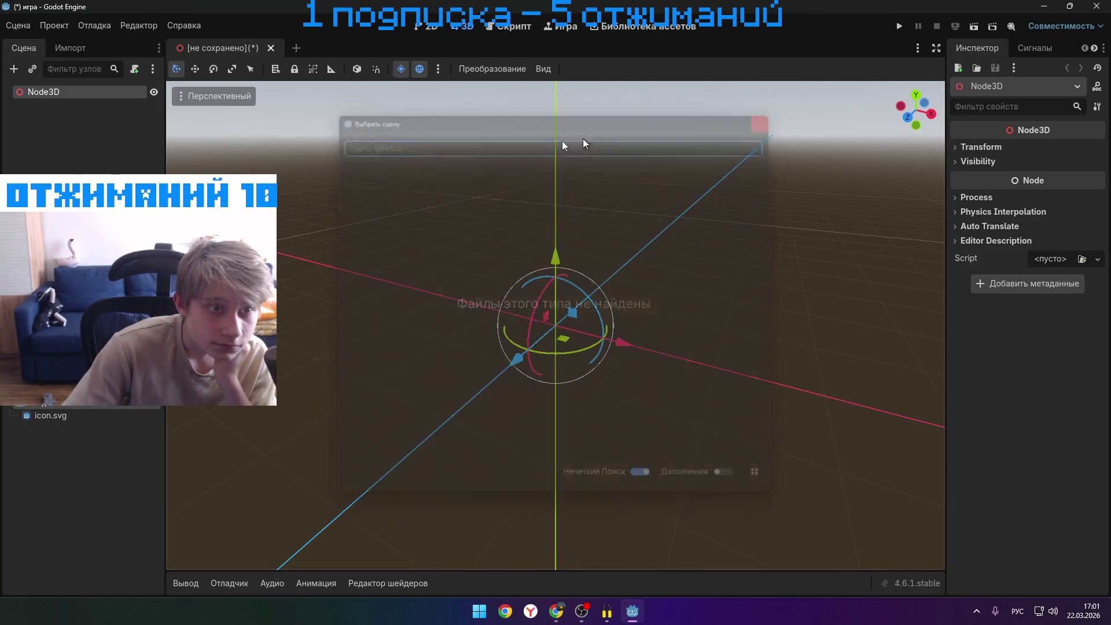
right_click(121, 158)
left_click(292, 172)
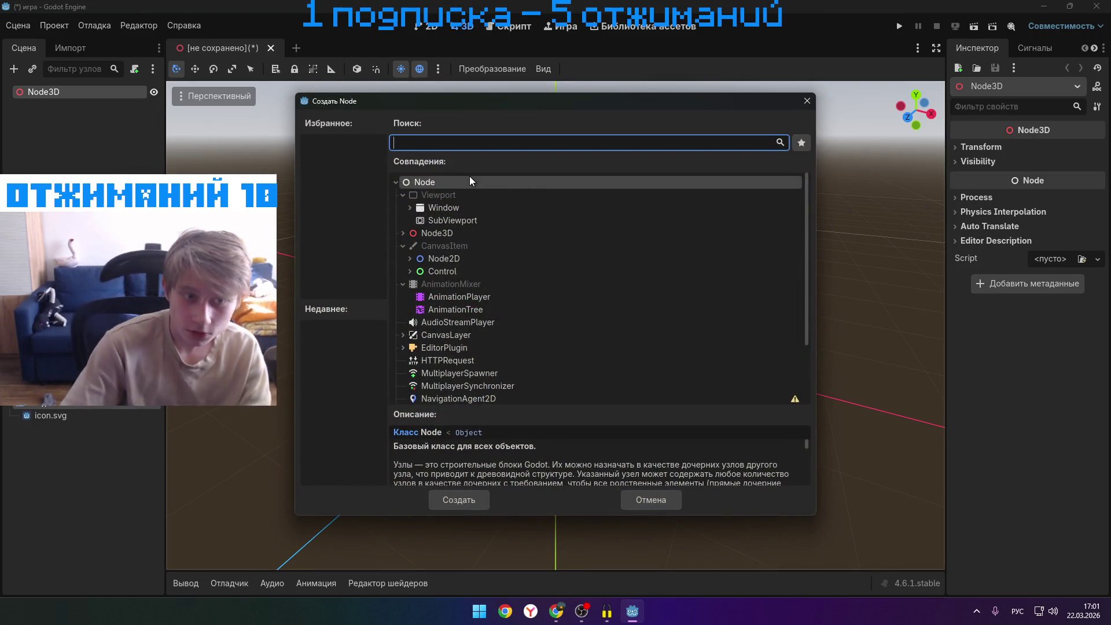
type("тег")
key("BackSpace")
key("BackSpace")
key("BackSpace")
key("alt+shift")
type("BLO")
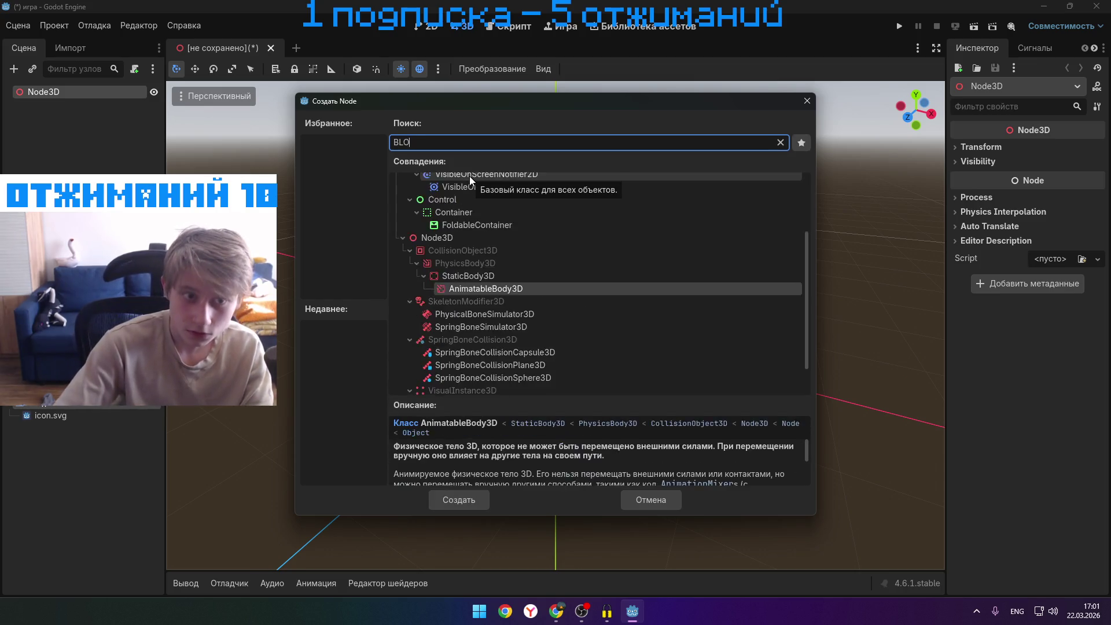
type("CK")
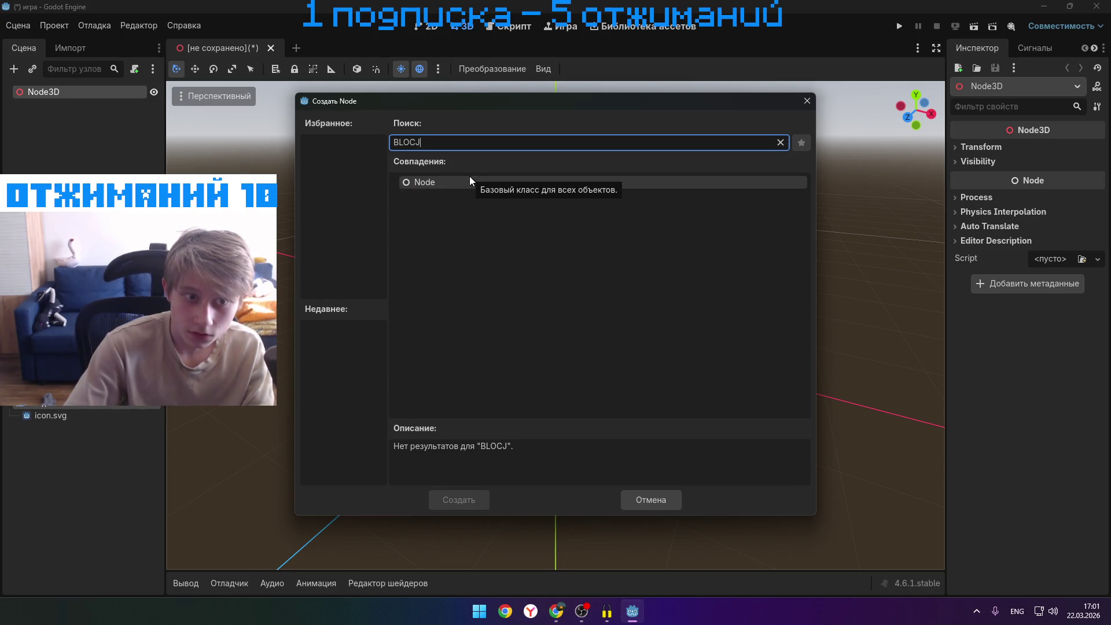
key("BackSpace")
key("BackSpace")
key("BackSpace")
key("BackSpace")
key("BackSpace")
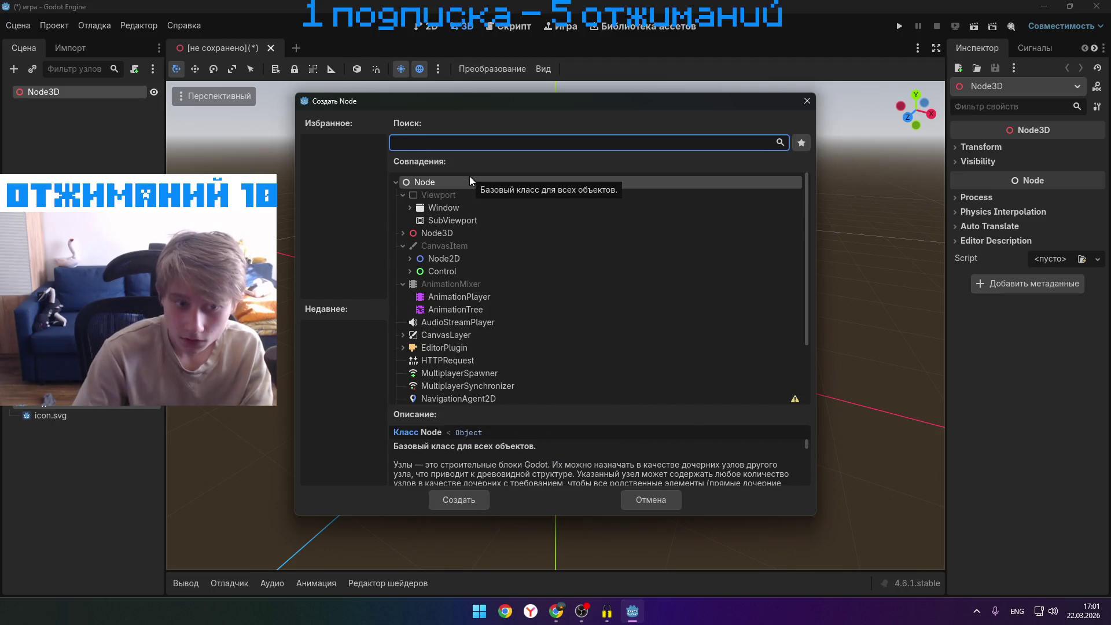
type("B")
key("BackSpace")
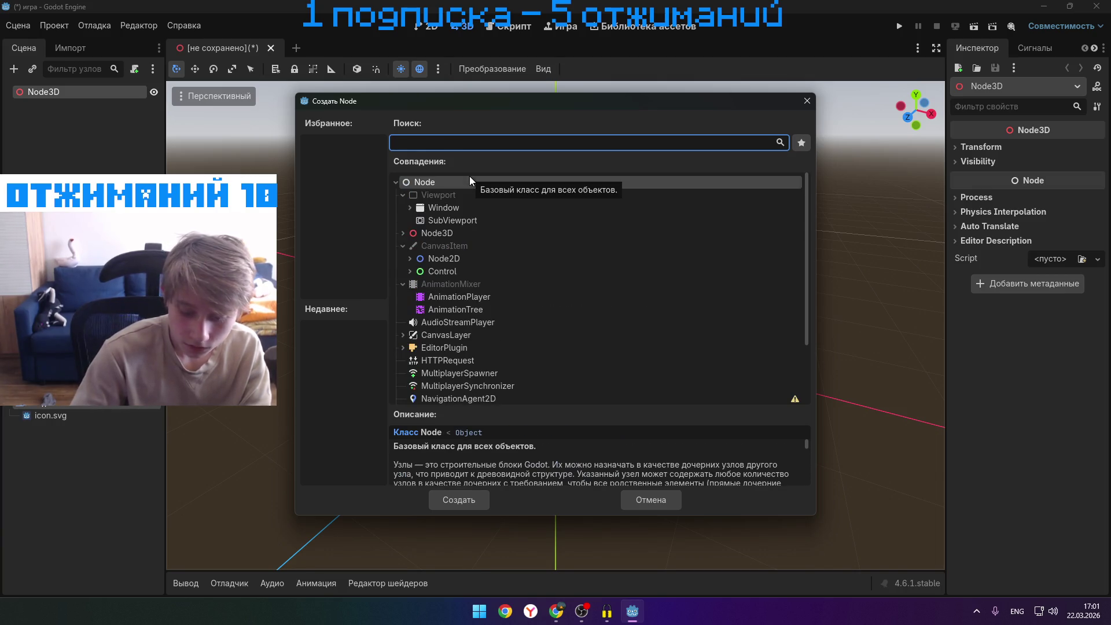
type("note")
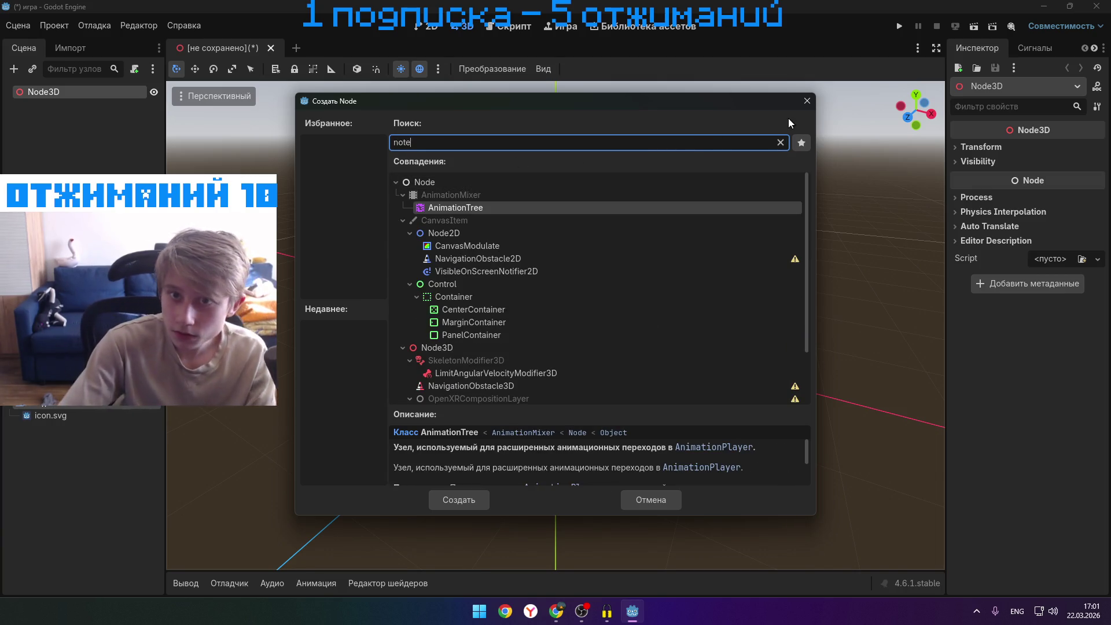
left_click(806, 101)
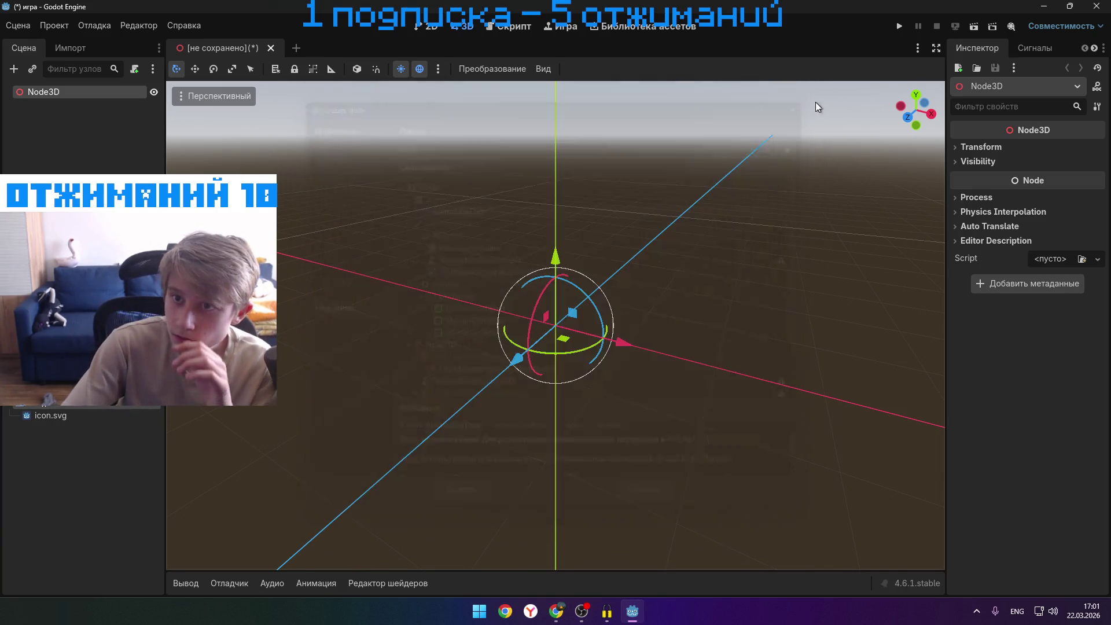
left_click(1021, 89)
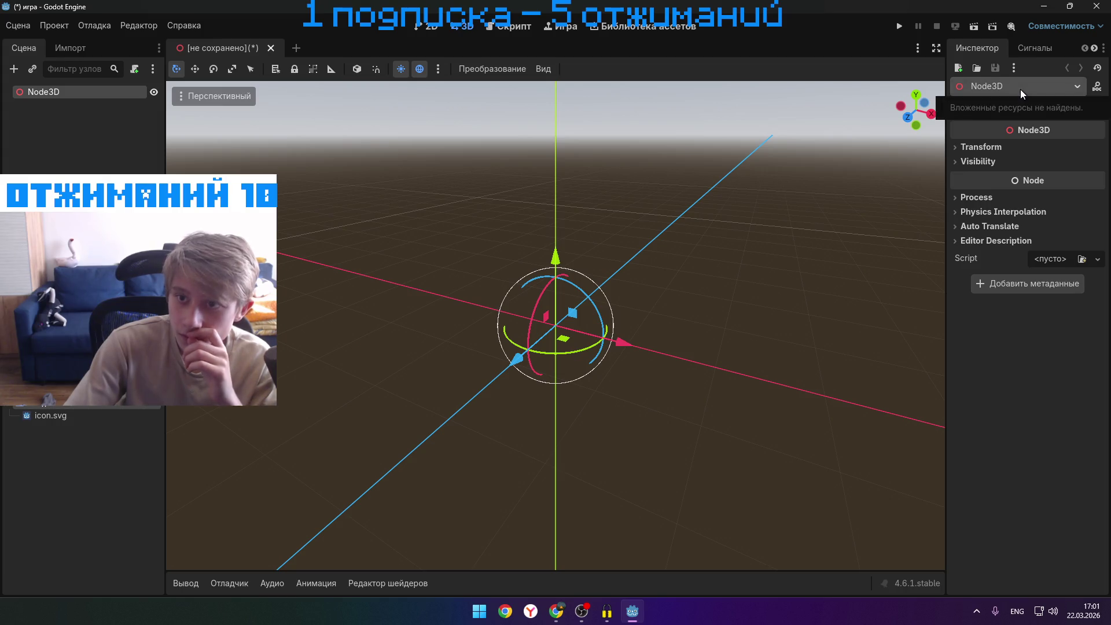
left_click(1078, 89)
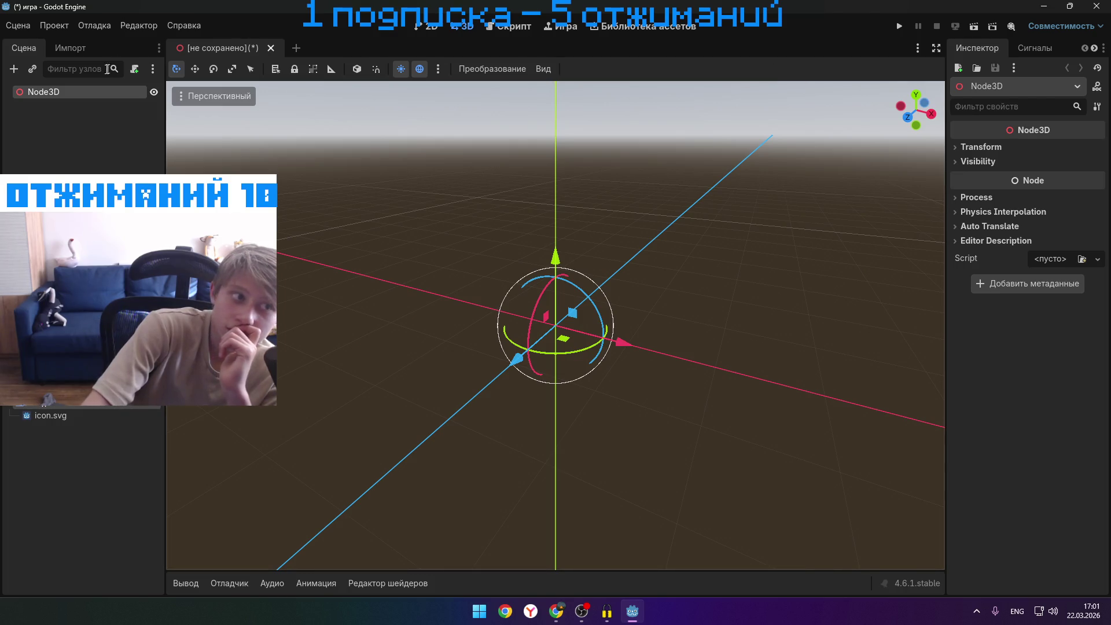
- Open the child-node dialog for Node3D, clear the search, expand Node3D's subclasses, then maximize the browser
right_click(96, 92)
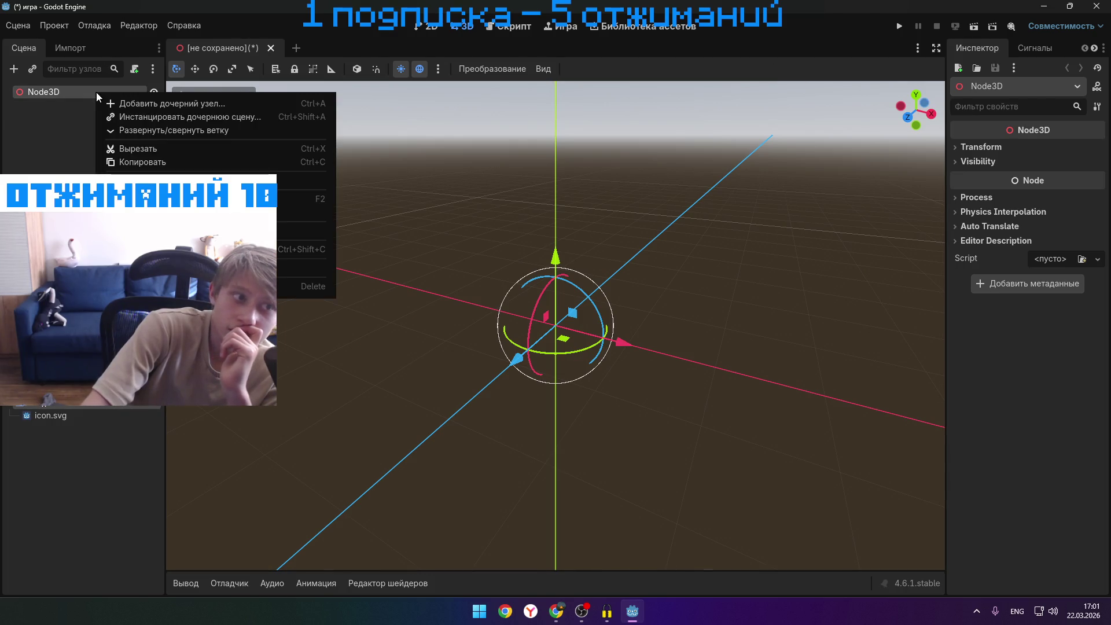
left_click(164, 105)
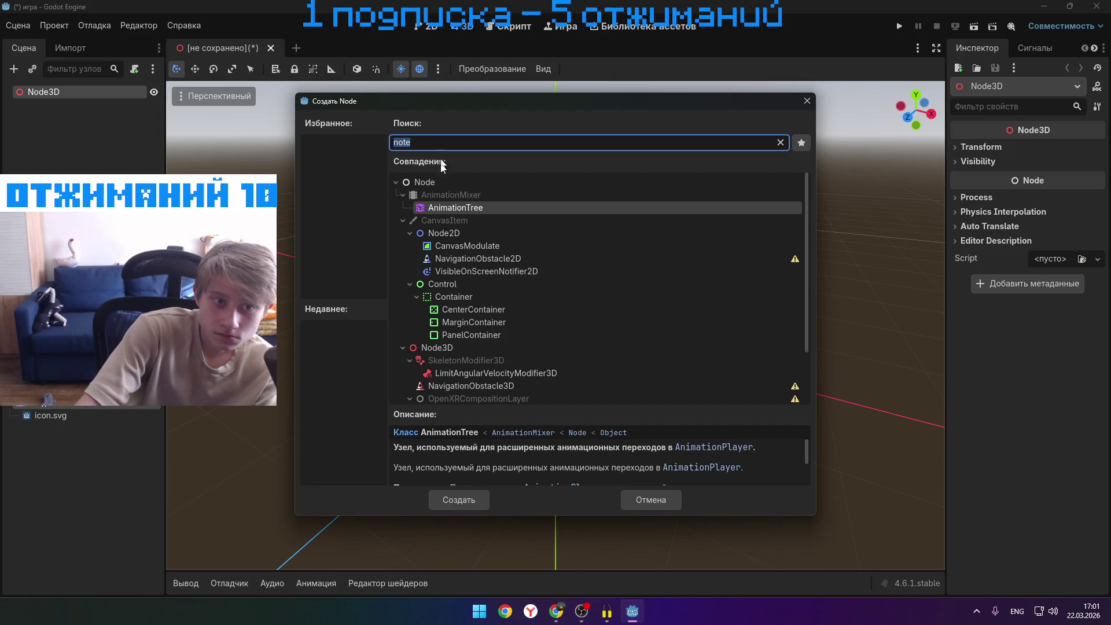
left_click(439, 184)
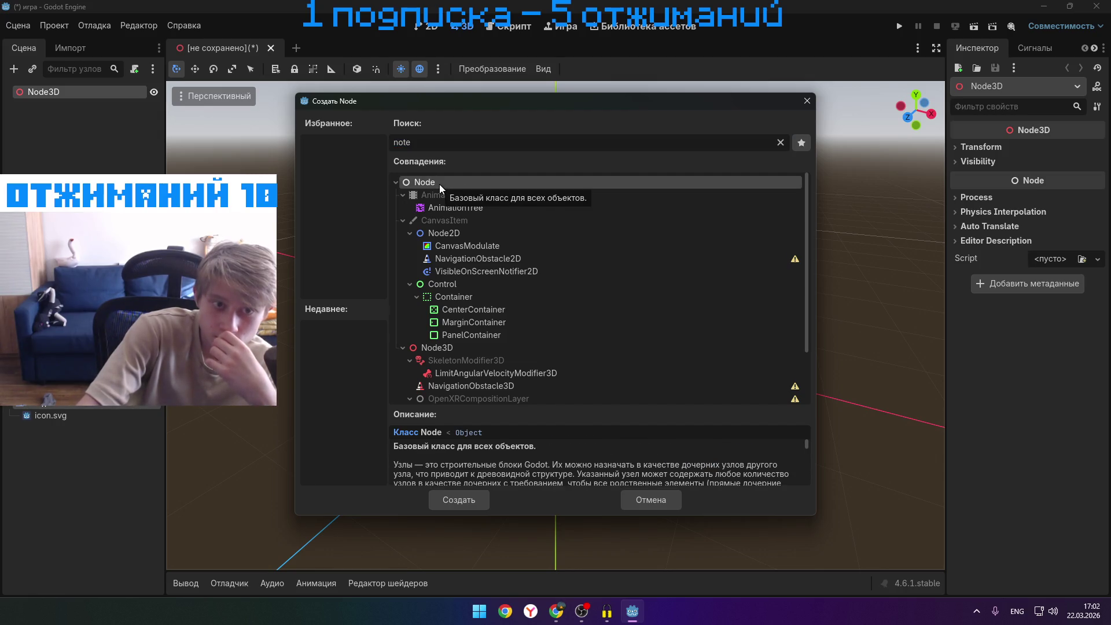
double_click(400, 142)
key("BackSpace")
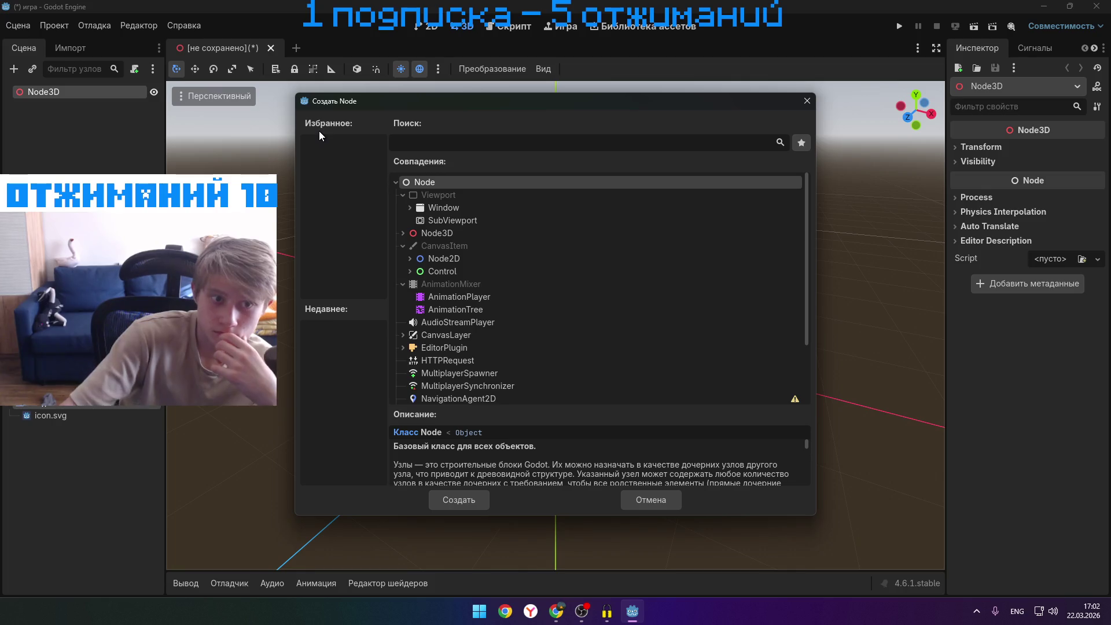
left_click(497, 232)
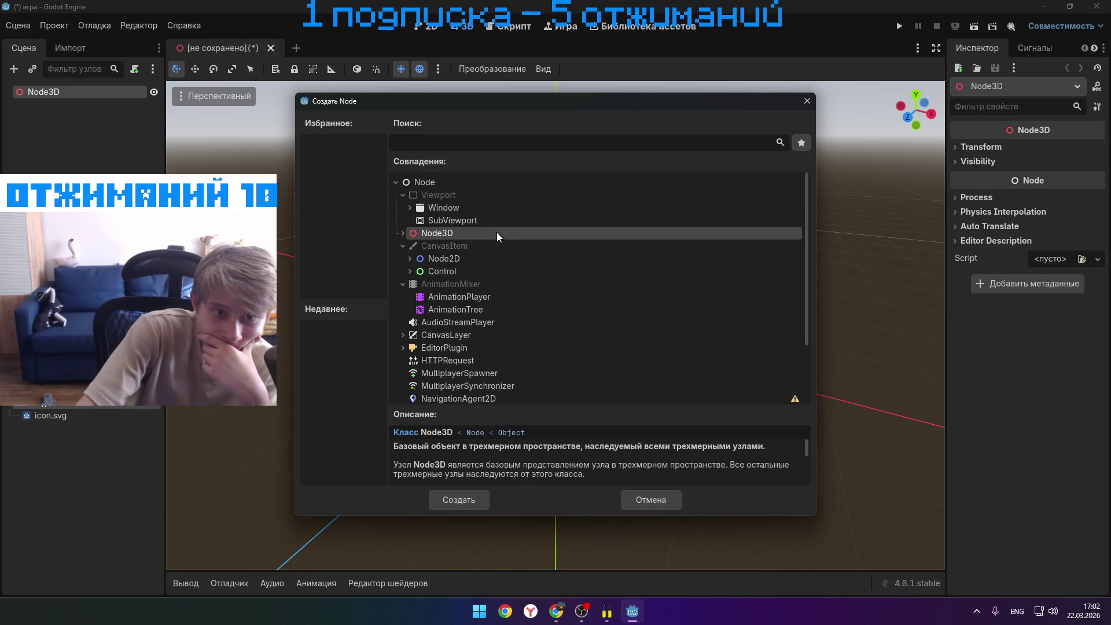
left_click(403, 232)
scroll(435, 242, "down", 1)
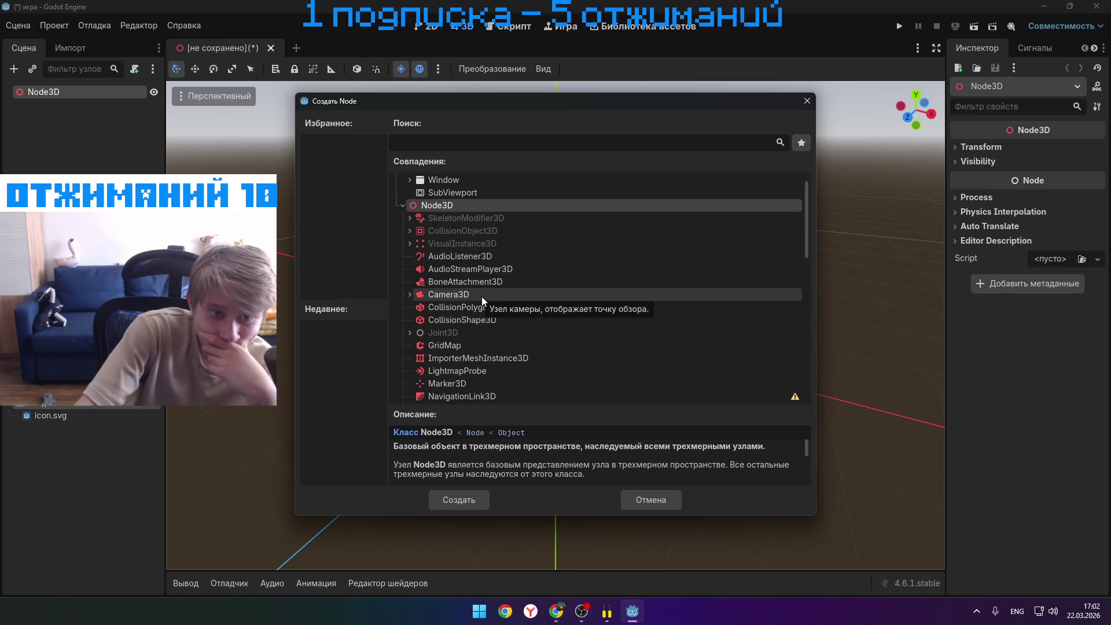
scroll(486, 298, "down", 2)
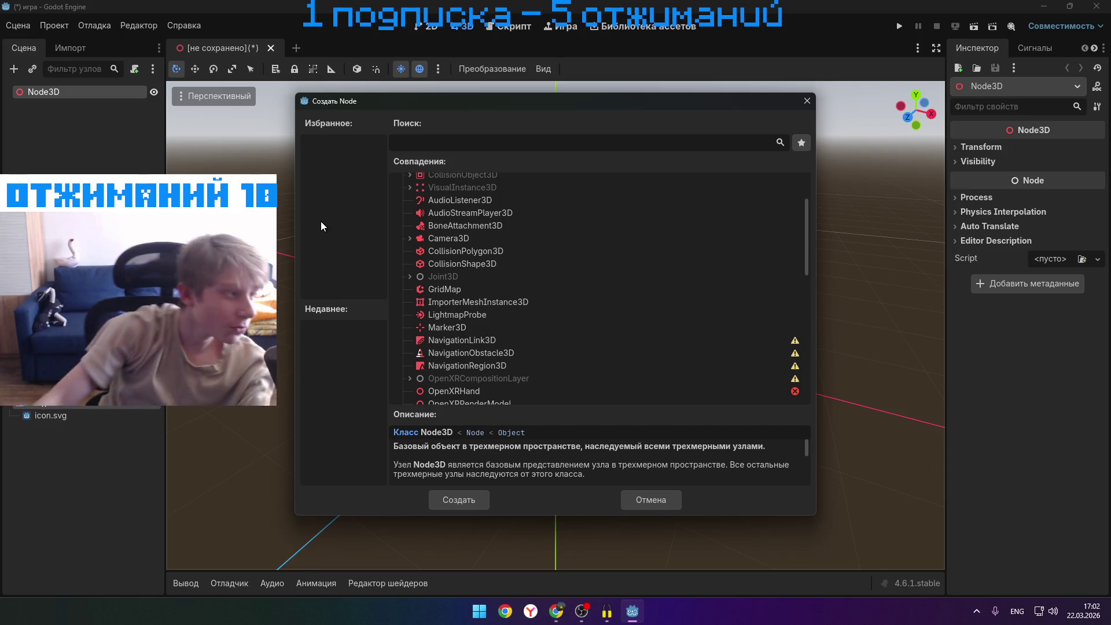
key("alt+Tab")
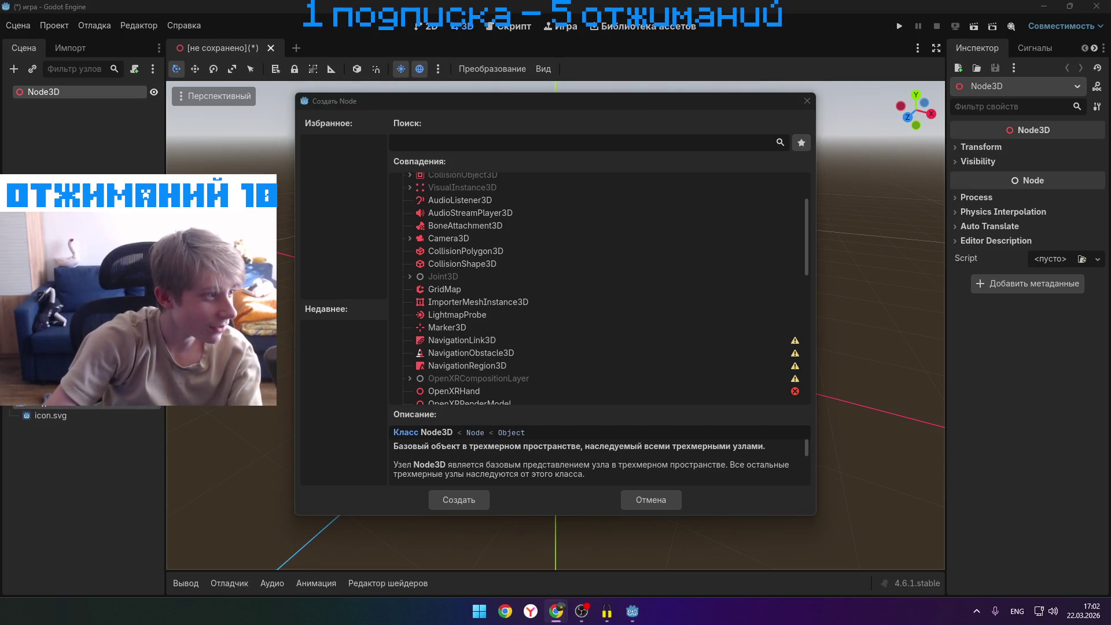
key("super+Up")
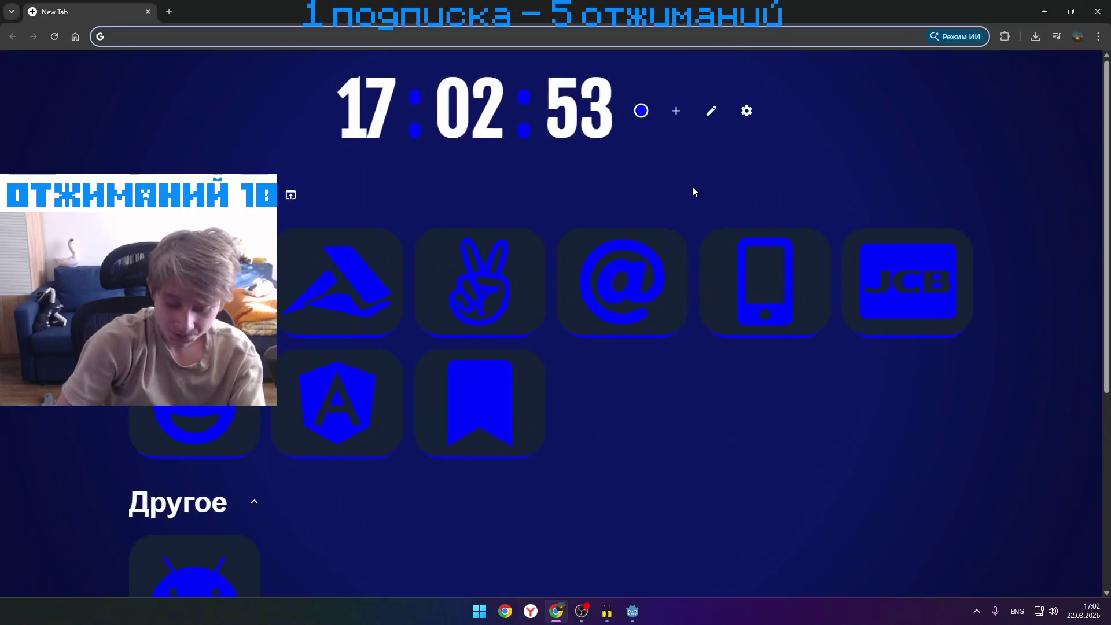
- Search Google for a Minecraft builder-robot mod and skim the first mod page result
type("vjl yf hj.jnf cnhbntks d vfyqrhfan")
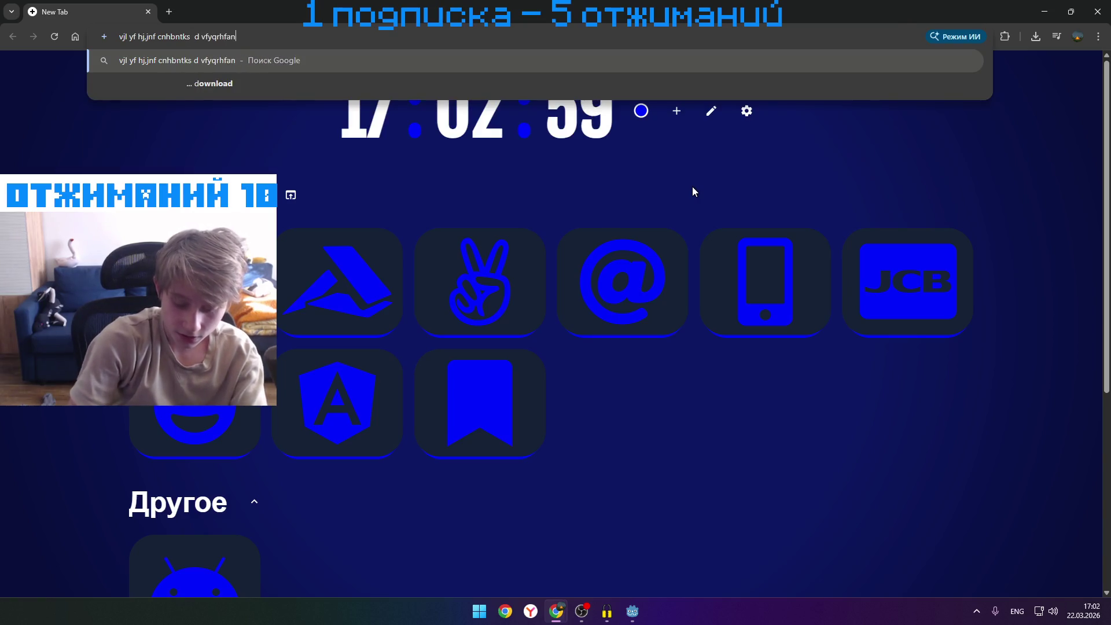
key("Return")
left_click(232, 198)
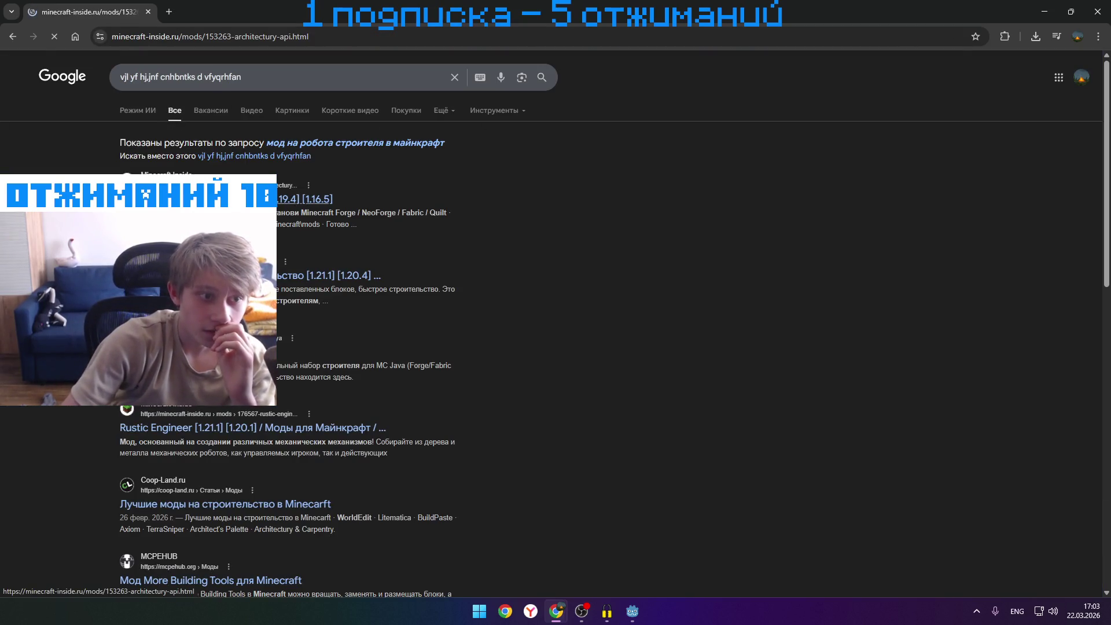
scroll(405, 289, "down", 10)
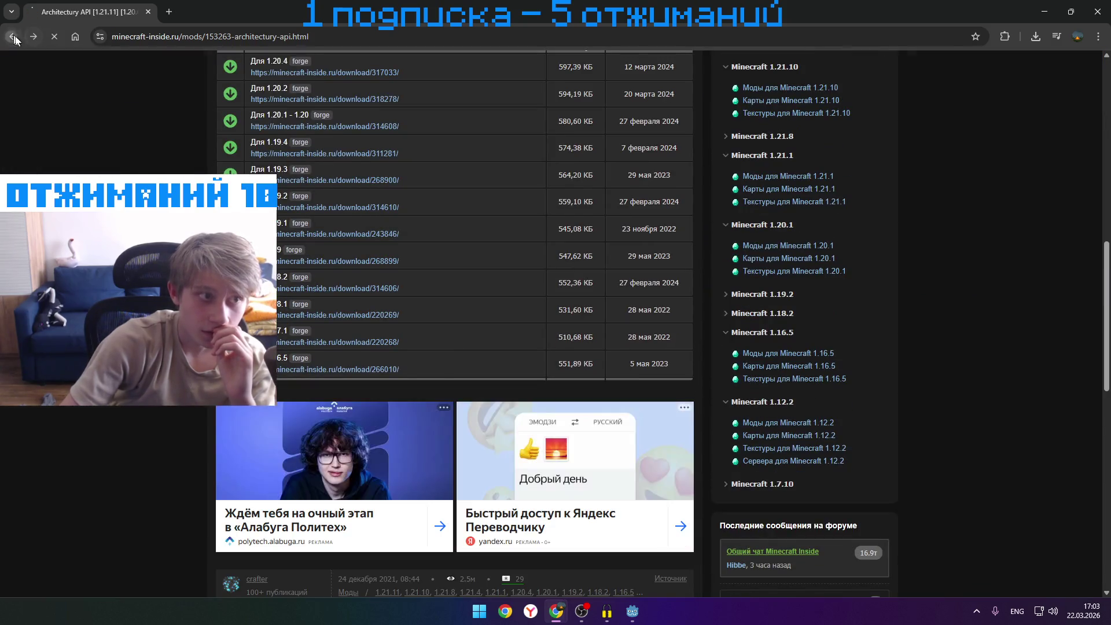
left_click(13, 37)
- Try the Jobs, Images and All result tabs, then view the Rustic Engineer mod's screenshot
left_click(202, 115)
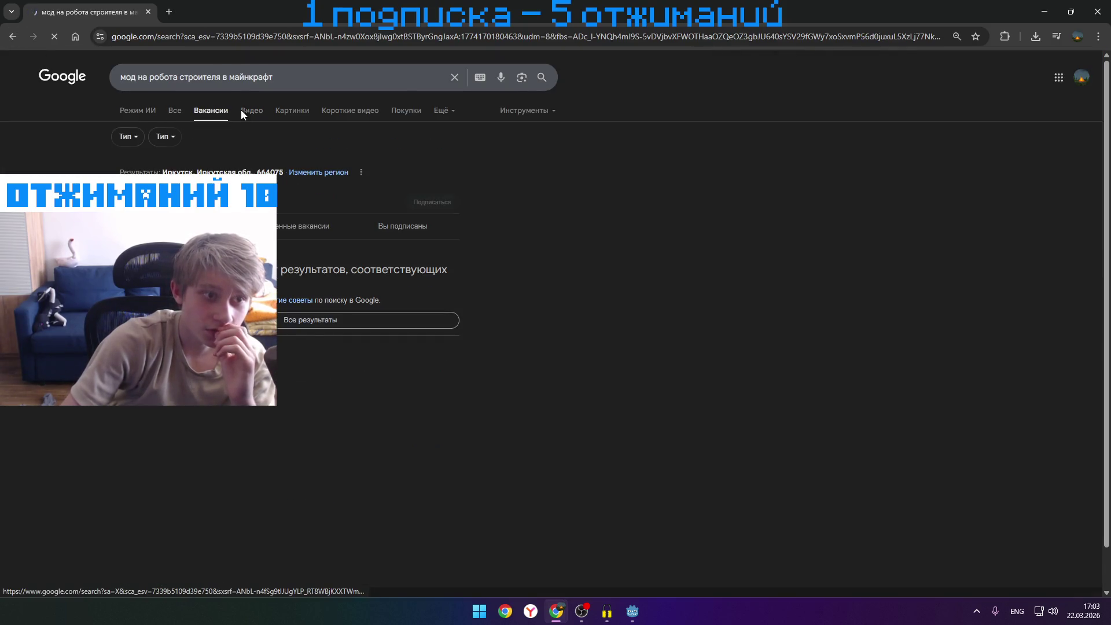
left_click(252, 110)
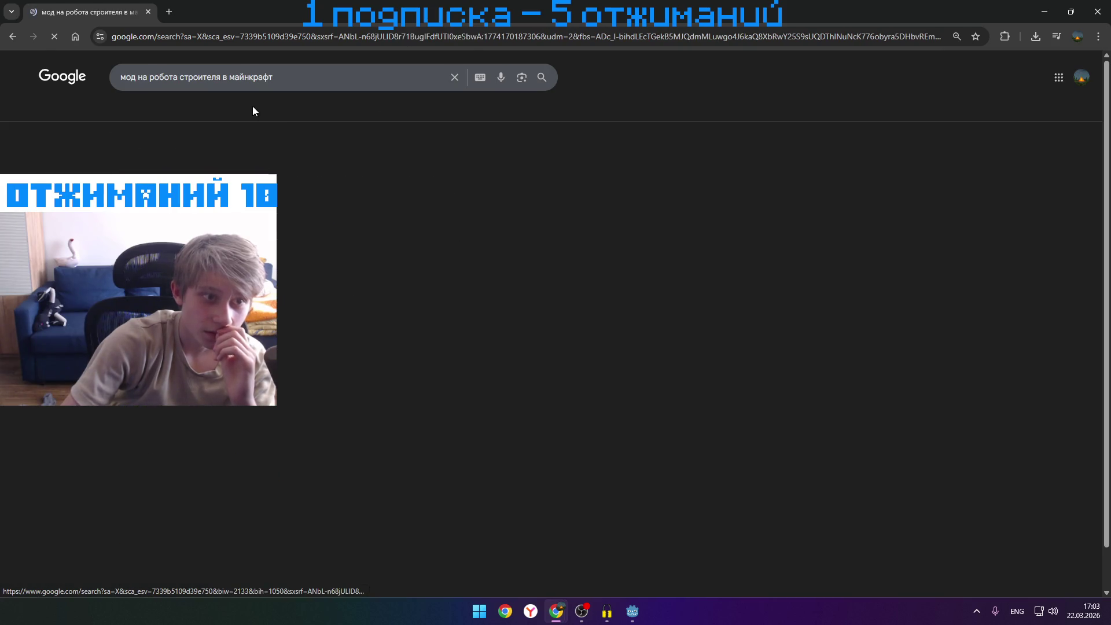
left_click(173, 110)
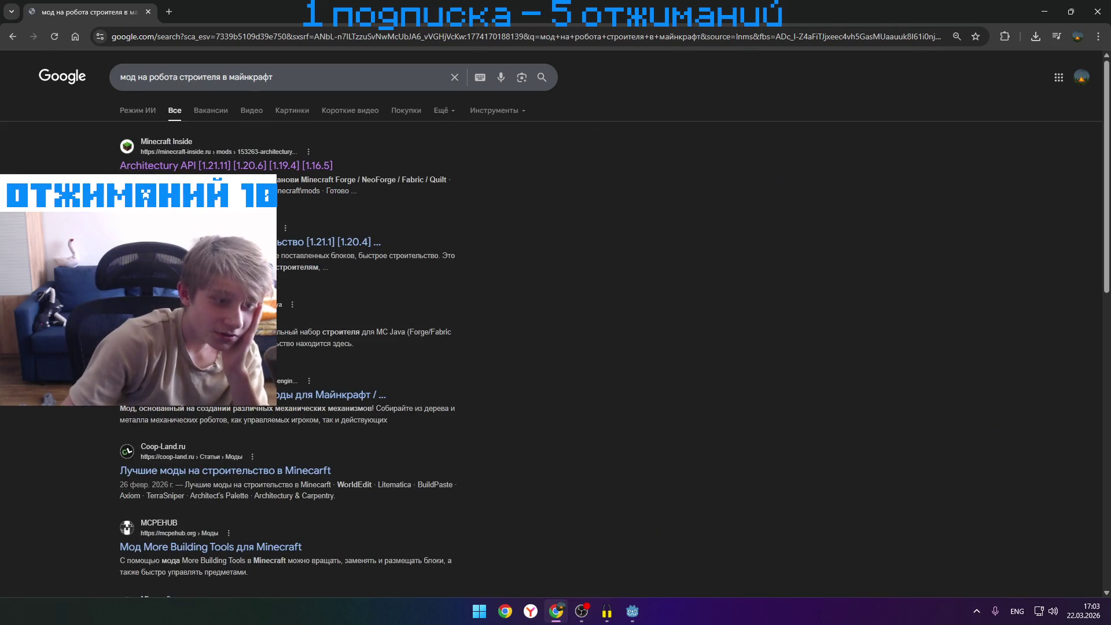
left_click(324, 396)
scroll(730, 201, "down", 5)
left_click(665, 265)
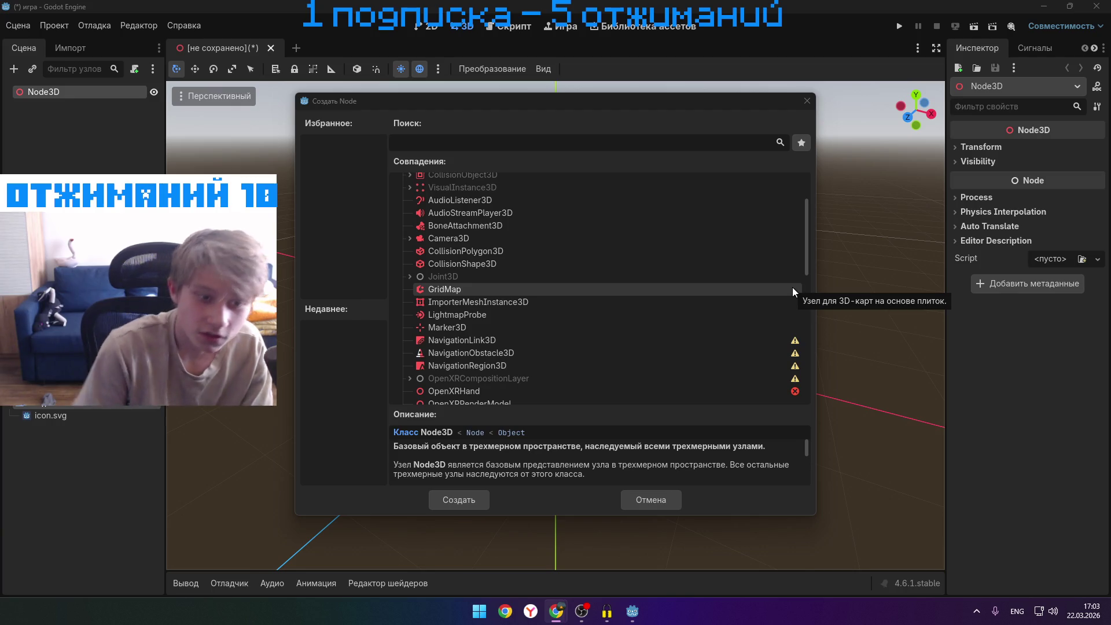
scroll(649, 208, "up", 3)
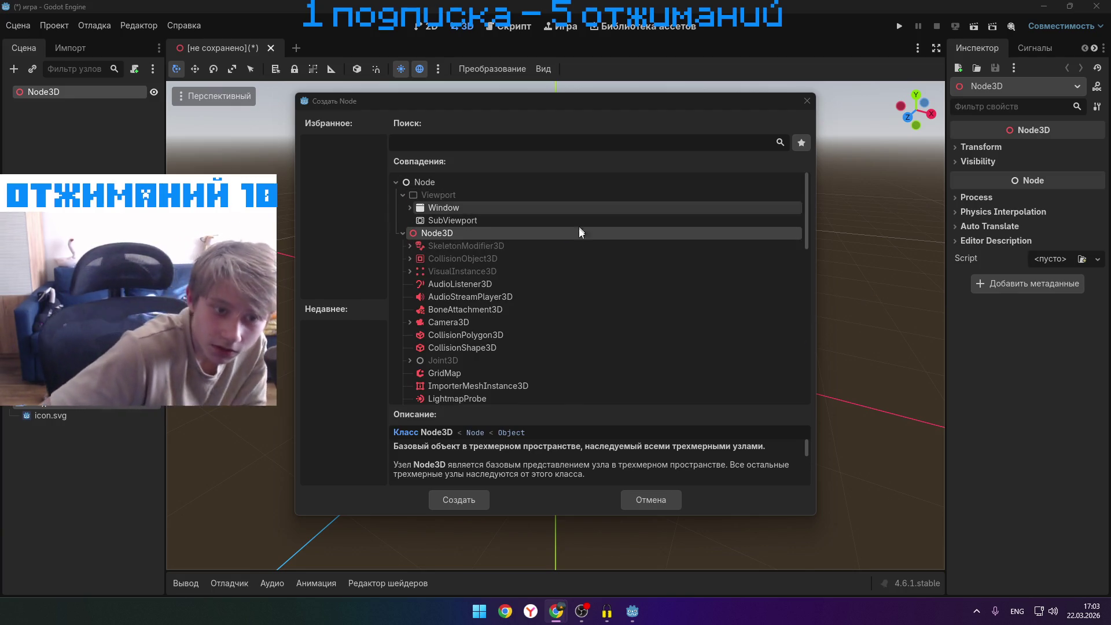
scroll(582, 227, "down", 15)
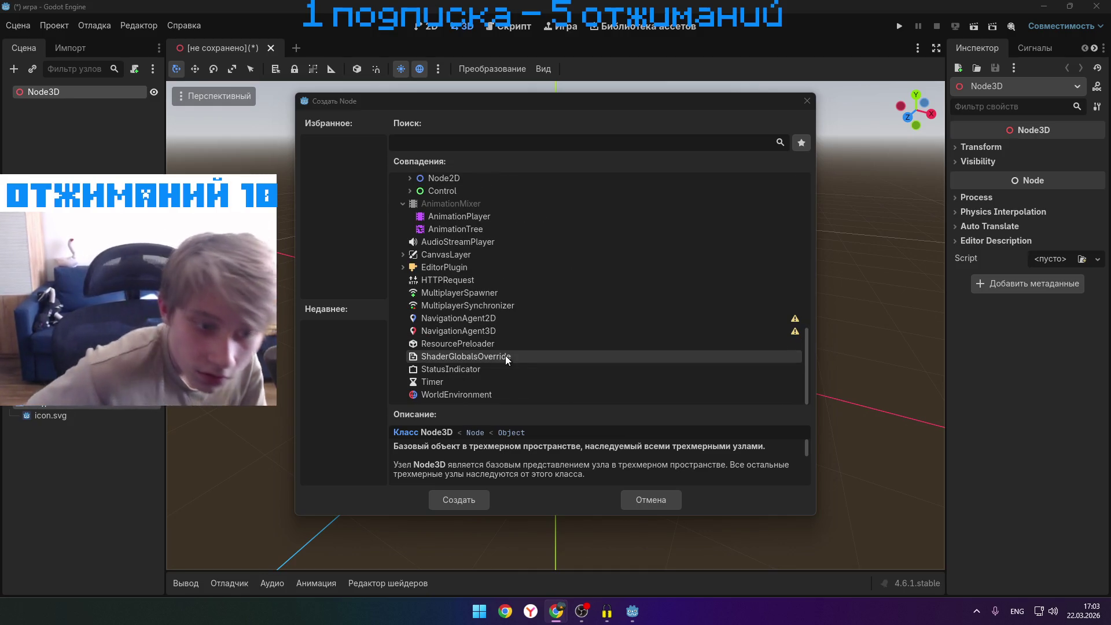
scroll(506, 355, "up", 10)
scroll(497, 359, "up", 2)
scroll(482, 356, "down", 5)
scroll(486, 348, "up", 6)
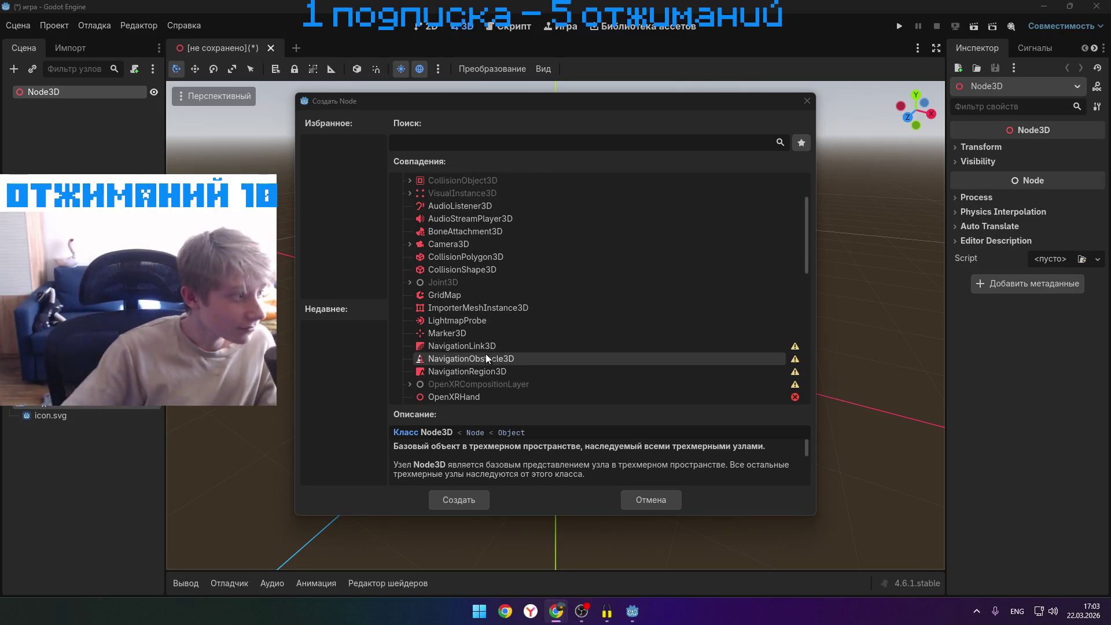
scroll(486, 355, "down", 2)
scroll(515, 316, "down", 3)
scroll(516, 311, "up", 6)
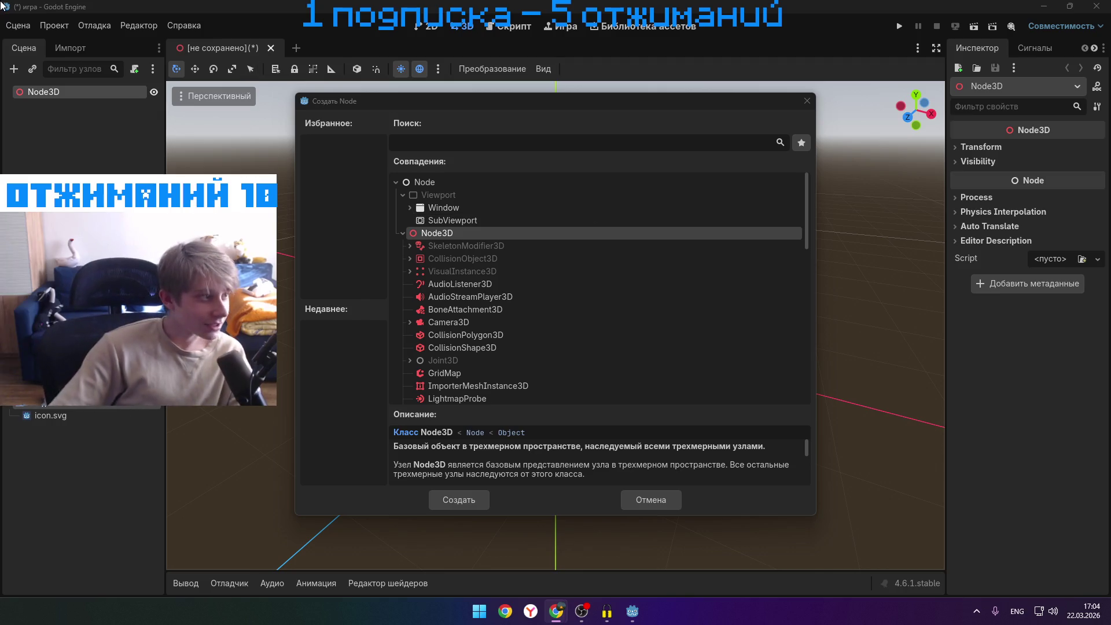
mouse_move(556, 611)
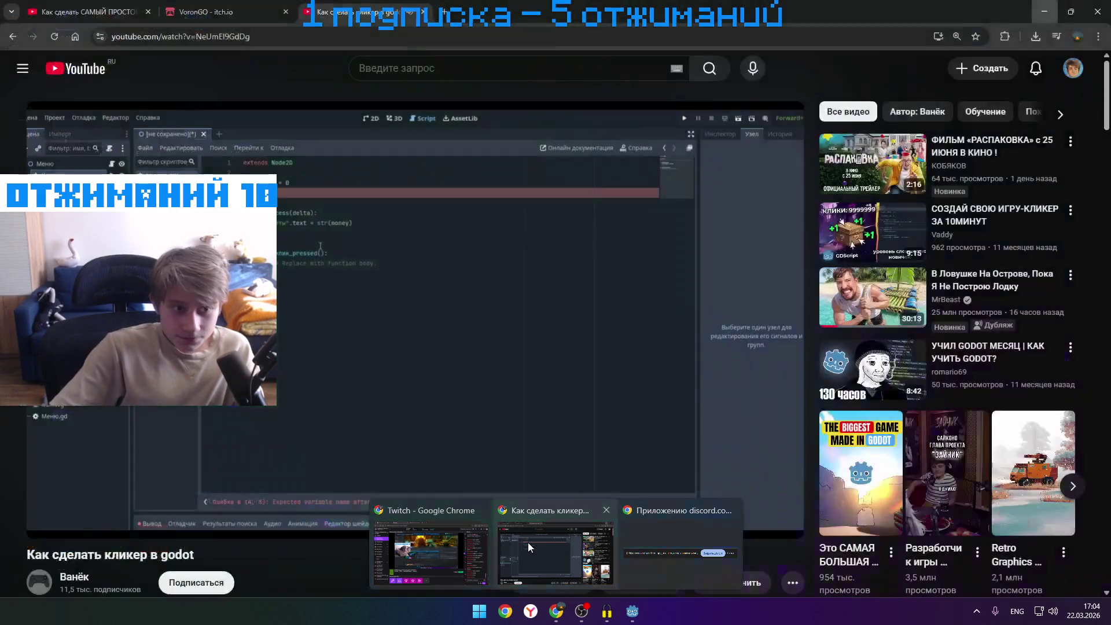
- Search YouTube for 'как сделать дом в godot'
left_click(527, 547)
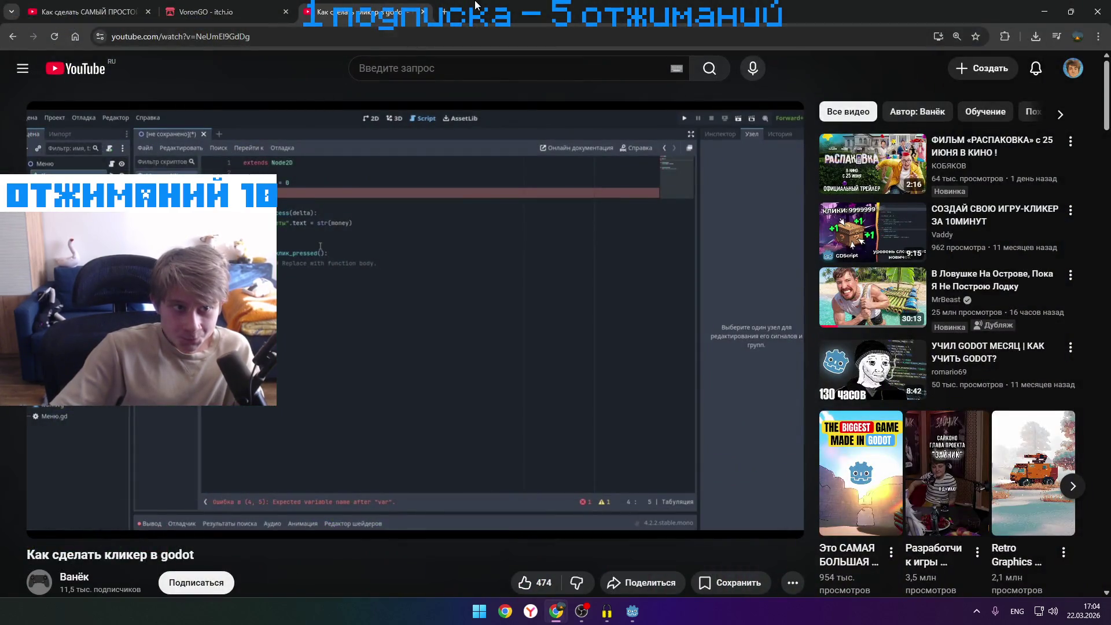
double_click(477, 7)
type("rfr cltjkfnm")
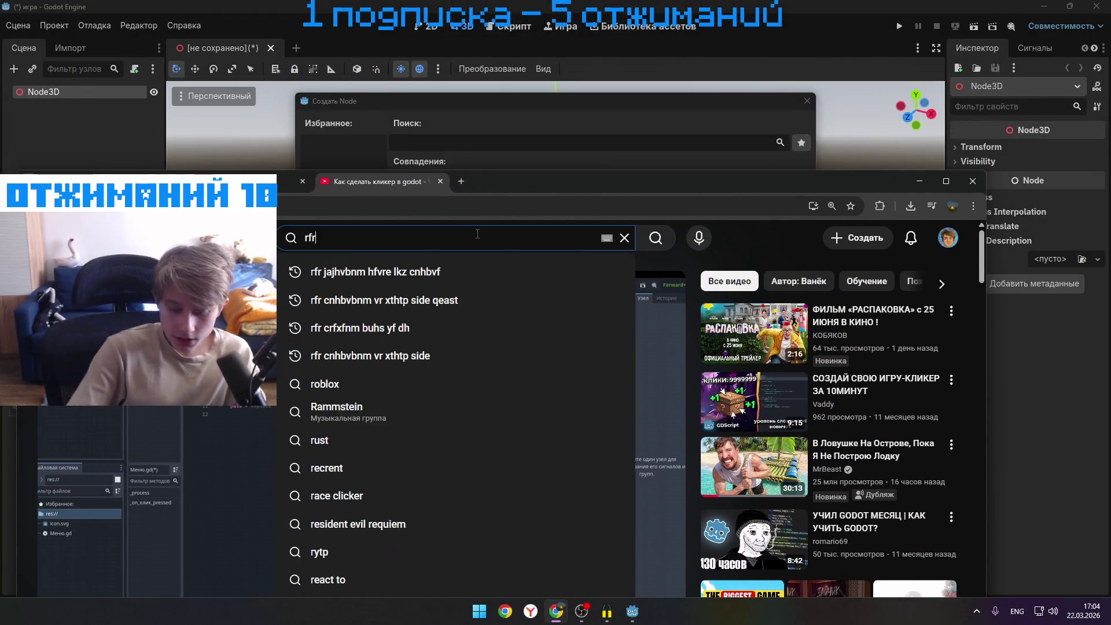
key("BackSpace")
key("BackSpace")
key("BackSpace")
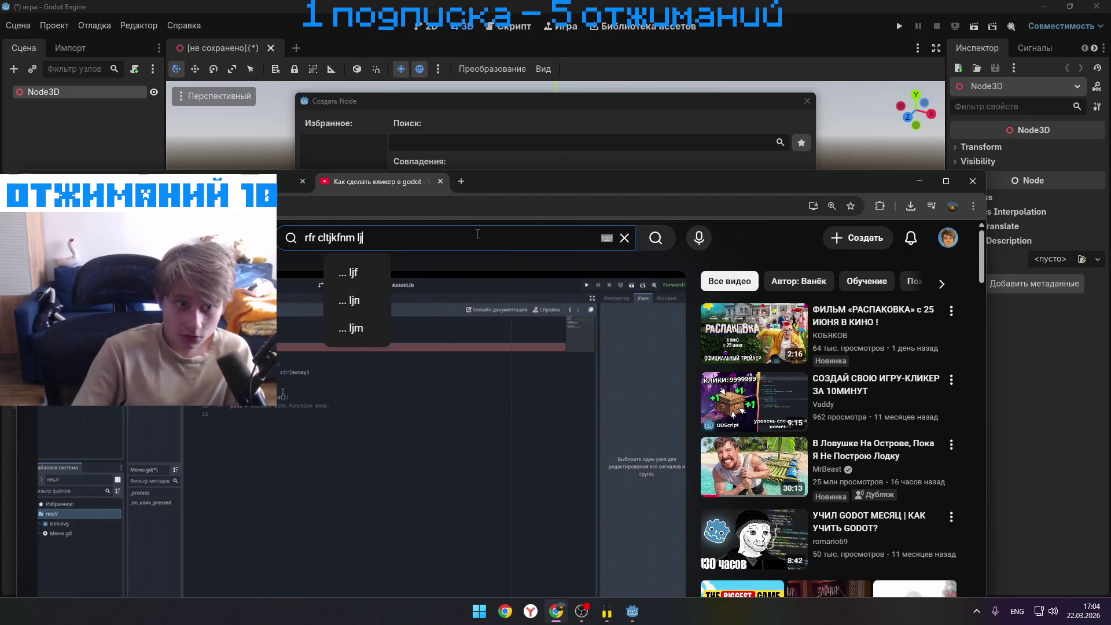
type("как сд")
type("елать д")
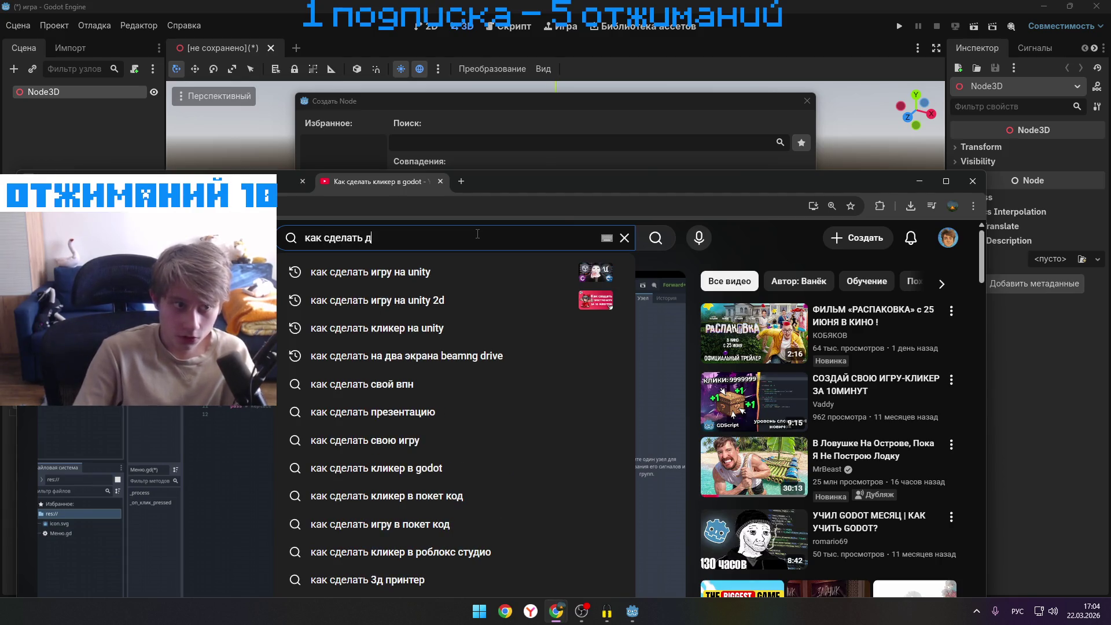
type("омв")
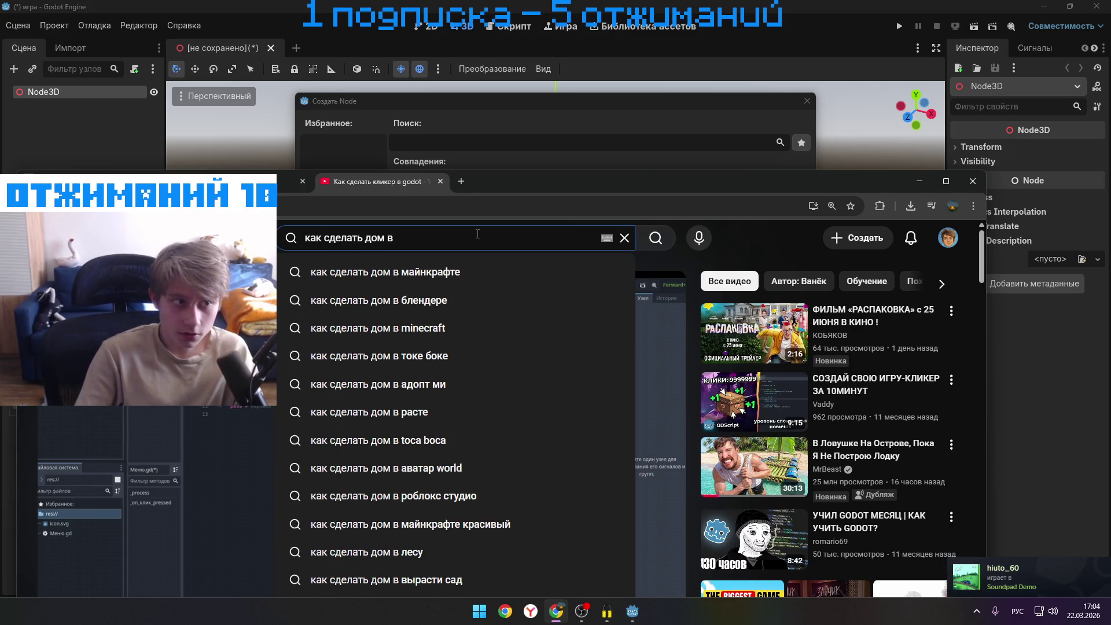
type("го")
key("BackSpace")
key("BackSpace")
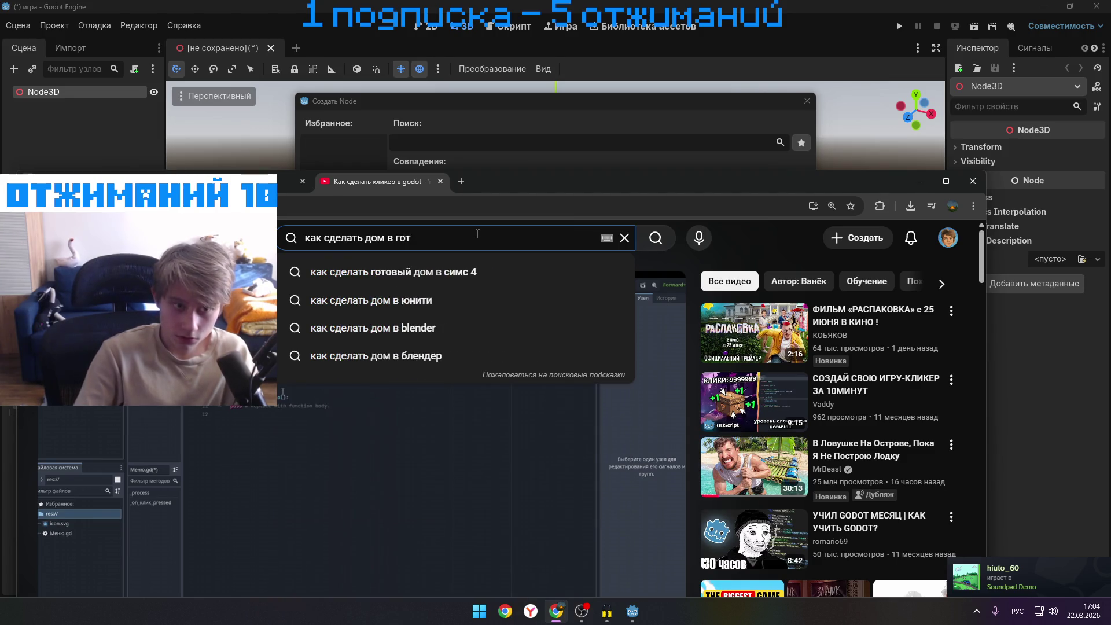
type("g")
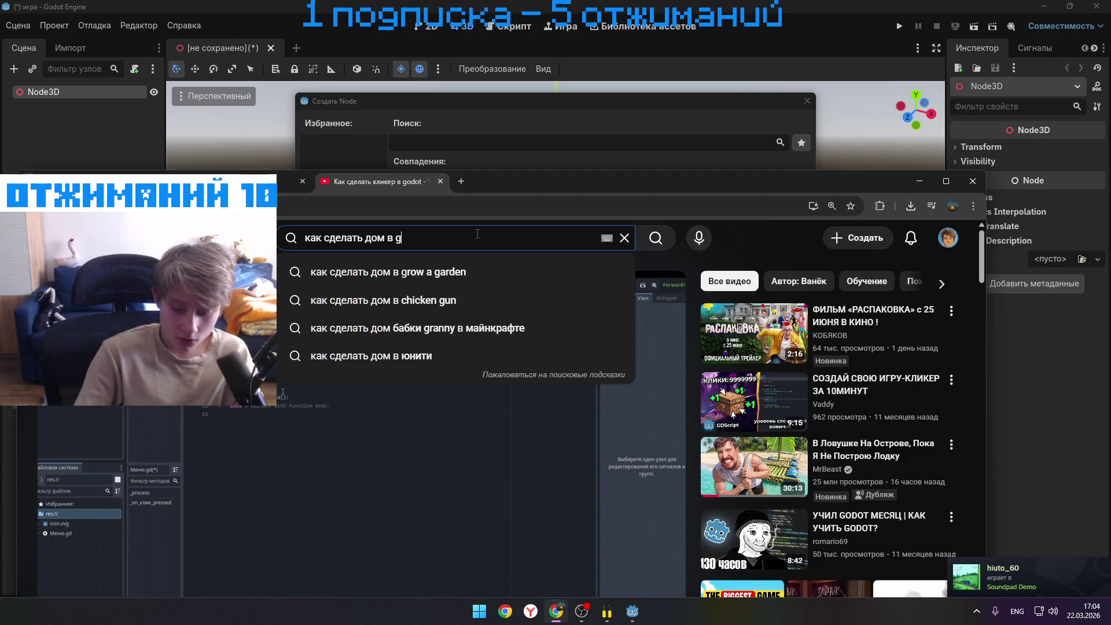
type("odot")
key("Return")
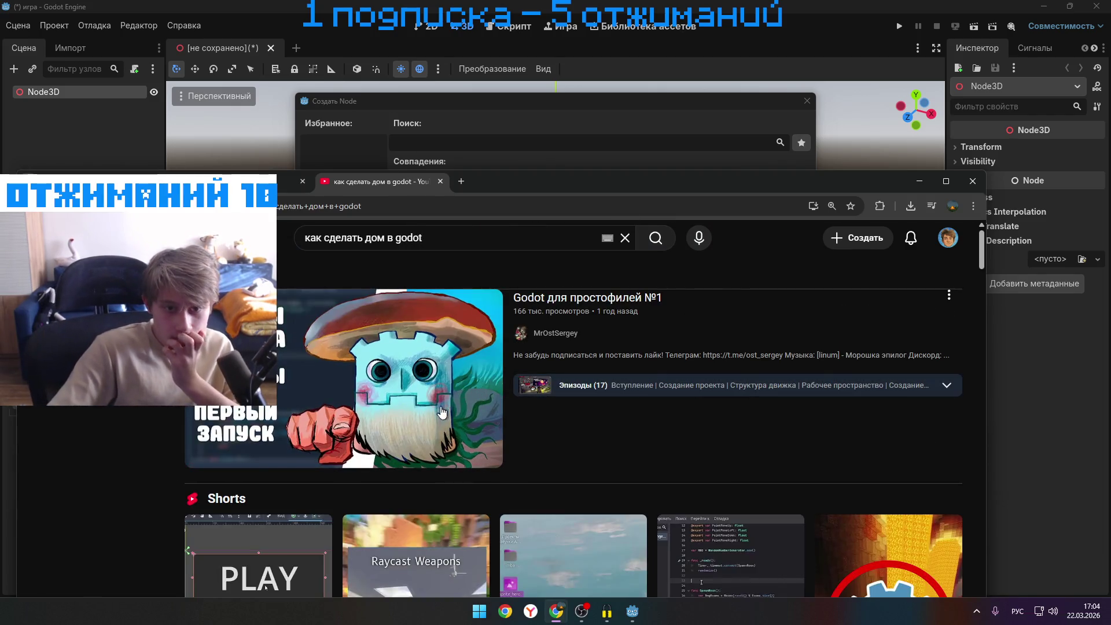
- Open the first result video, then go back and scroll through the search results
left_click(907, 280)
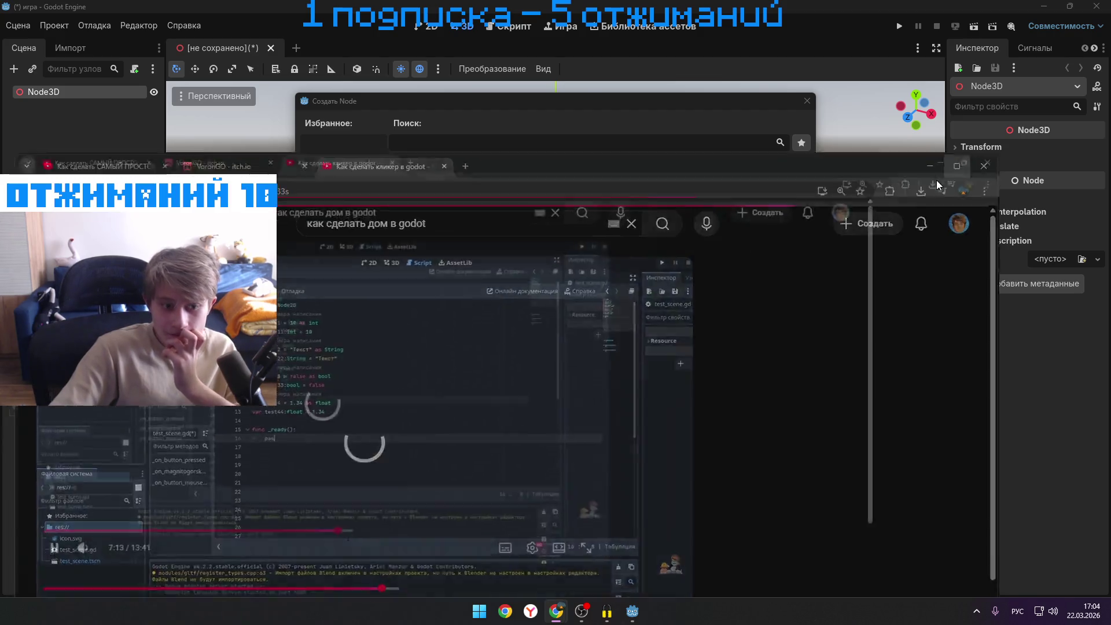
left_click(940, 181)
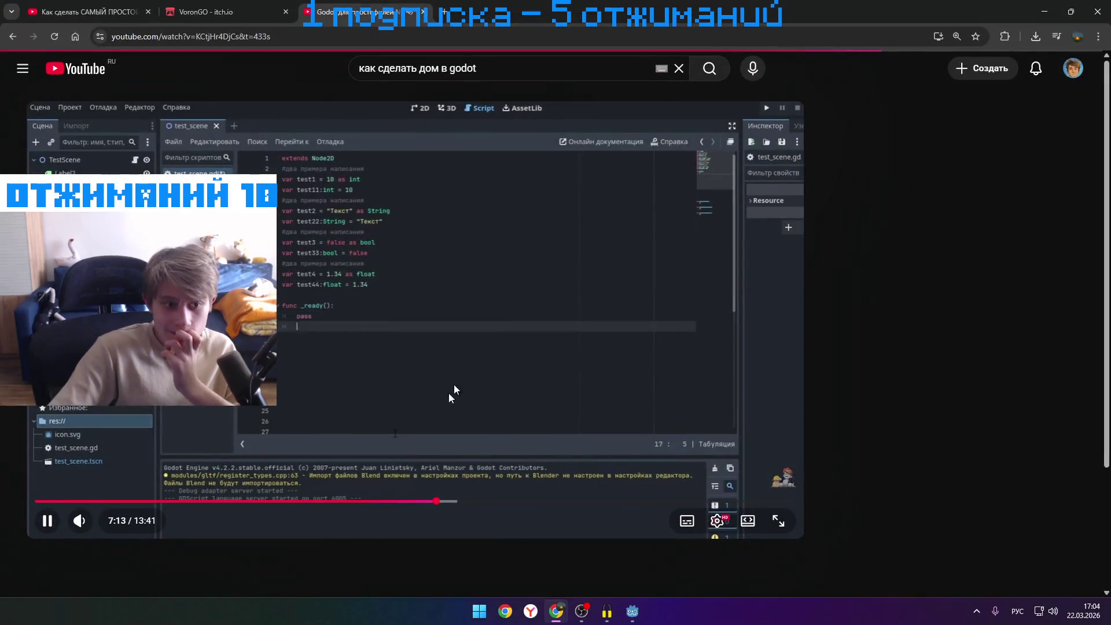
left_click(11, 36)
scroll(386, 265, "down", 10)
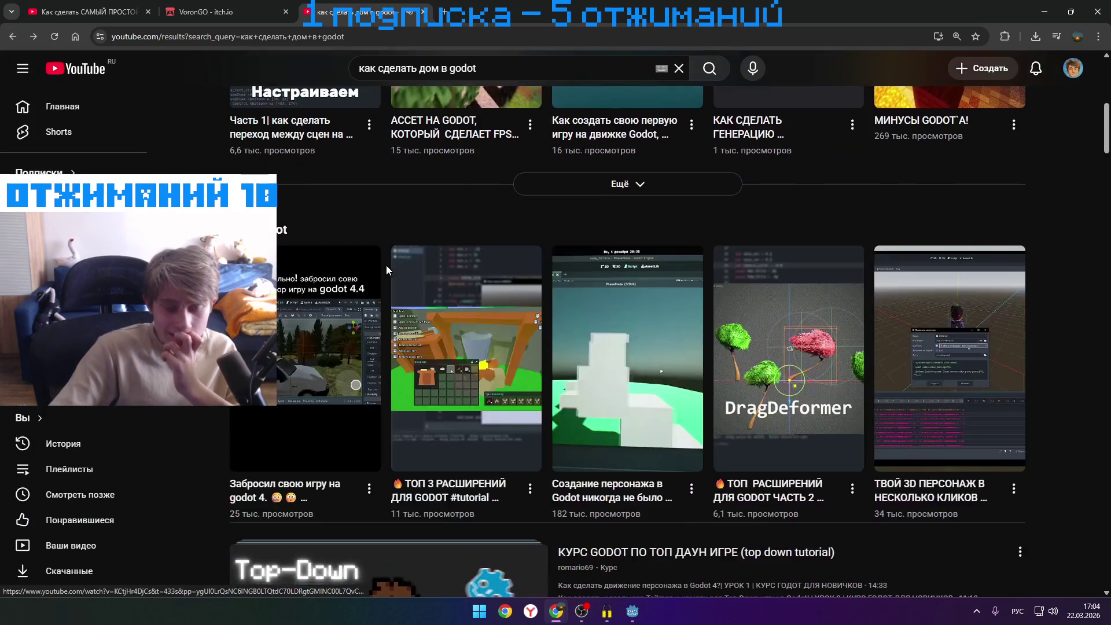
scroll(382, 304, "down", 3)
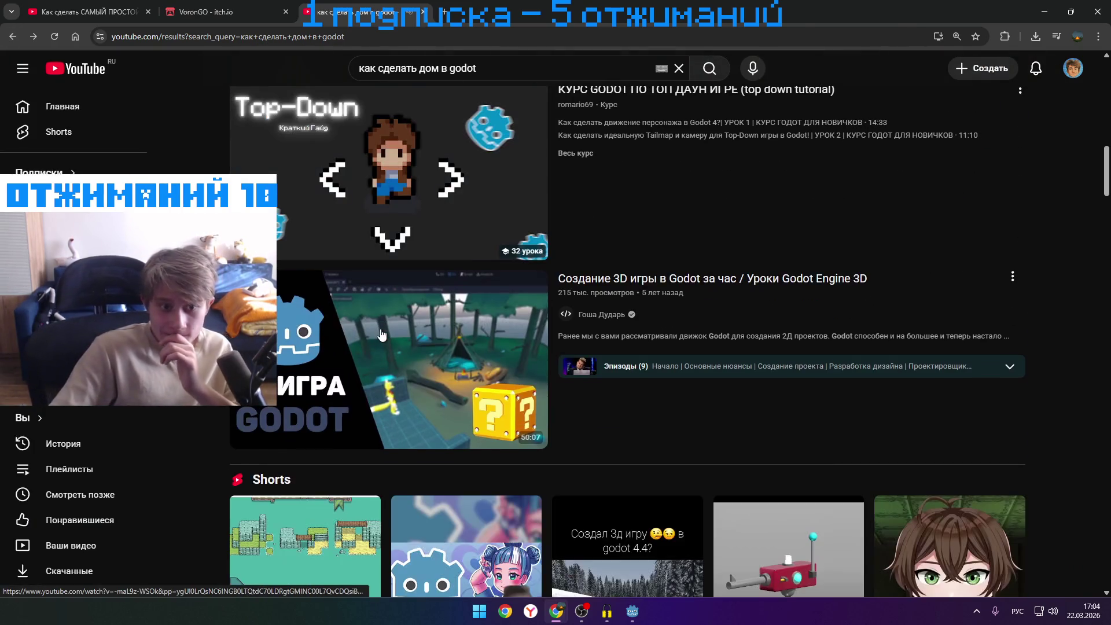
- Watch 'Создание 3D игры в Godot за час' at double speed, pausing at the download dialog
left_click(388, 334)
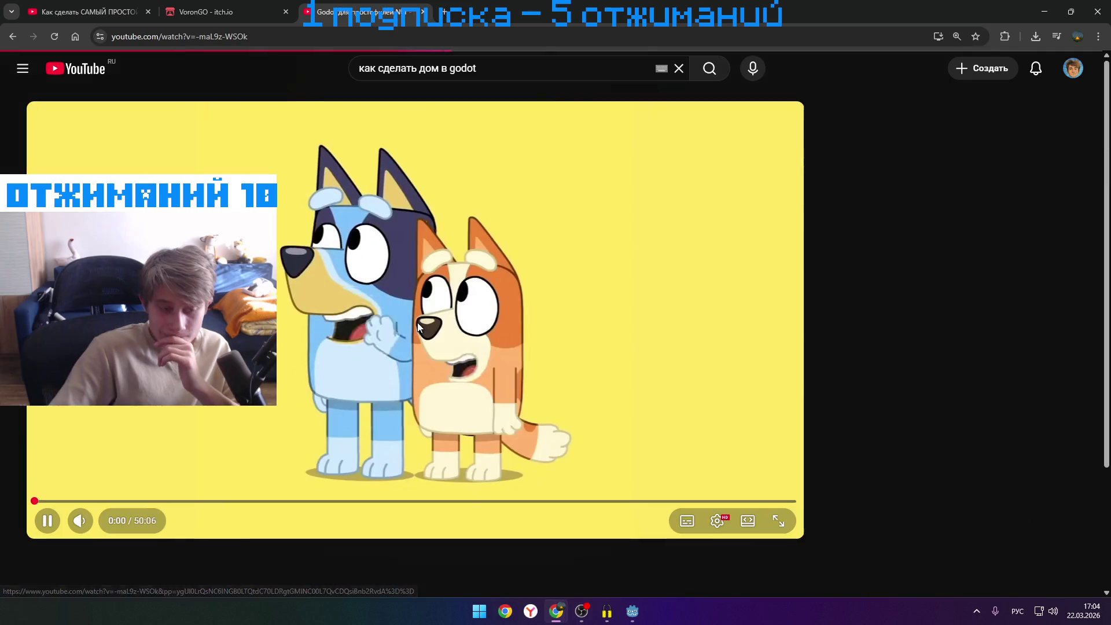
key("l")
key("l")
key("l")
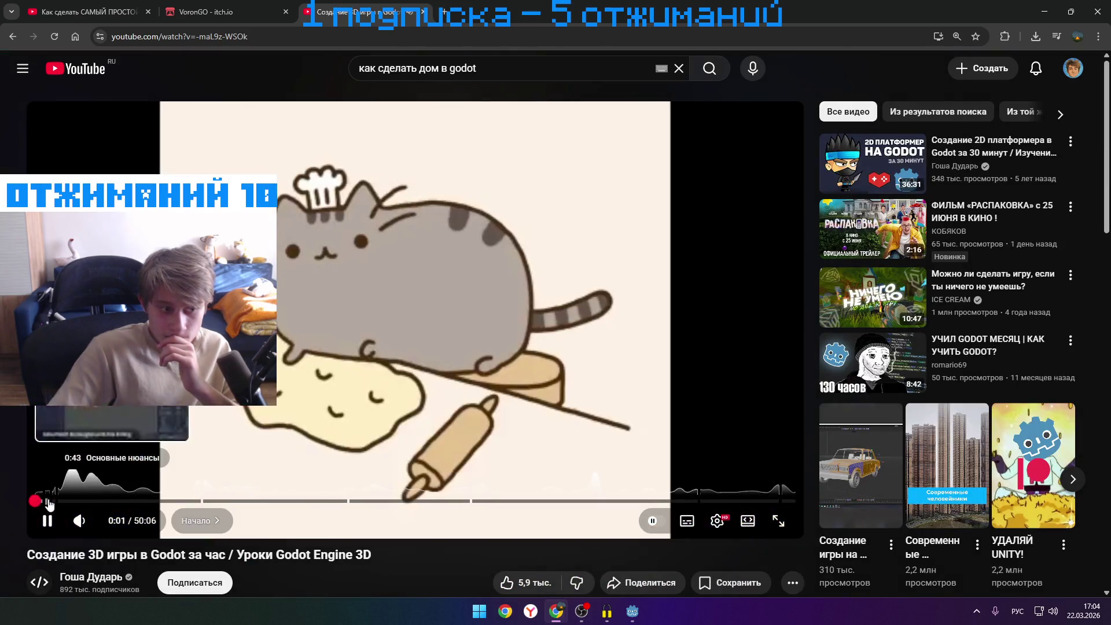
key("l")
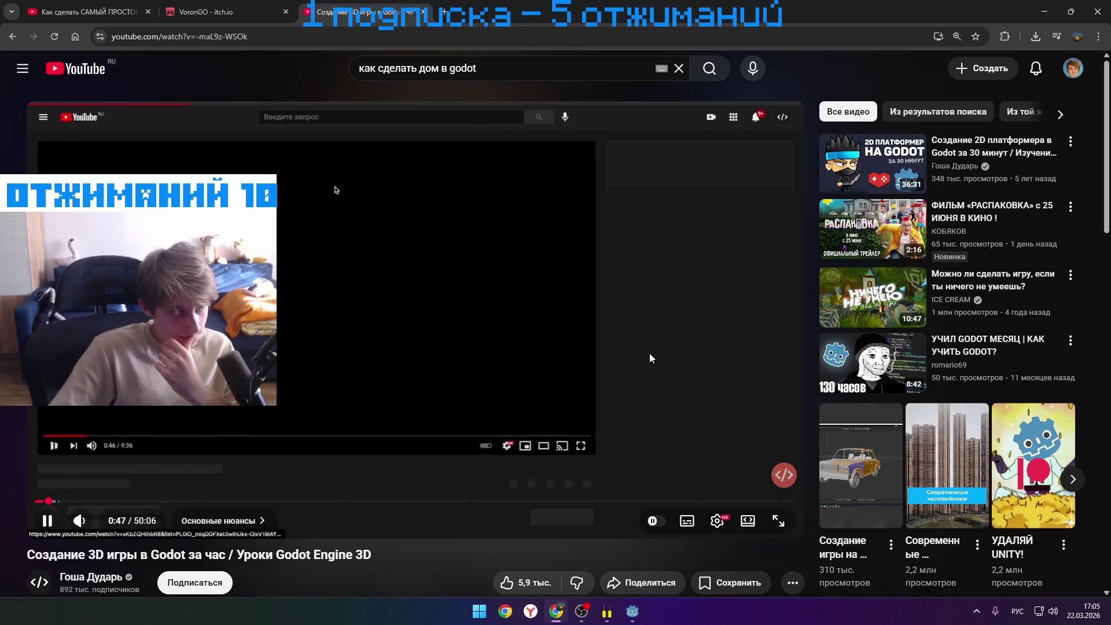
mouse_move(462, 362)
left_mouse_down()
mouse_move(497, 336)
mouse_move(572, 370)
mouse_move(555, 371)
left_mouse_up()
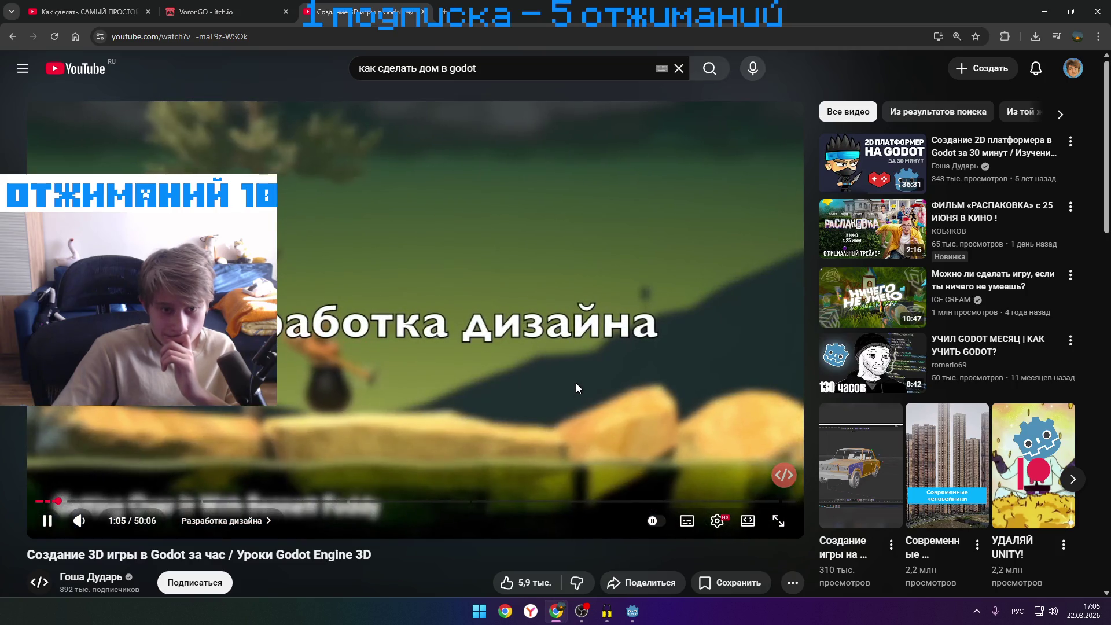
left_click_drag(575, 385, 569, 384)
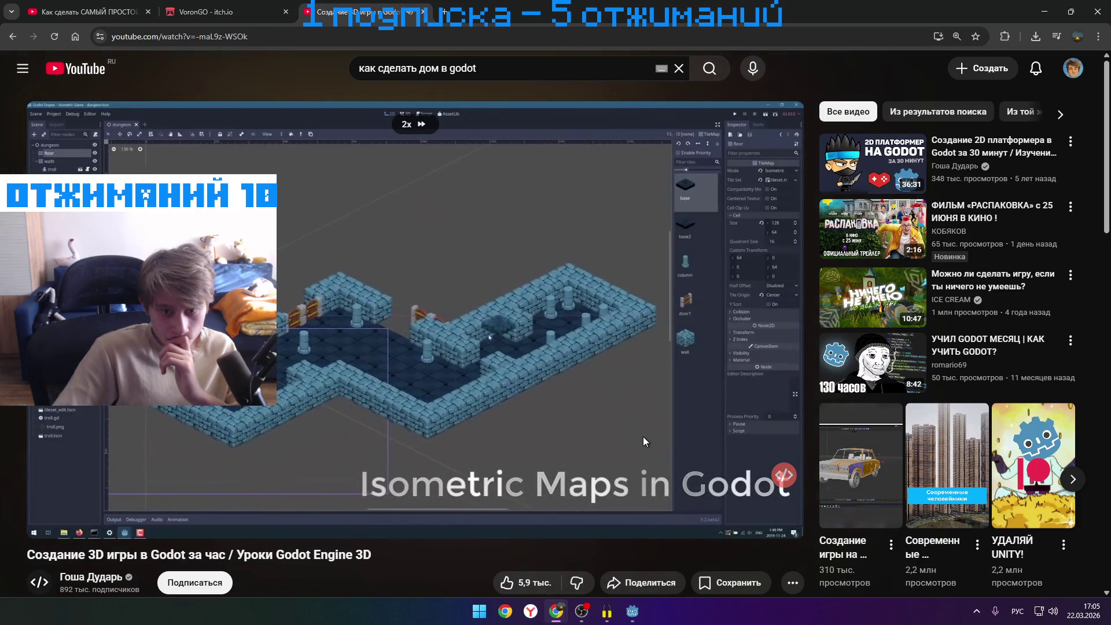
left_click_drag(644, 418, 639, 422)
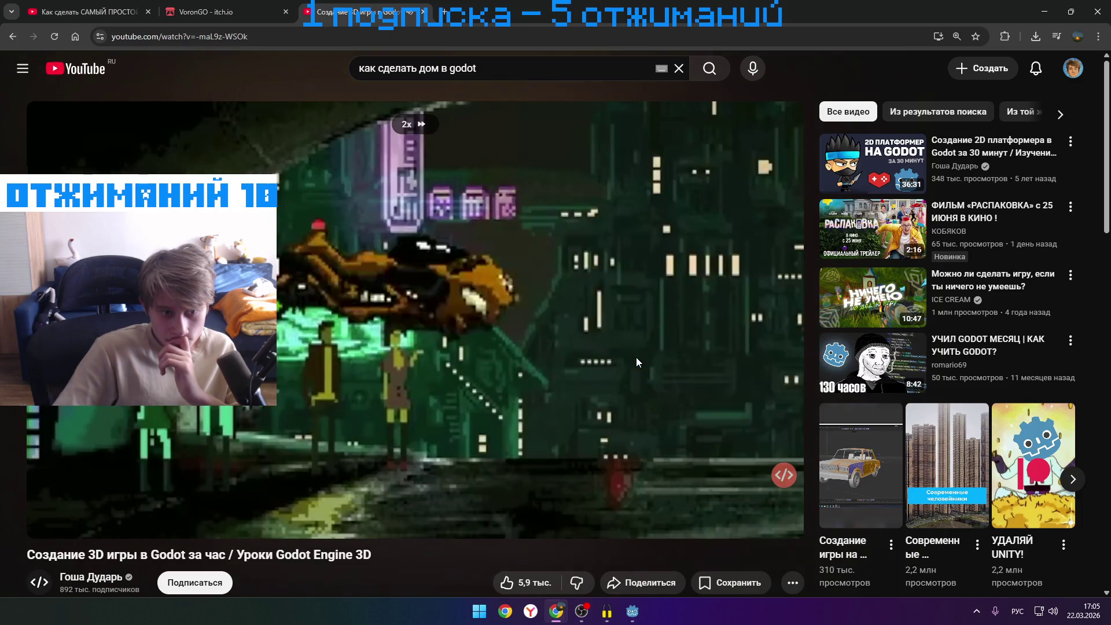
left_click_drag(637, 359, 636, 358)
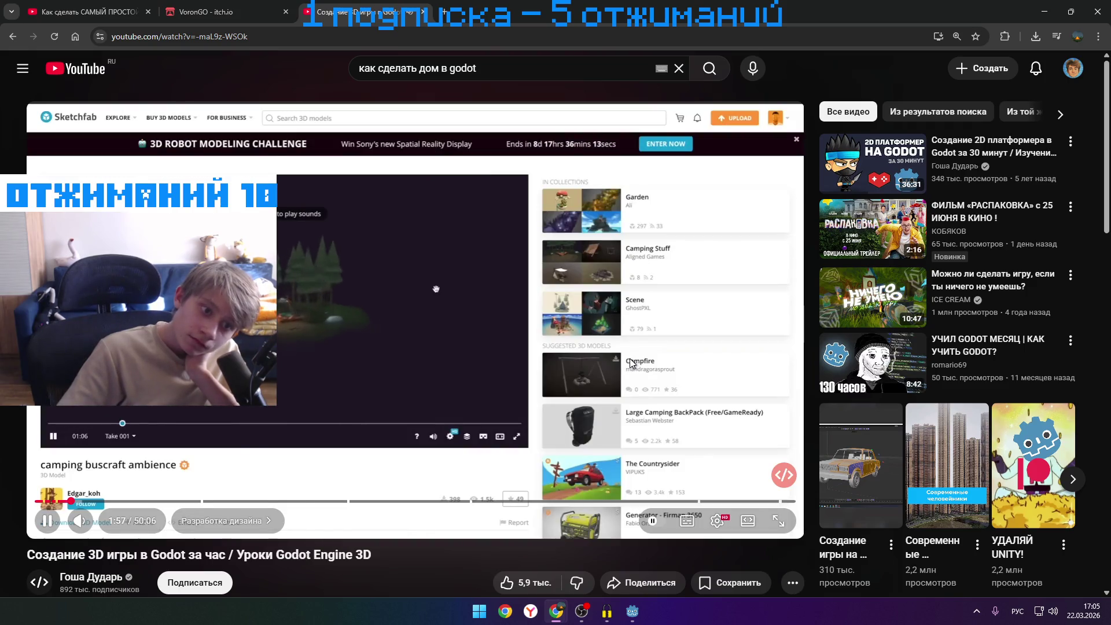
left_click(438, 248)
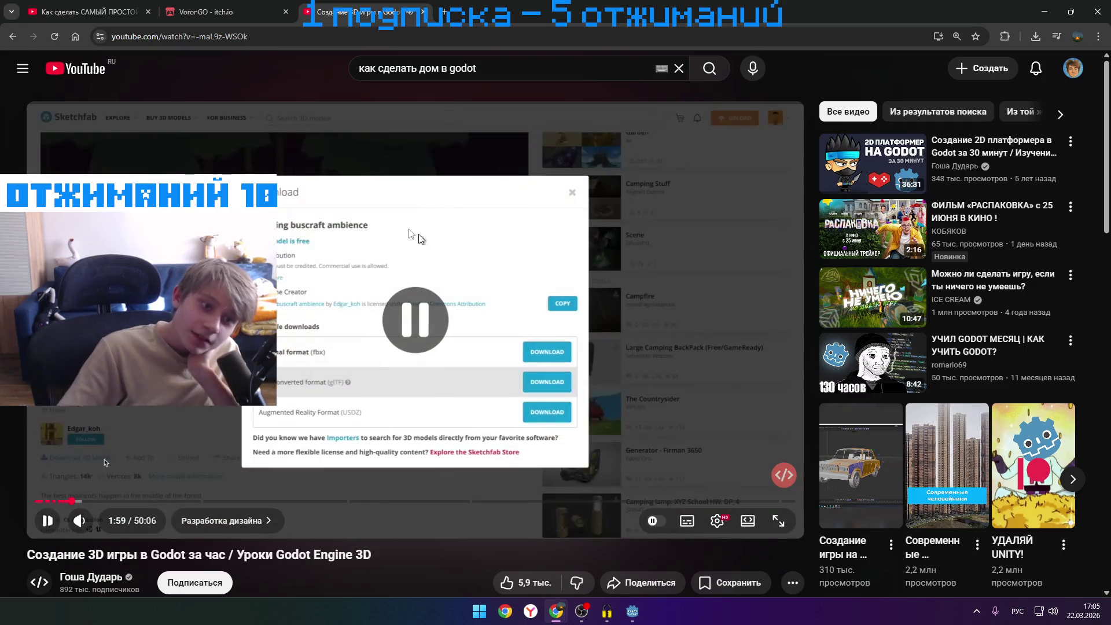
- Minimize the browser, bring it back, and return to the Godot house-tutorial results
left_click(1044, 12)
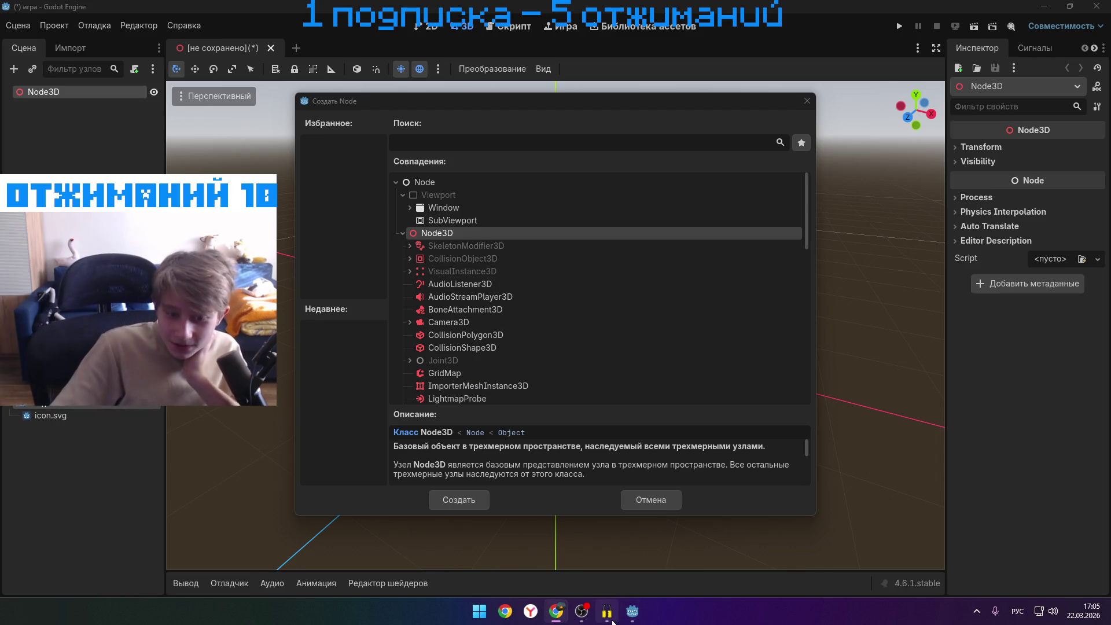
mouse_move(554, 607)
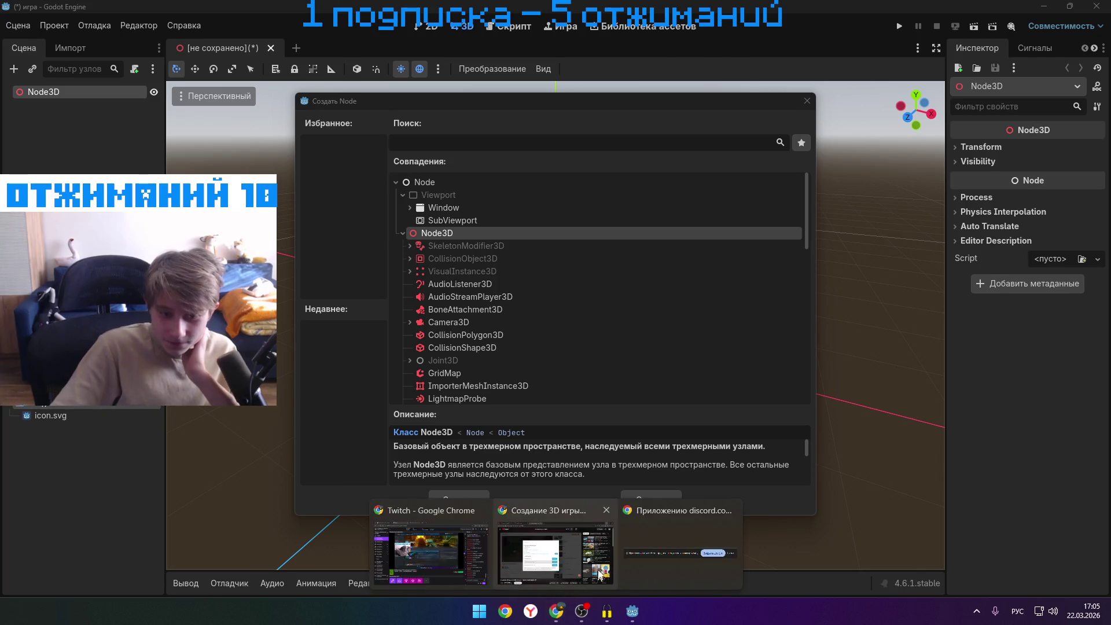
left_click(555, 544)
left_click(11, 37)
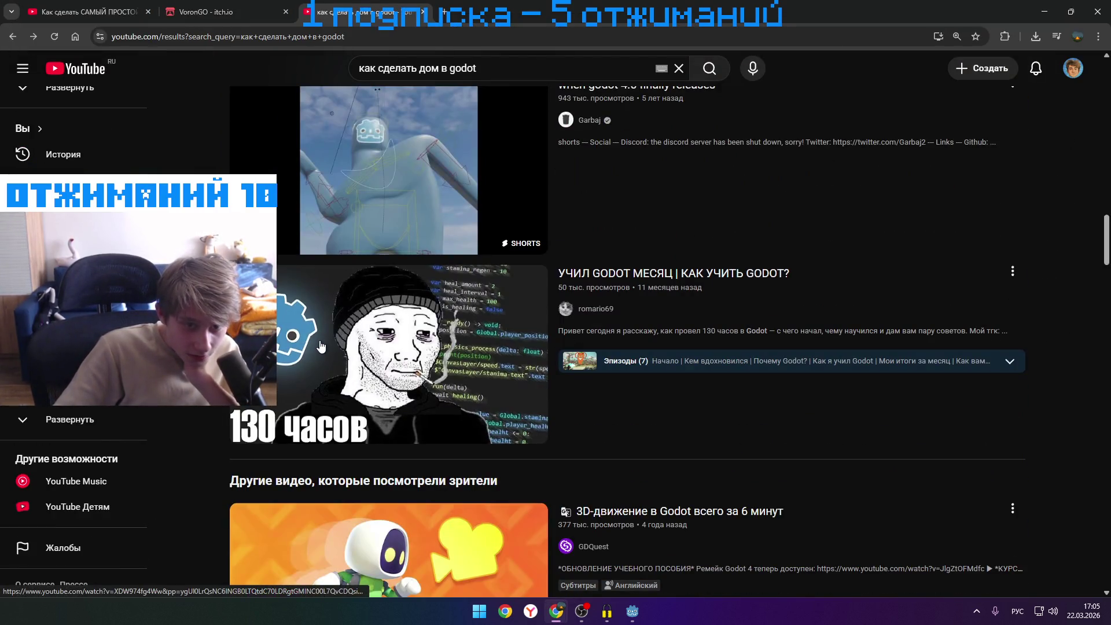
mouse_move(321, 346)
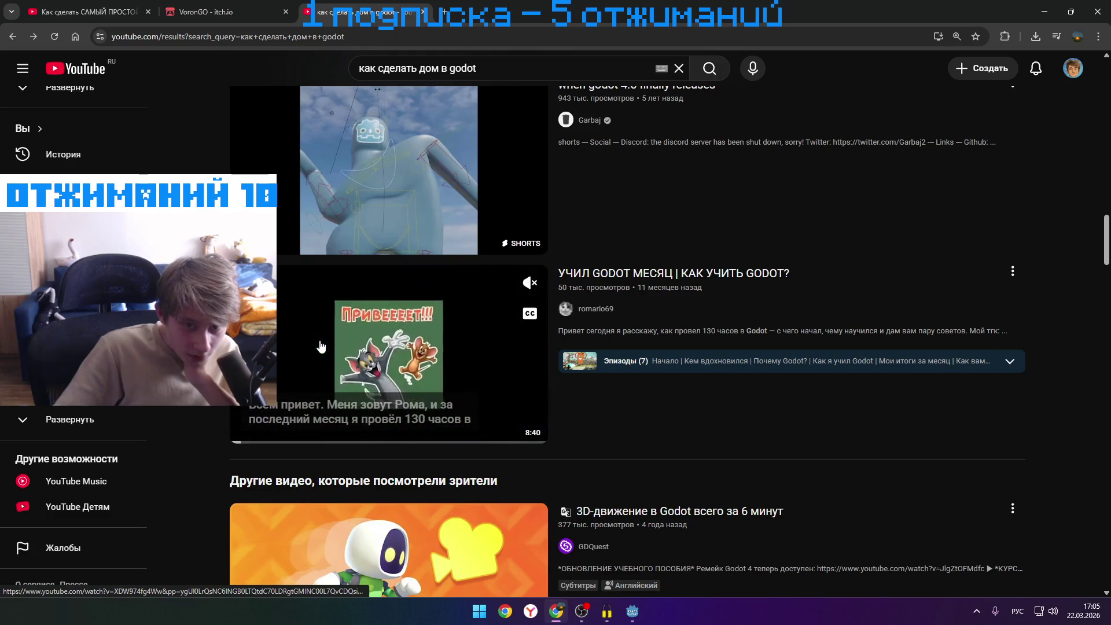
scroll(322, 346, "down", 5)
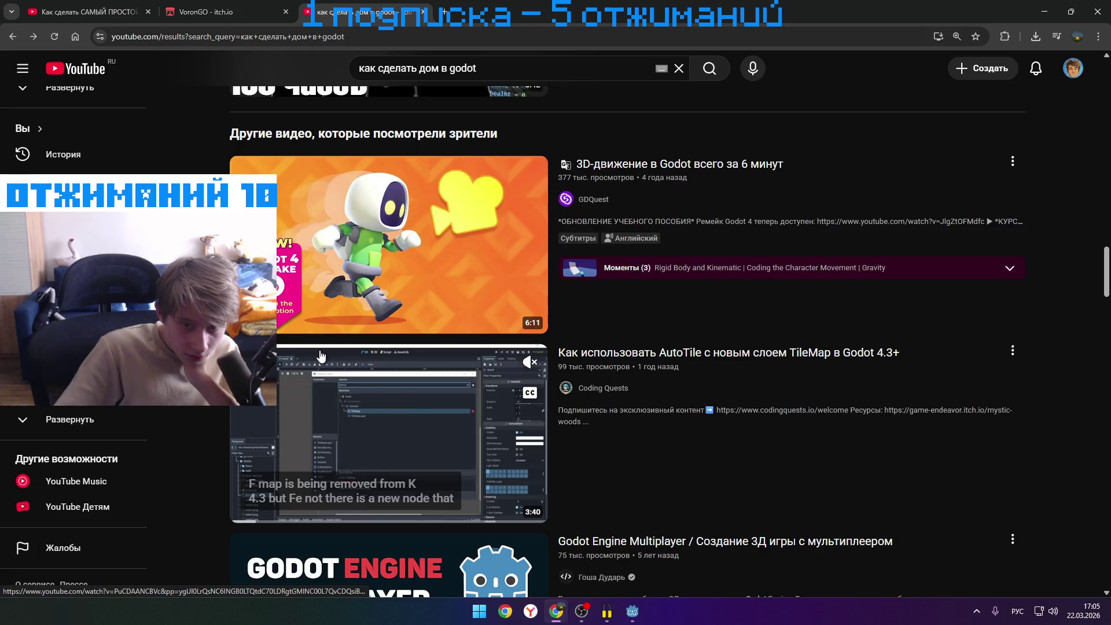
scroll(320, 355, "down", 5)
scroll(318, 360, "down", 5)
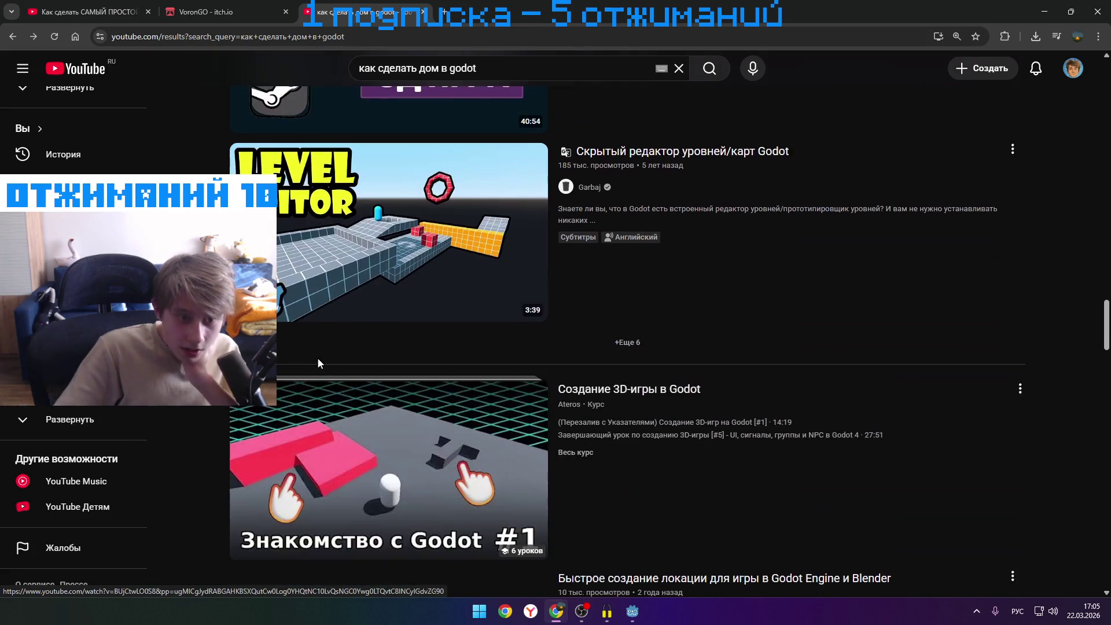
mouse_move(372, 272)
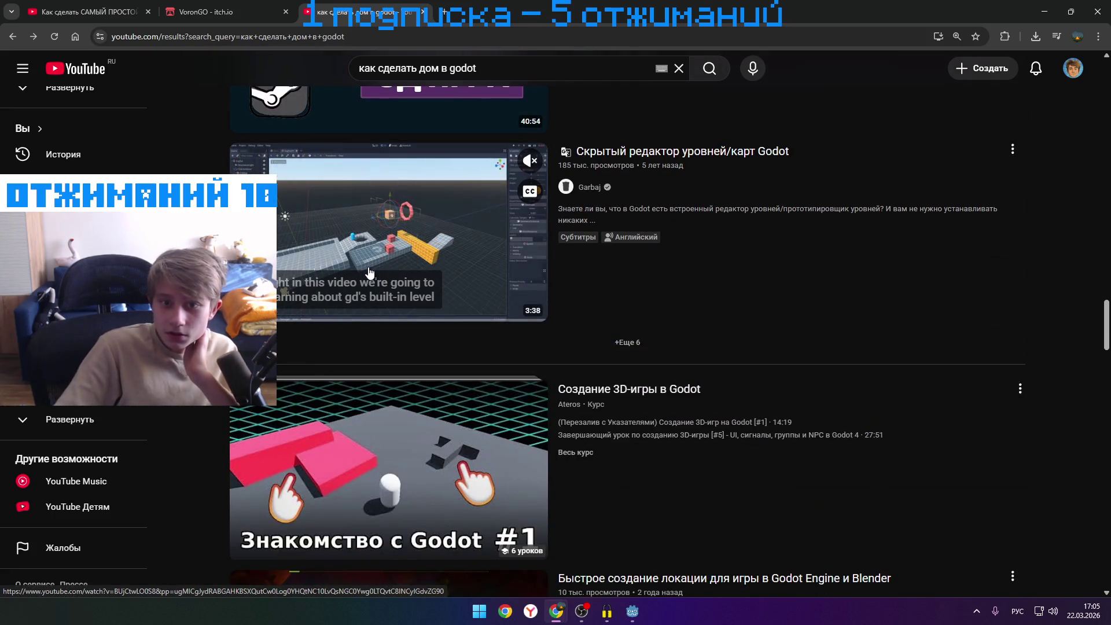
scroll(366, 274, "down", 4)
scroll(358, 286, "down", 2)
scroll(356, 295, "down", 2)
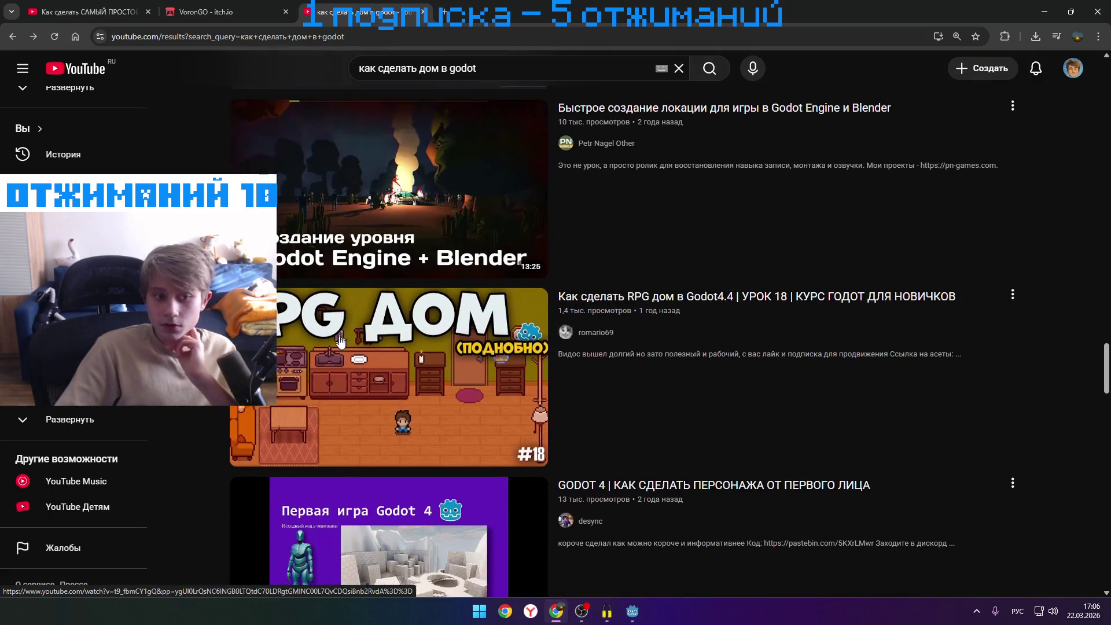
scroll(348, 329, "down", 2)
scroll(348, 329, "down", 5)
scroll(345, 326, "down", 2)
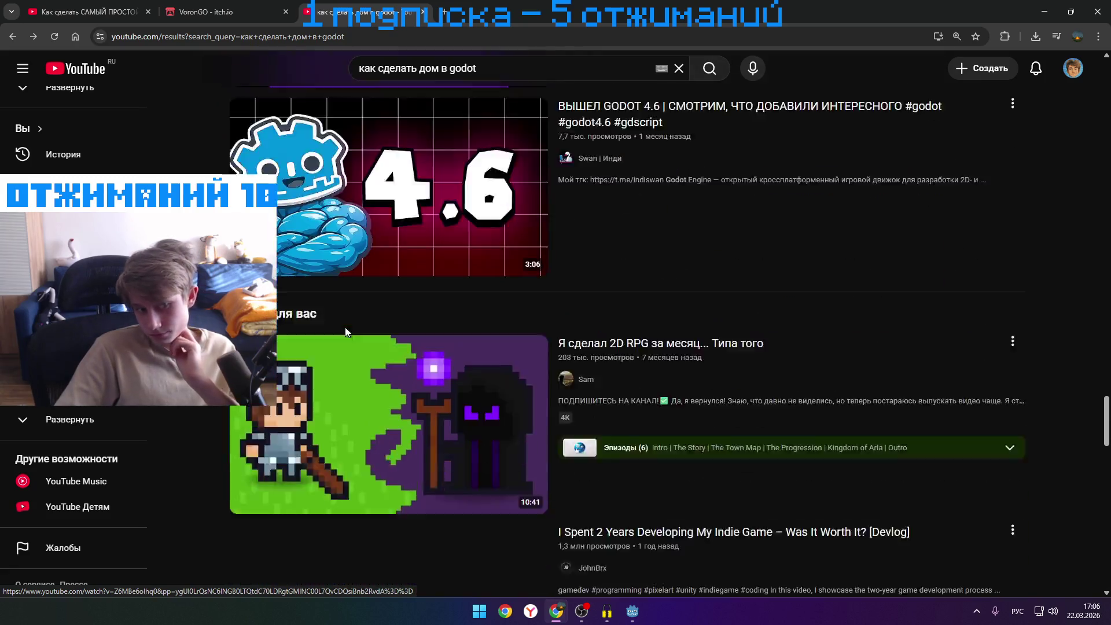
scroll(346, 333, "up", 1)
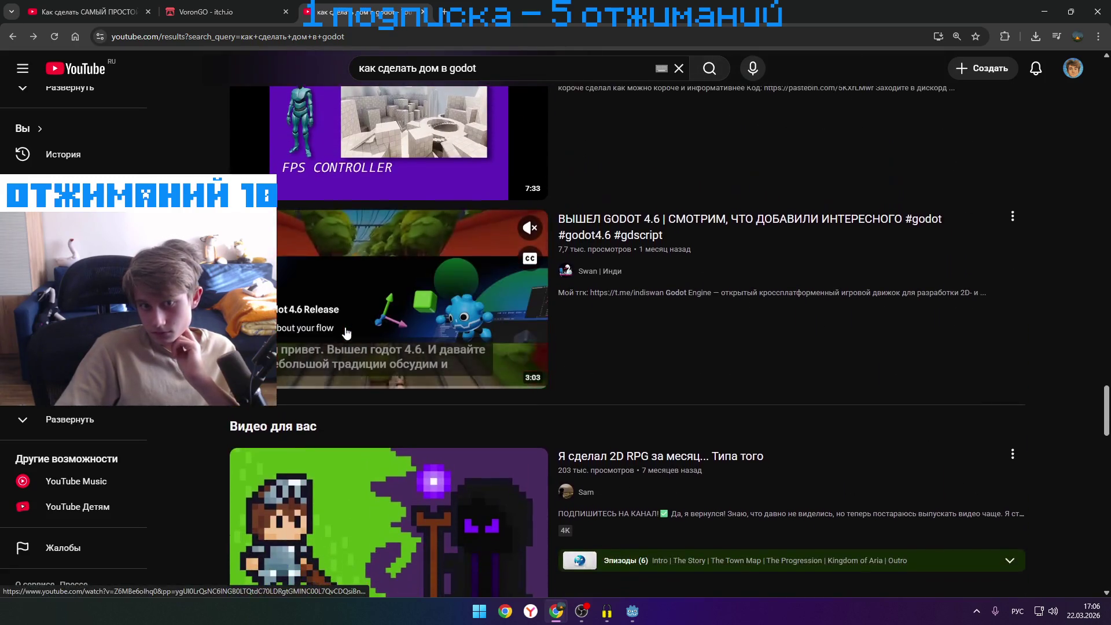
scroll(346, 333, "down", 2)
scroll(345, 330, "down", 7)
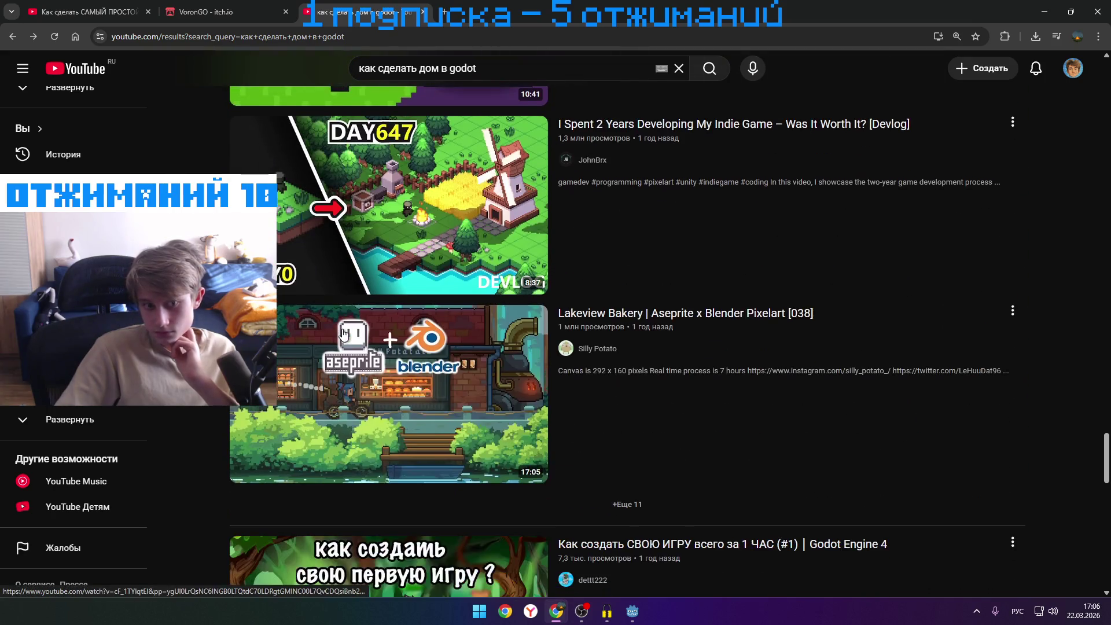
scroll(343, 333, "down", 6)
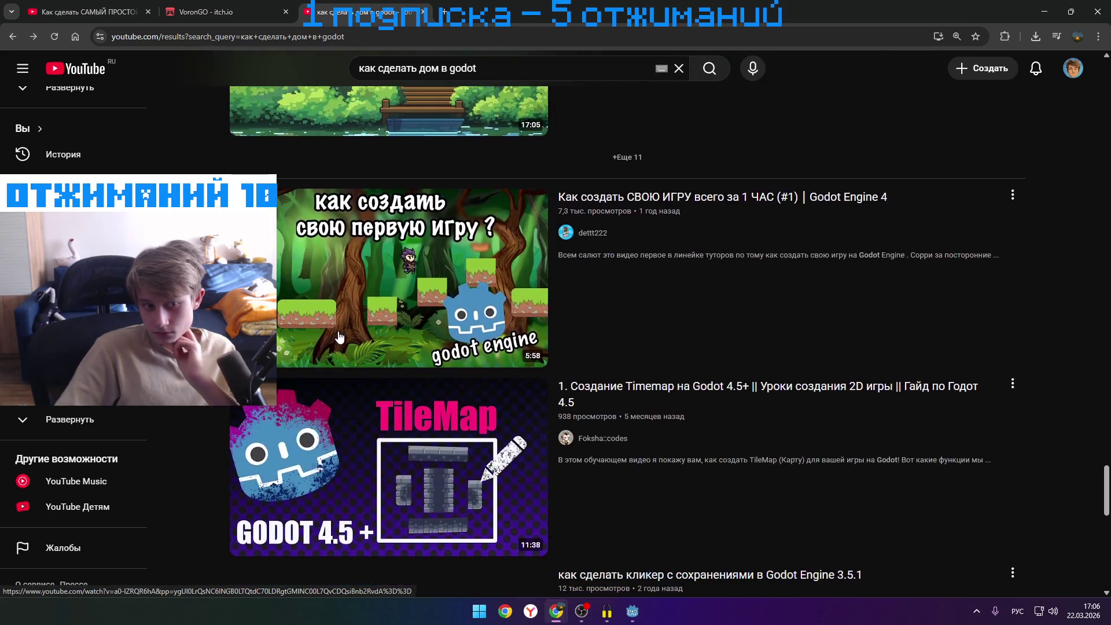
scroll(339, 337, "down", 5)
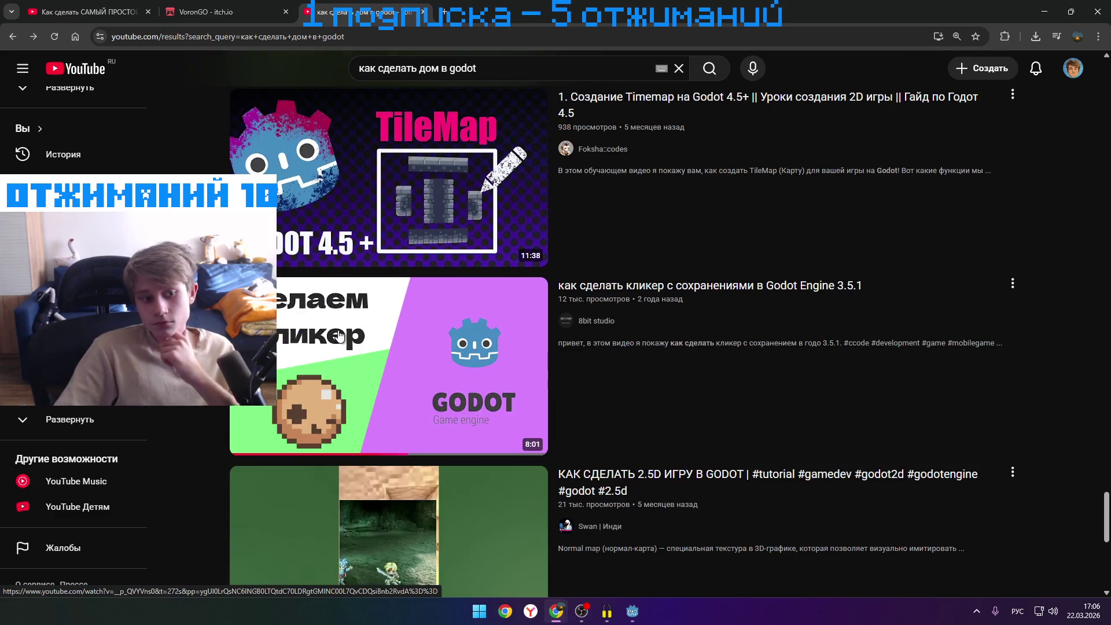
scroll(338, 336, "down", 5)
scroll(339, 335, "up", 4)
scroll(339, 336, "down", 4)
scroll(338, 338, "down", 3)
scroll(337, 339, "down", 6)
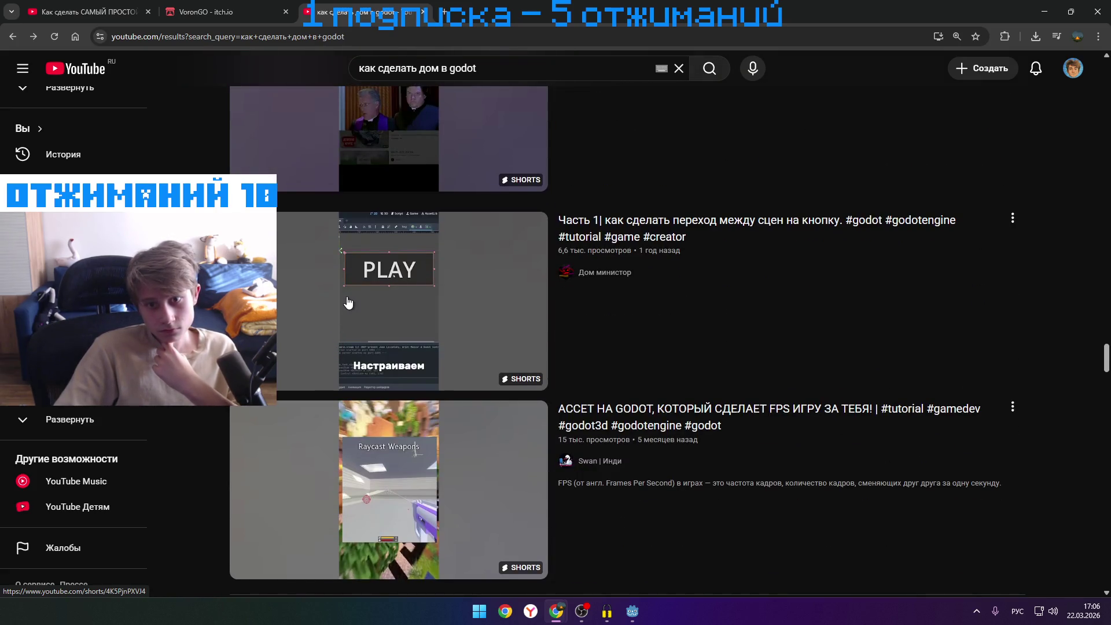
scroll(347, 303, "up", 3)
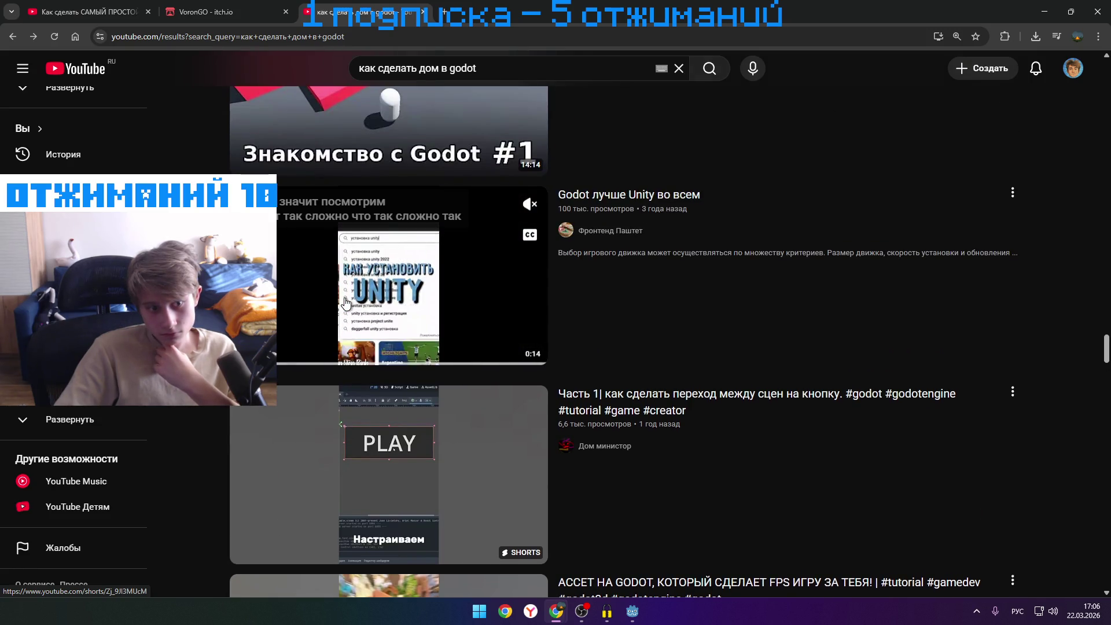
scroll(348, 304, "up", 5)
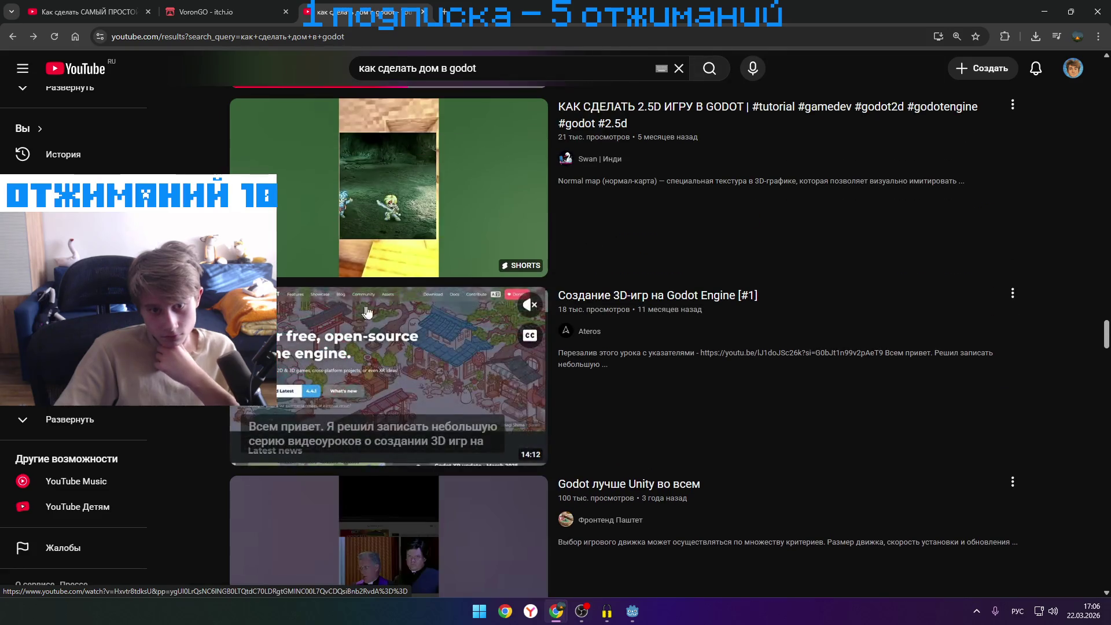
left_click(402, 318)
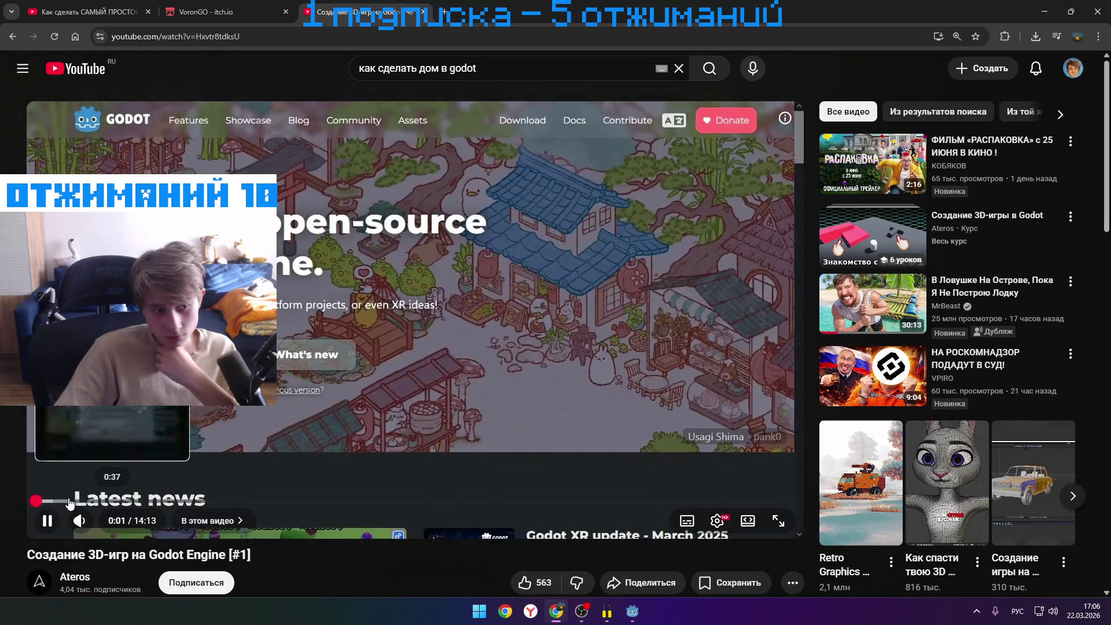
- Seek the Godot tutorial to where the CSG box is created and pause it
left_click_drag(70, 501, 116, 501)
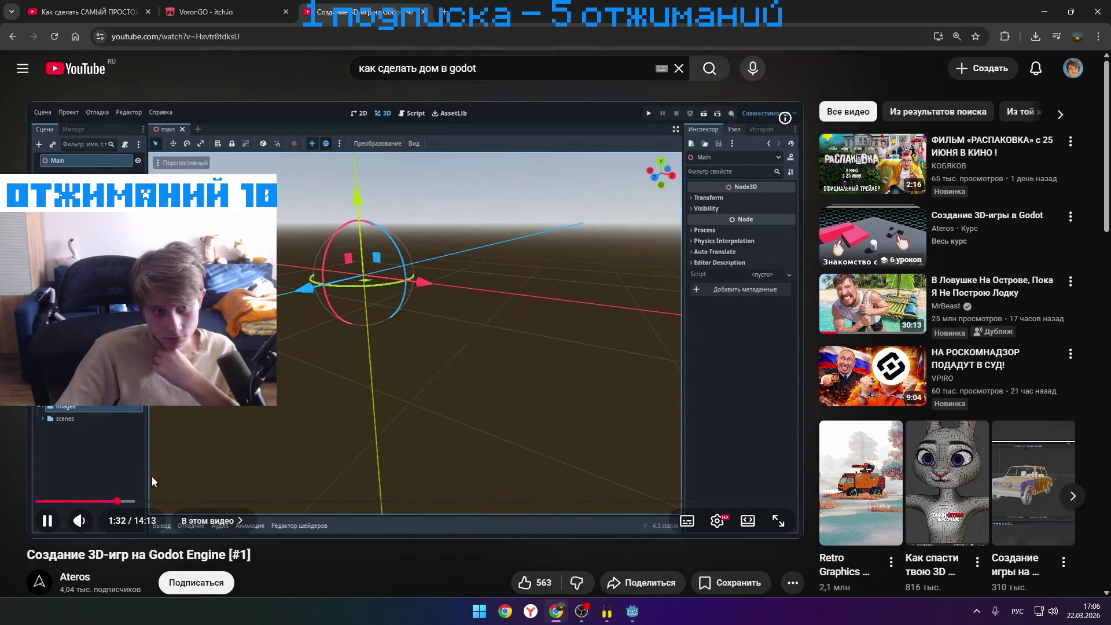
key("l")
key("l")
key("l")
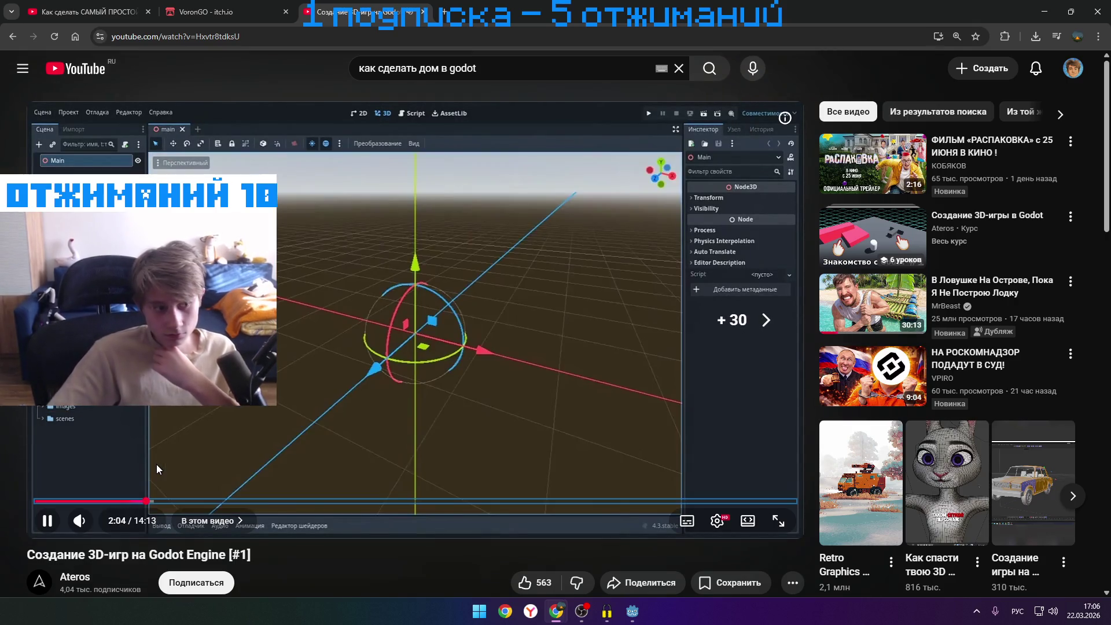
key("Right")
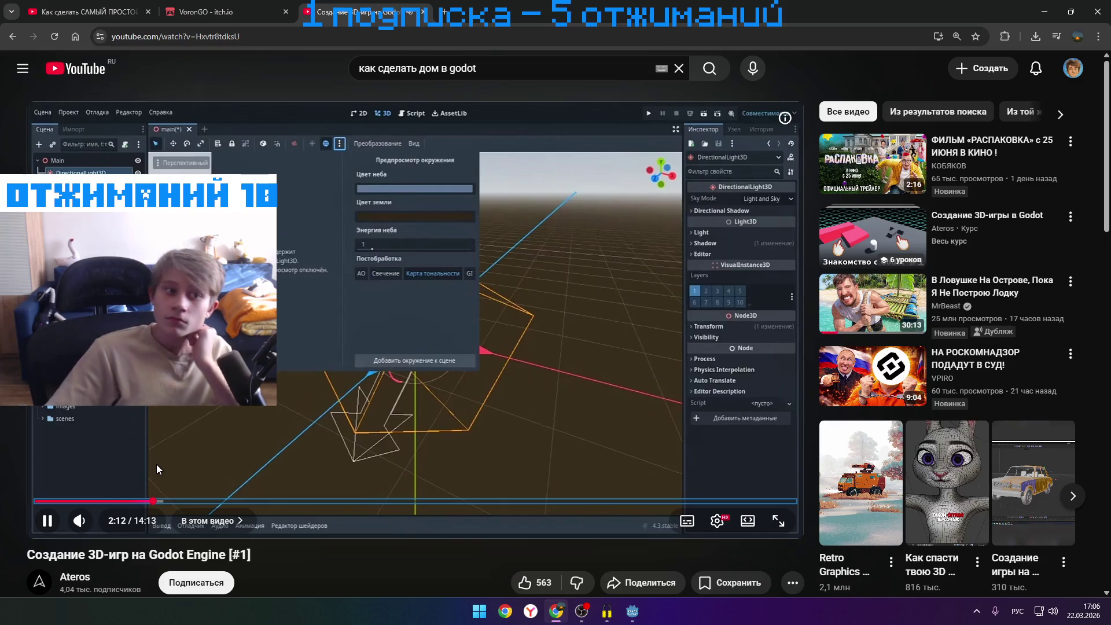
key("Left")
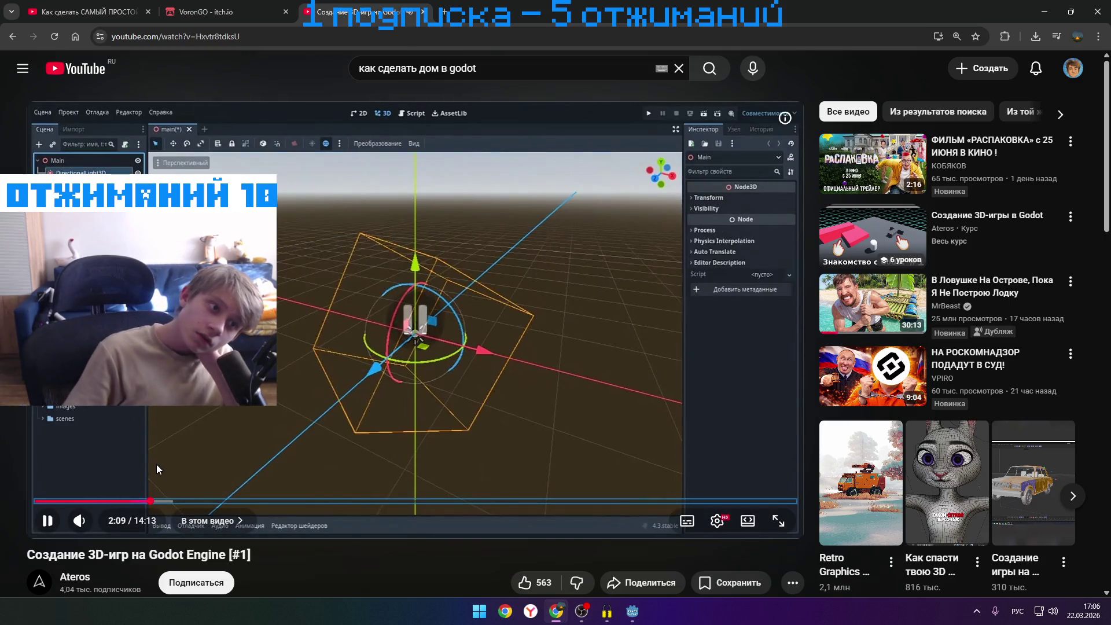
key("k")
scroll(156, 464, "down", 1)
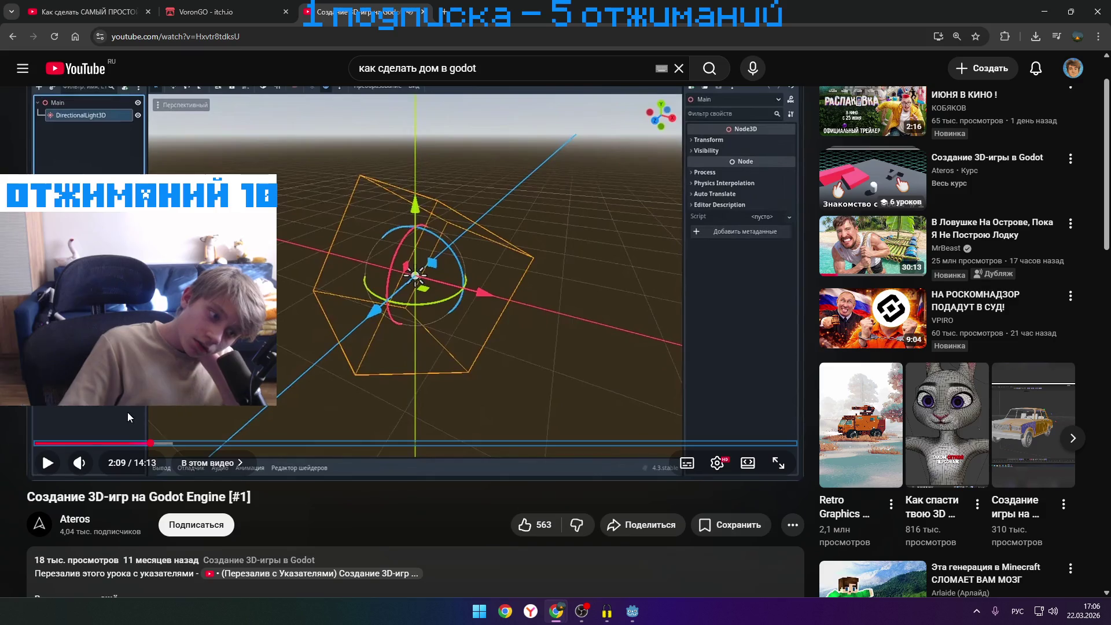
scroll(124, 411, "up", 1)
key("k")
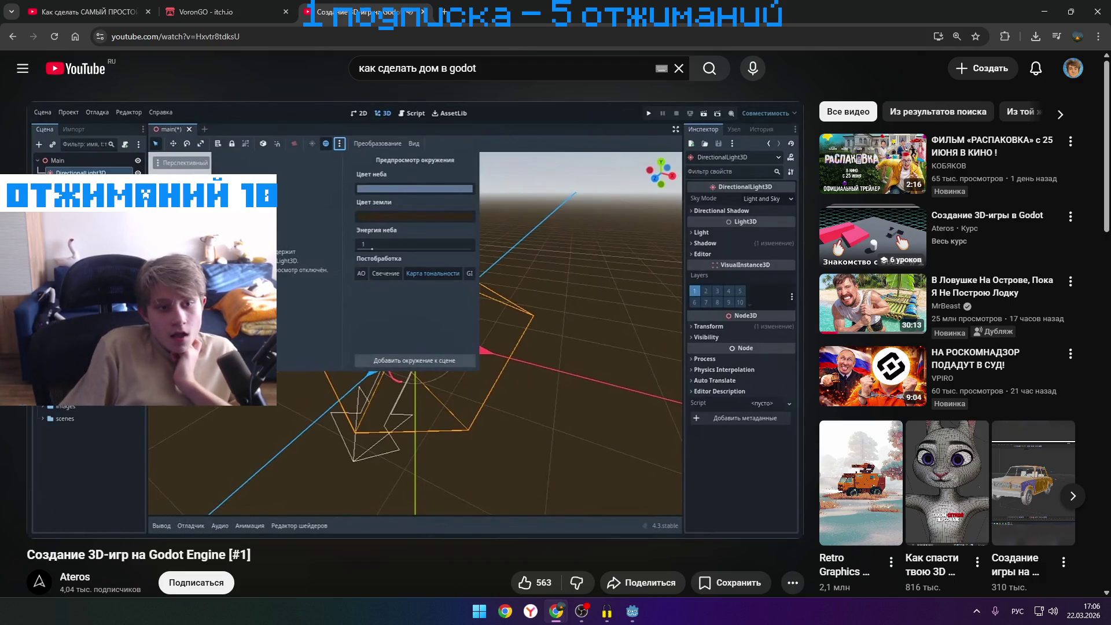
key("Left")
key("Left")
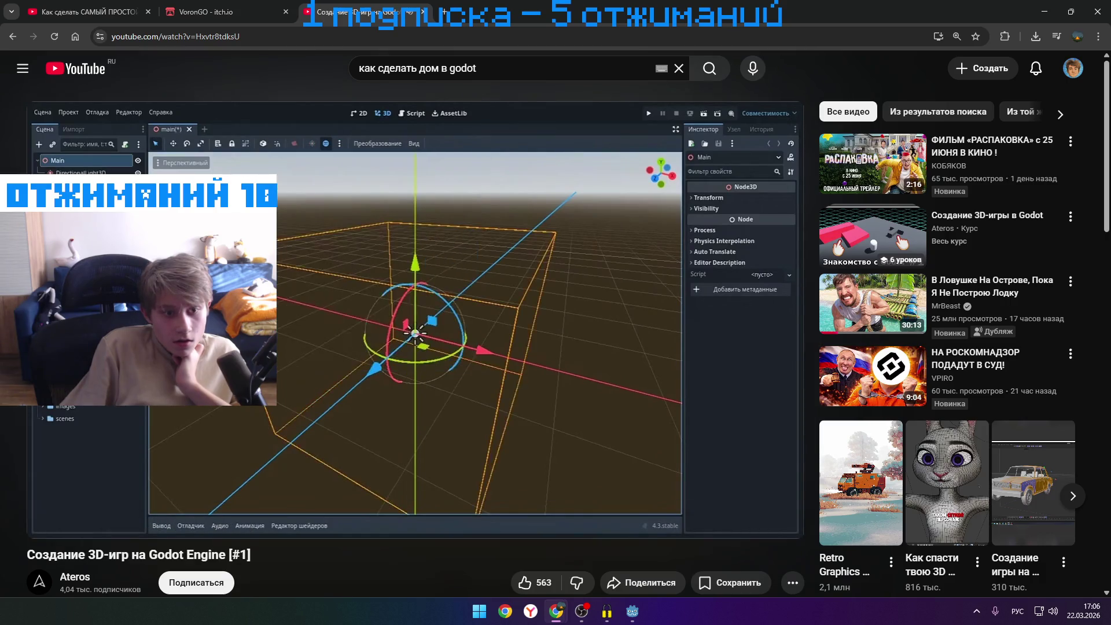
key("Right")
key("Right")
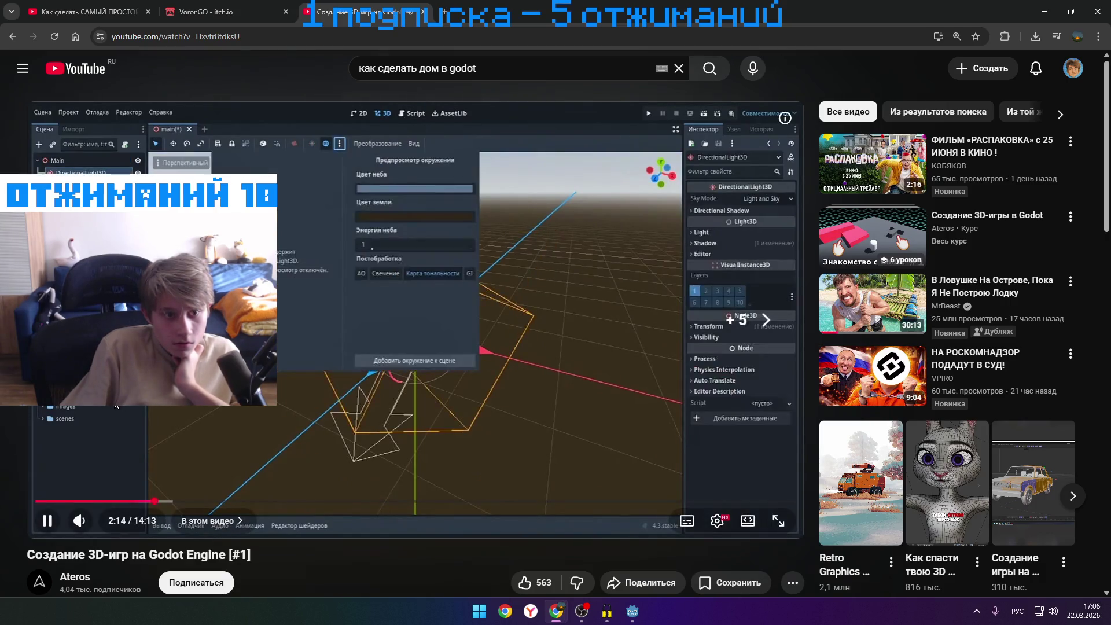
key("Right")
key("Right")
key("Right")
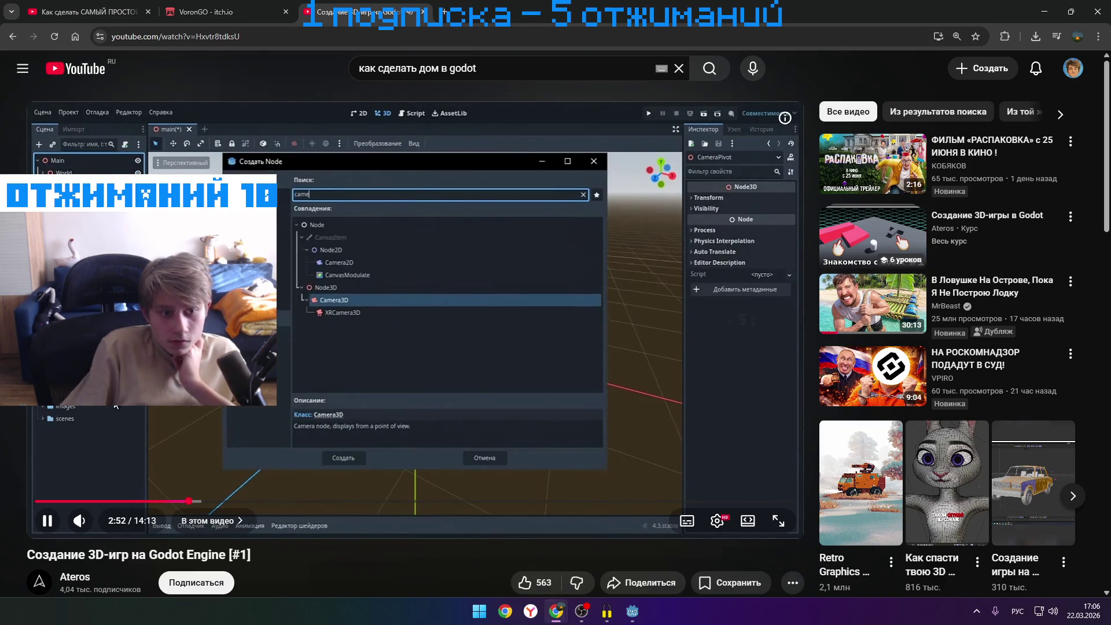
key("Right")
key("Right")
key("Right")
key("Right")
key("Right")
key("Right")
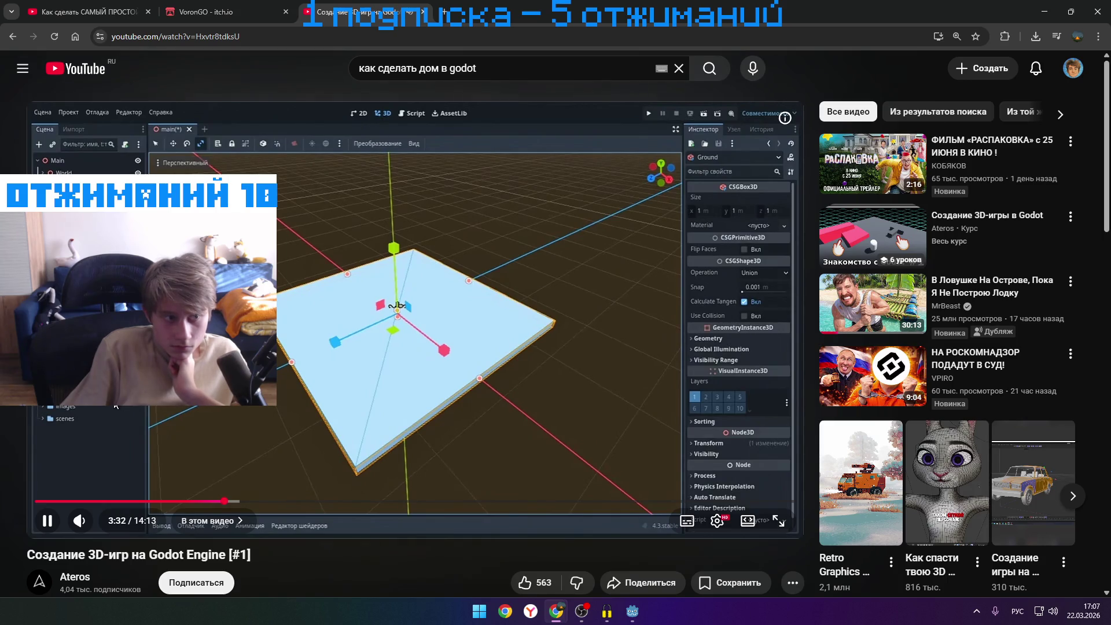
key("Left")
key("Left")
key("Left")
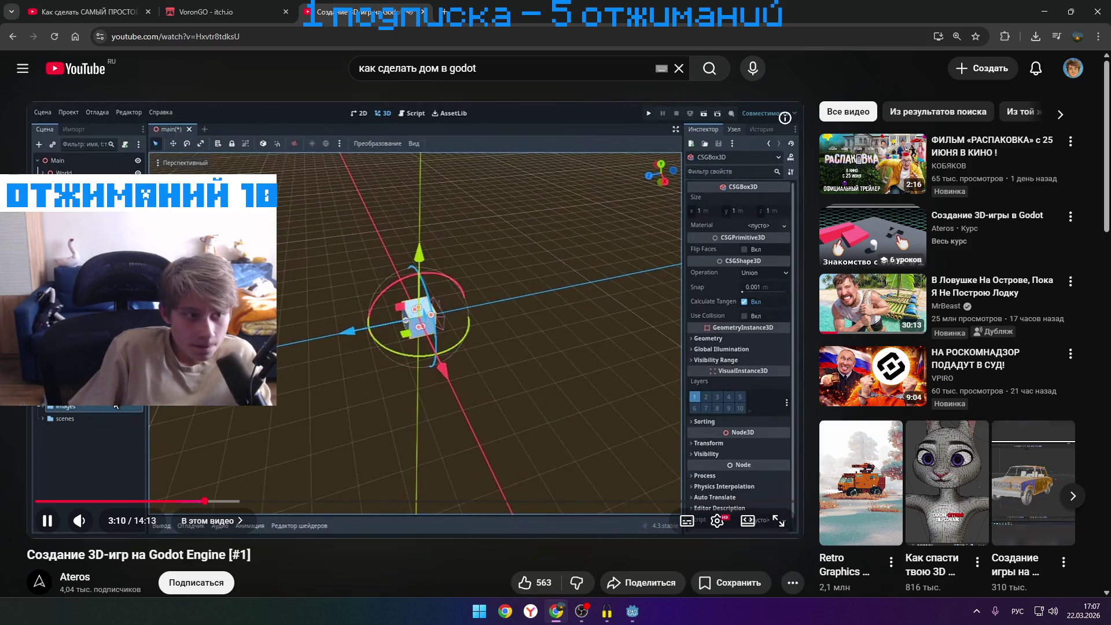
key("Left")
key("Left")
key("Left")
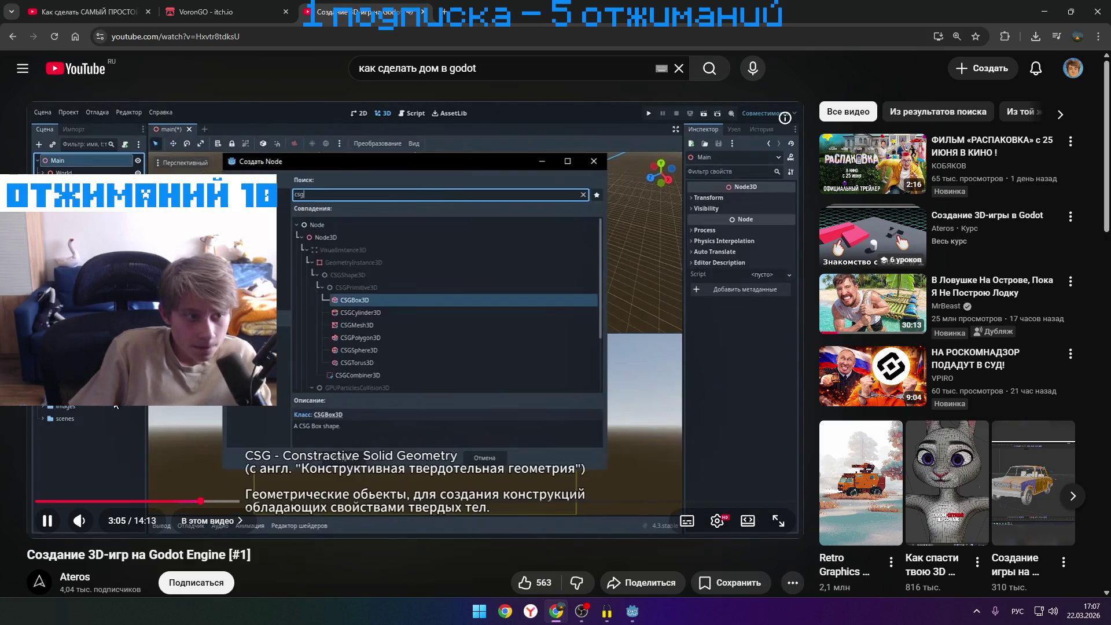
key("Left")
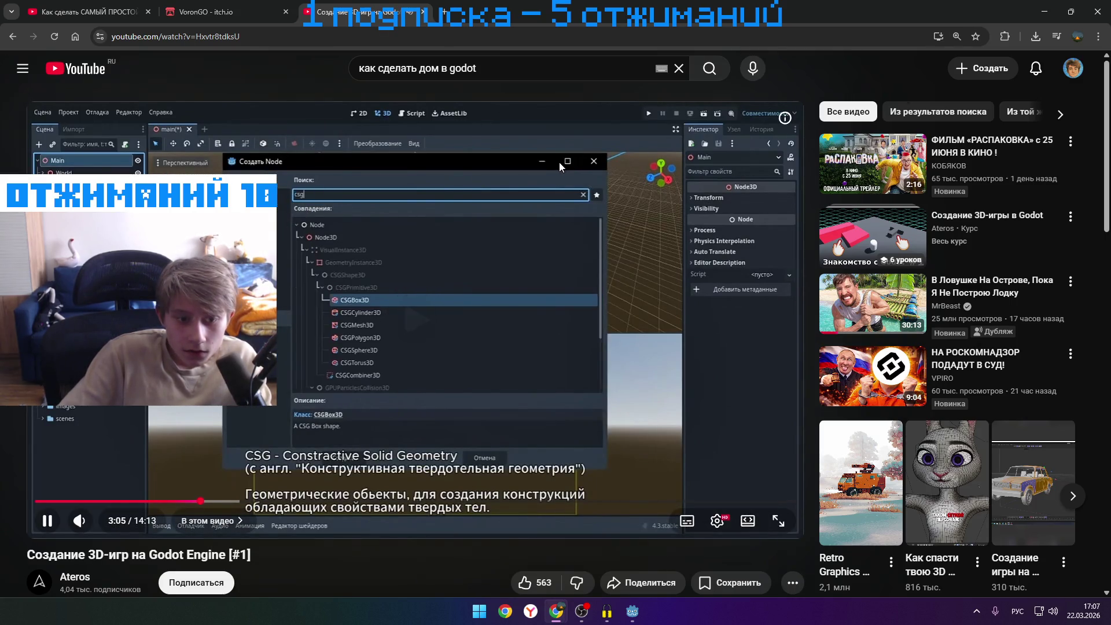
key("space")
- Back in Godot, search 'csg' in Create Node and add a CSGBox3D
left_click(1045, 18)
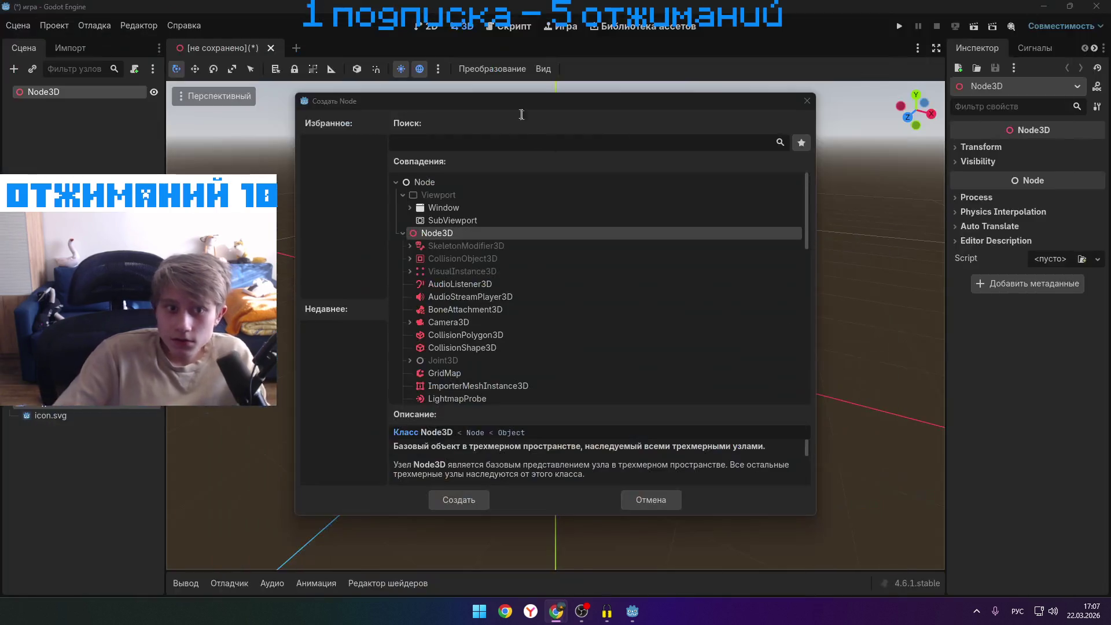
type("c")
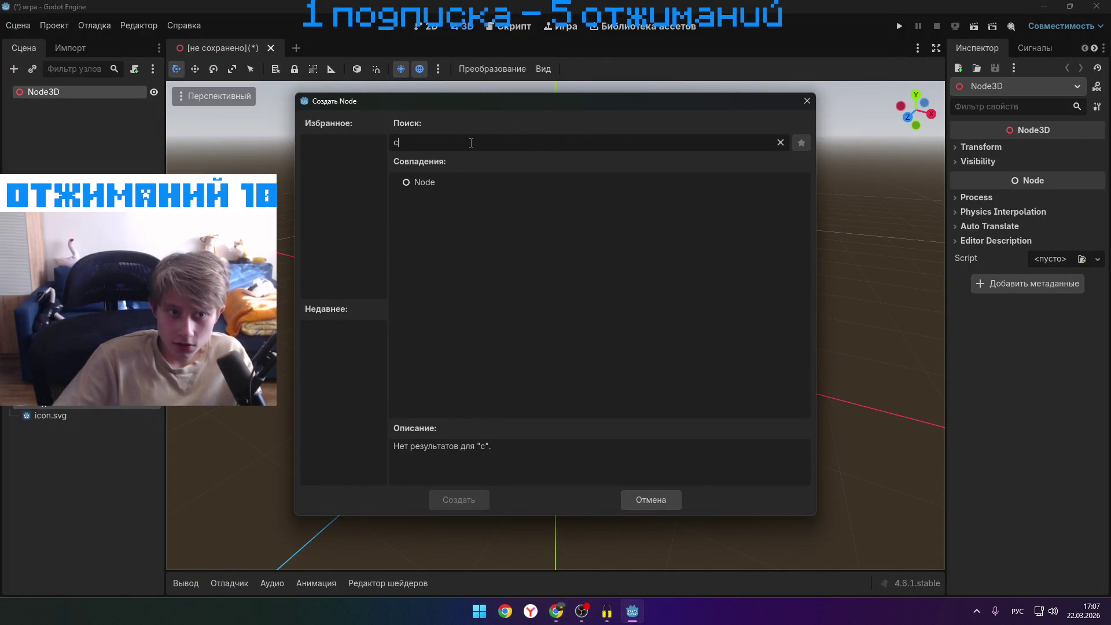
key("BackSpace")
key("alt+shift")
type("csg")
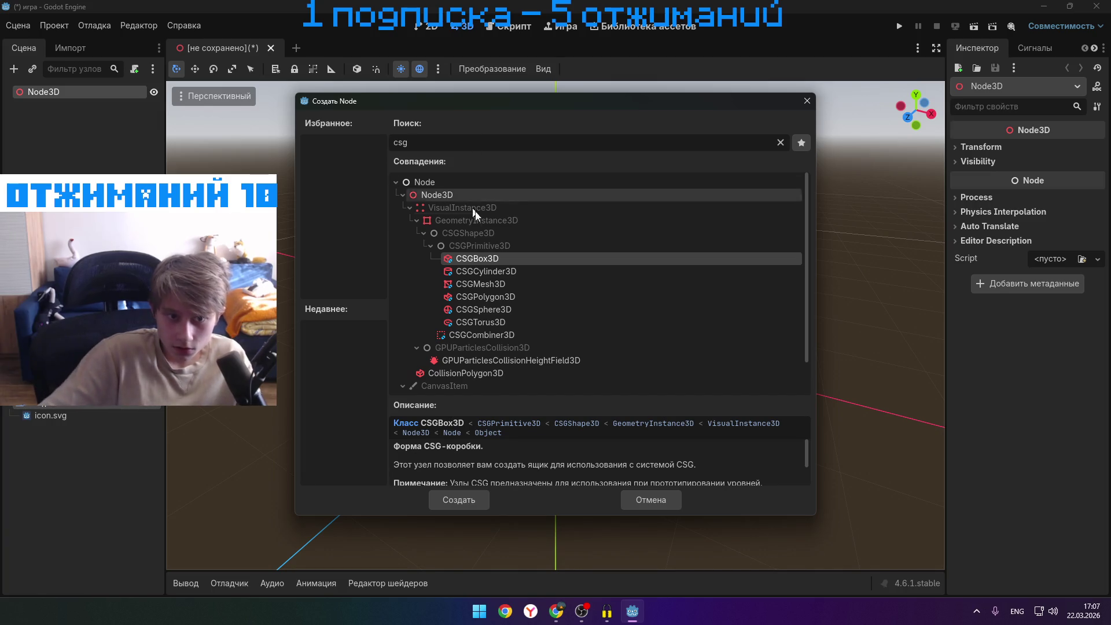
left_click(478, 501)
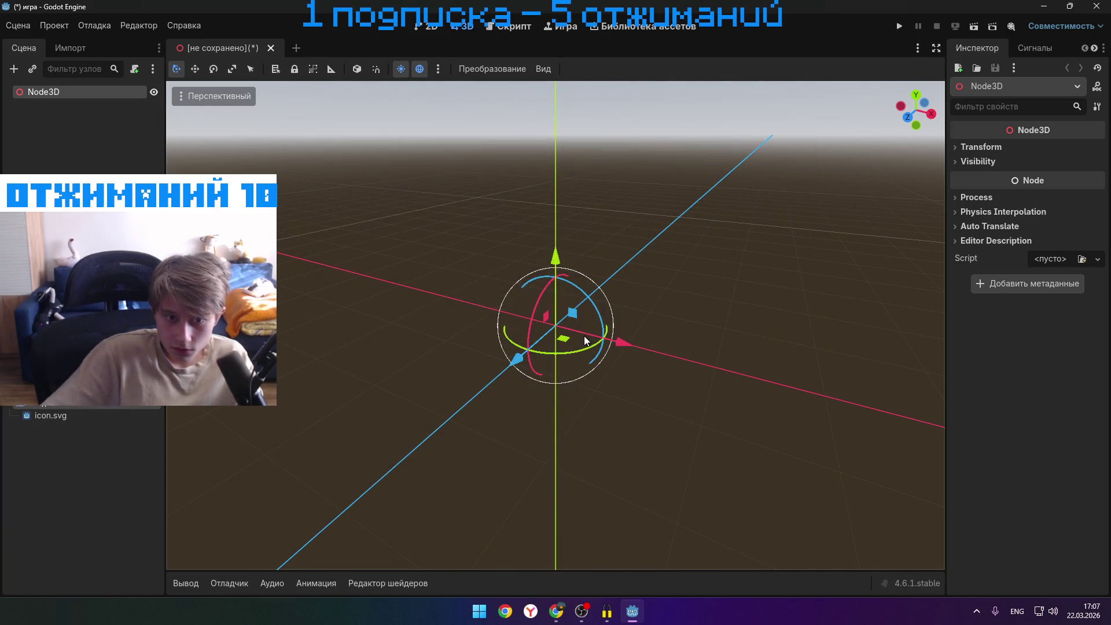
- Drag the CSGBox3D's size handles, stretching its depth to about 3.8, then about 18 along Z
scroll(574, 361, "up", 5)
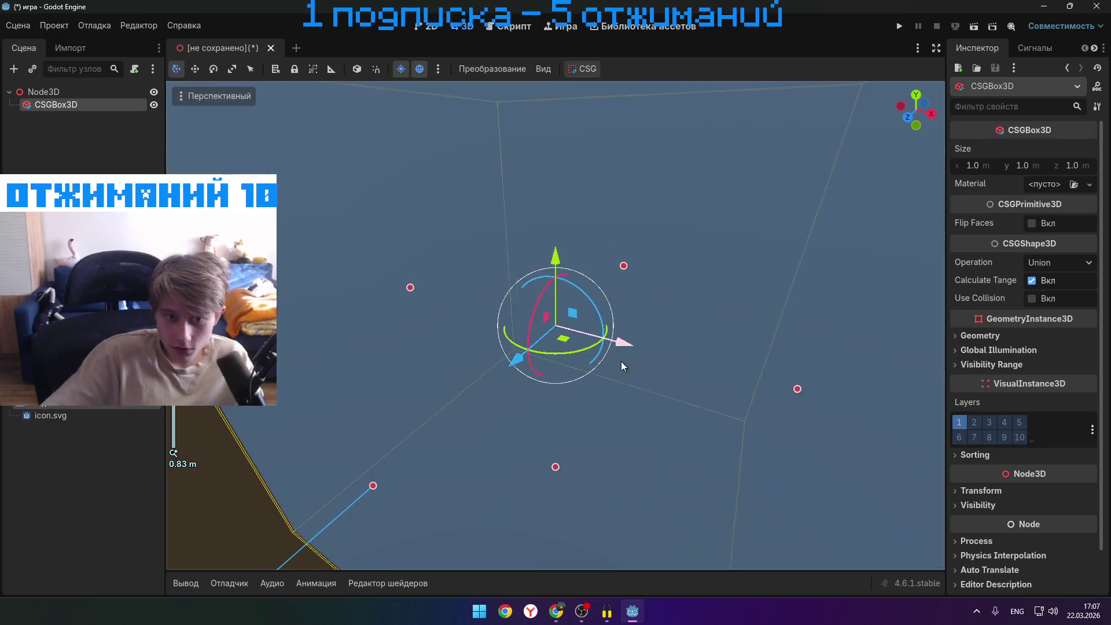
scroll(622, 363, "down", 10)
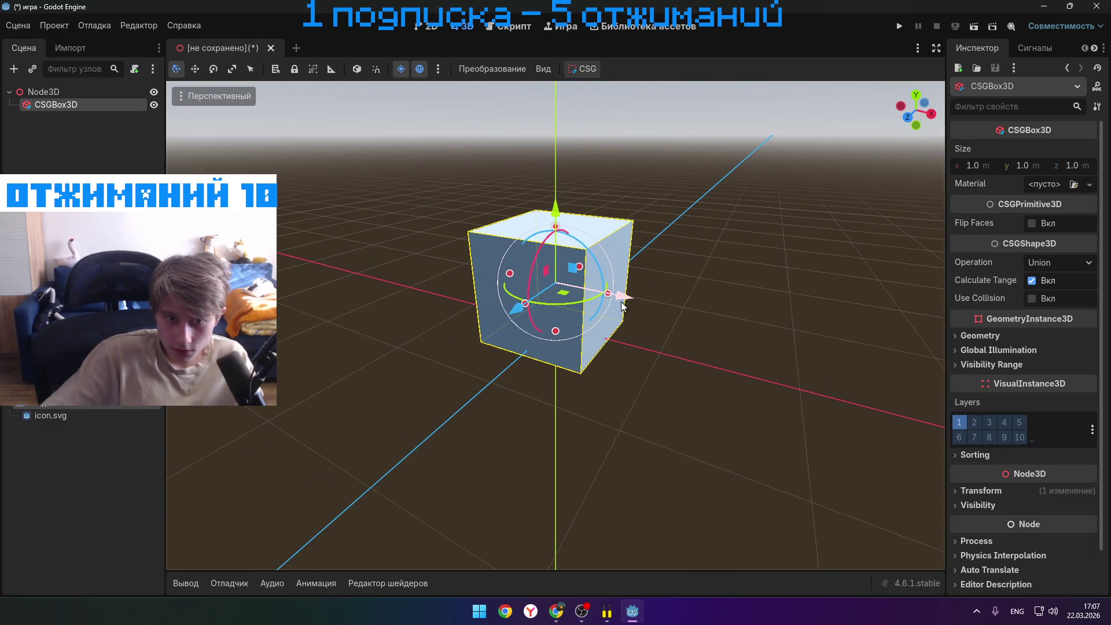
mouse_move(602, 300)
left_mouse_down()
mouse_move(723, 312)
mouse_move(1006, 376)
mouse_move(812, 341)
mouse_move(776, 346)
left_mouse_up()
scroll(777, 346, "down", 4)
scroll(662, 323, "up", 2)
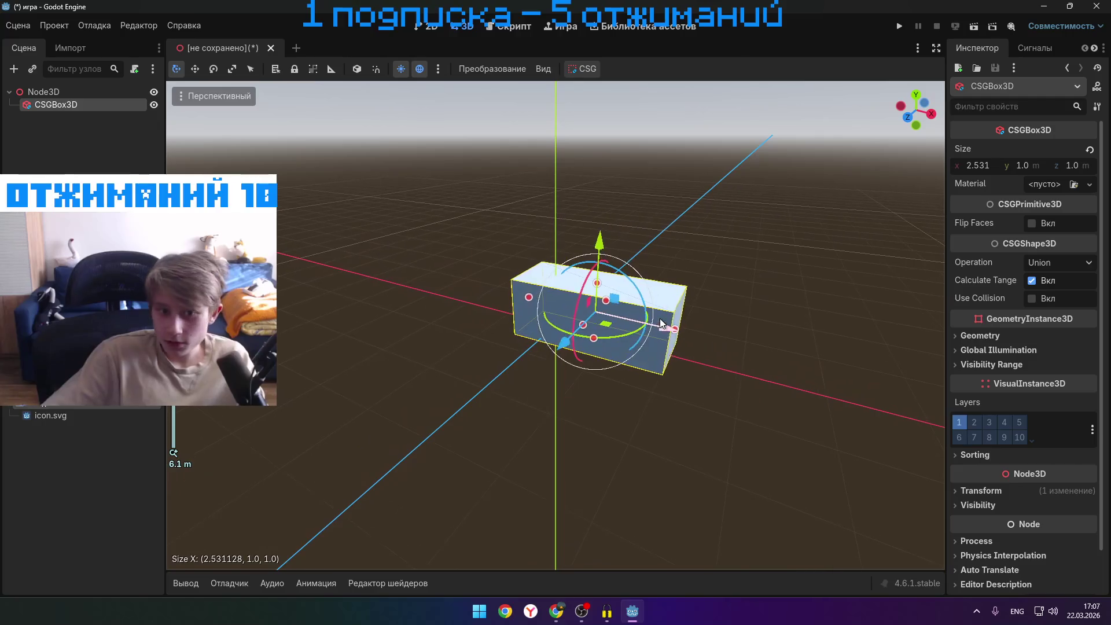
scroll(626, 326, "up", 3)
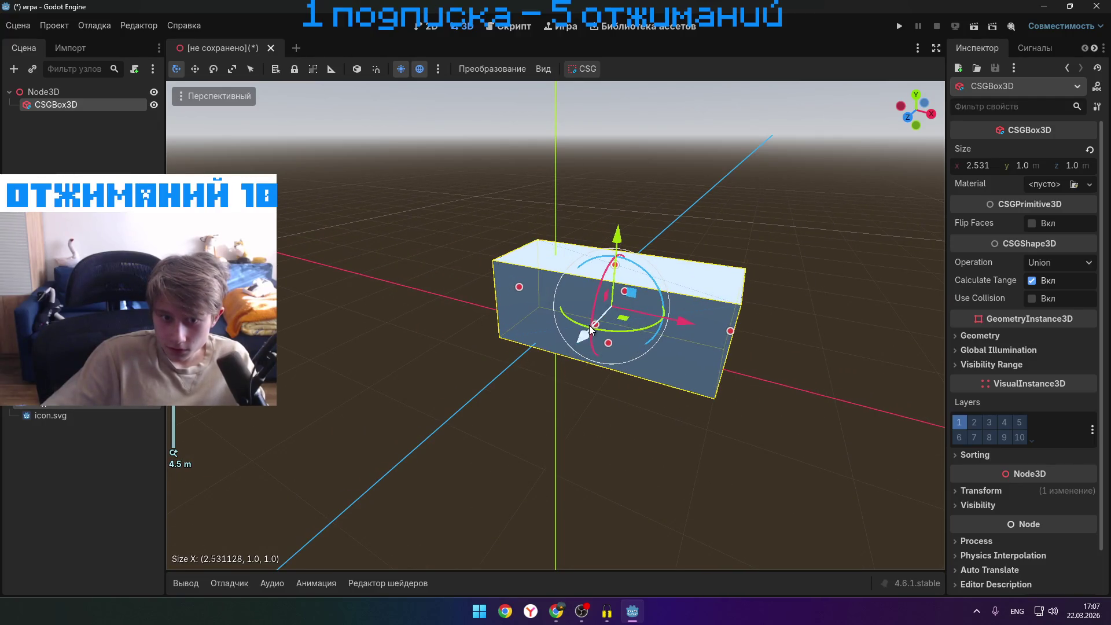
left_click_drag(595, 323, 210, 519)
scroll(804, 347, "down", 5)
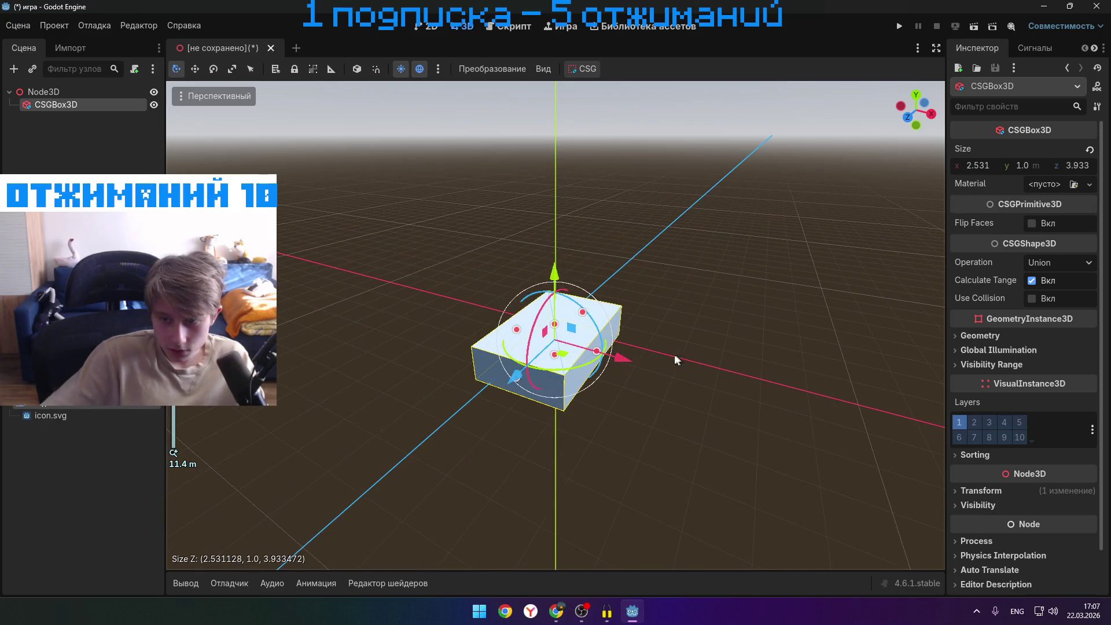
scroll(636, 349, "up", 6)
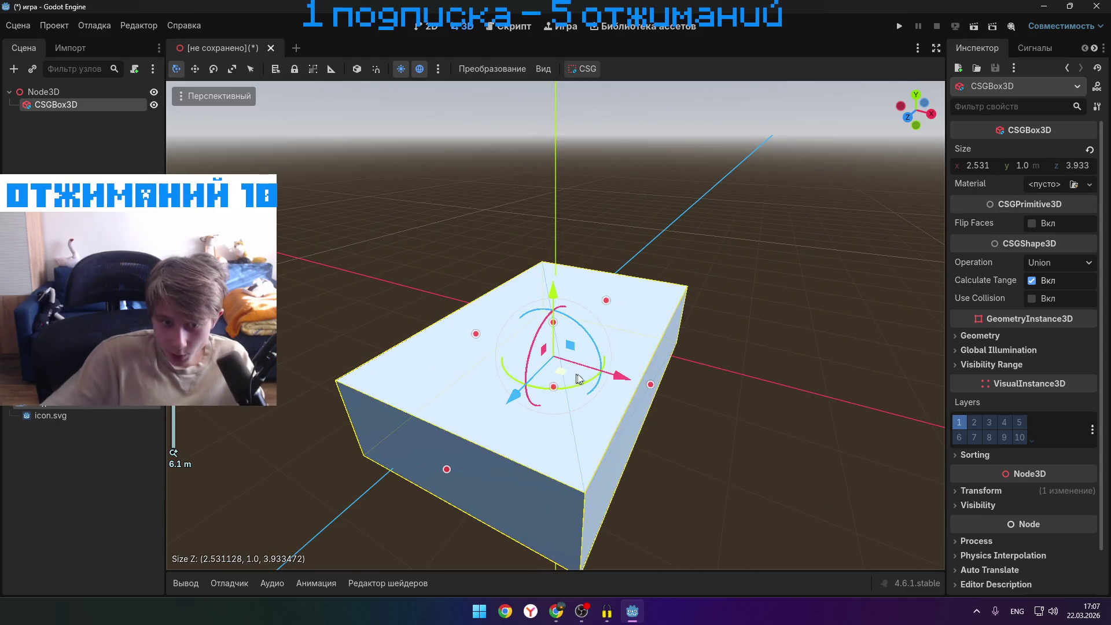
left_click_drag(651, 384, 699, 396)
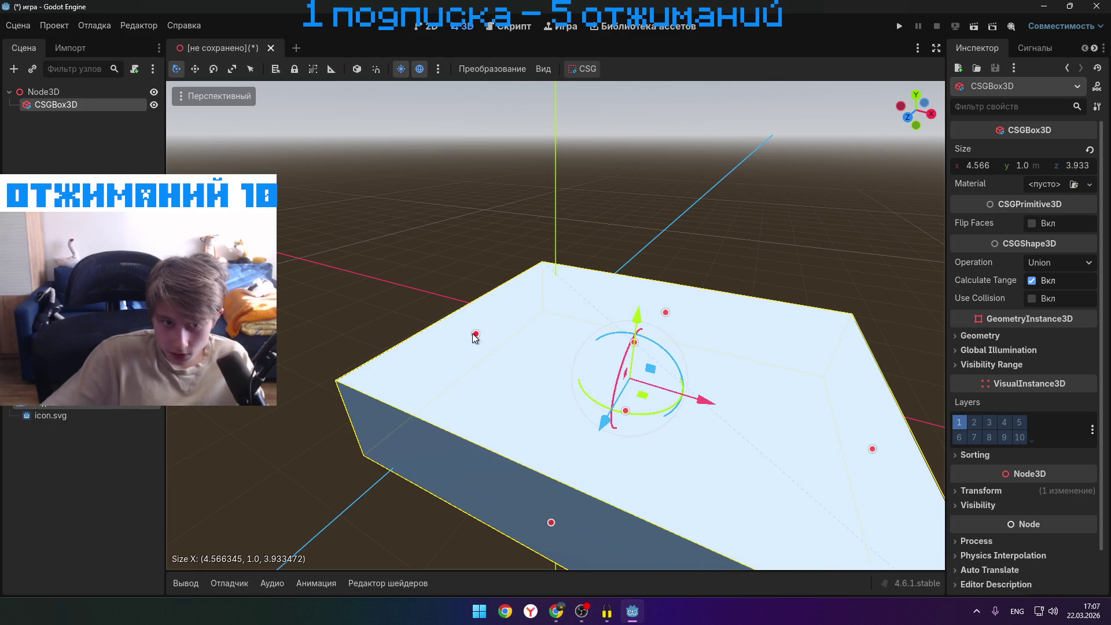
left_click_drag(476, 338, 243, 272)
mouse_move(468, 275)
left_mouse_down()
mouse_move(488, 251)
mouse_move(633, 192)
left_mouse_up()
- Keep widening the box to a 154.9 × 1 × 187.6 slab, then open a new browser tab
scroll(556, 324, "down", 3)
left_click_drag(654, 327, 739, 342)
scroll(567, 350, "down", 2)
left_click_drag(561, 342, 553, 291)
mouse_move(466, 354)
left_mouse_down()
mouse_move(405, 289)
mouse_move(607, 168)
left_mouse_up()
left_click_drag(679, 269, 862, 368)
key("w")
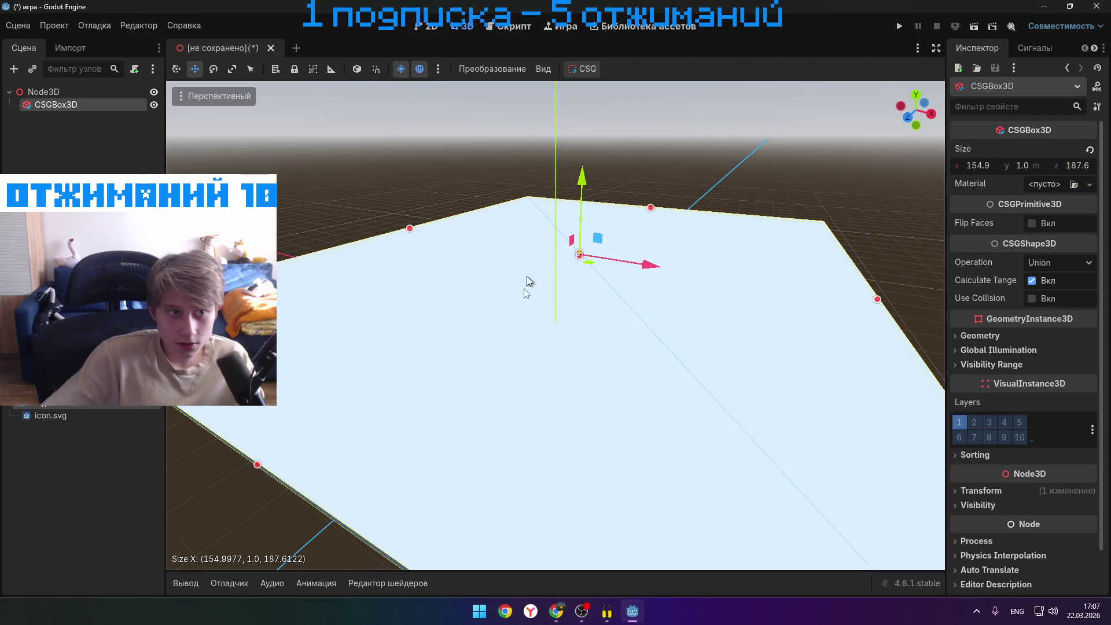
left_click(550, 612)
key("ctrl+t")
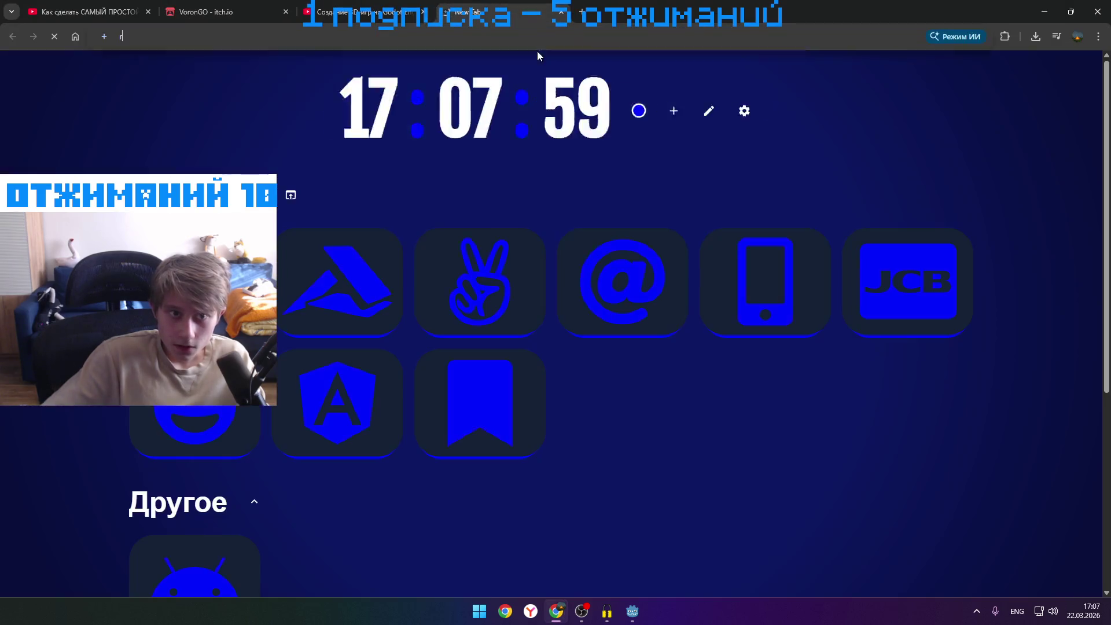
- Search Google for how to put textures on blocks in Godot
type("rfr yfrbyenm ")
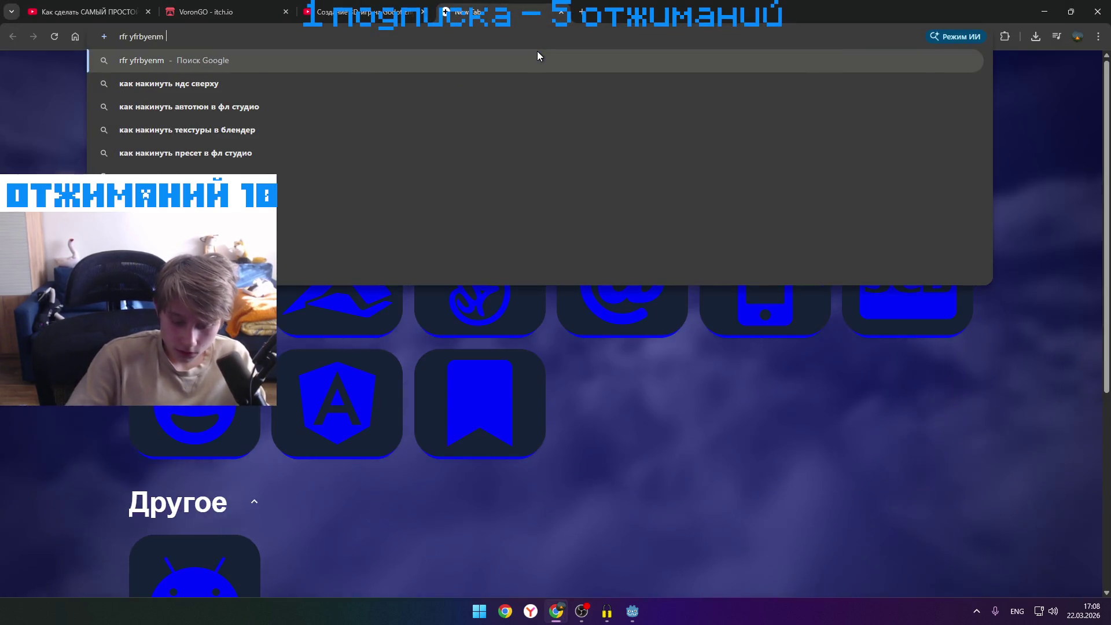
type("ntrcnehe yf ,kjr")
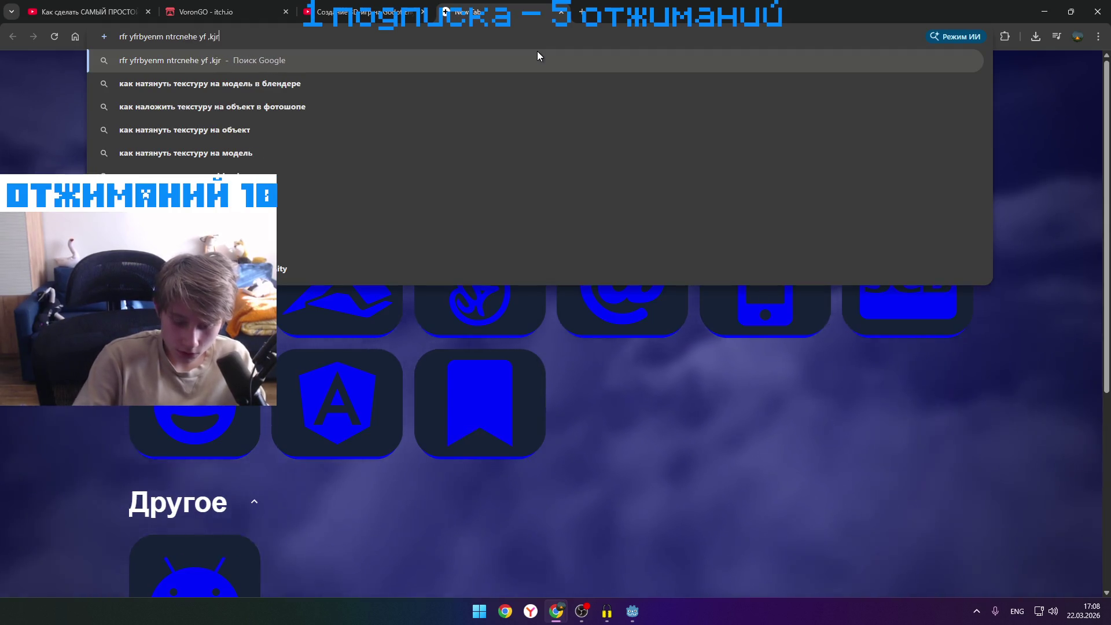
type("f d")
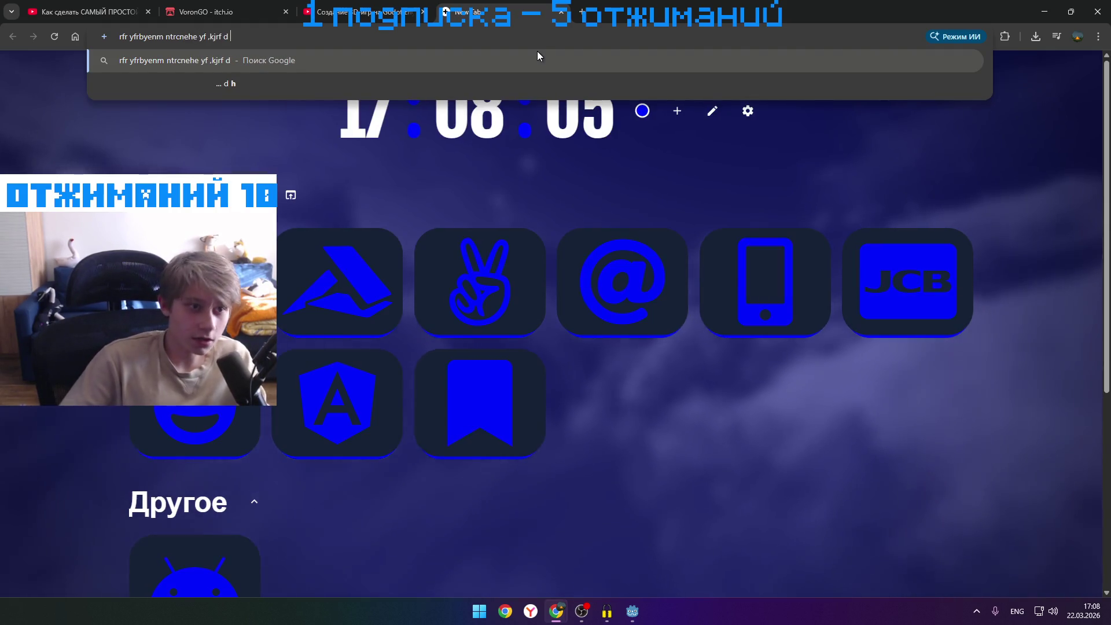
mouse_move(627, 614)
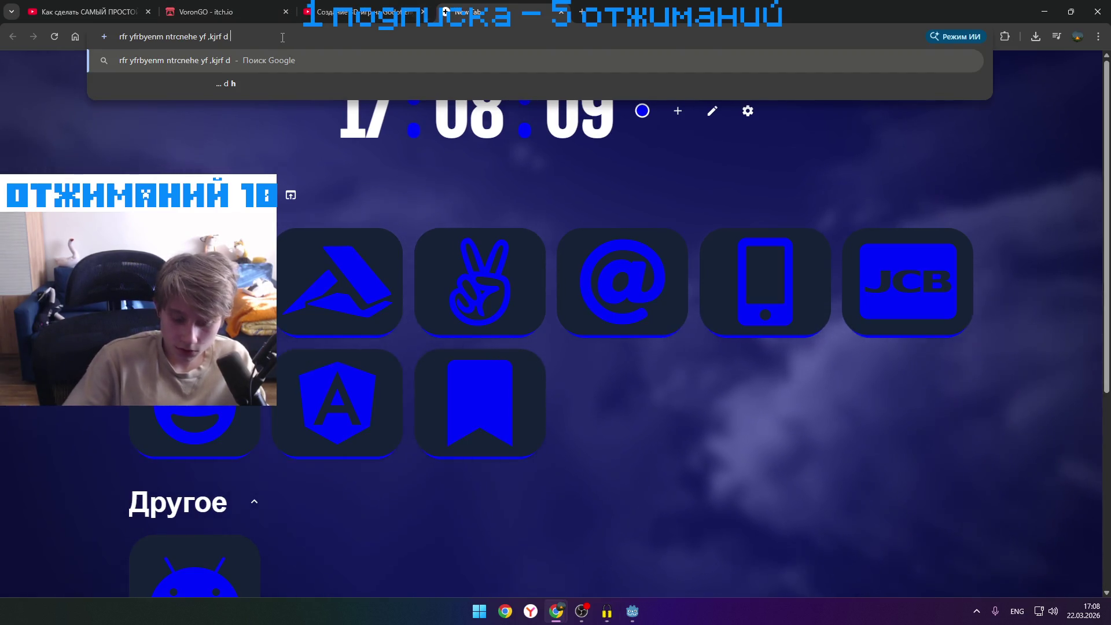
type("ujljn")
key("Return")
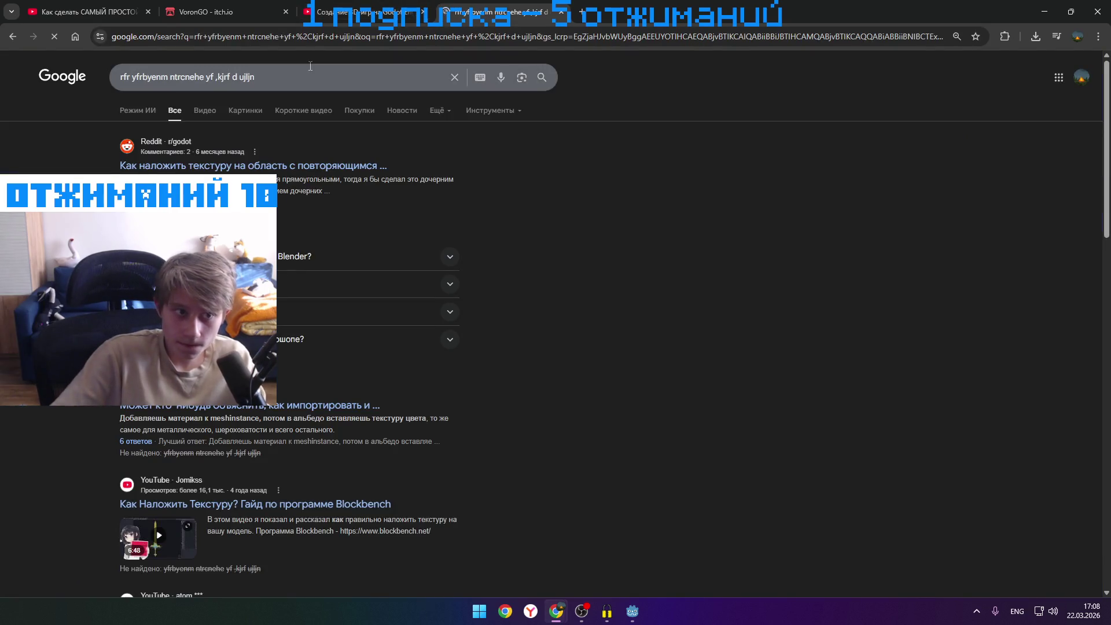
- Rerun the search with 'godot' appended, then start an asphalt-texture query in a new tab
left_click(310, 68)
key("BackSpace")
key("BackSpace")
key("BackSpace")
key("F11")
key("F11")
key("F12")
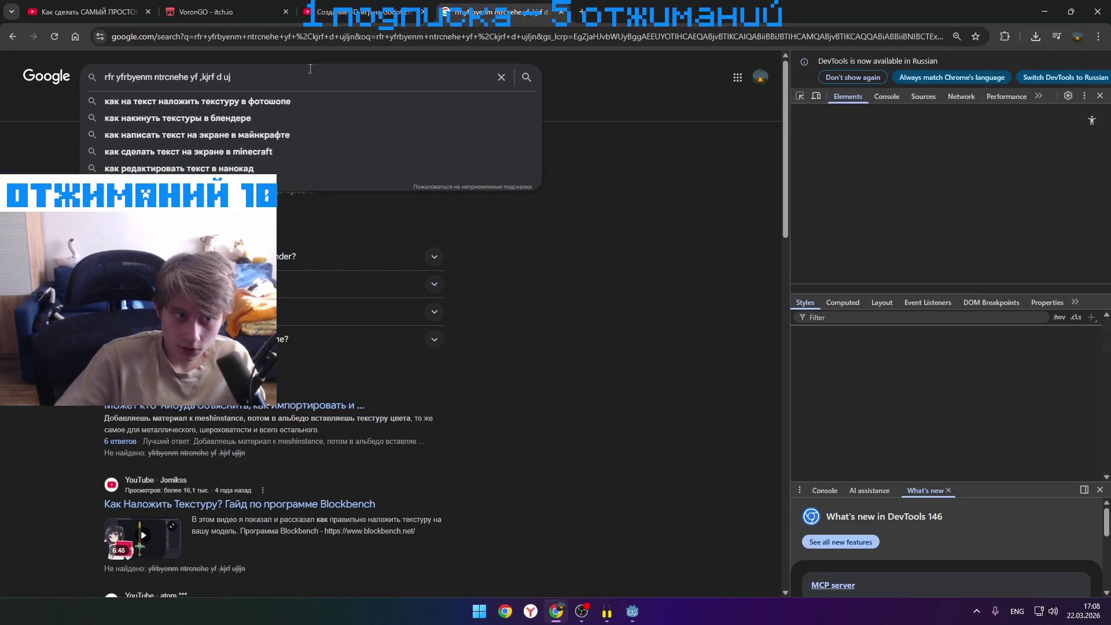
key("F12")
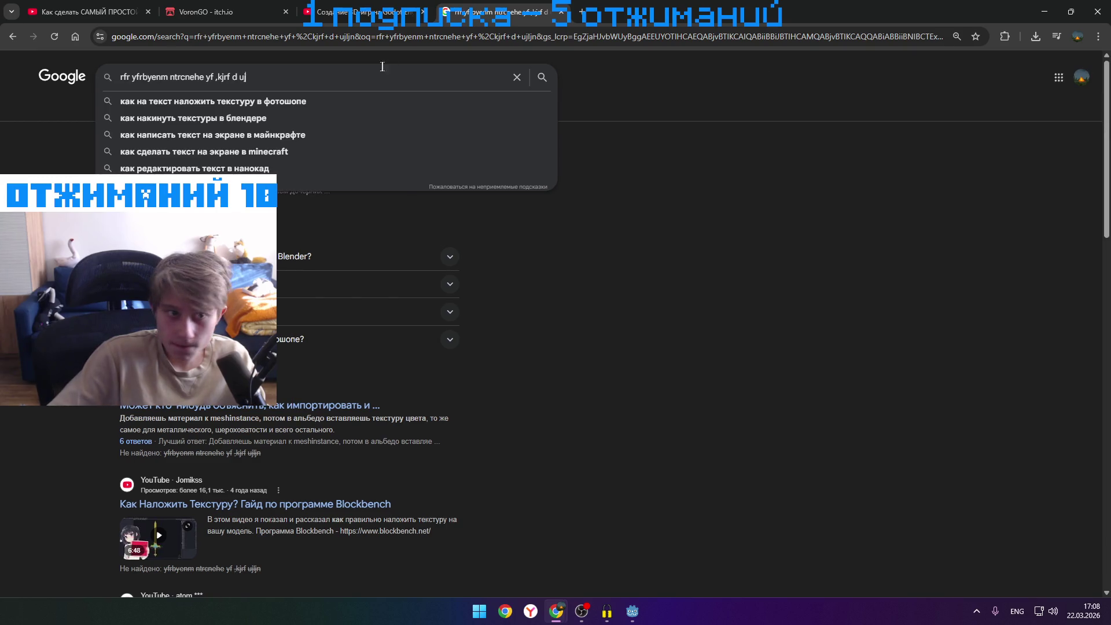
type("godot")
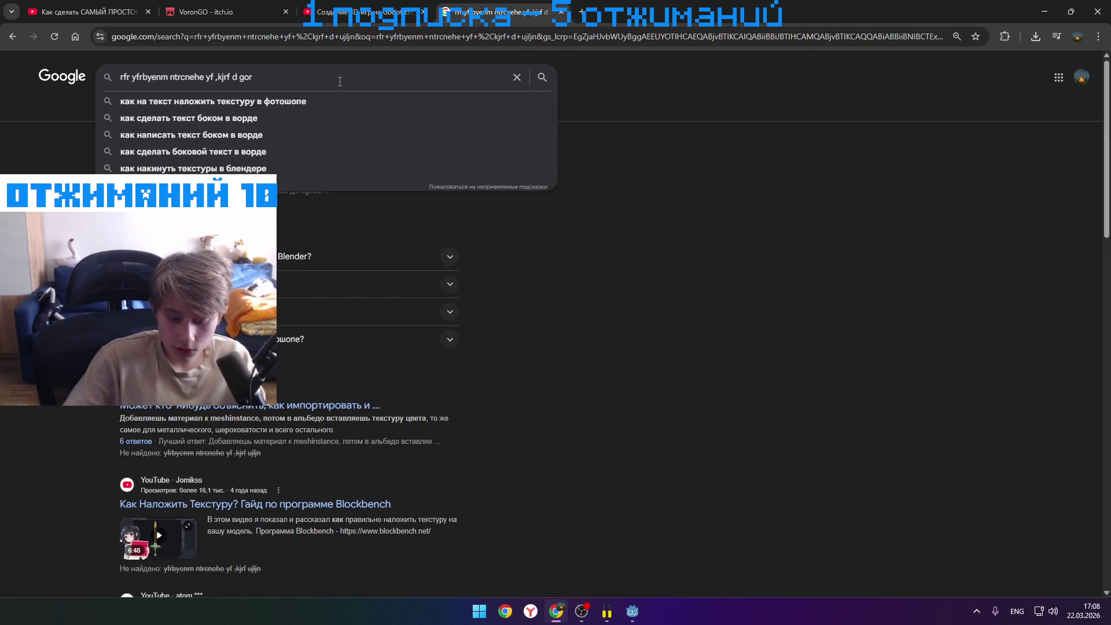
key("Return")
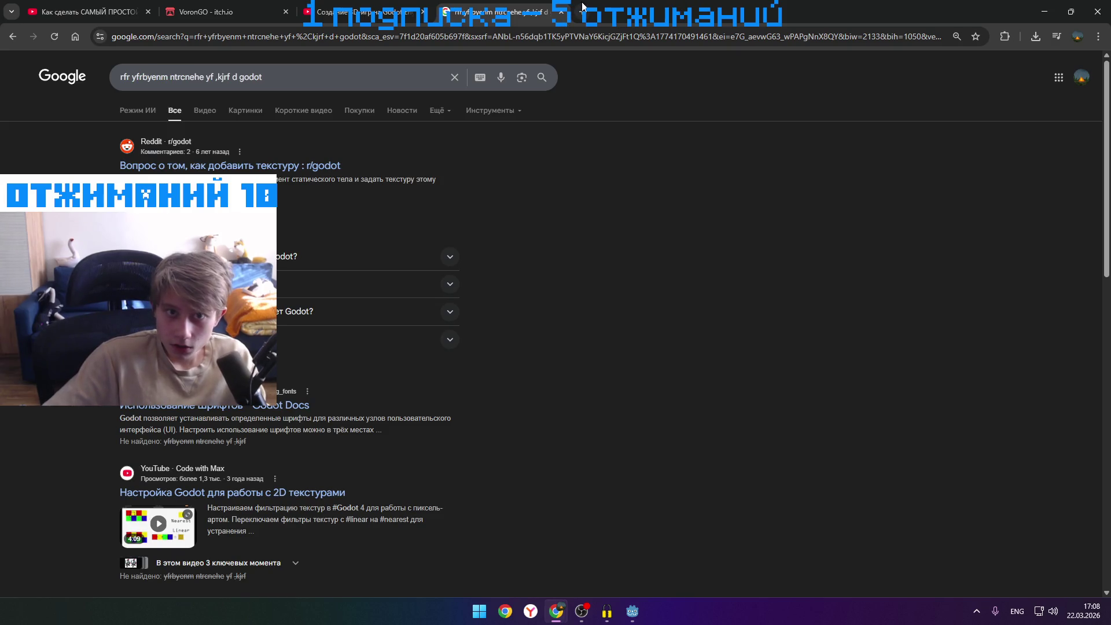
left_click(582, 7)
type("nt")
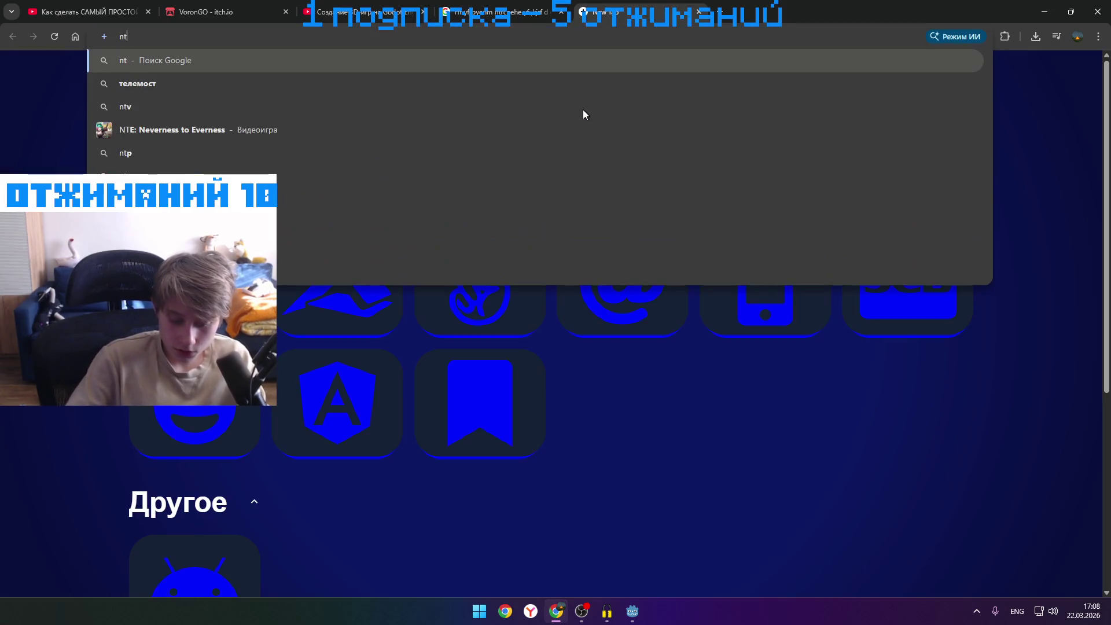
type("rcnehf ")
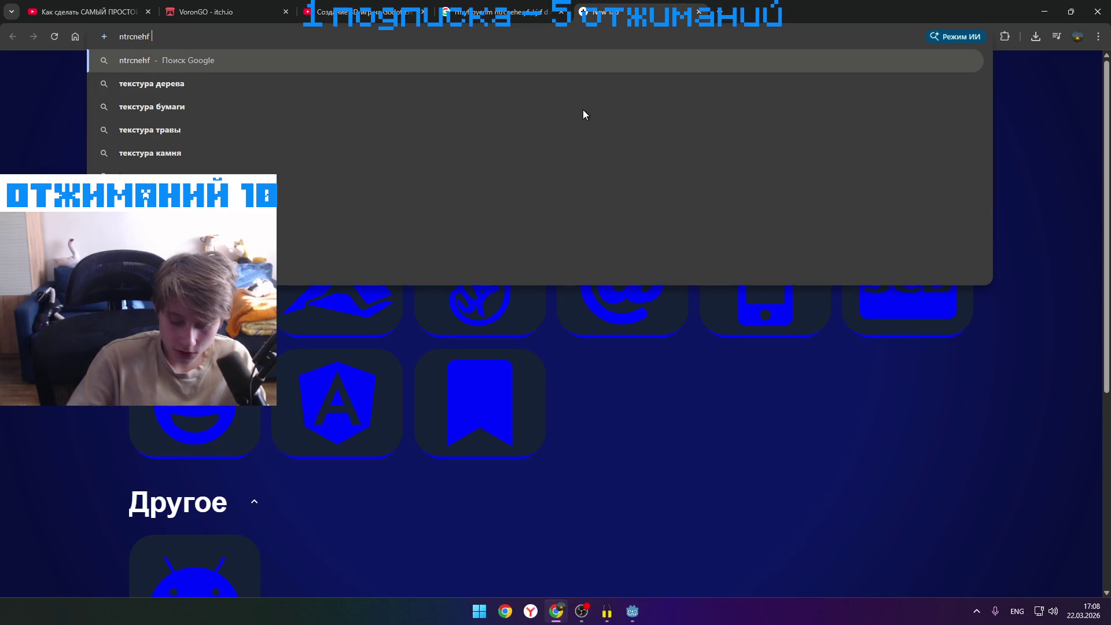
type("jcafknf")
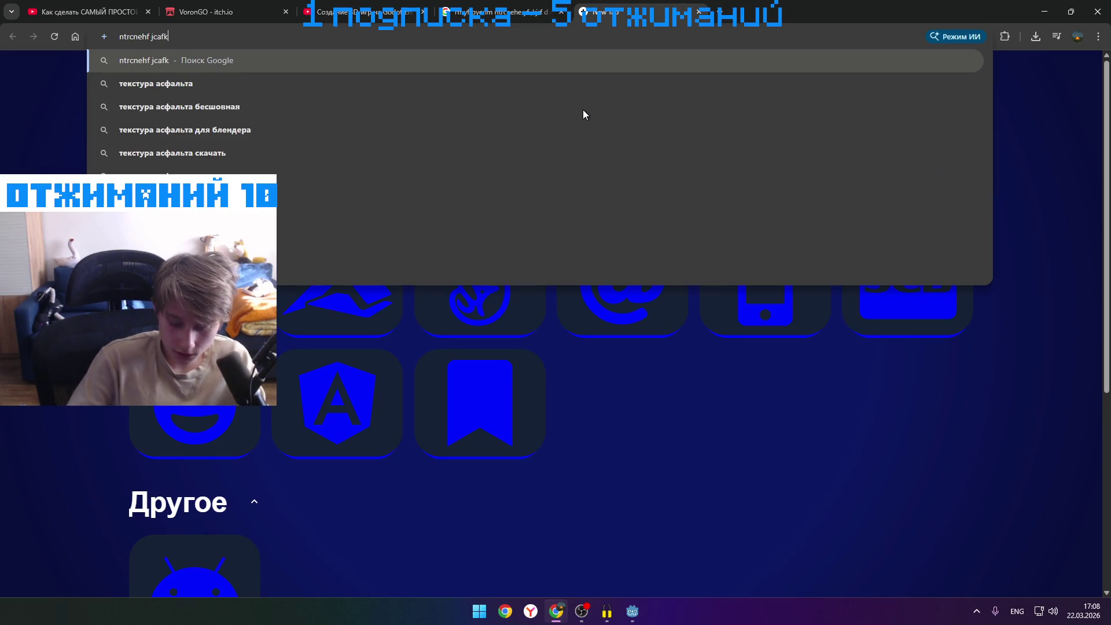
- Search 'текстура асфальта' and download Freepik's close-up-bright-glitter.jpg texture
key("Return")
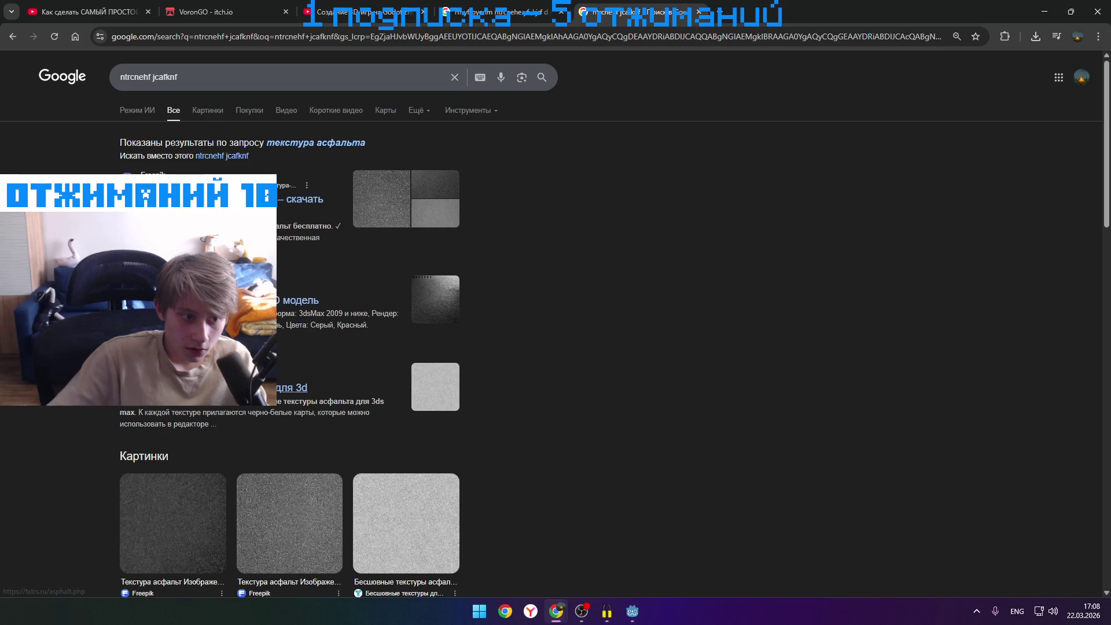
scroll(194, 445, "down", 15)
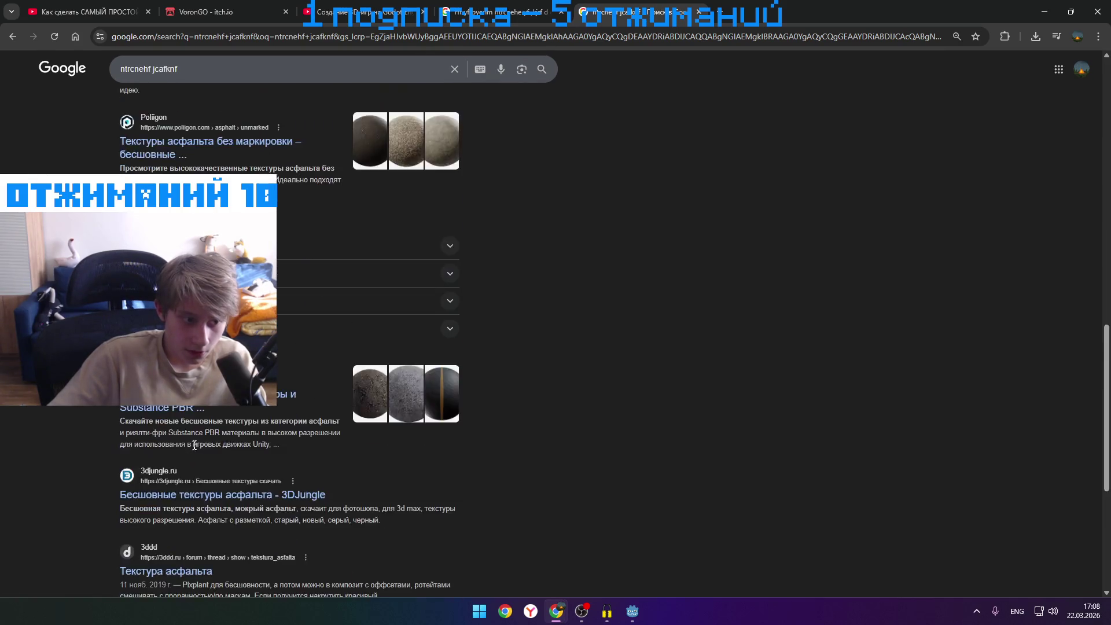
scroll(193, 445, "up", 15)
left_click(180, 173)
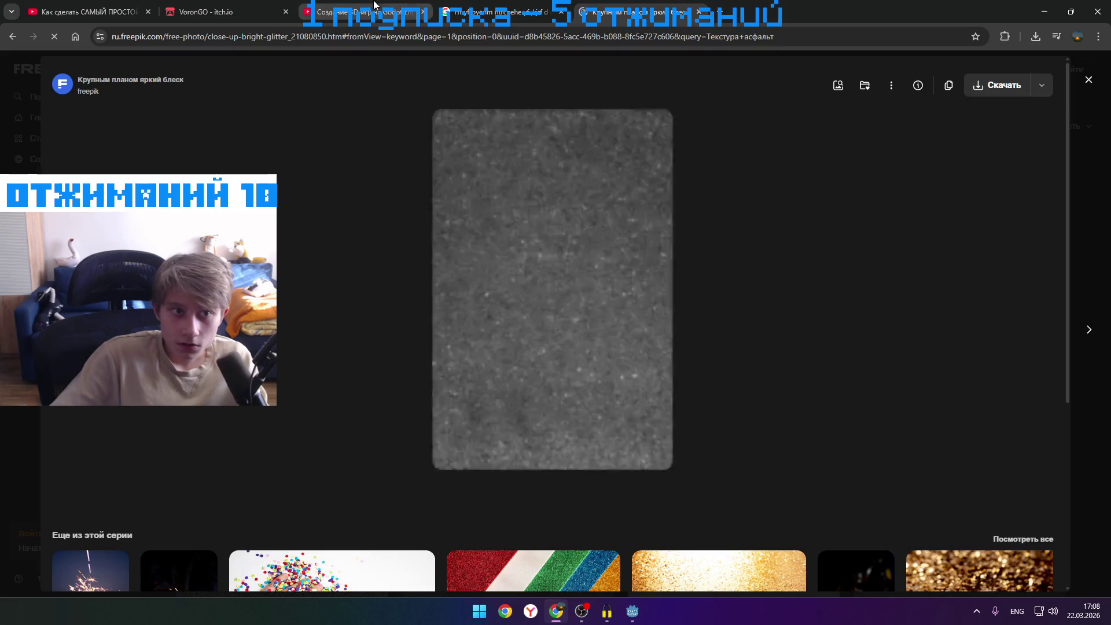
- Return to the Godot texturing search and filter it to video results
left_click(373, 4)
key("ctrl+Tab")
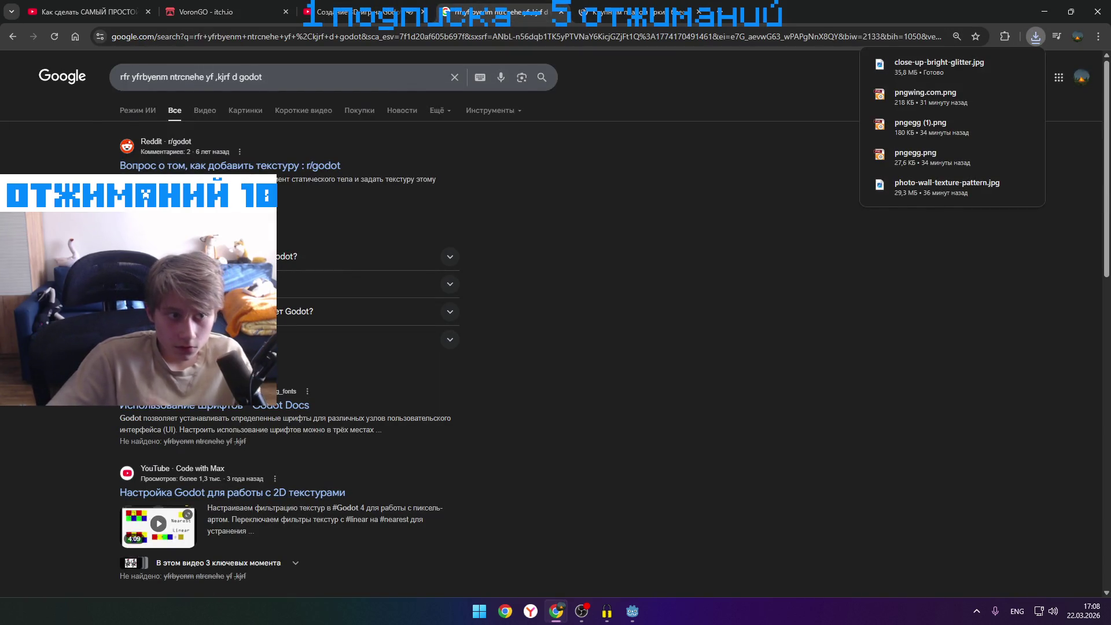
left_click(206, 109)
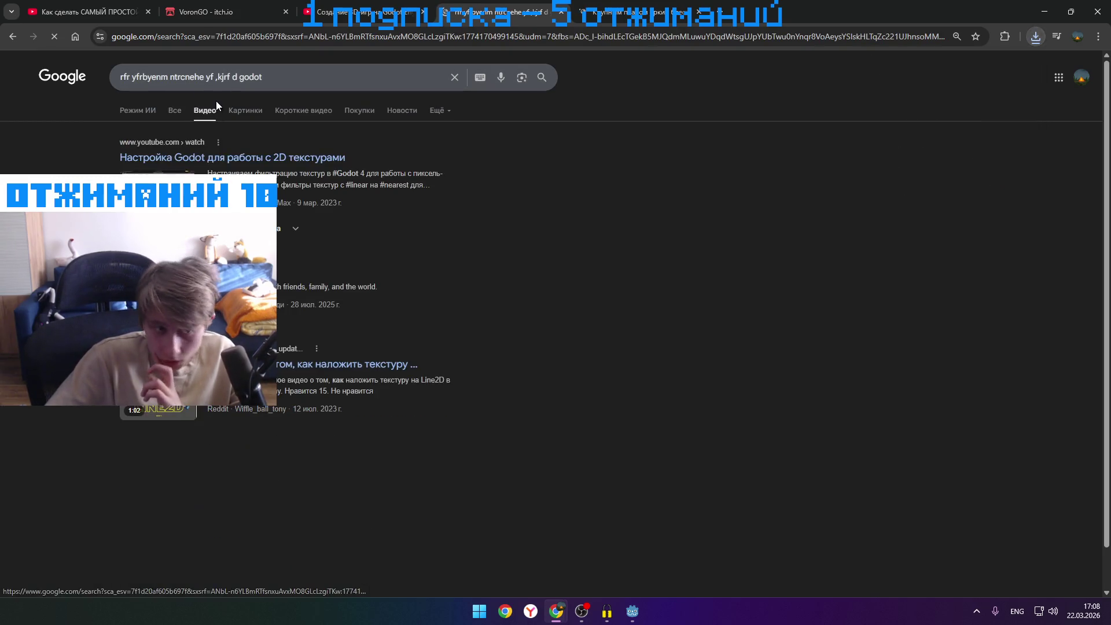
- Close the Freepik tab and open the Godot 4 3D objects texturing video
left_click(501, 77)
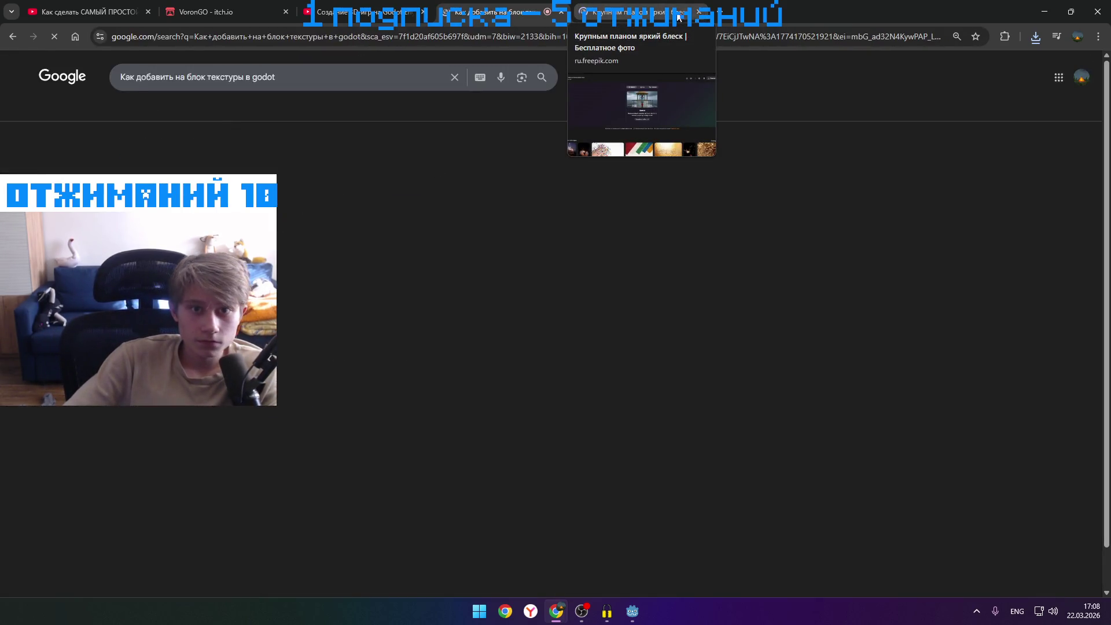
left_click(700, 16)
left_click(700, 13)
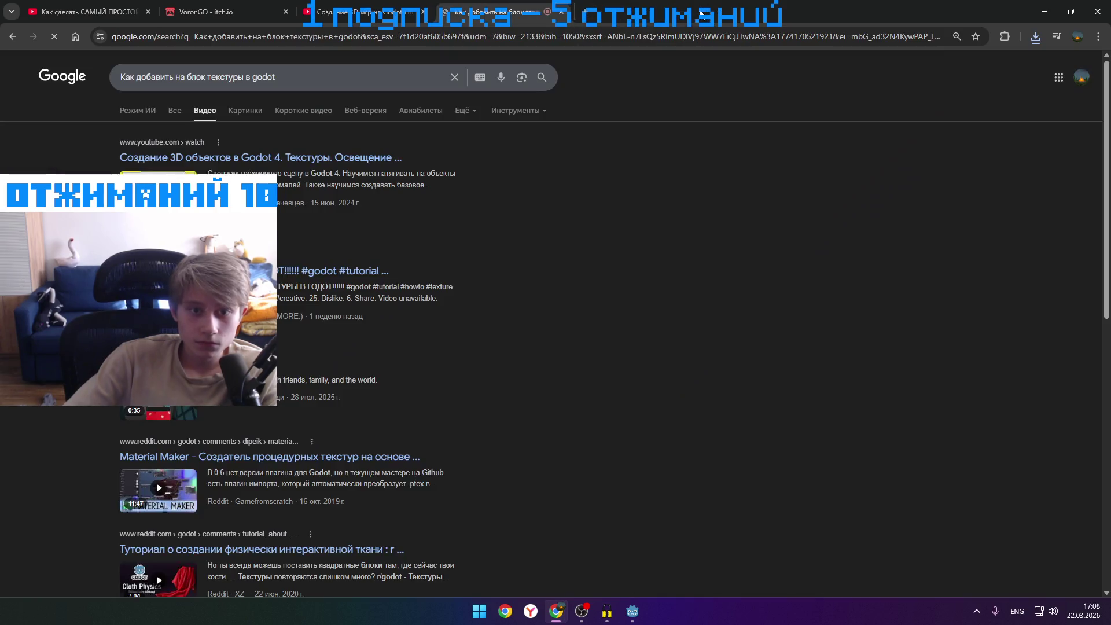
left_click(288, 165)
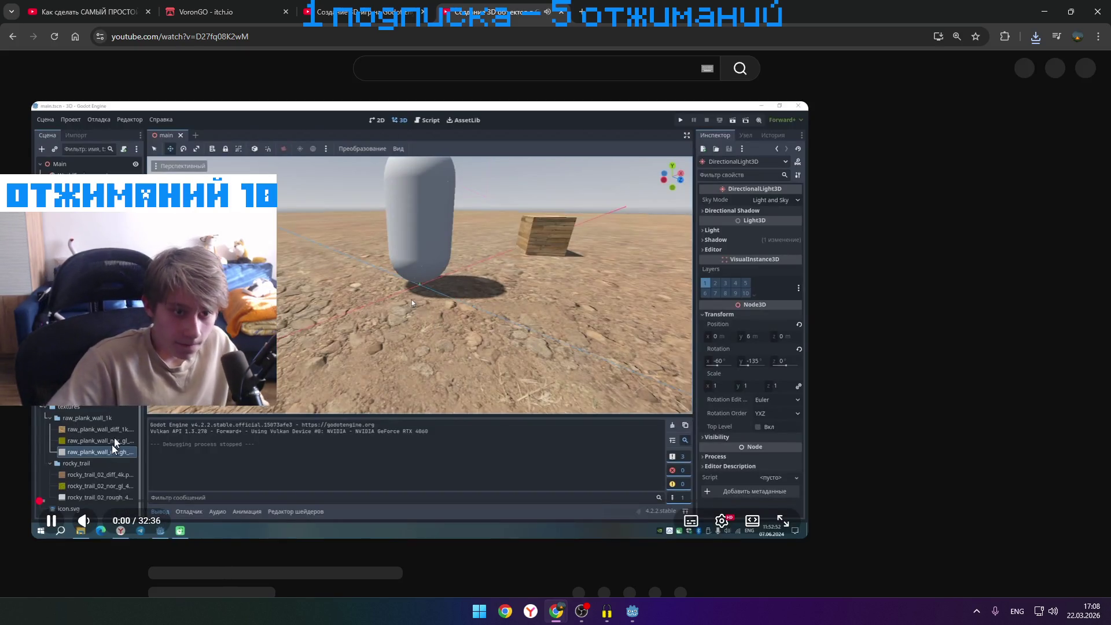
- Skip the tutorial forward to about 4:35, where the plane mesh size is set
key("l")
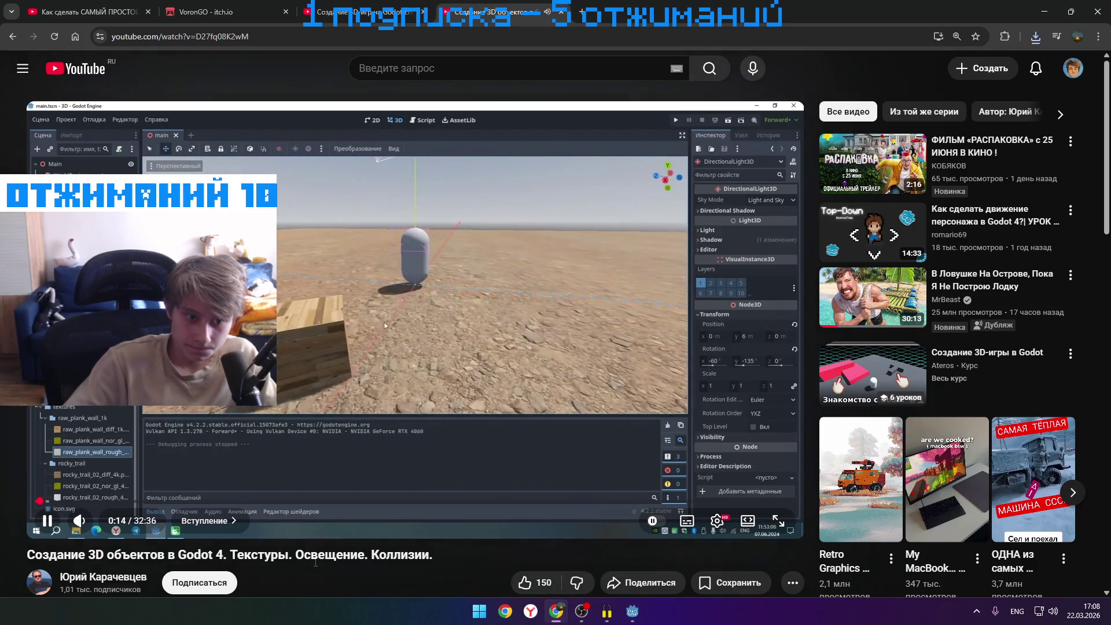
key("Right")
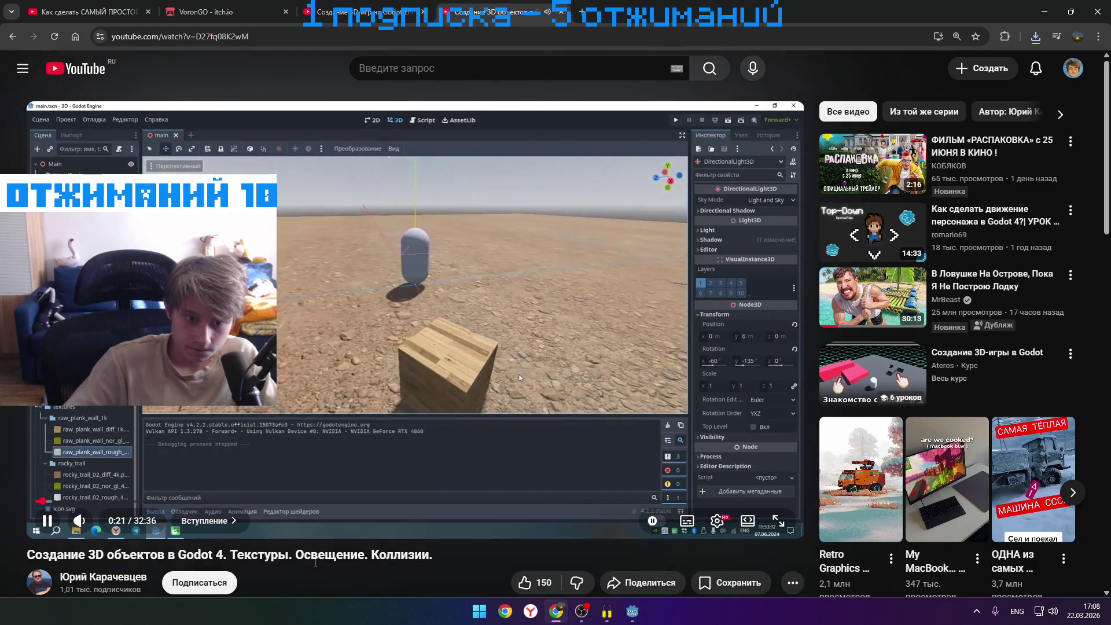
key("Right")
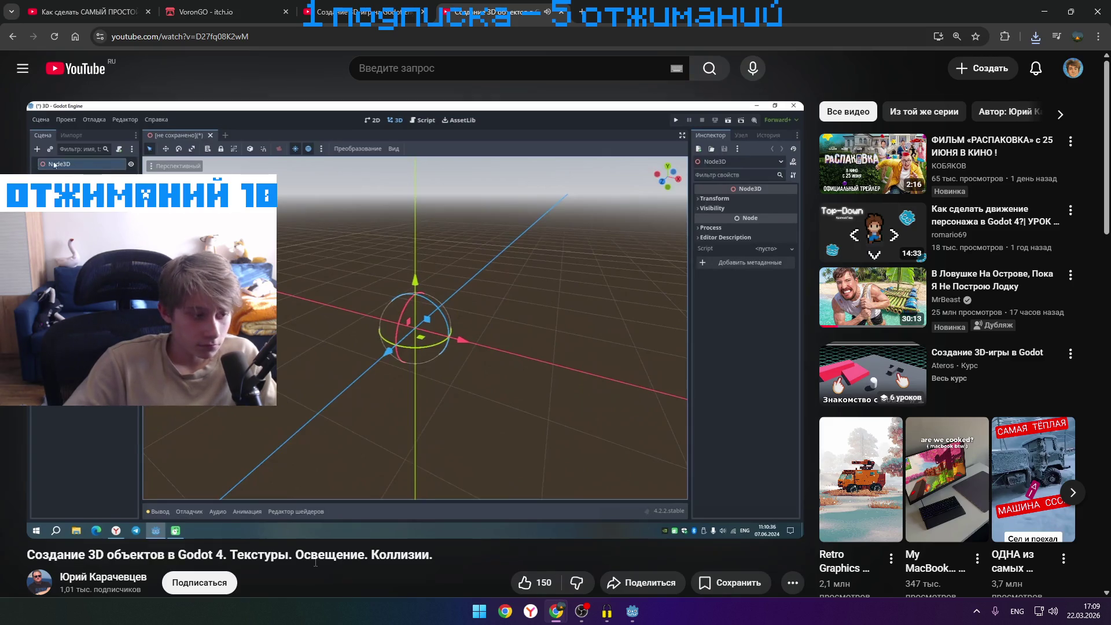
key("Right")
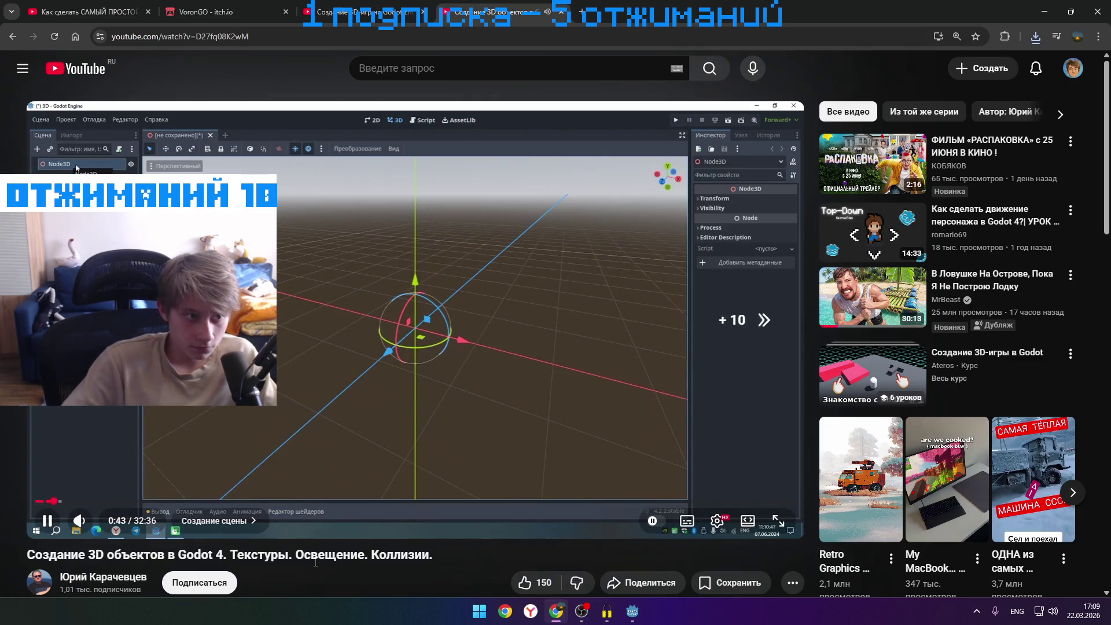
key("Right")
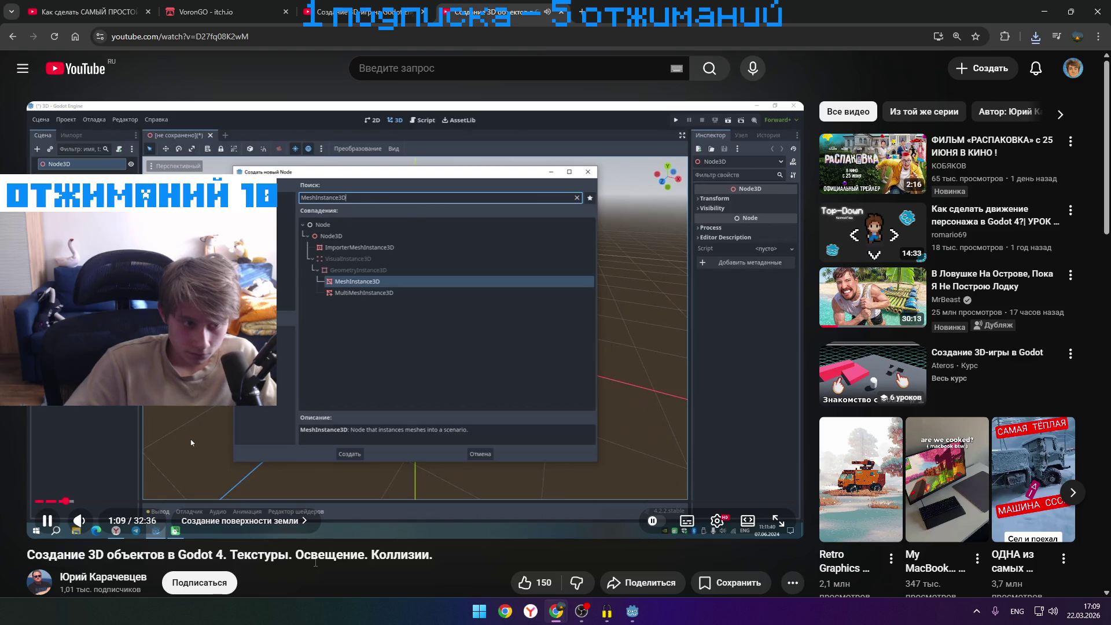
key("Right")
key("Right")
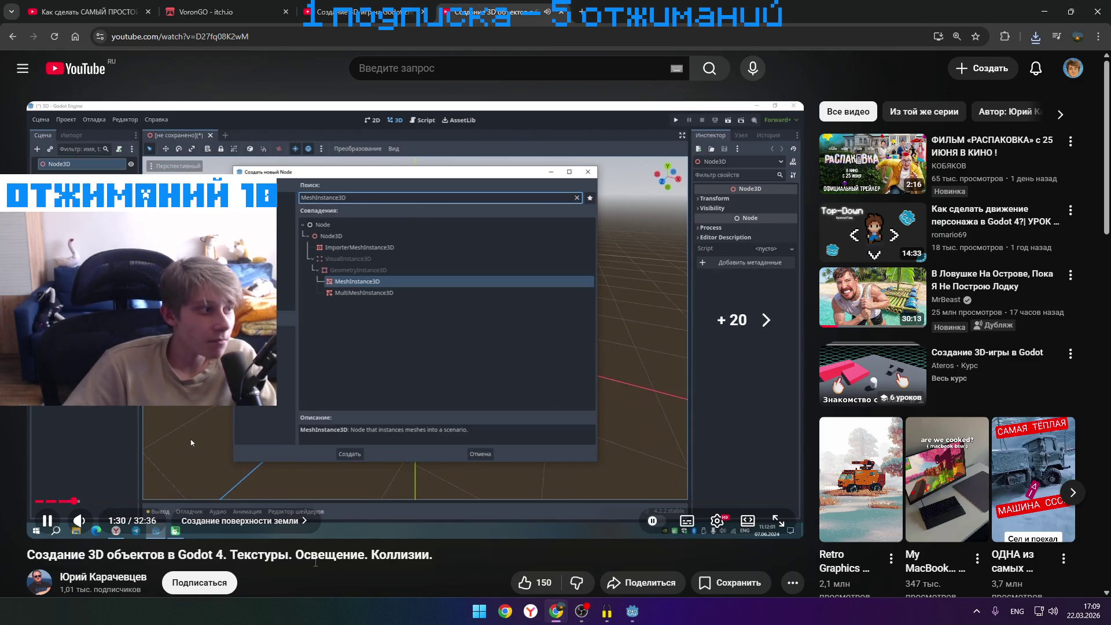
key("Right")
key("Right")
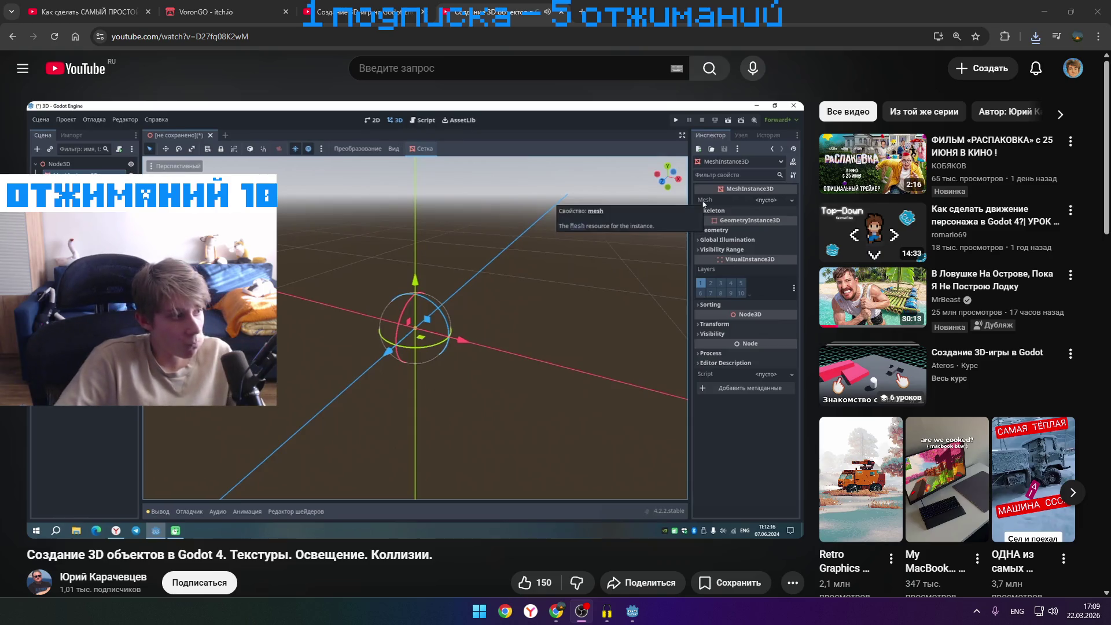
left_click(254, 541)
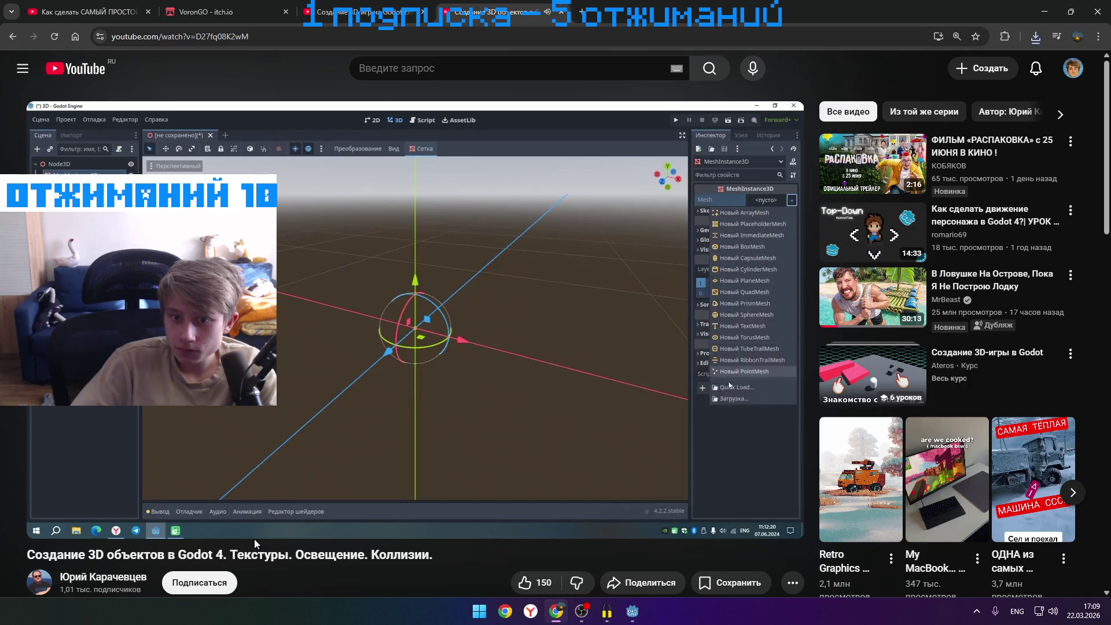
key("Right")
key("Right")
key("Right")
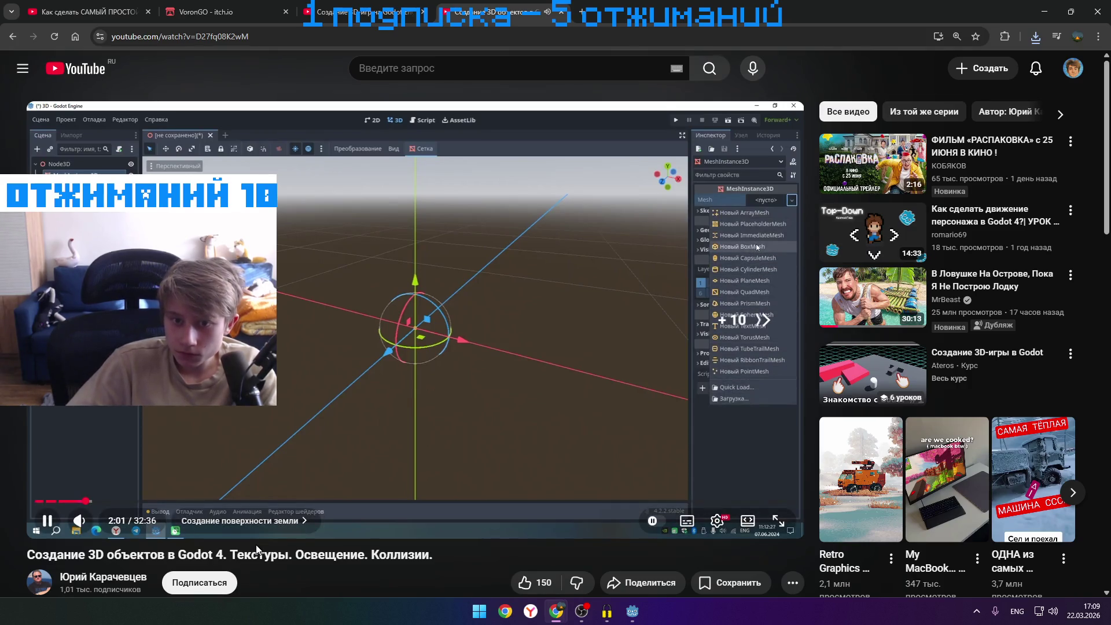
key("Right")
key("Right")
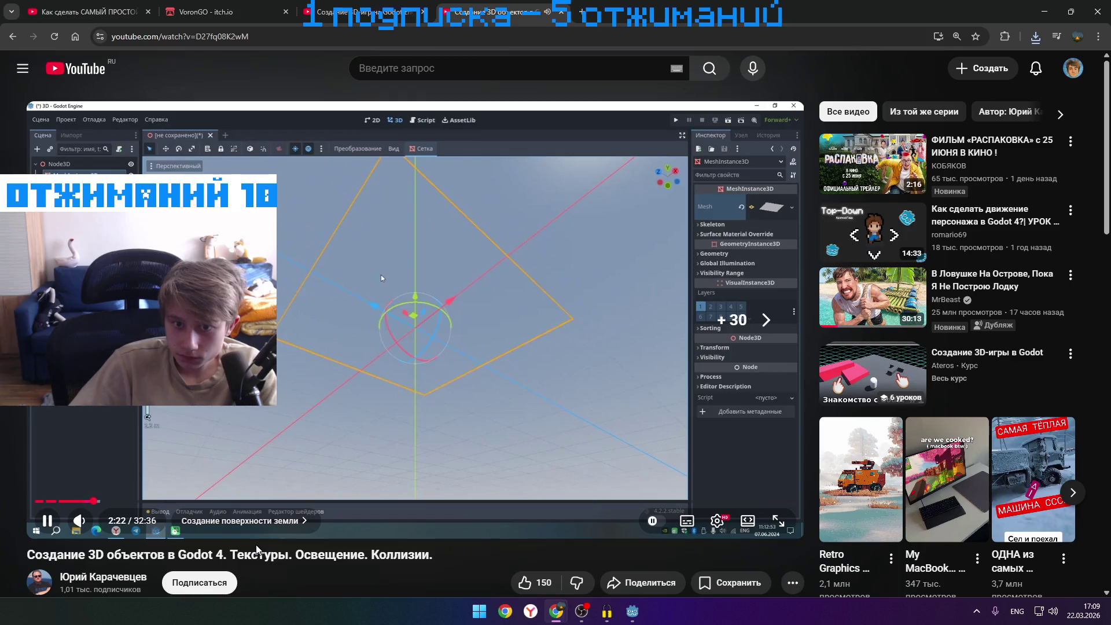
key("Right")
key("Right")
key("Right")
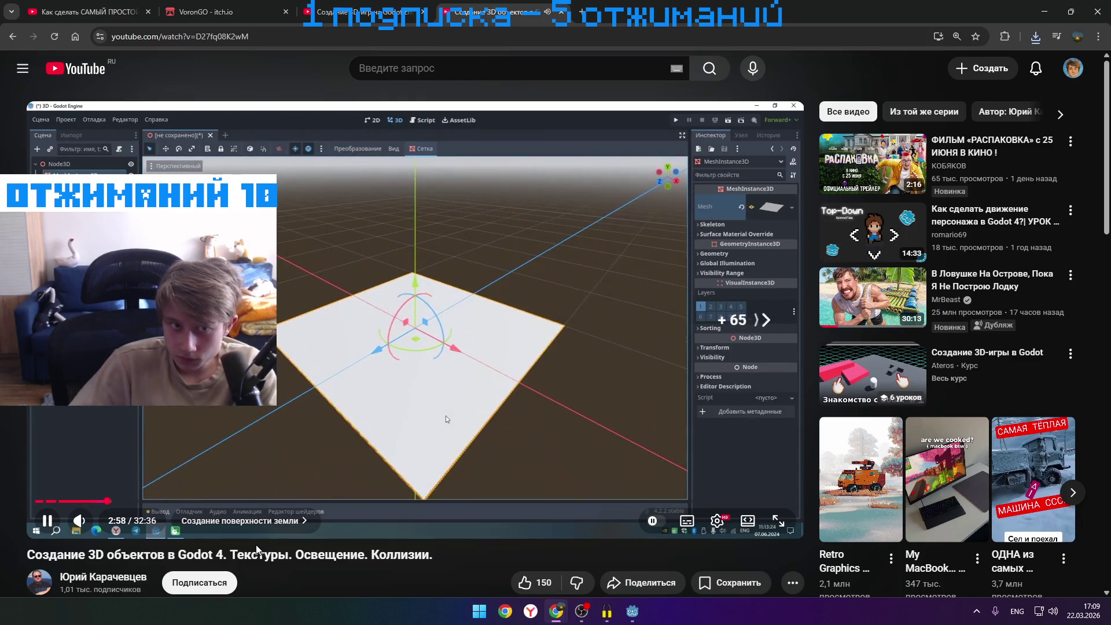
key("Right")
key("Right")
key("Right")
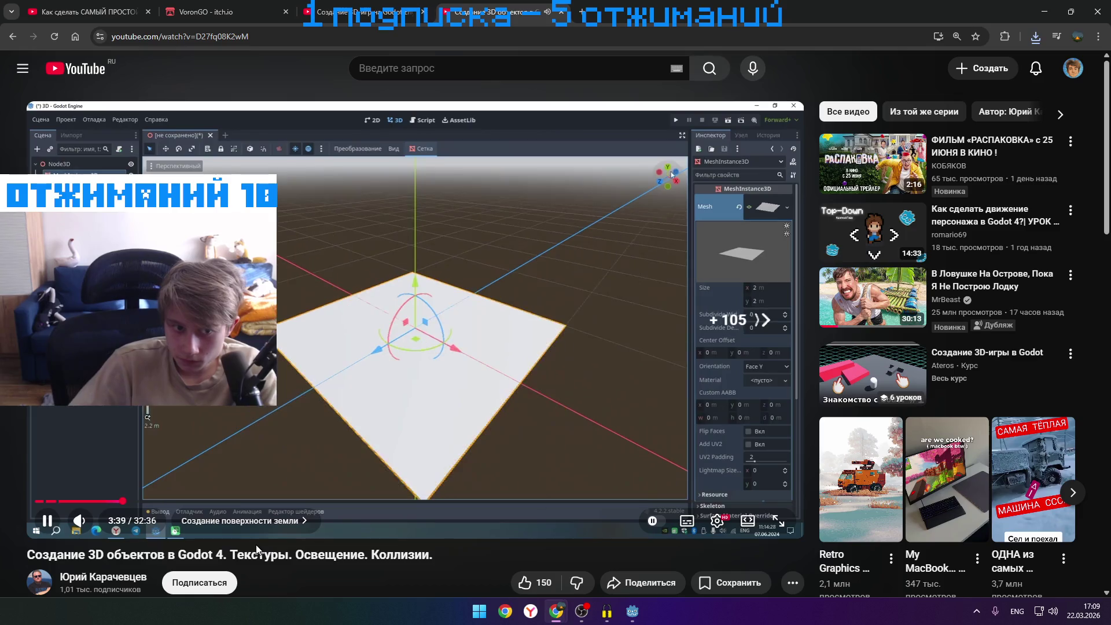
key("Right")
key("Right")
key("Right")
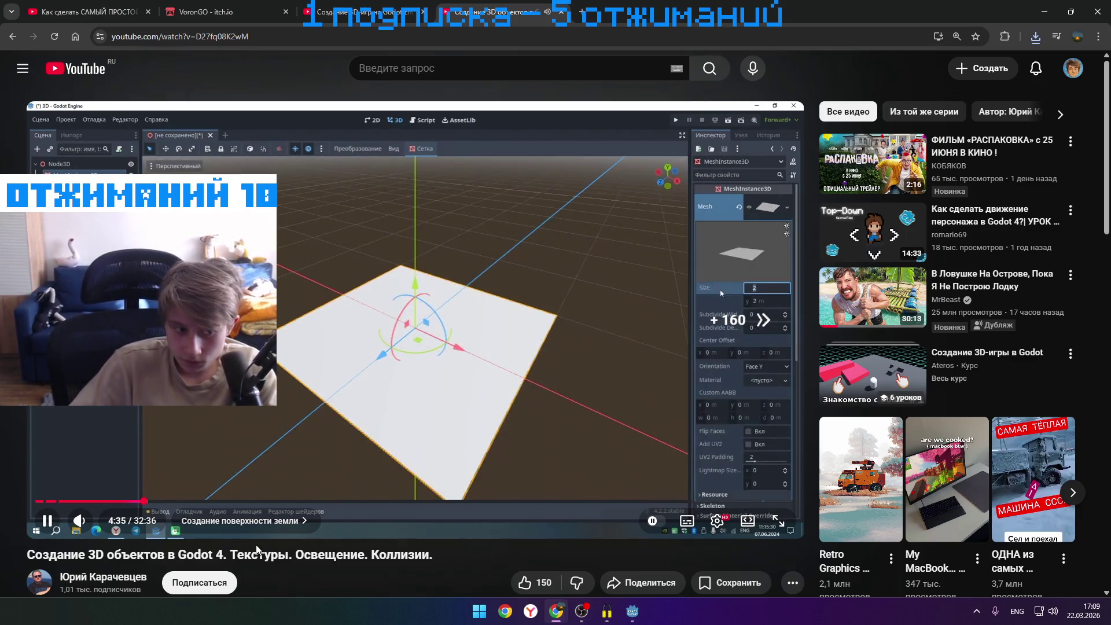
key("Right")
key("Right")
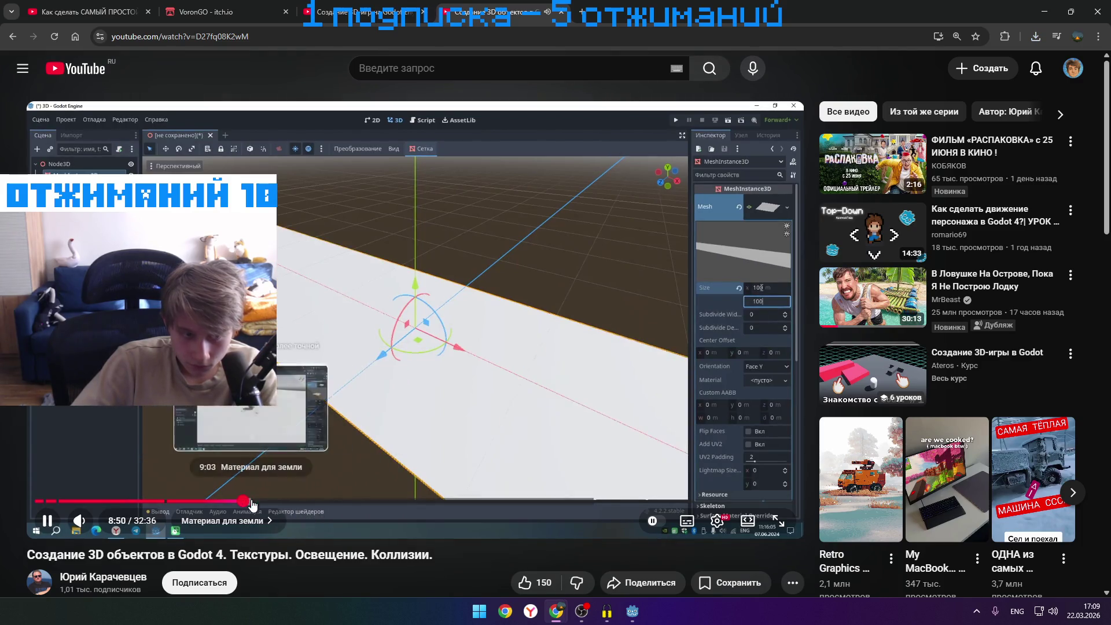
- Jump the tutorial to 8:50 and play at double speed into the ground-material chapter around 9:41
left_click(242, 500)
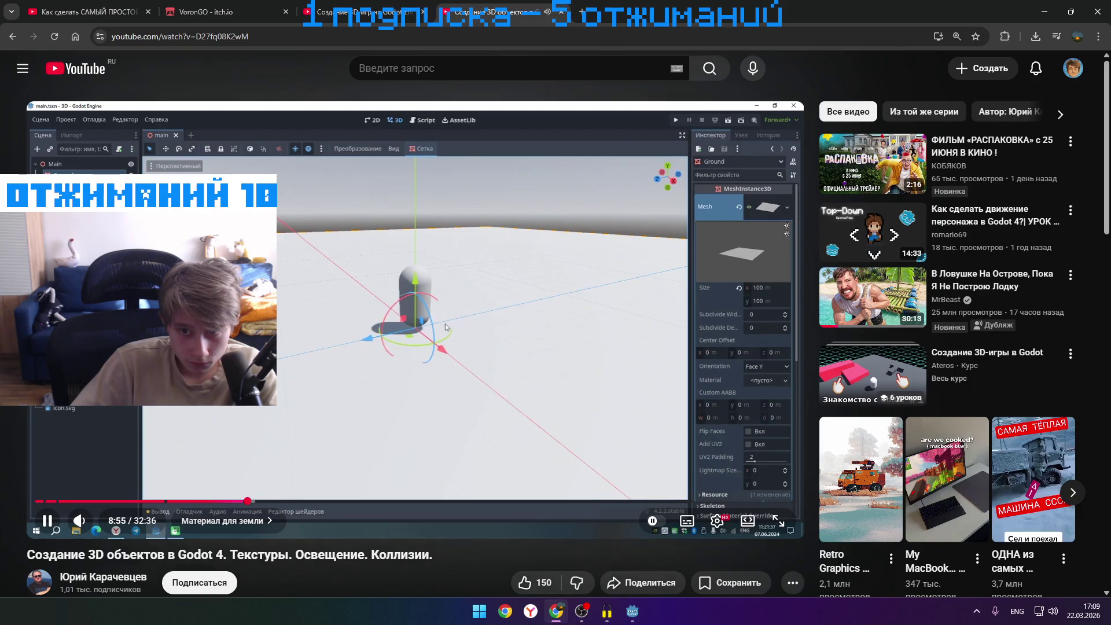
left_click_drag(446, 328, 226, 407)
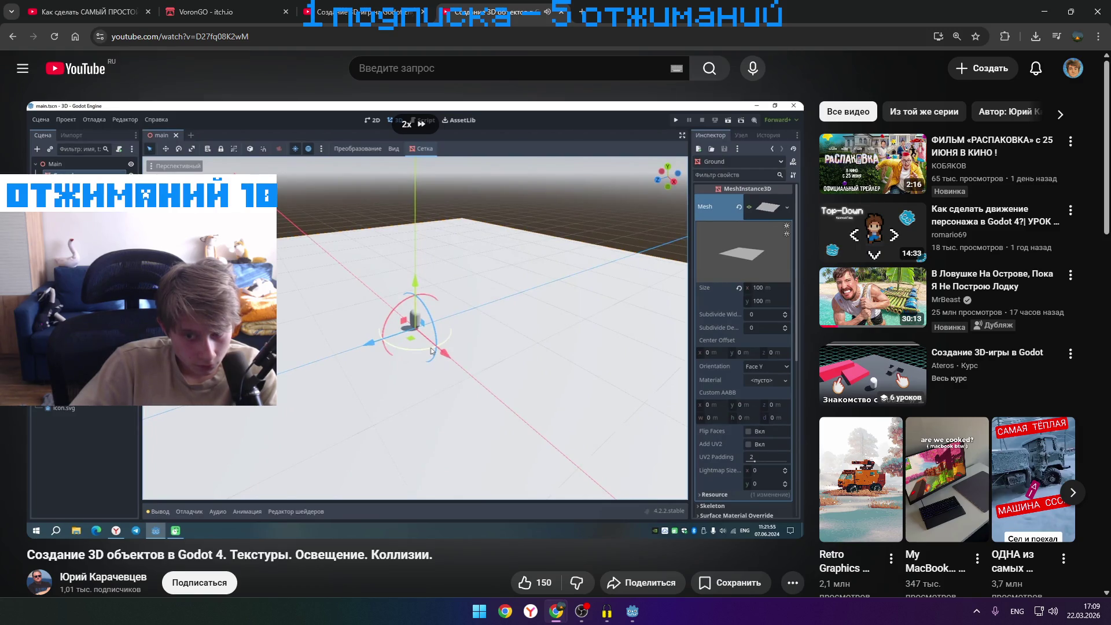
left_click_drag(226, 407, 226, 407)
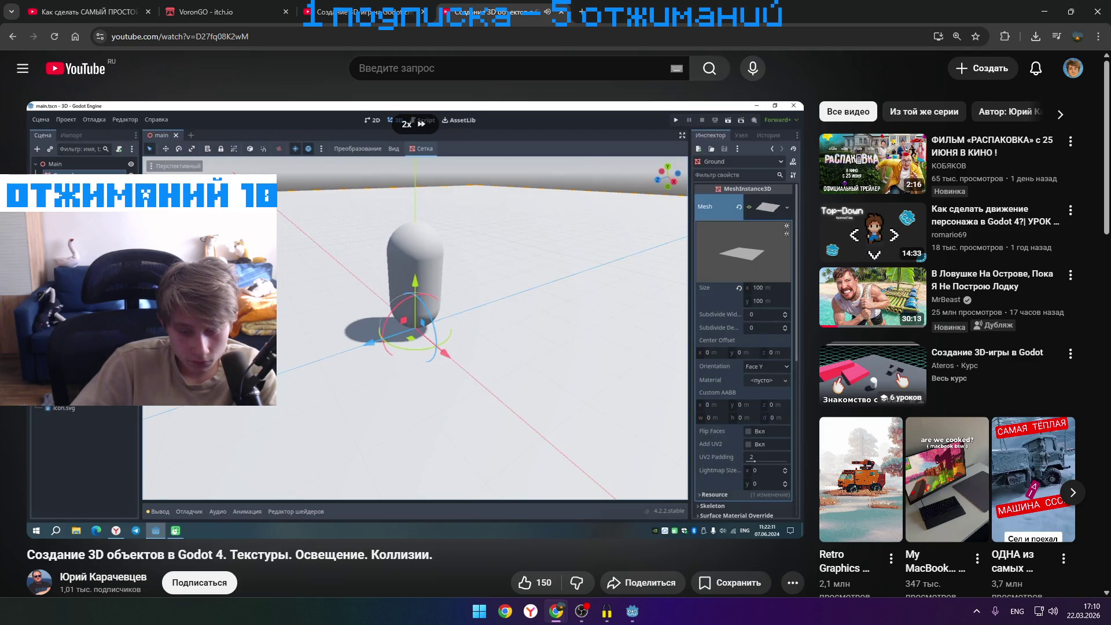
left_click_drag(226, 407, 226, 407)
key("space")
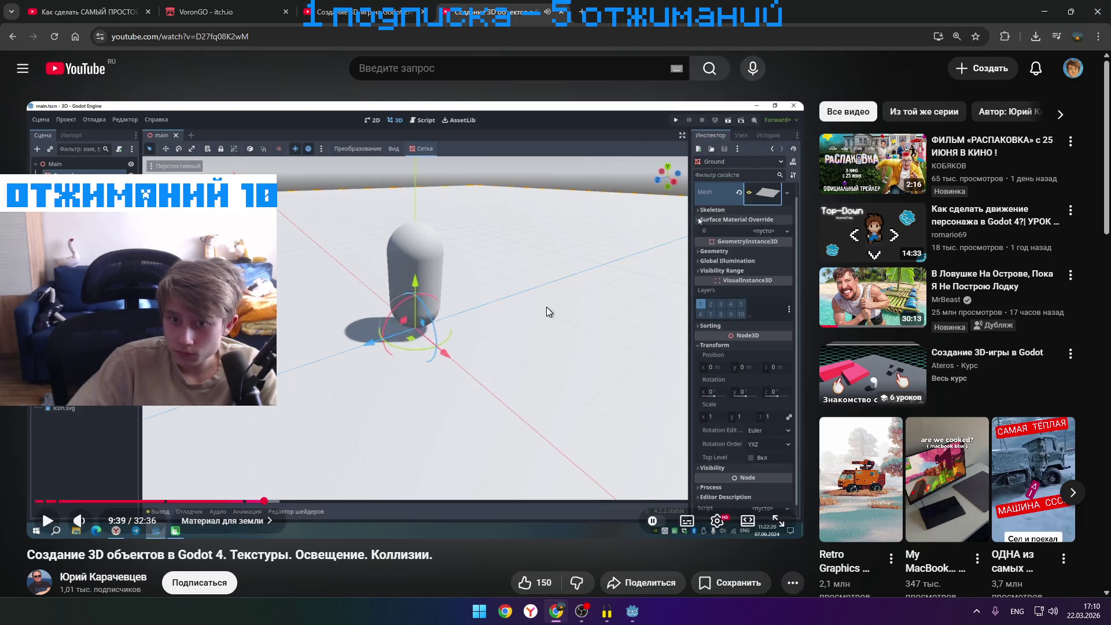
key("space")
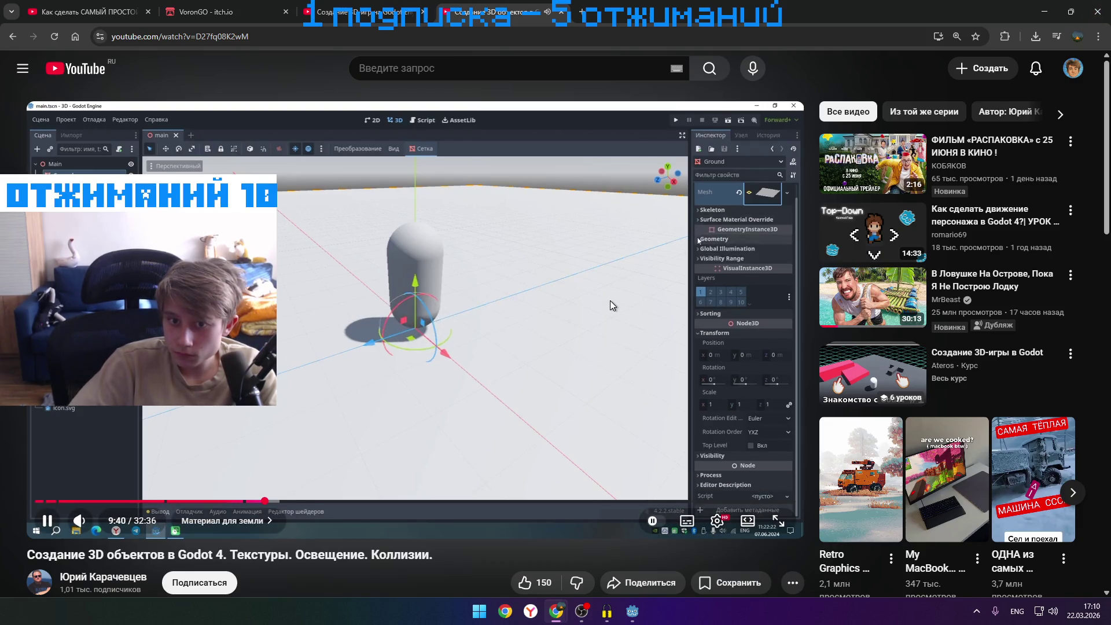
left_click(611, 298)
left_click(611, 298)
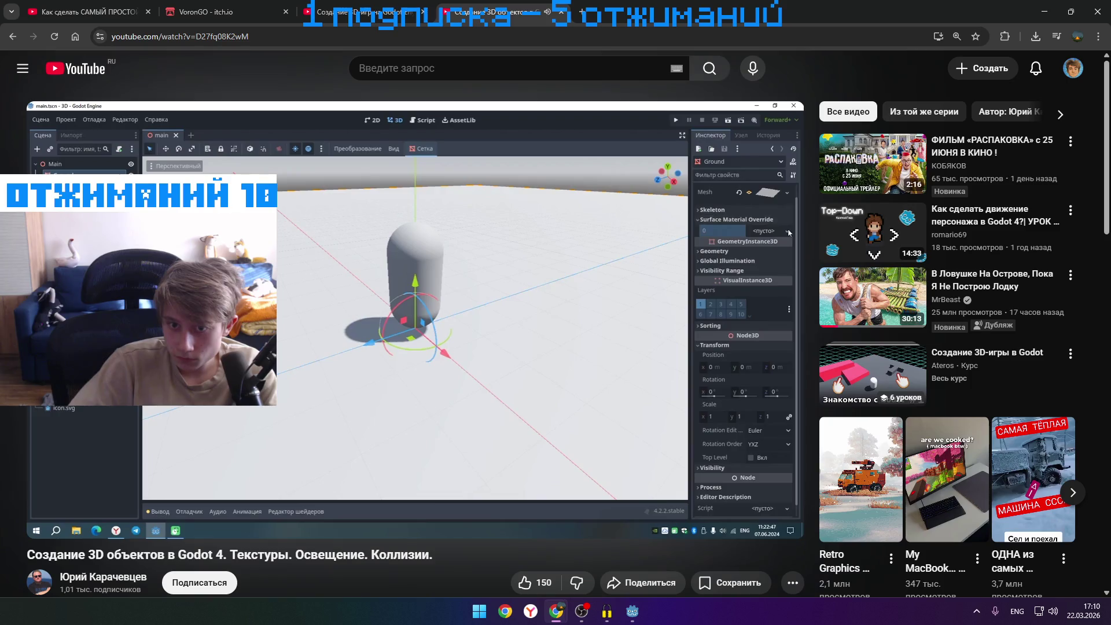
- Open the downloads folder in File Explorer from Chrome's downloads list
left_click(596, 318)
left_click(1036, 35)
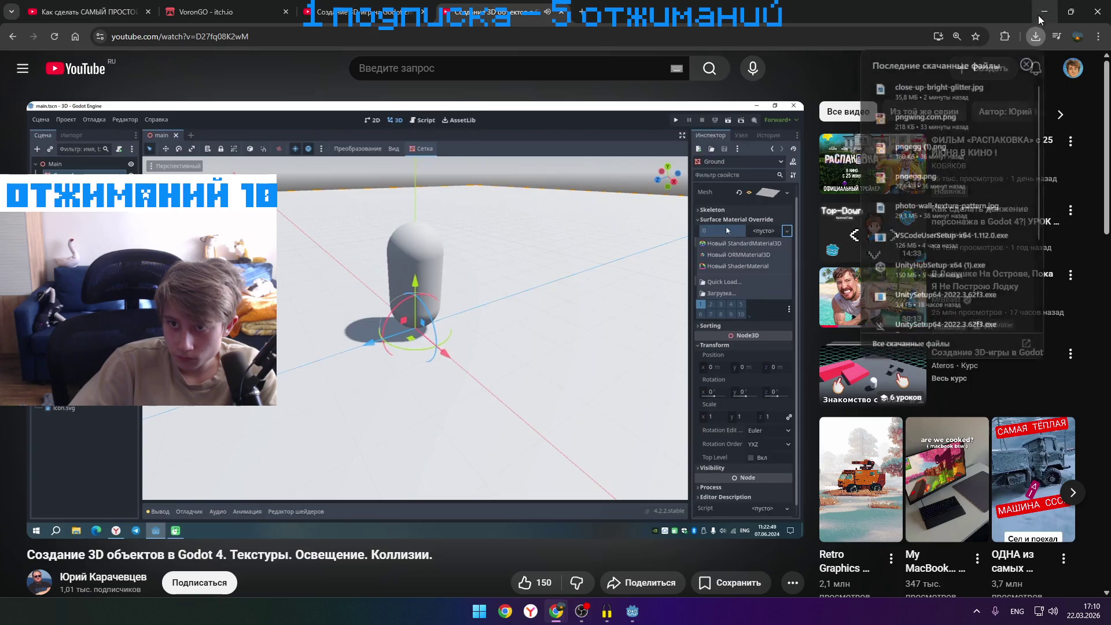
left_click(1019, 214)
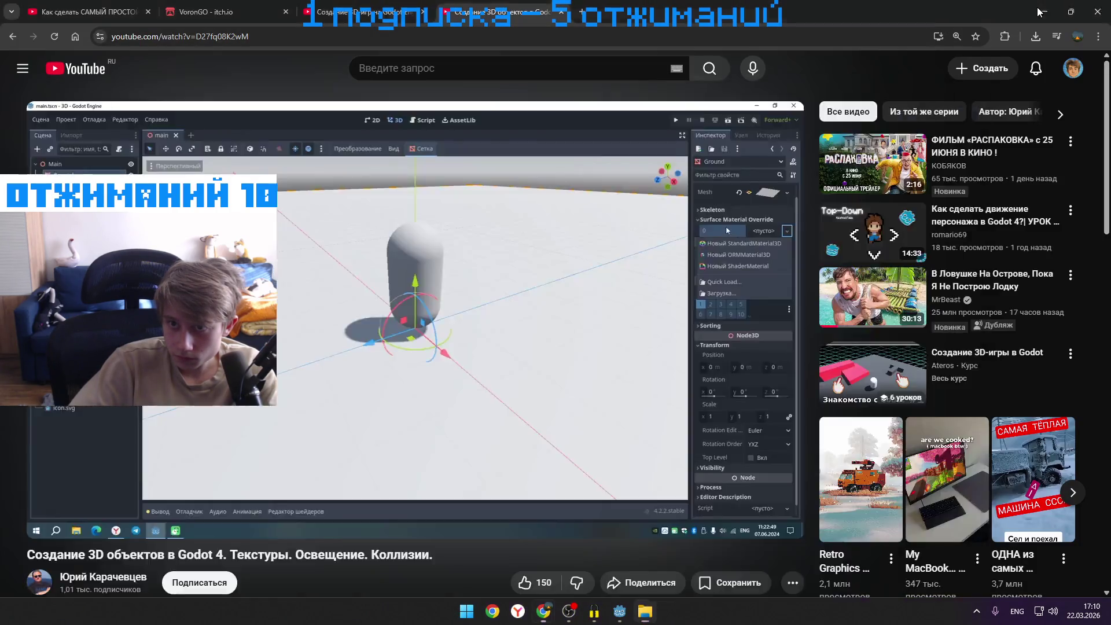
- Close the Downloads window and scroll through the CSGBox3D floor's Inspector properties
left_click(1041, 8)
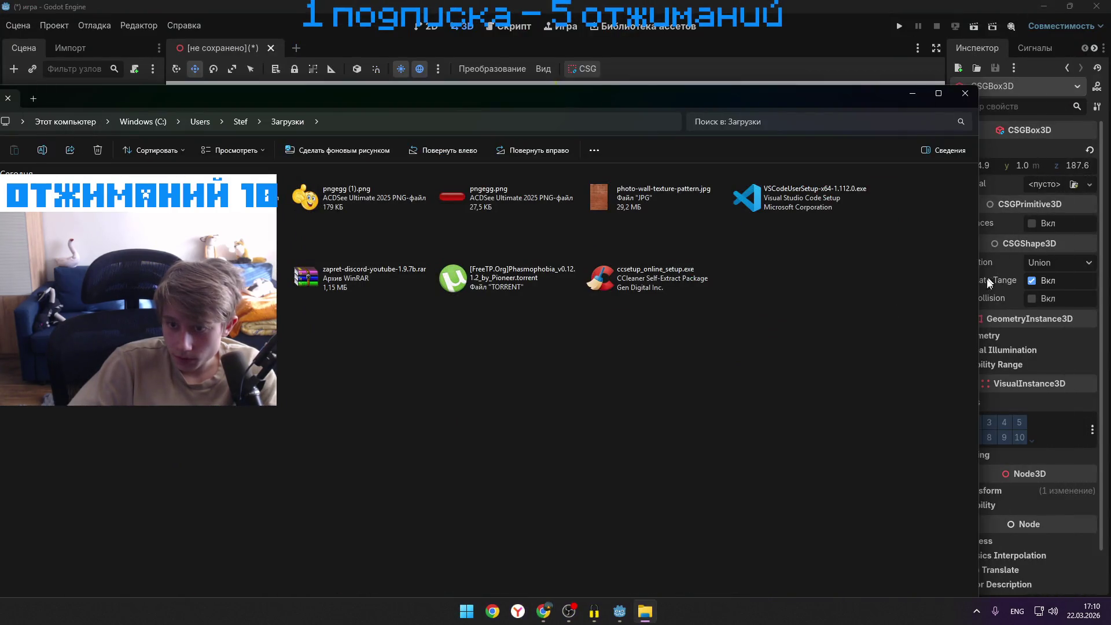
left_click(995, 289)
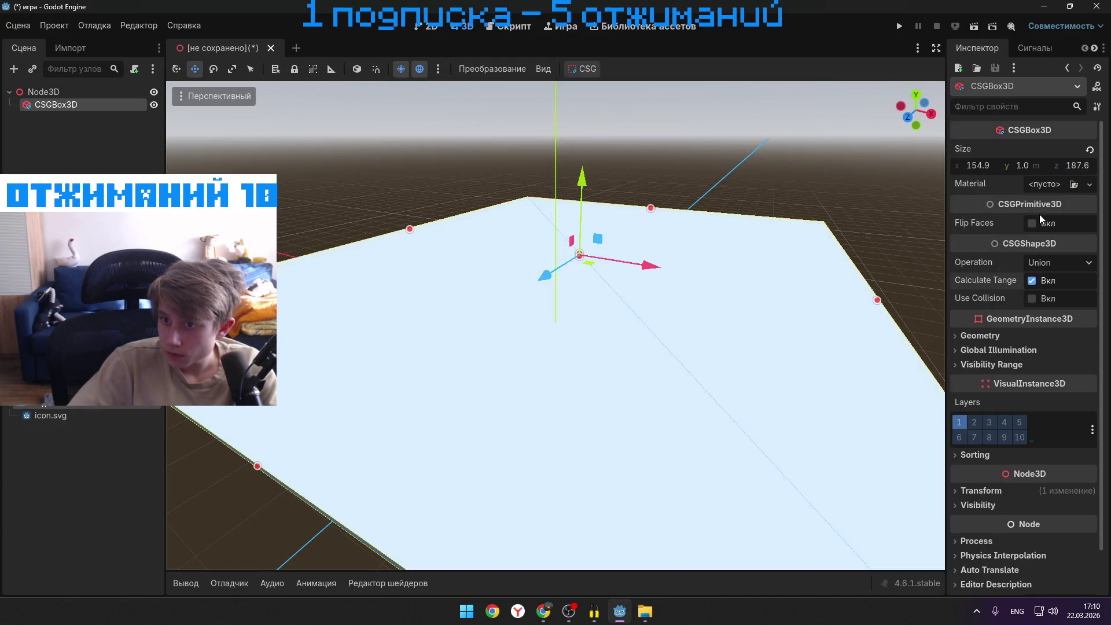
scroll(986, 397, "down", 2)
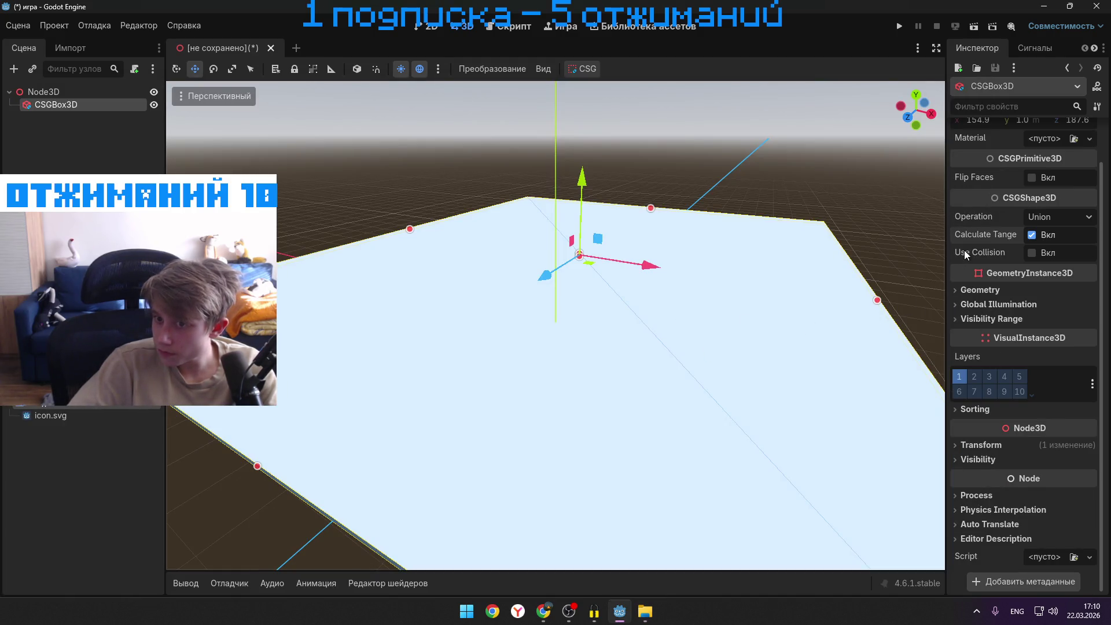
scroll(965, 254, "up", 2)
scroll(971, 272, "down", 2)
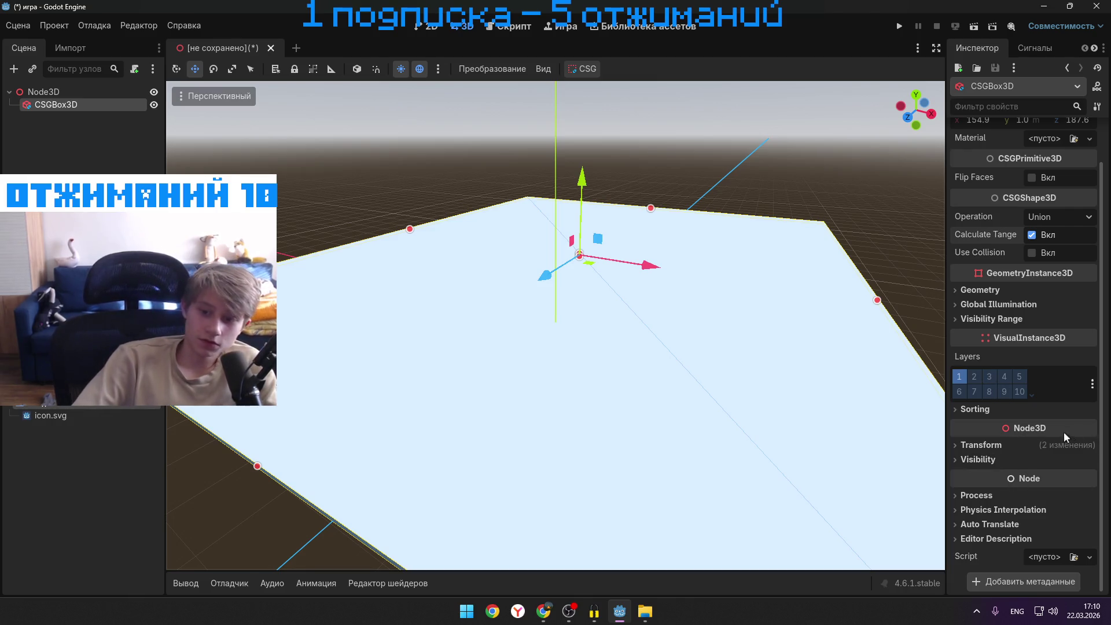
scroll(1017, 452, "up", 2)
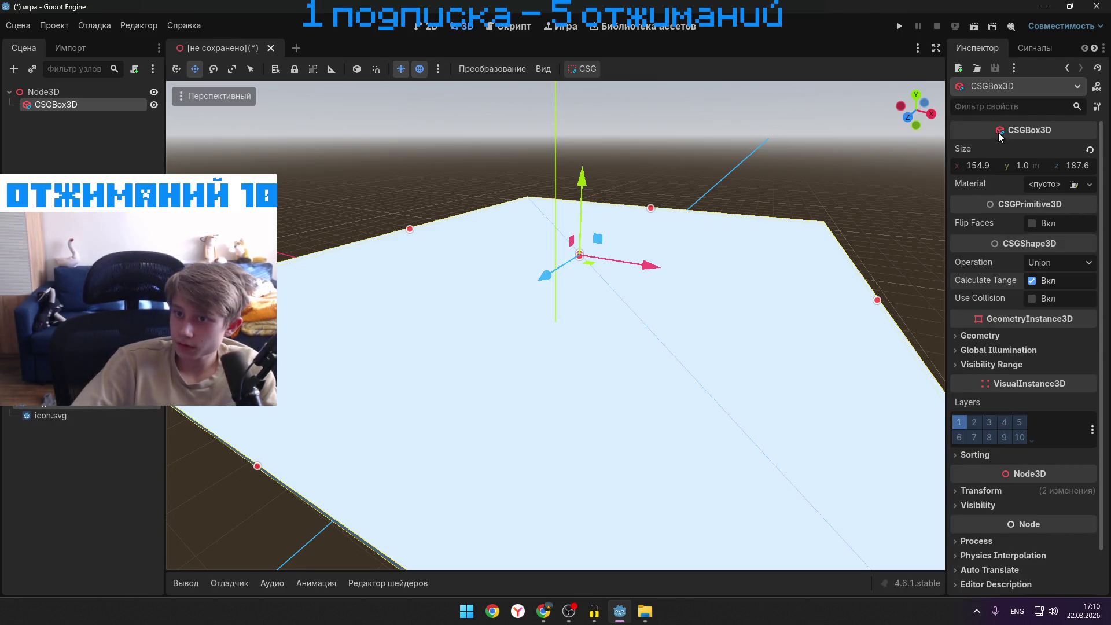
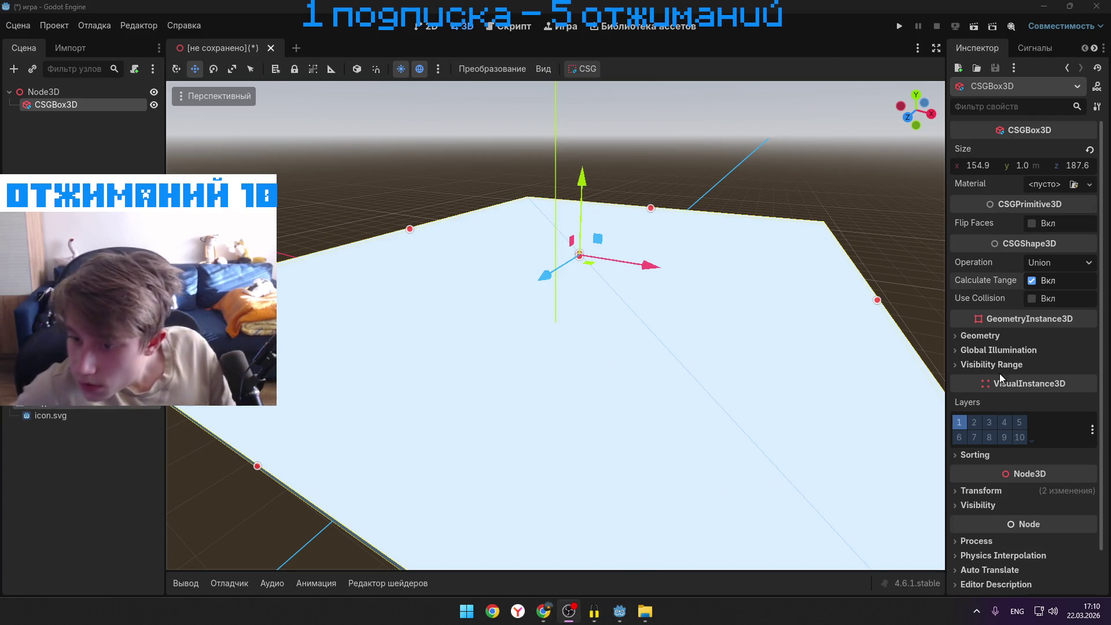
- Check the YouTube tutorial, pause it, and return to the Godot editor
scroll(995, 395, "down", 2)
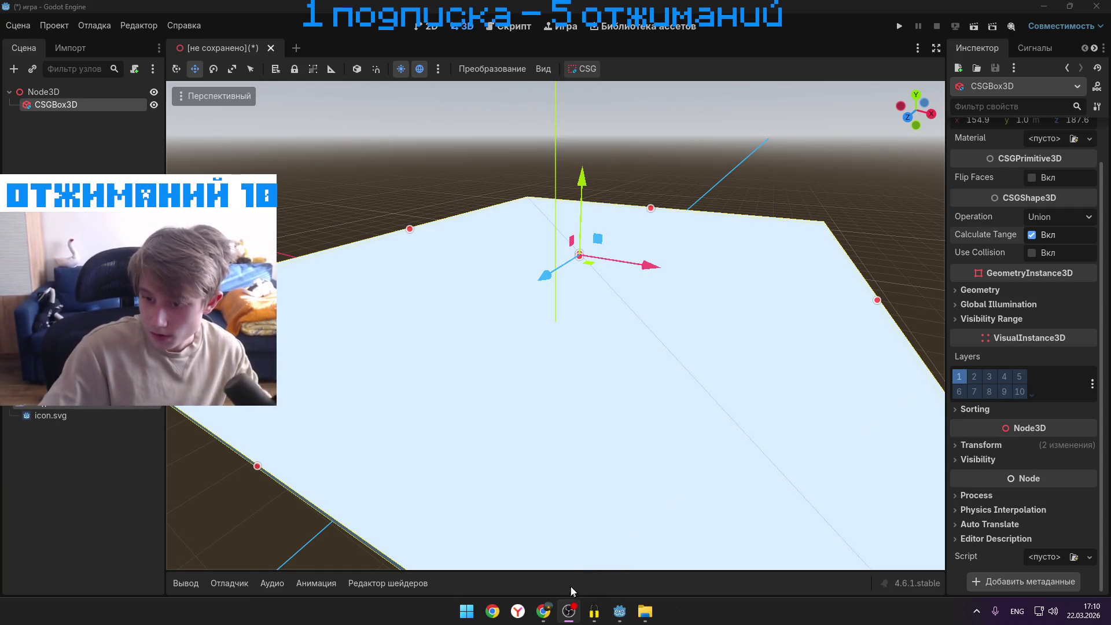
scroll(1014, 510, "up", 2)
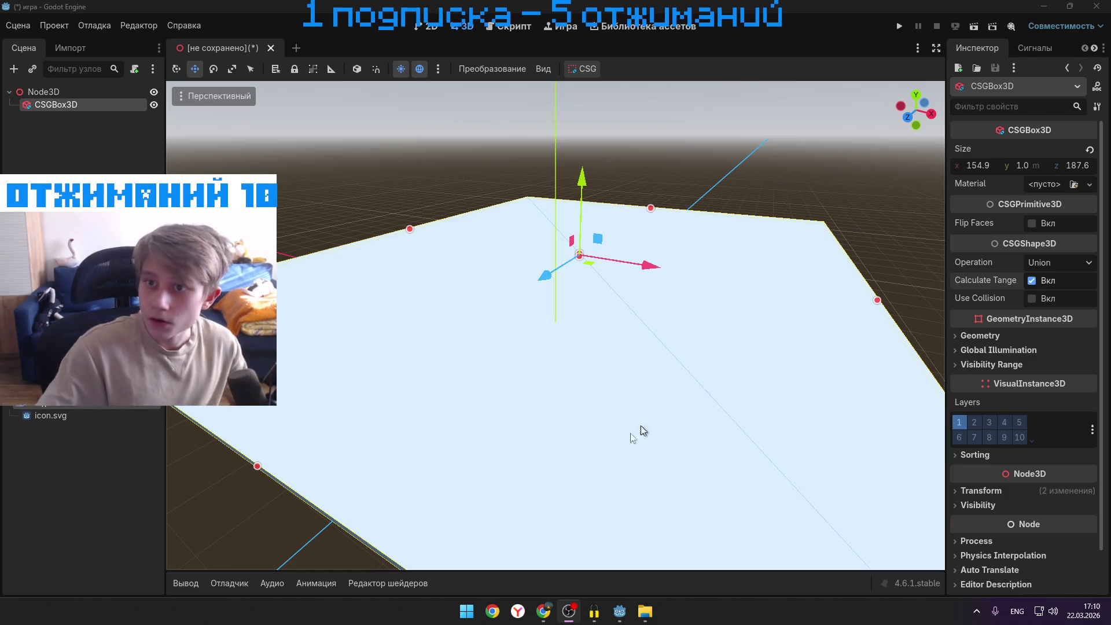
mouse_move(546, 613)
left_click(542, 556)
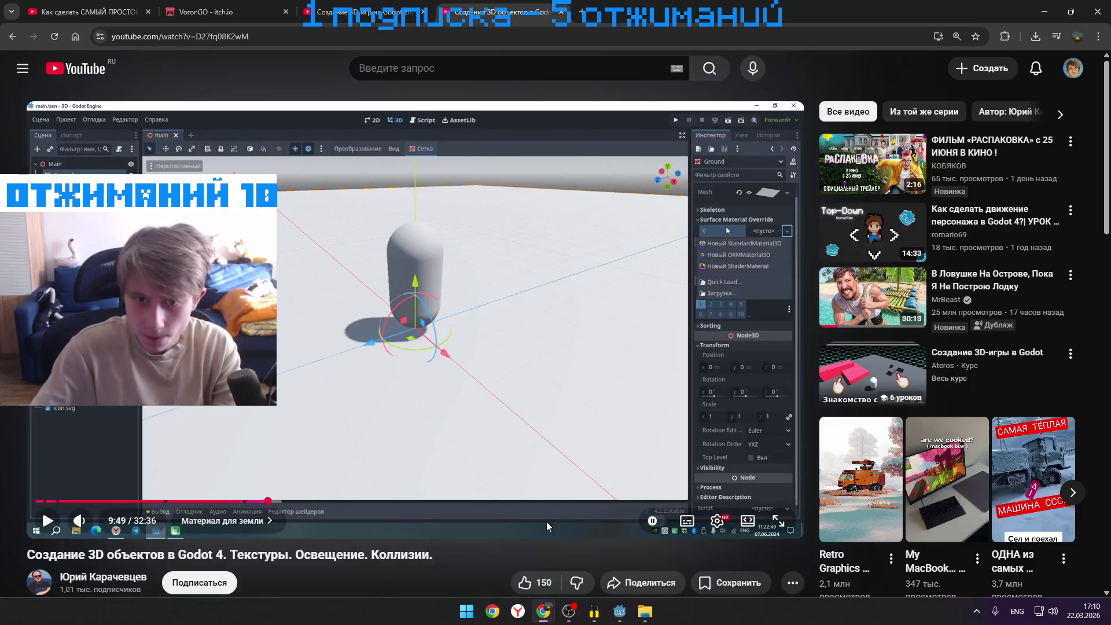
left_click(573, 343)
left_click(573, 344)
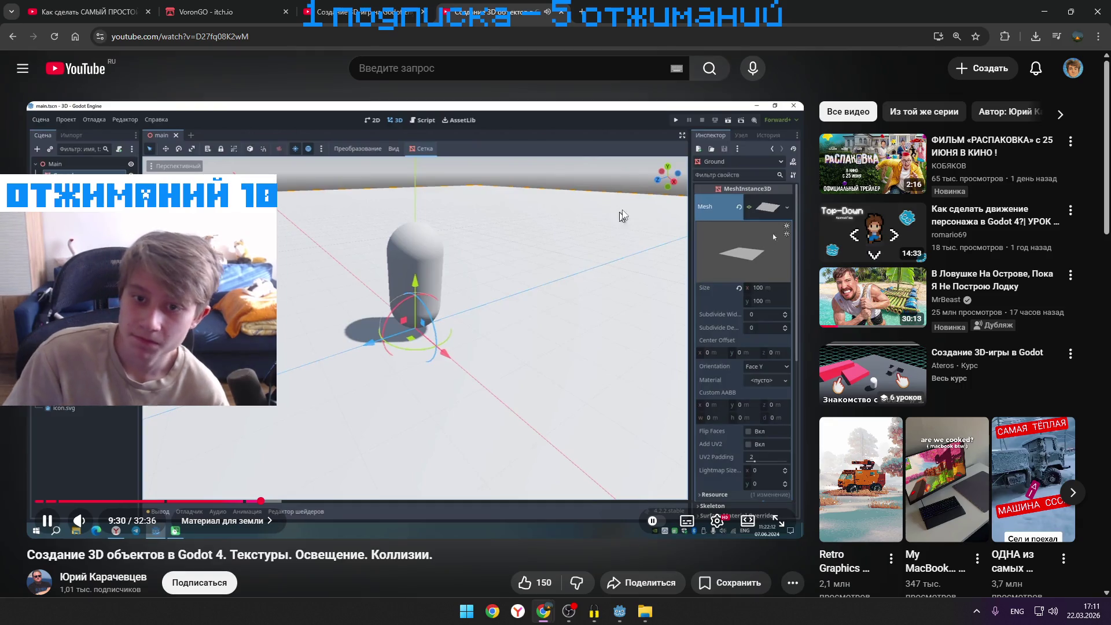
left_click(690, 213)
left_click(1044, 11)
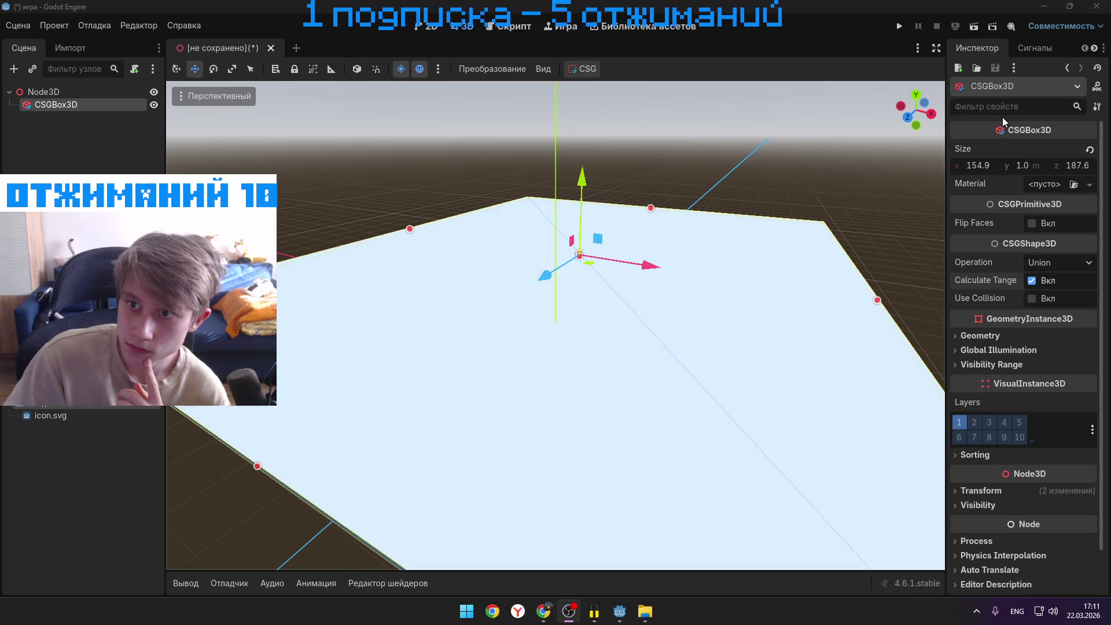
- Give the ground CSGBox3D a new StandardMaterial3D as its Geometry material overlay
left_click(1035, 47)
left_click(984, 48)
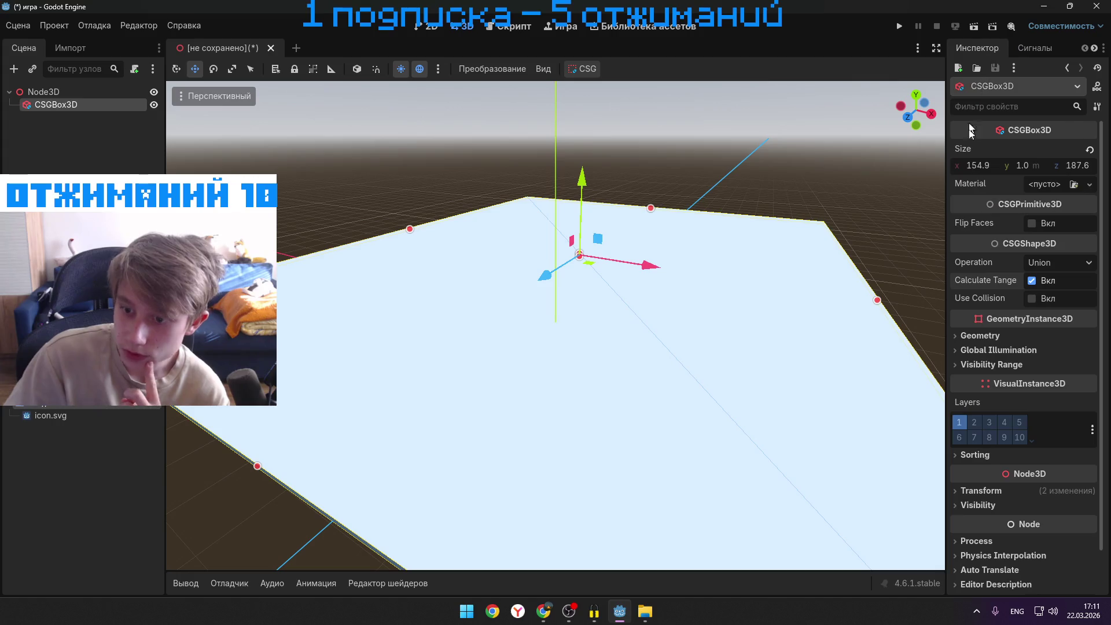
left_click(963, 334)
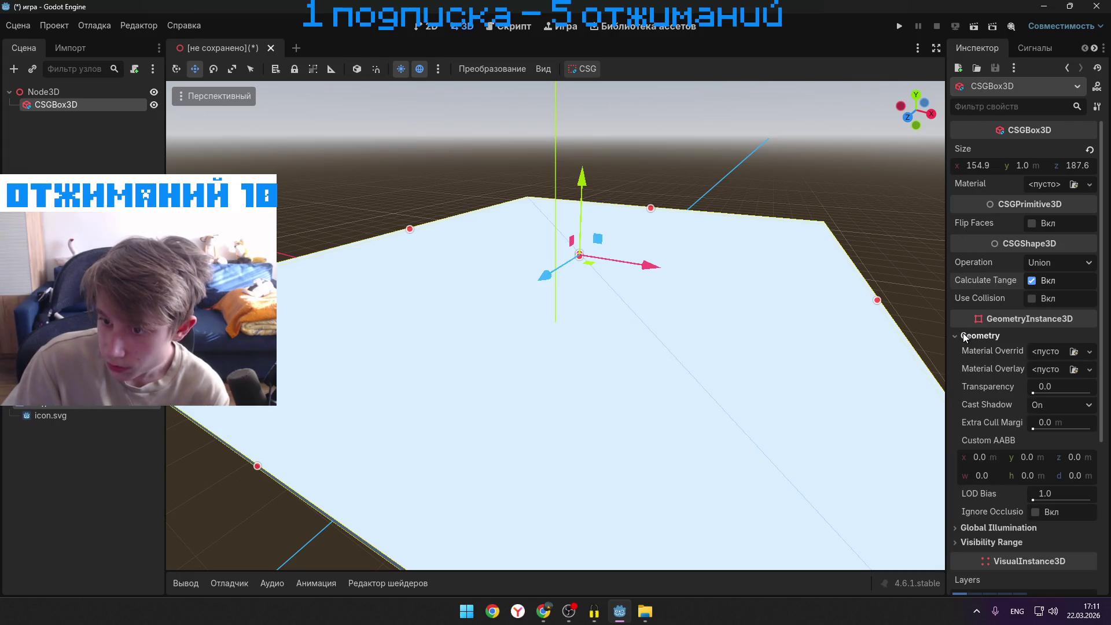
left_click(1060, 368)
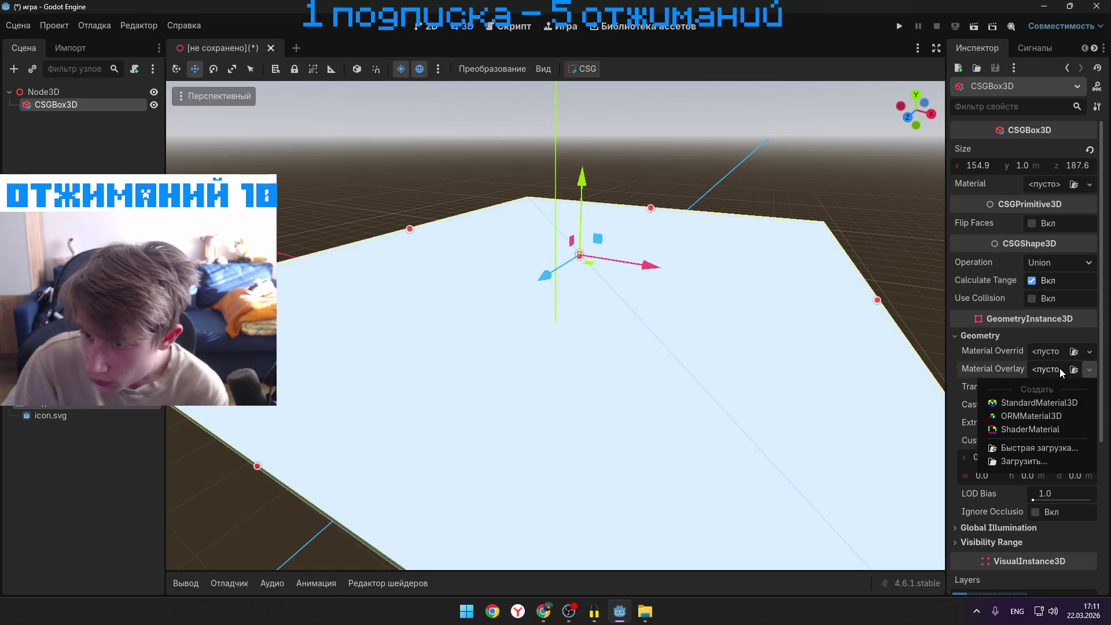
left_click(1046, 405)
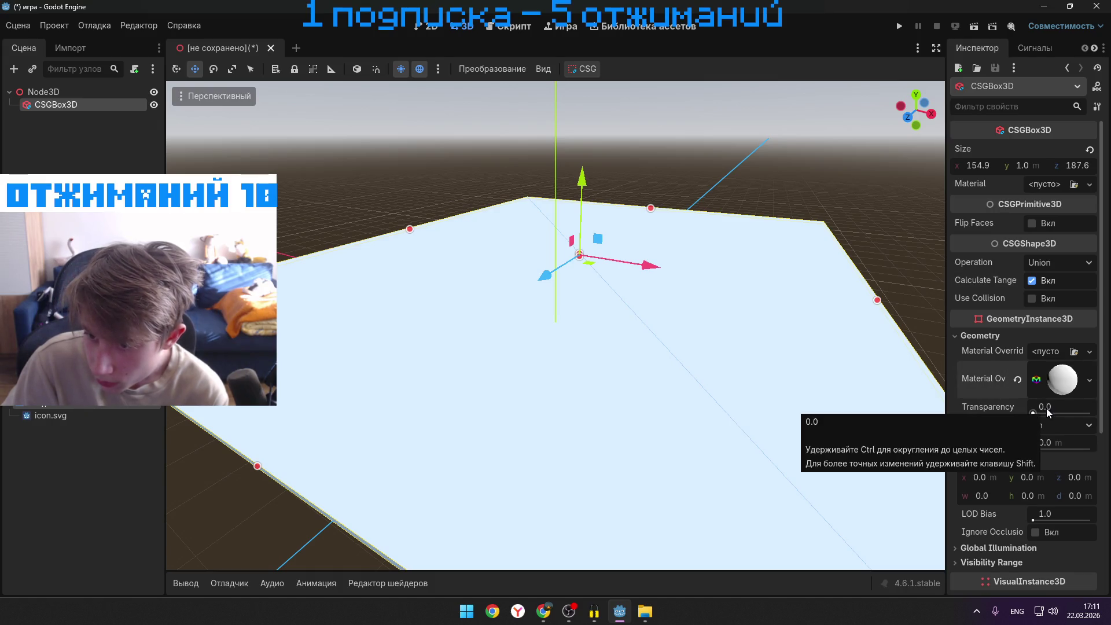
left_click(1054, 385)
- Inspect the overlay material's transparency and shading sections and preview it on cube, plane and sphere
scroll(1033, 415, "down", 3)
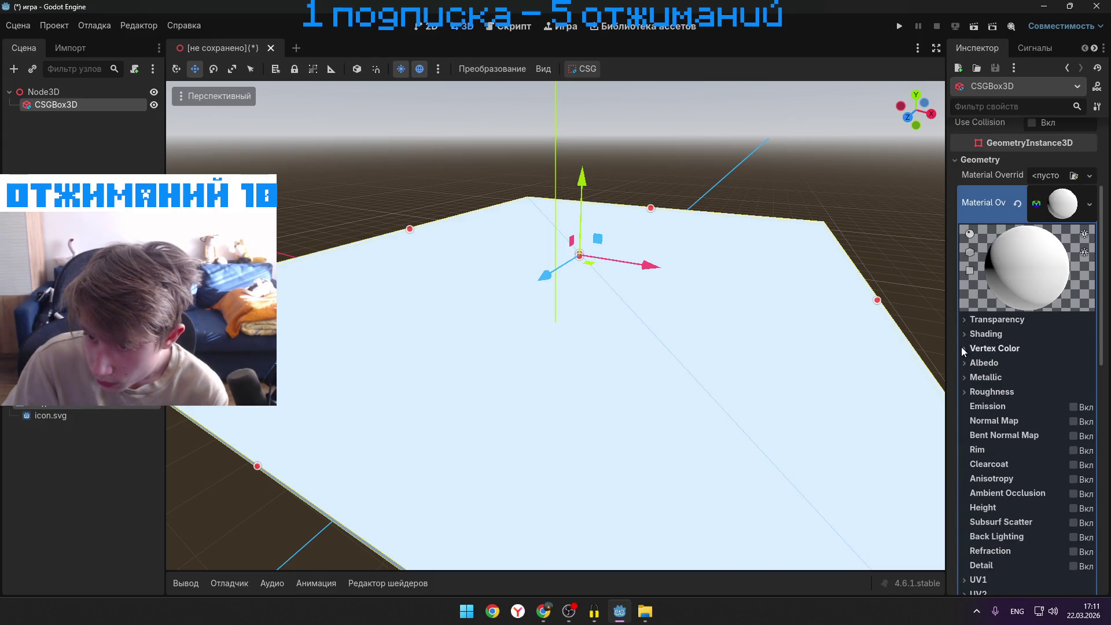
scroll(962, 348, "down", 3)
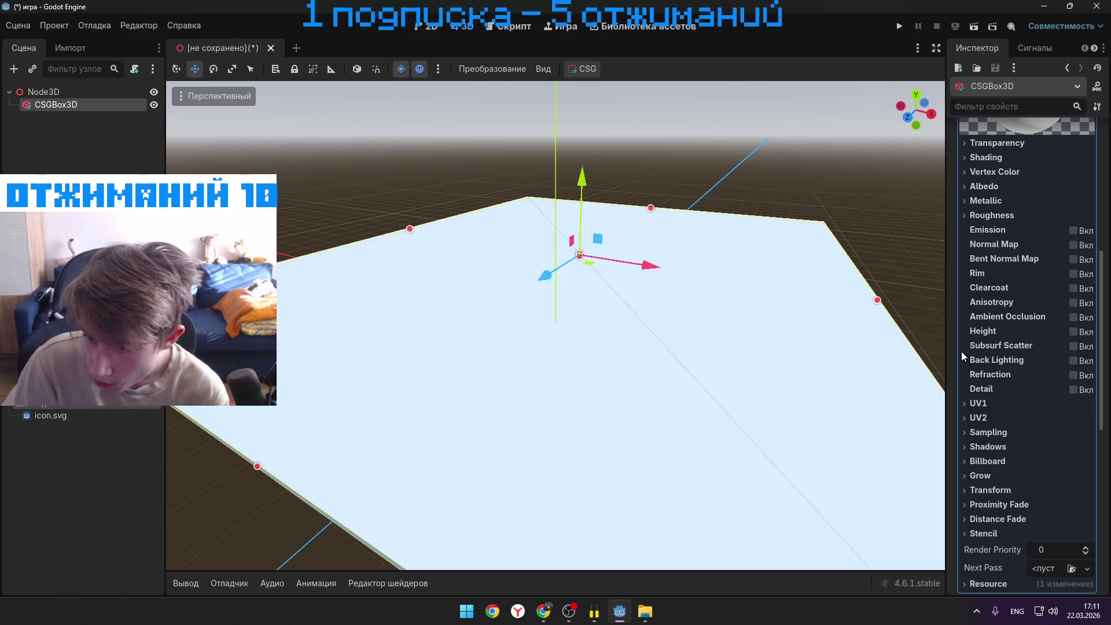
scroll(960, 351, "up", 4)
left_click(963, 379)
left_click(963, 380)
left_click(964, 393)
left_click(964, 391)
scroll(994, 371, "up", 1)
left_click(970, 369)
left_click(970, 387)
left_click(970, 370)
left_click(970, 351)
left_click(970, 370)
- Search for an existing override material, close the empty picker, collapse Geometry, and return to the tutorial
left_click(1085, 322)
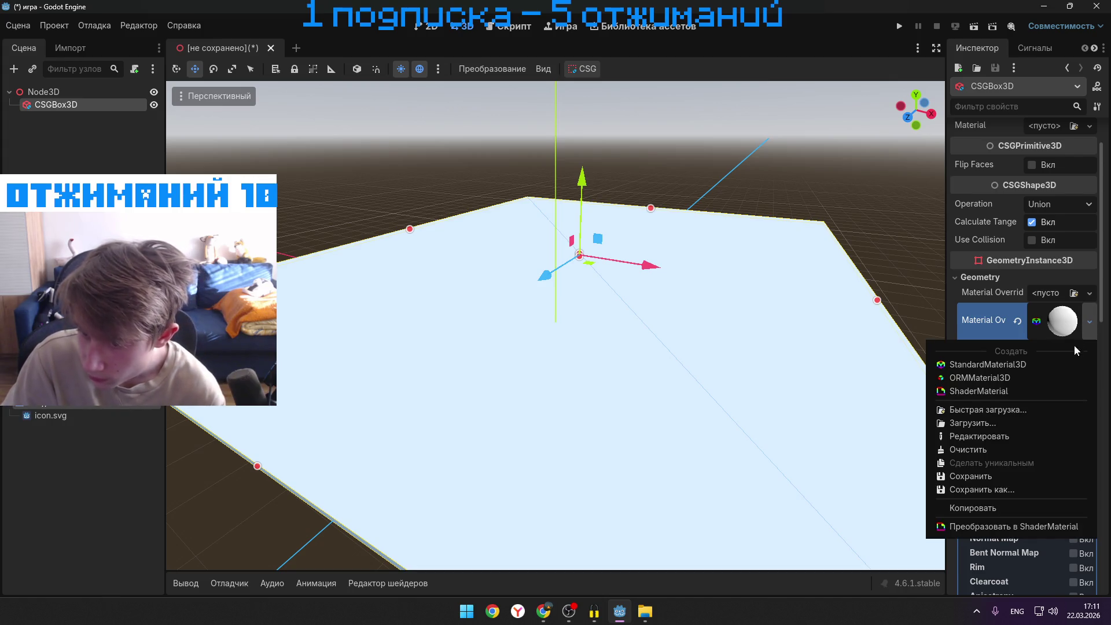
left_click(1043, 408)
left_click(485, 141)
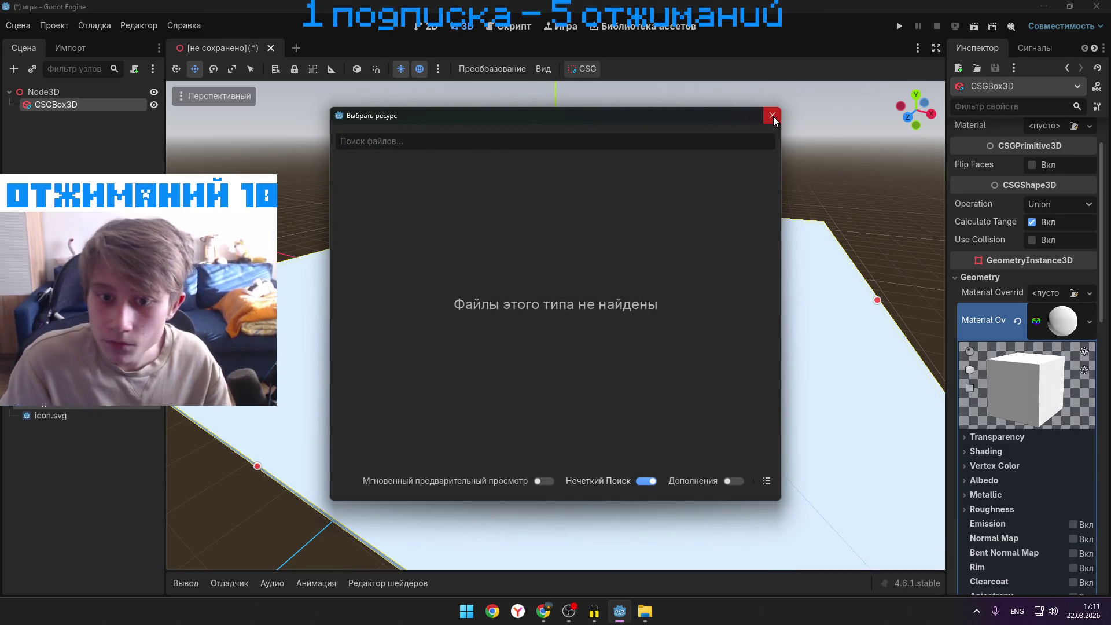
left_click(772, 116)
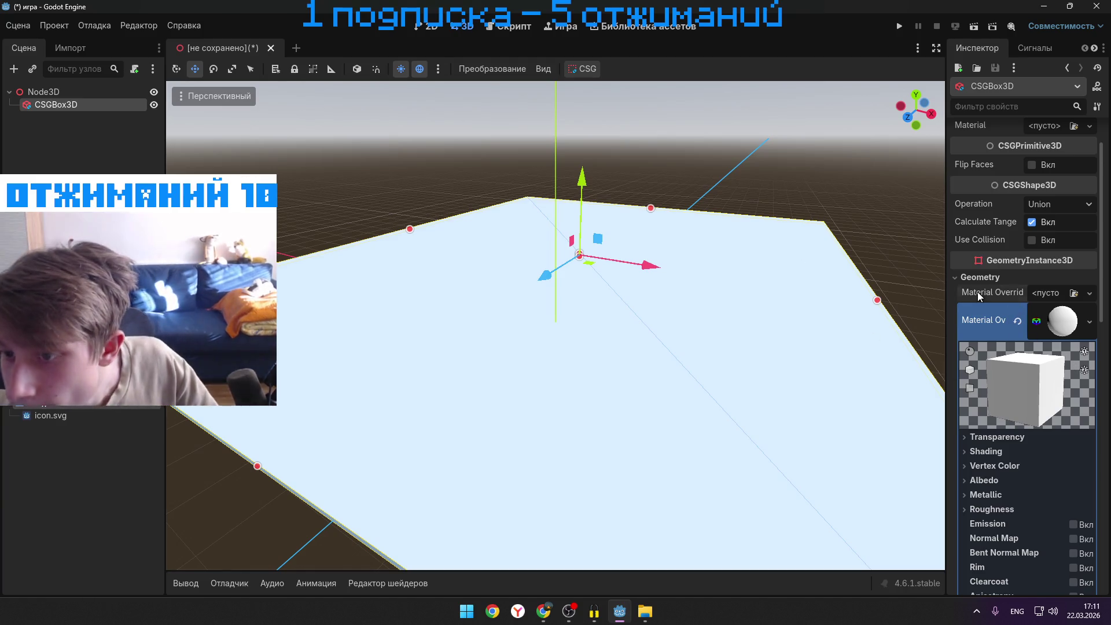
left_click(967, 279)
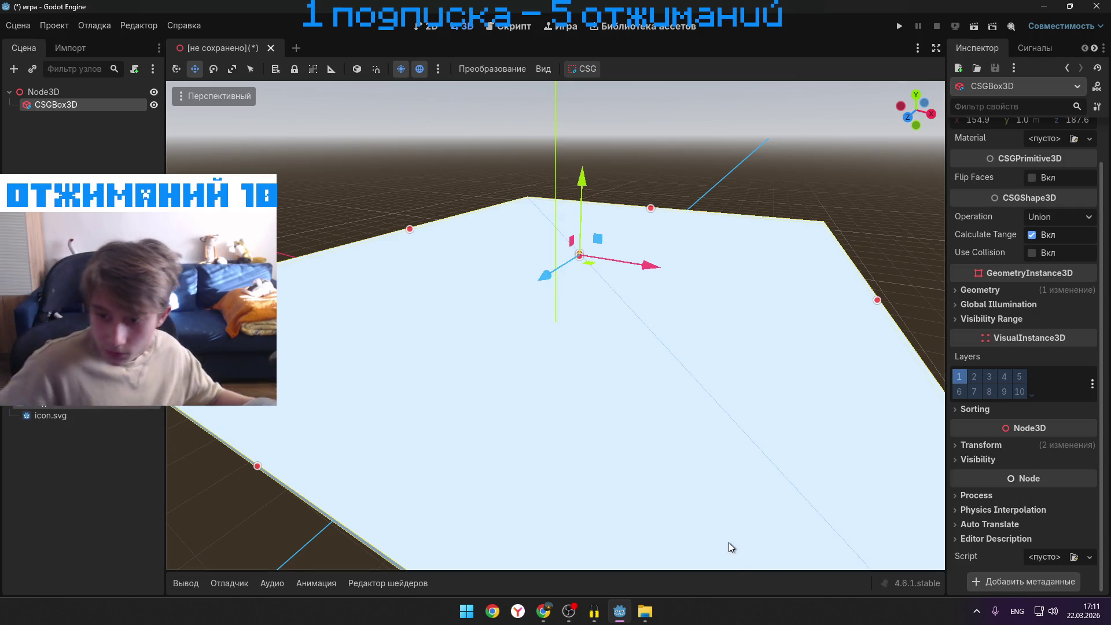
mouse_move(544, 610)
left_click(552, 564)
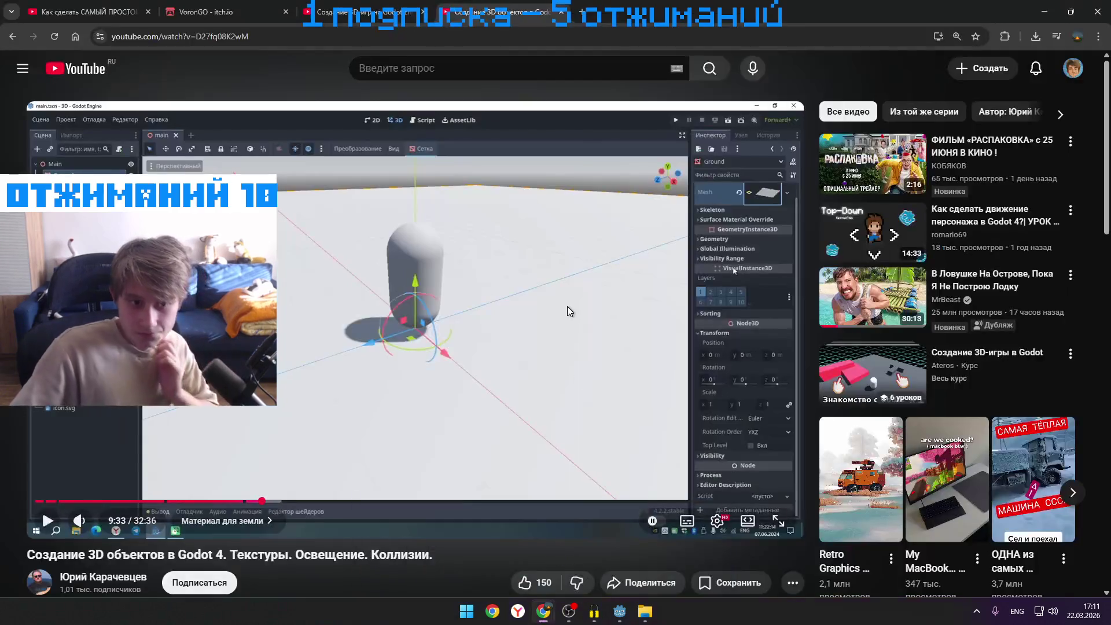
- Replay a few seconds of the texture tutorial, pause it, and minimize Chrome
left_click(567, 307)
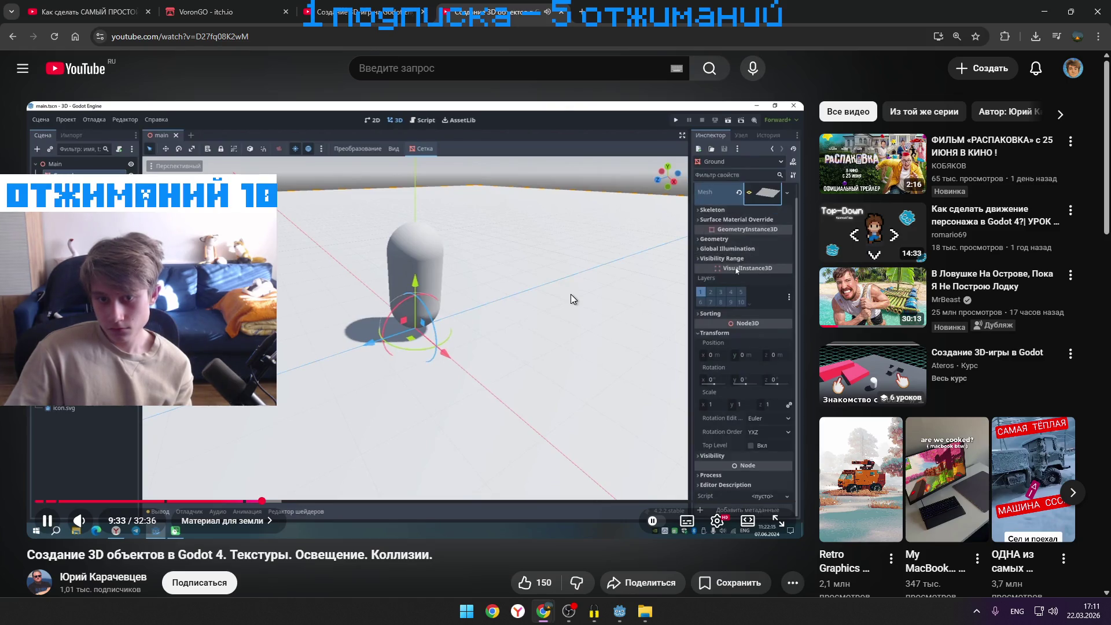
key("j")
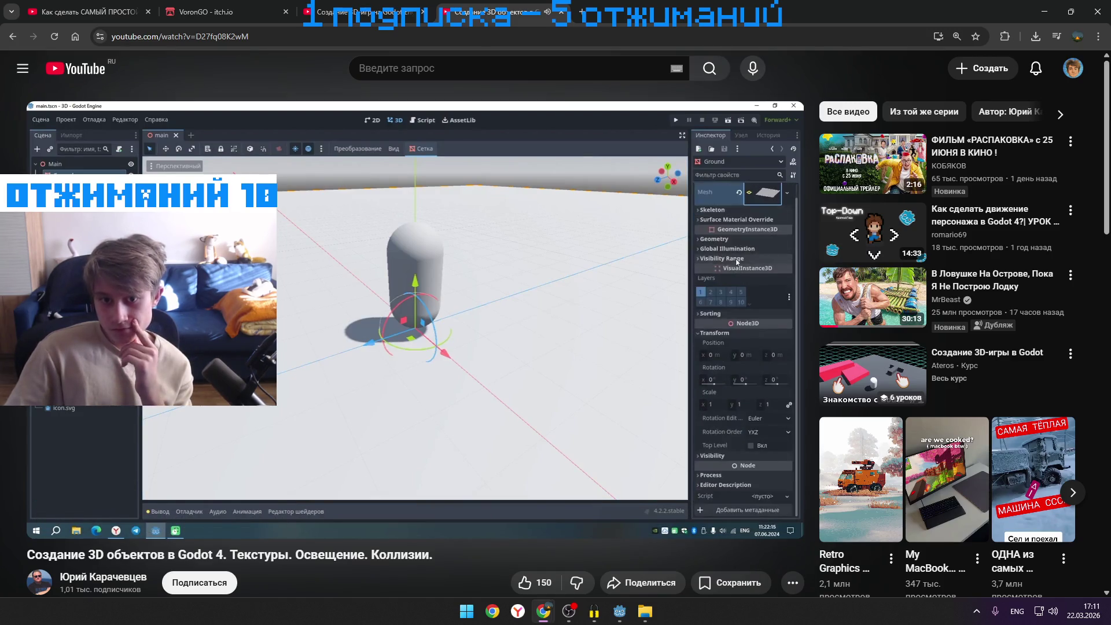
key("k")
left_click(1040, 13)
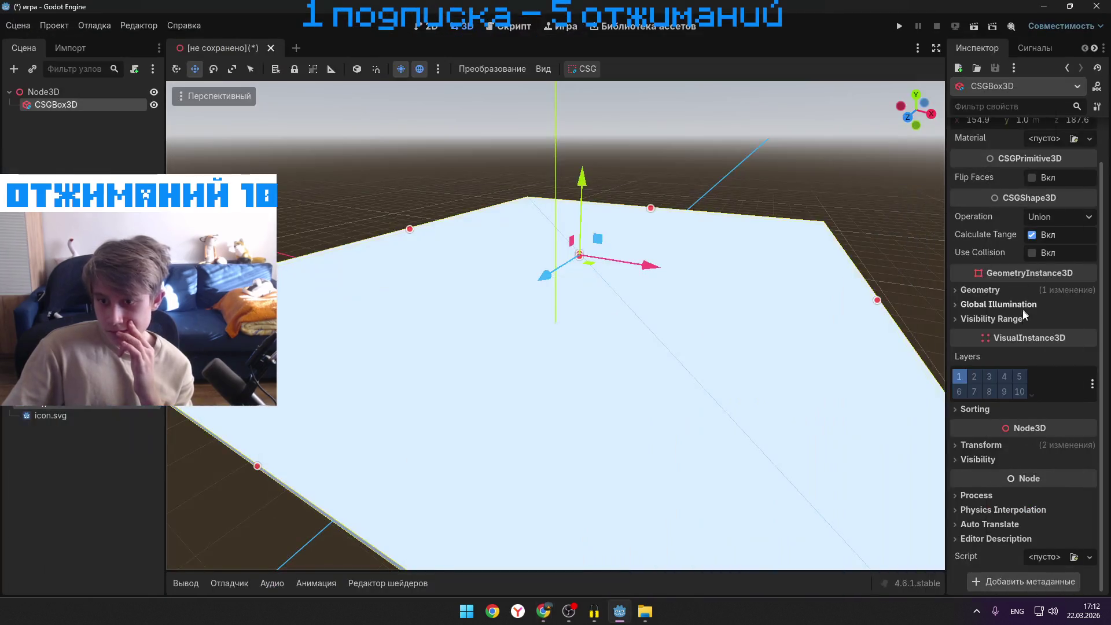
- Assign a new StandardMaterial3D to the ground box's Material slot and expand its settings
scroll(1032, 331, "down", 3)
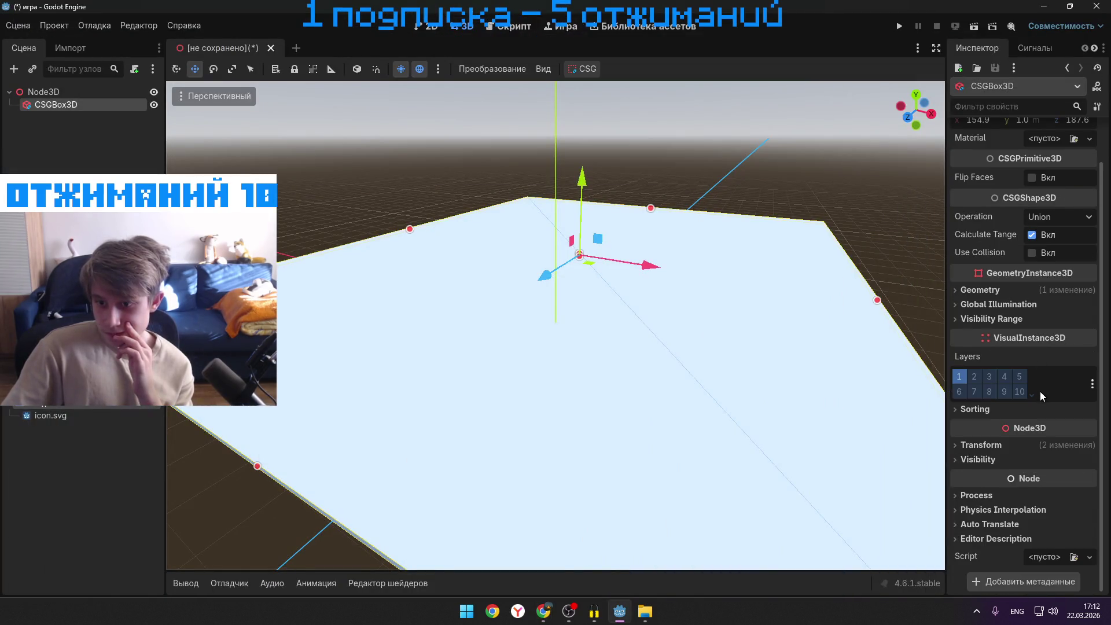
scroll(1040, 391, "up", 3)
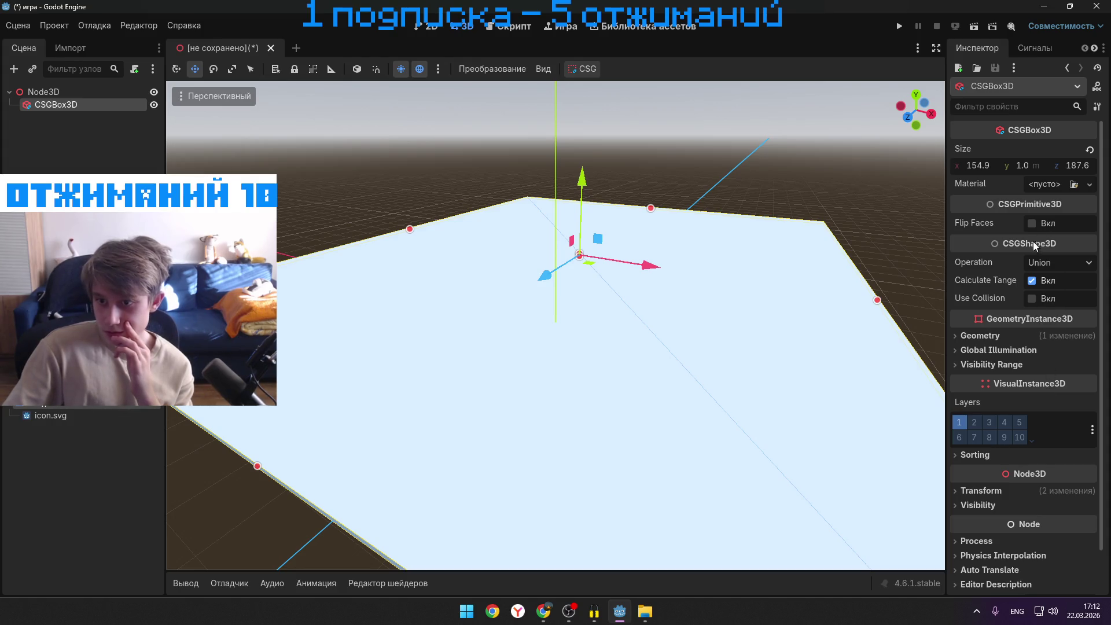
left_click(1060, 186)
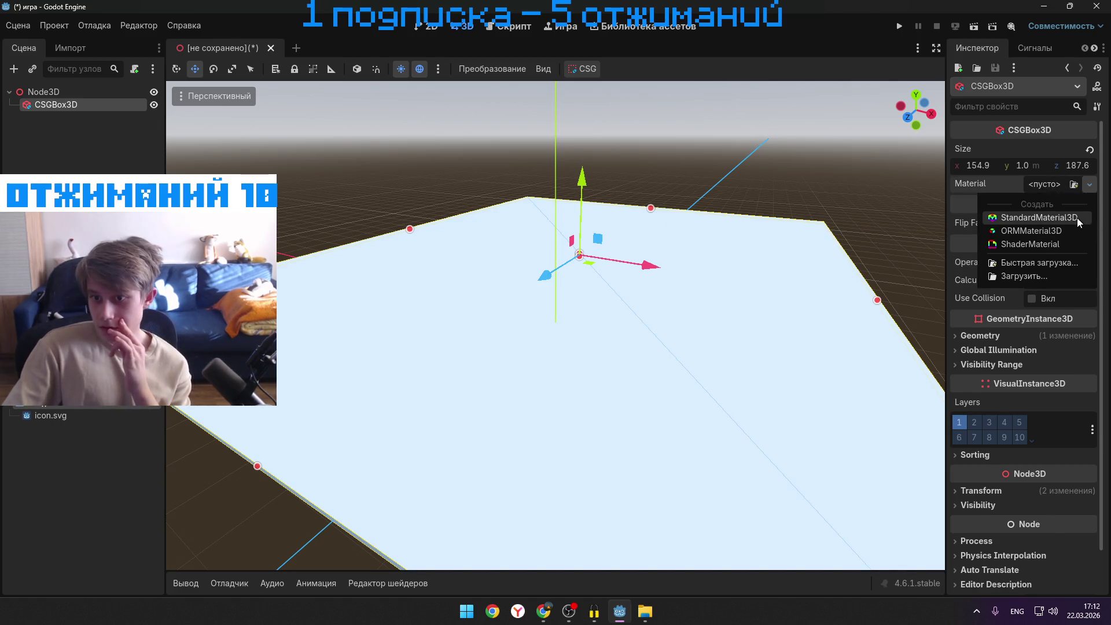
left_click(1076, 218)
left_click(1063, 201)
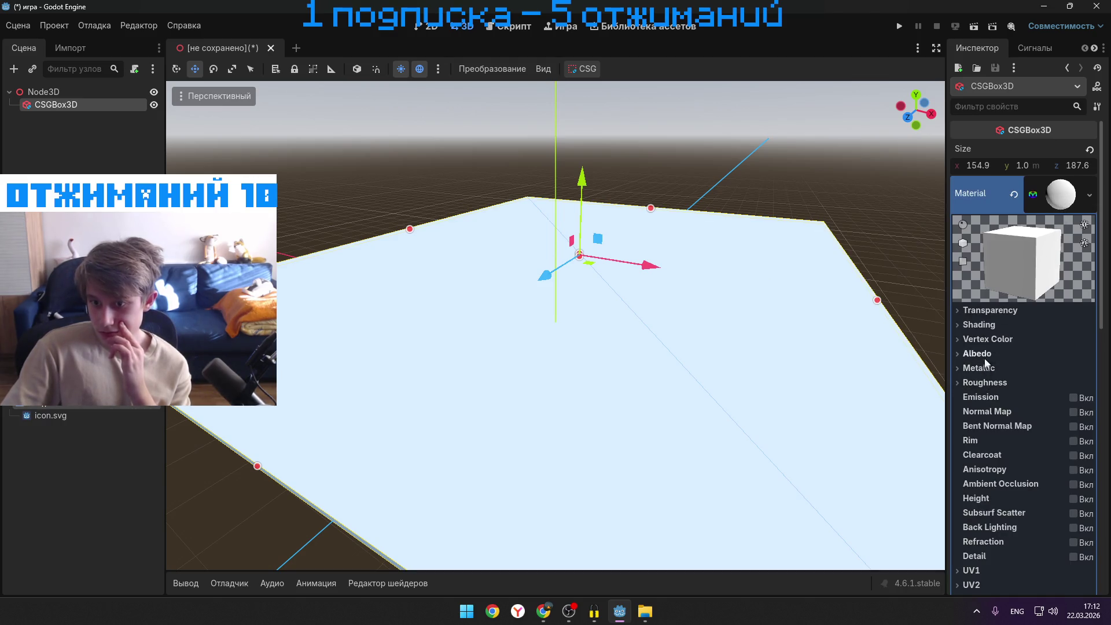
left_click(957, 325)
left_click(957, 325)
scroll(967, 363, "down", 5)
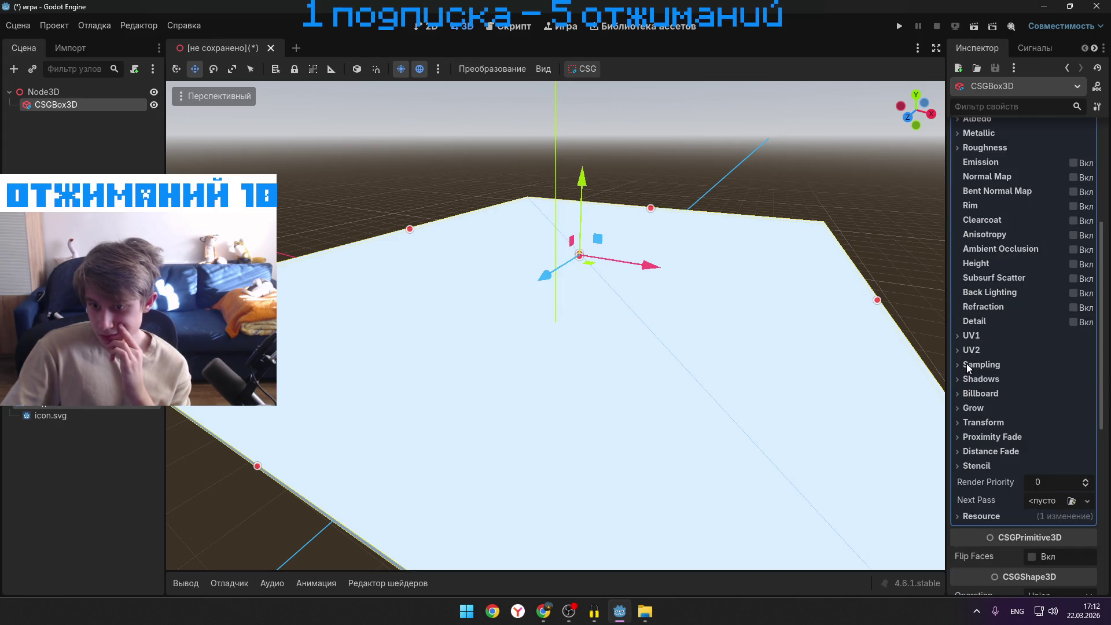
scroll(967, 364, "up", 2)
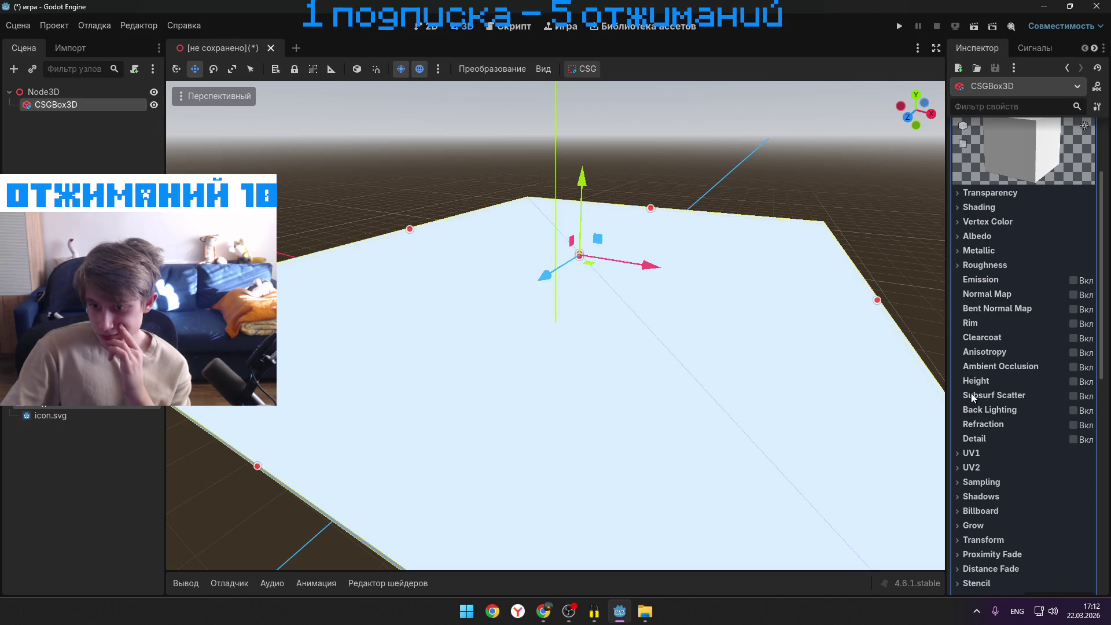
- Enable Subsurf Scatter and start loading a file for its texture, after a rejected viewport texture
left_click(1073, 396)
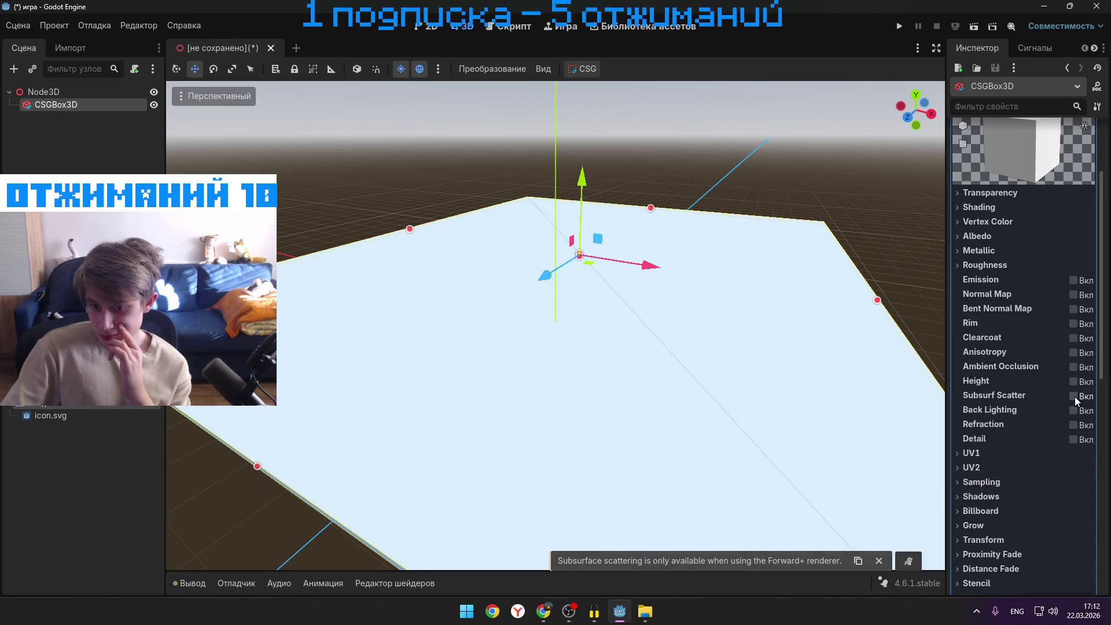
left_click(1083, 446)
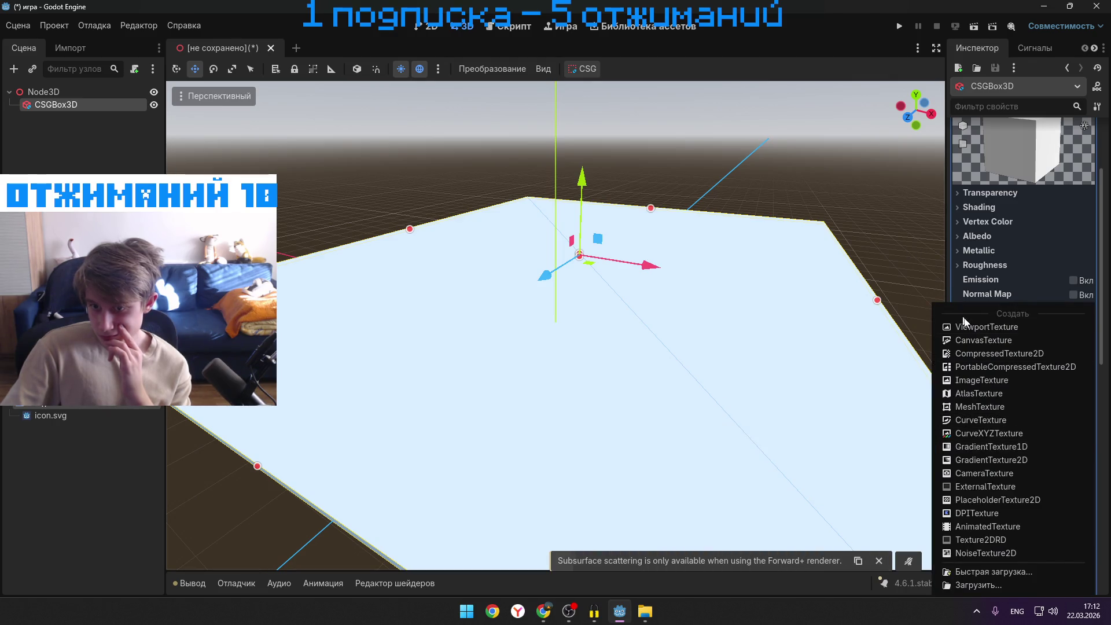
left_click(979, 327)
left_click(467, 334)
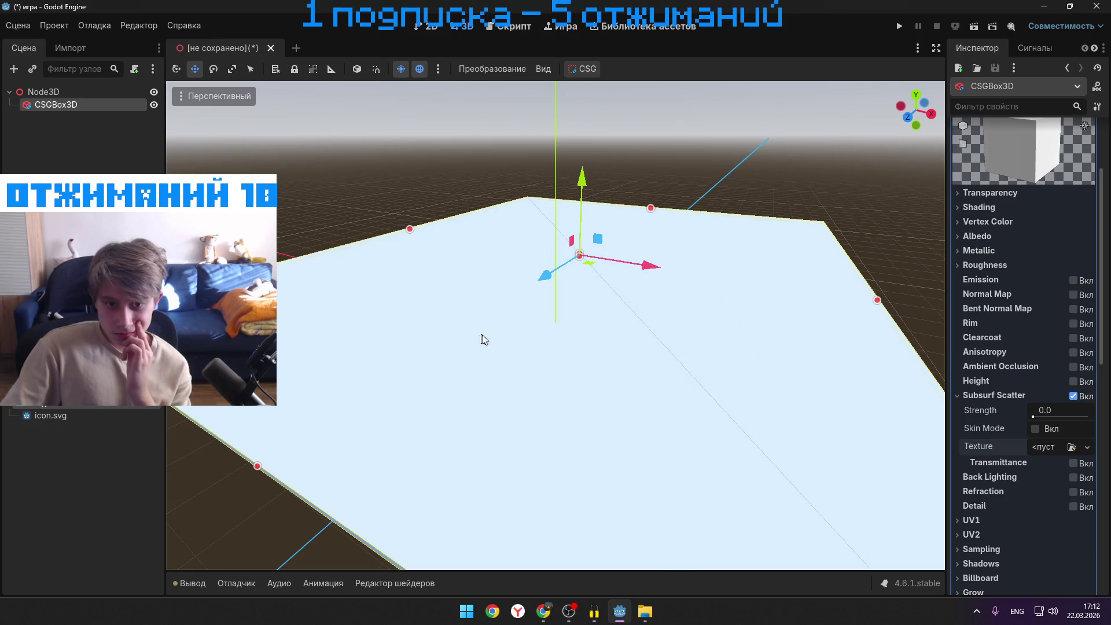
left_click(1084, 448)
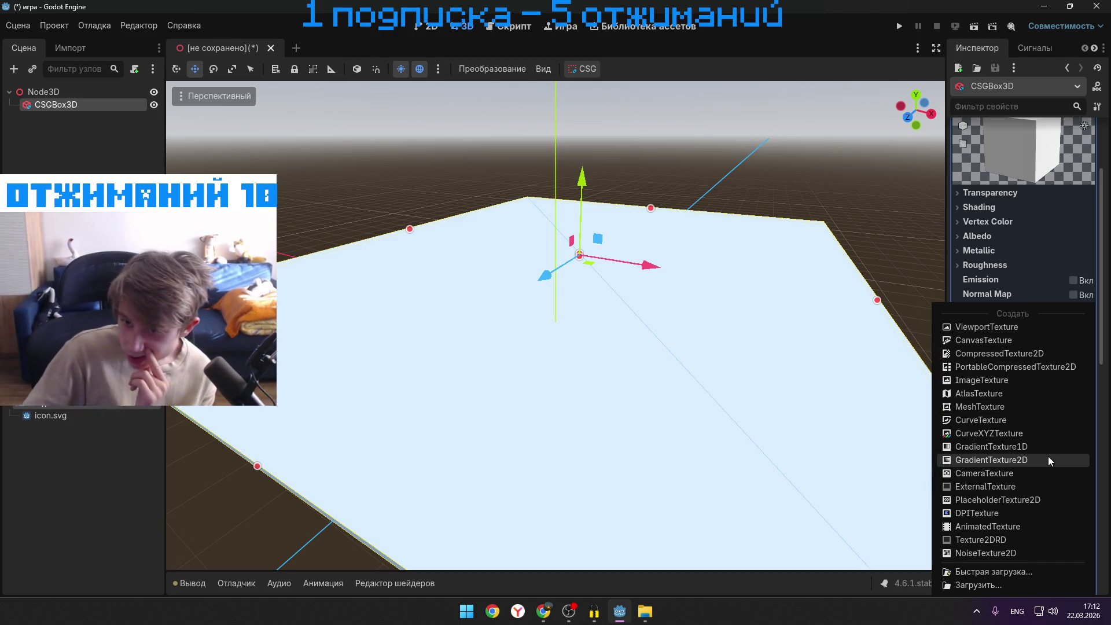
left_click(1015, 581)
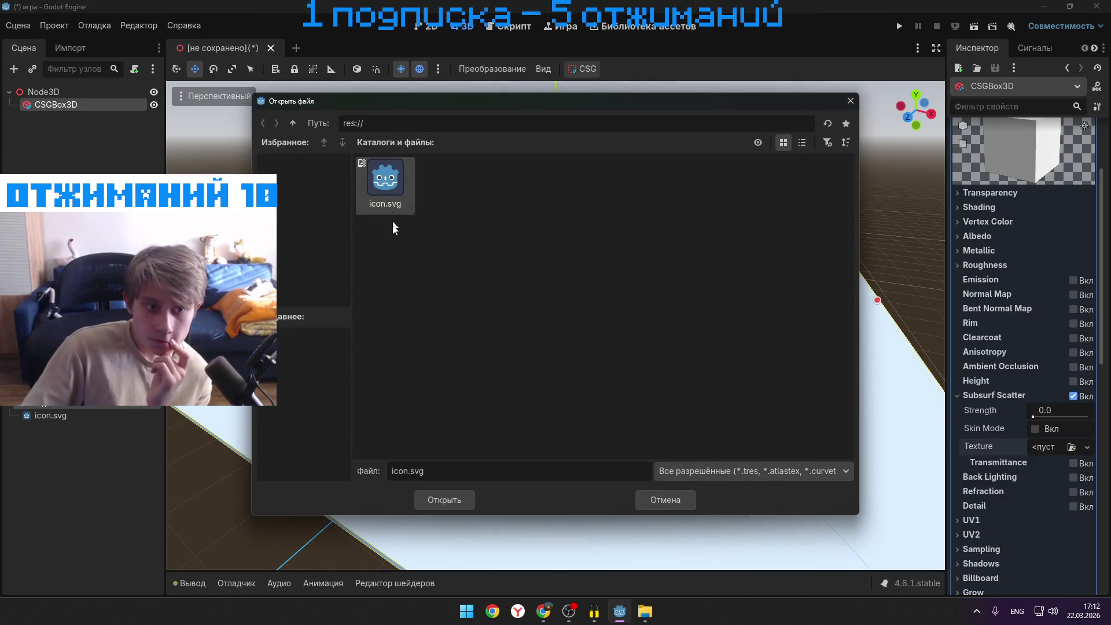
- Check the Downloads folder and wait out Godot's unresponsive file dialog
left_click(649, 610)
left_click_drag(564, 100, 509, 258)
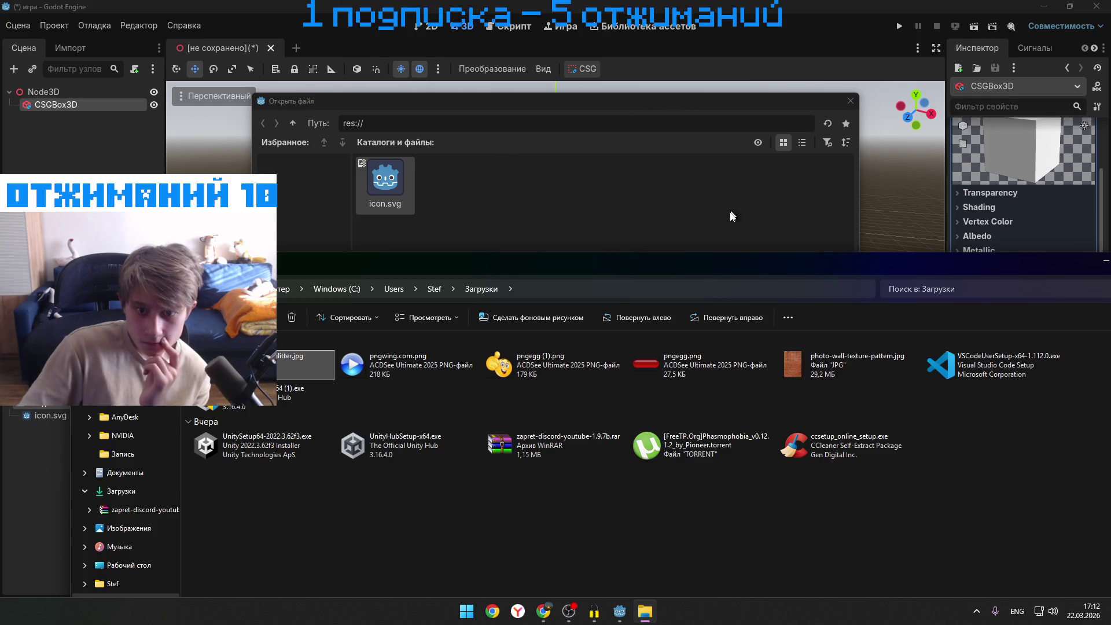
left_click(782, 104)
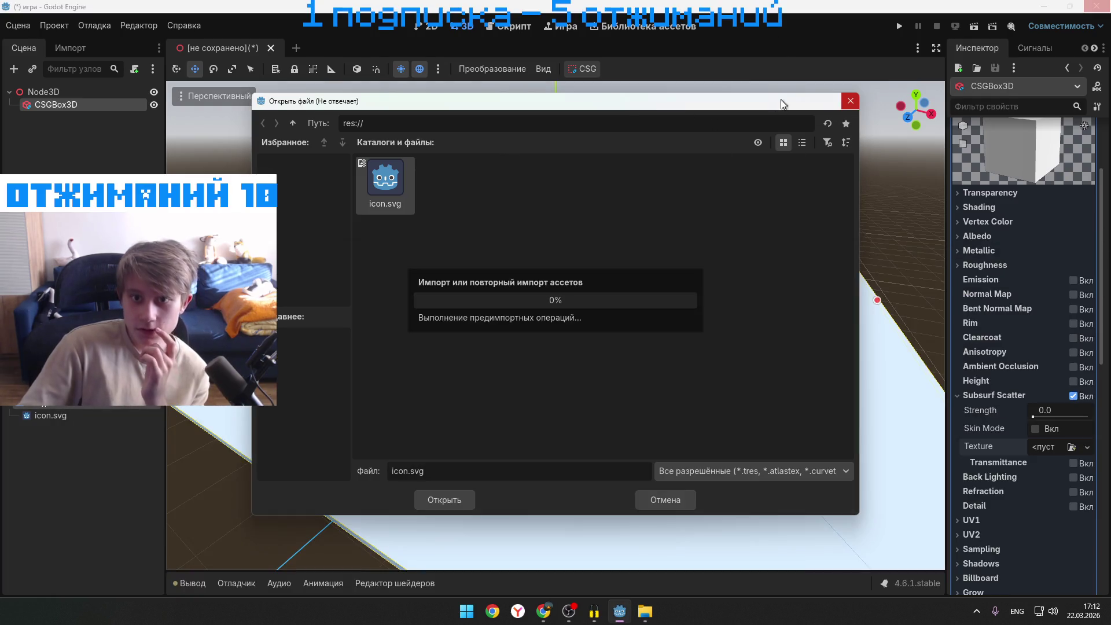
left_click(850, 101)
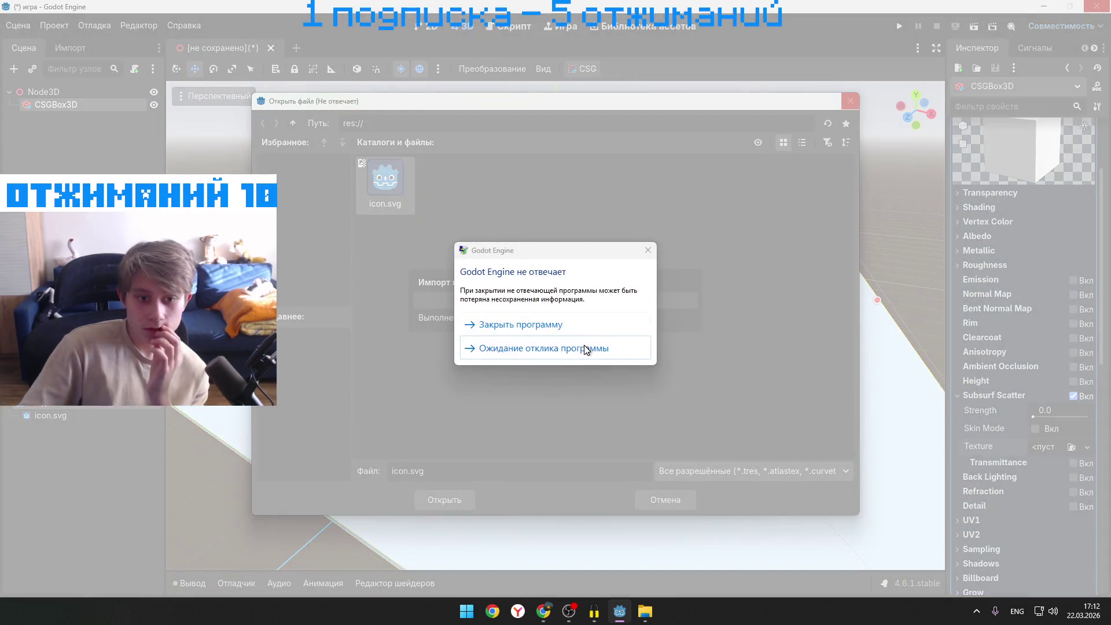
left_click(578, 348)
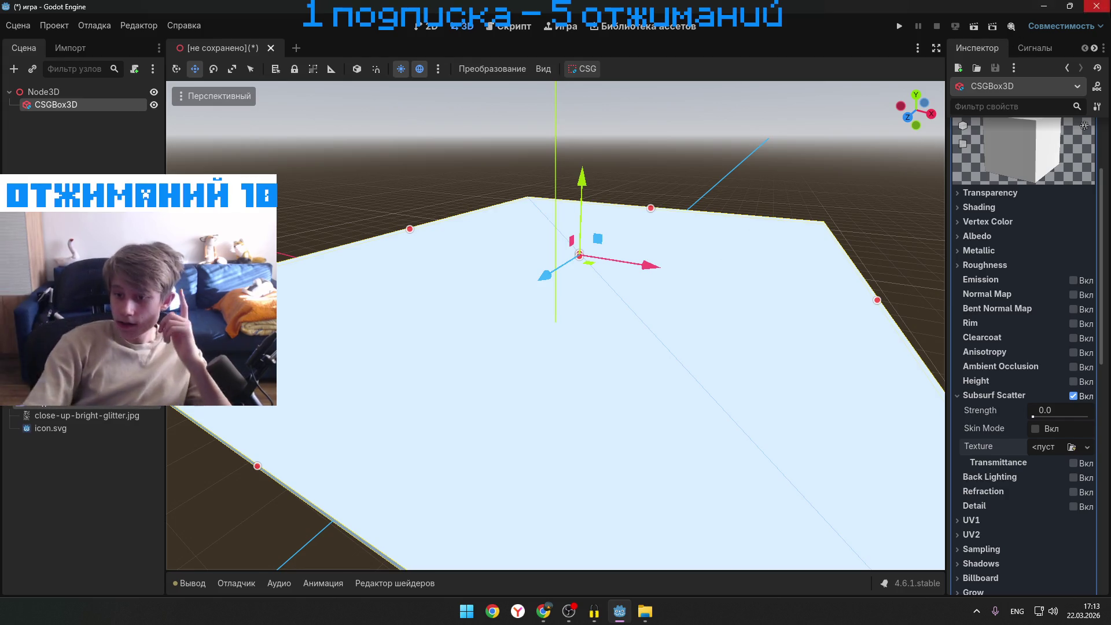
- Load close-up-bright-glitter.jpg as the Subsurface Scatter texture, then bring the tutorial forward
left_click(1071, 449)
left_click(441, 186)
key("Return")
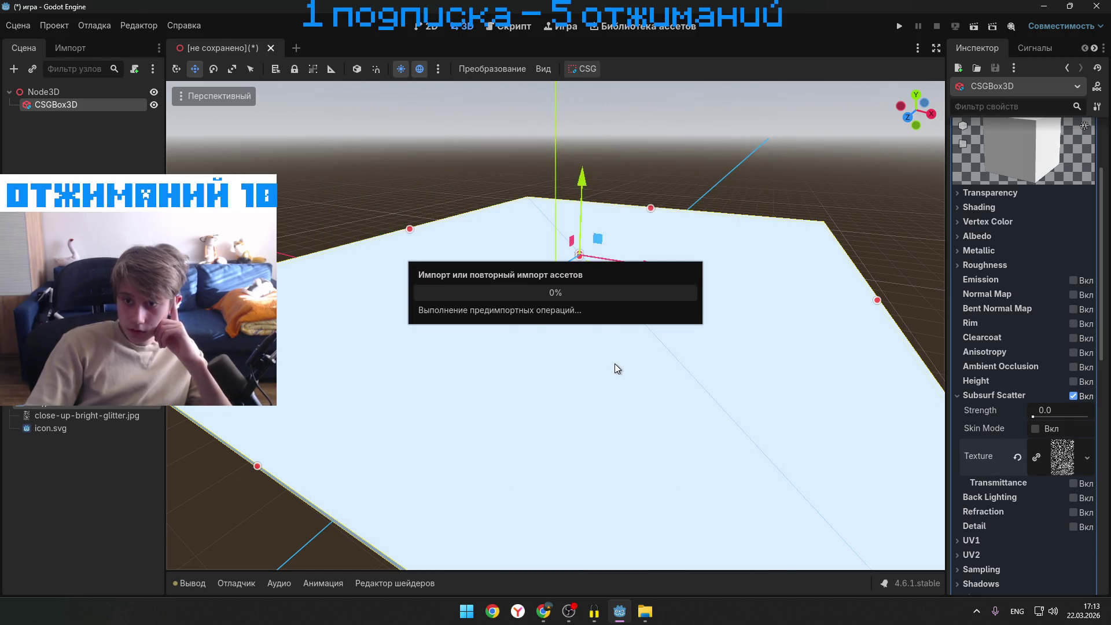
scroll(840, 364, "down", 5)
scroll(831, 363, "up", 5)
scroll(1070, 356, "up", 3)
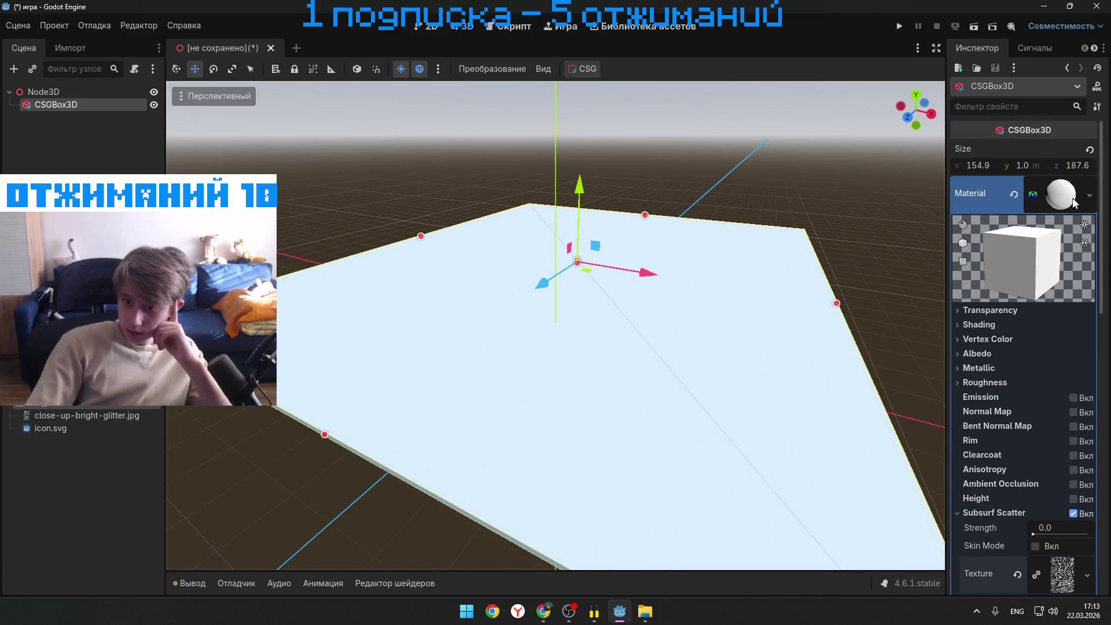
scroll(1062, 478, "down", 3)
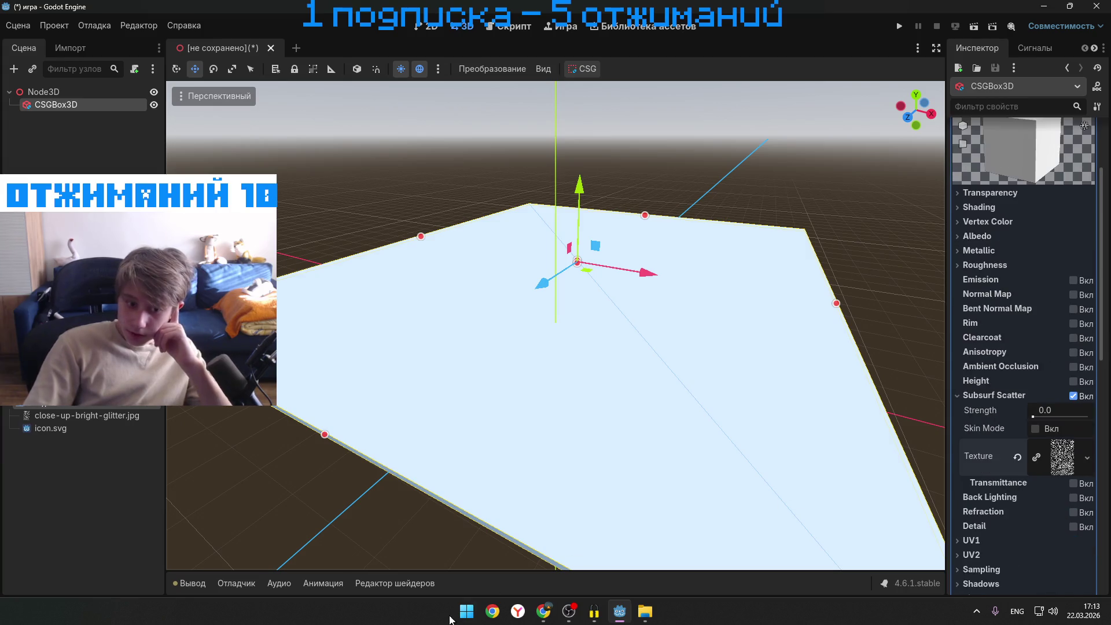
mouse_move(543, 611)
left_click(548, 488)
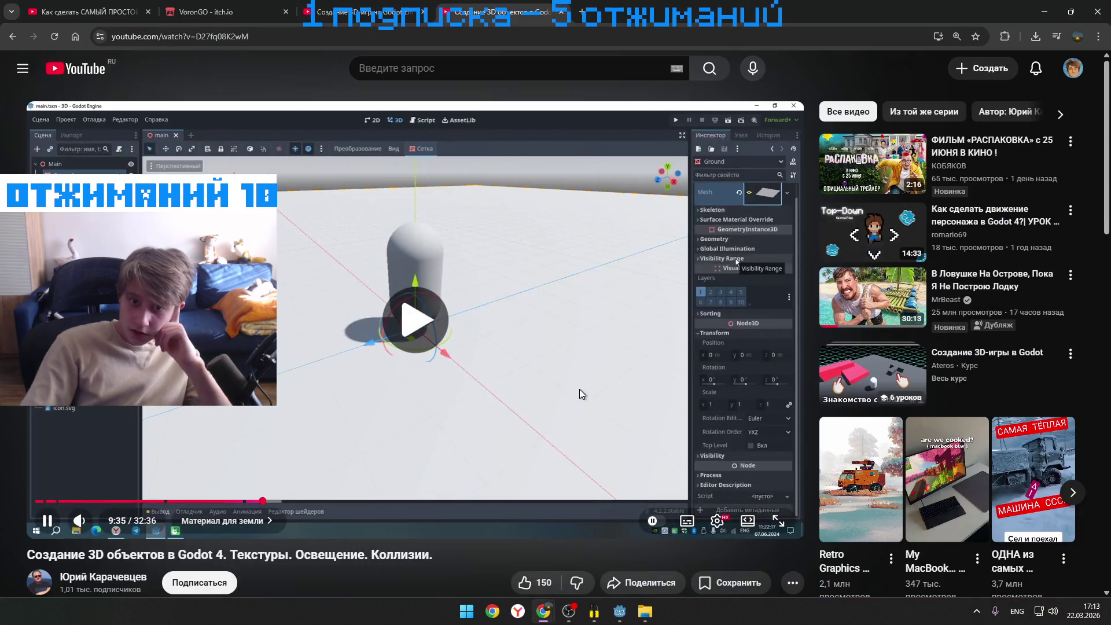
- Skip the tutorial forward to the ground material's albedo section
key("Right")
key("Right")
key("Right")
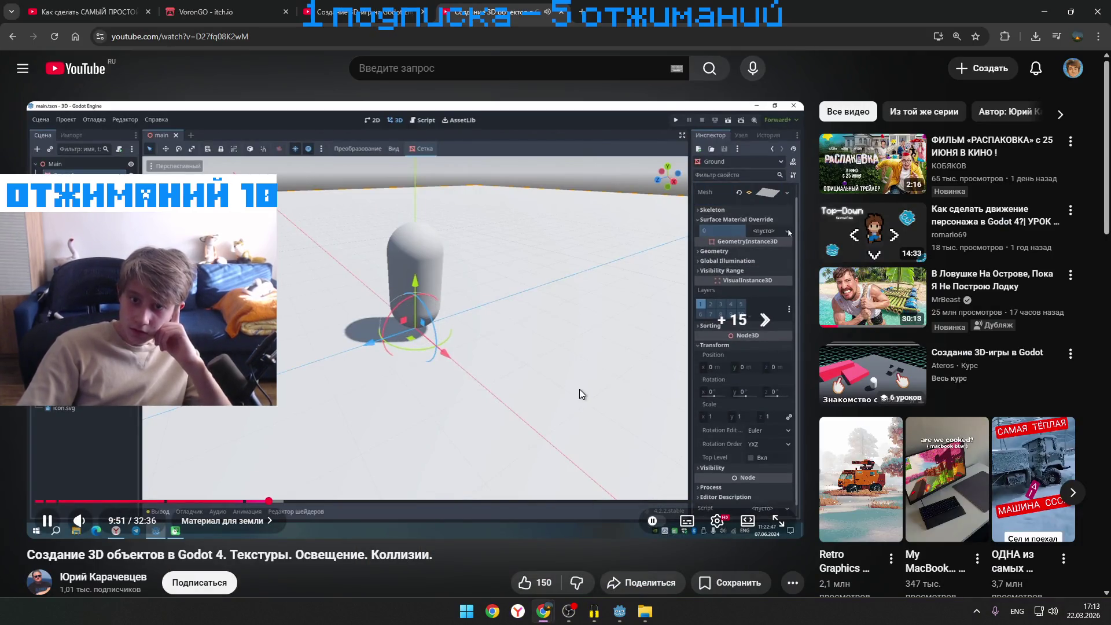
key("Right")
key("Right")
key("Right")
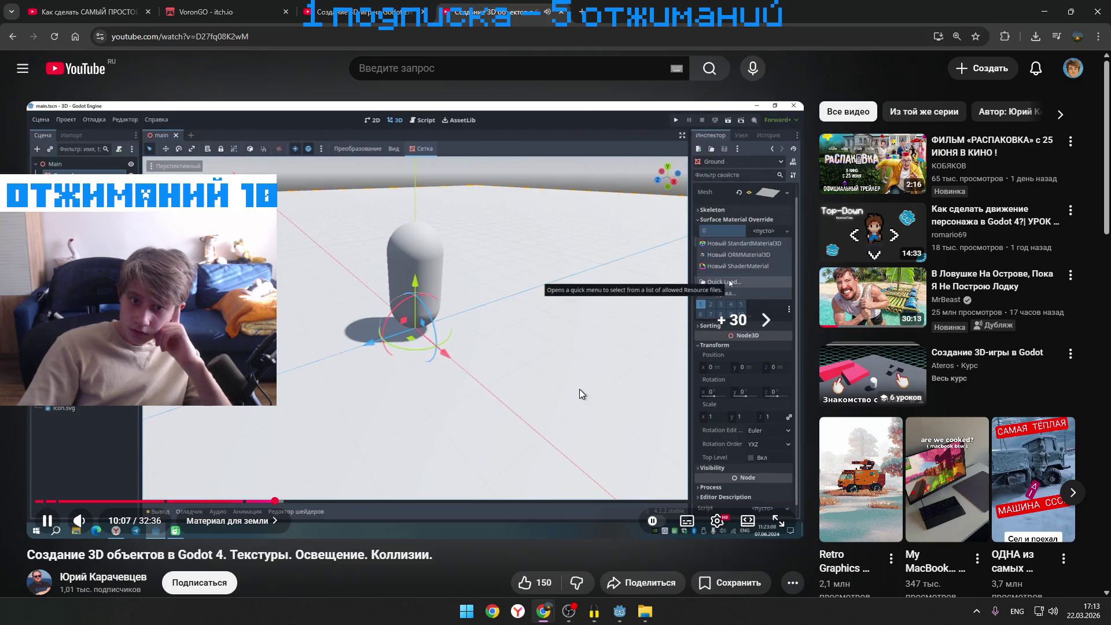
key("Right")
key("Right")
key("Right")
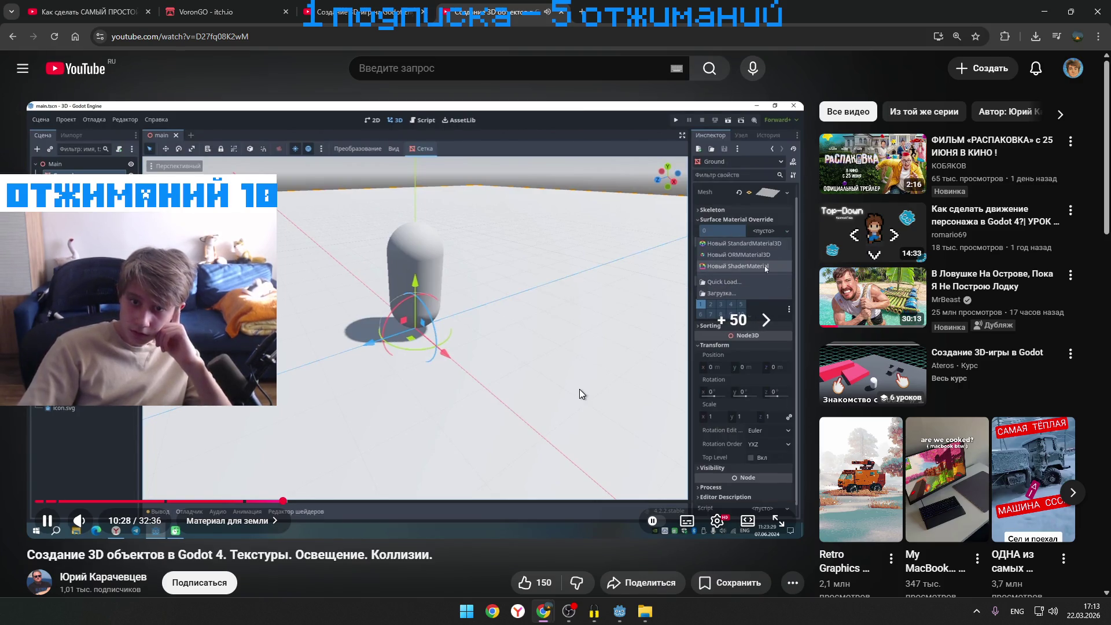
key("Right")
key("Right")
key("Right")
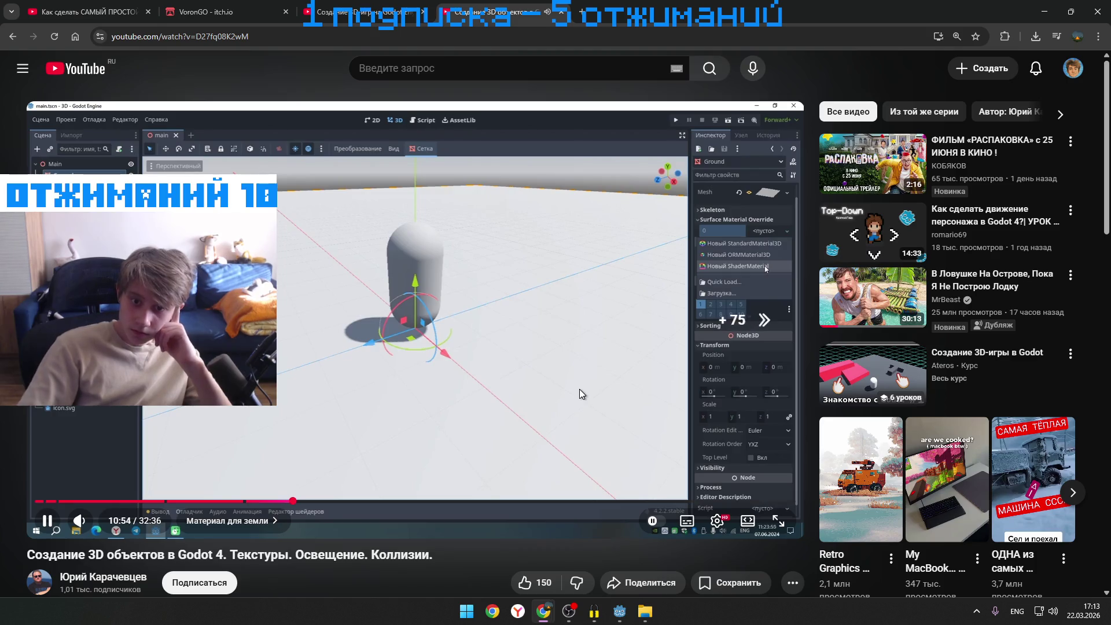
key("Right")
key("Right")
key("Right")
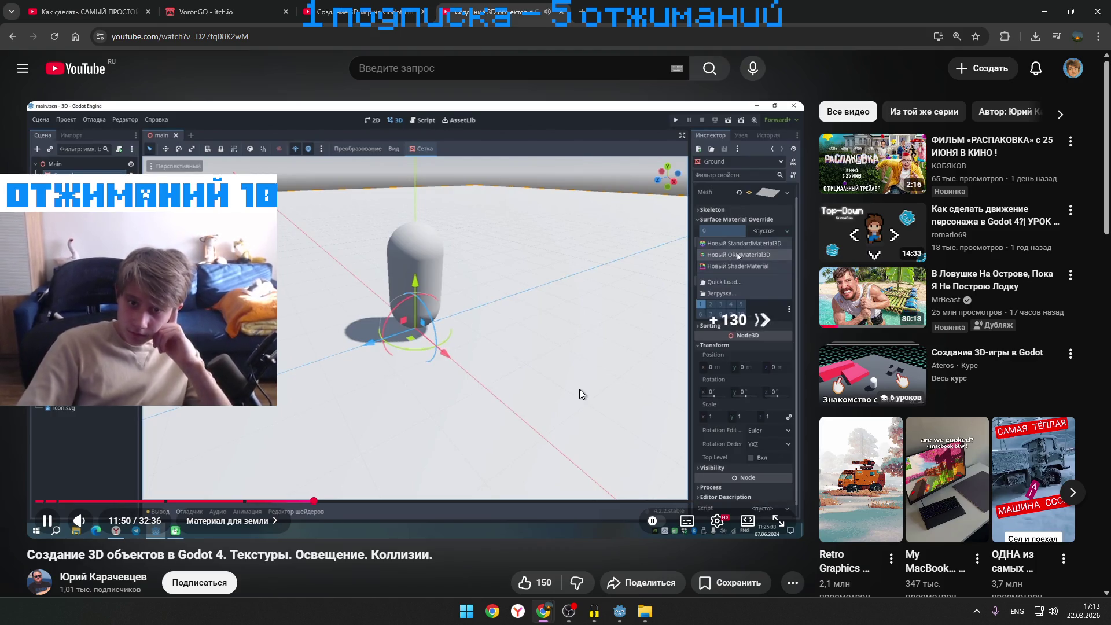
key("Right")
key("Right")
key("Right")
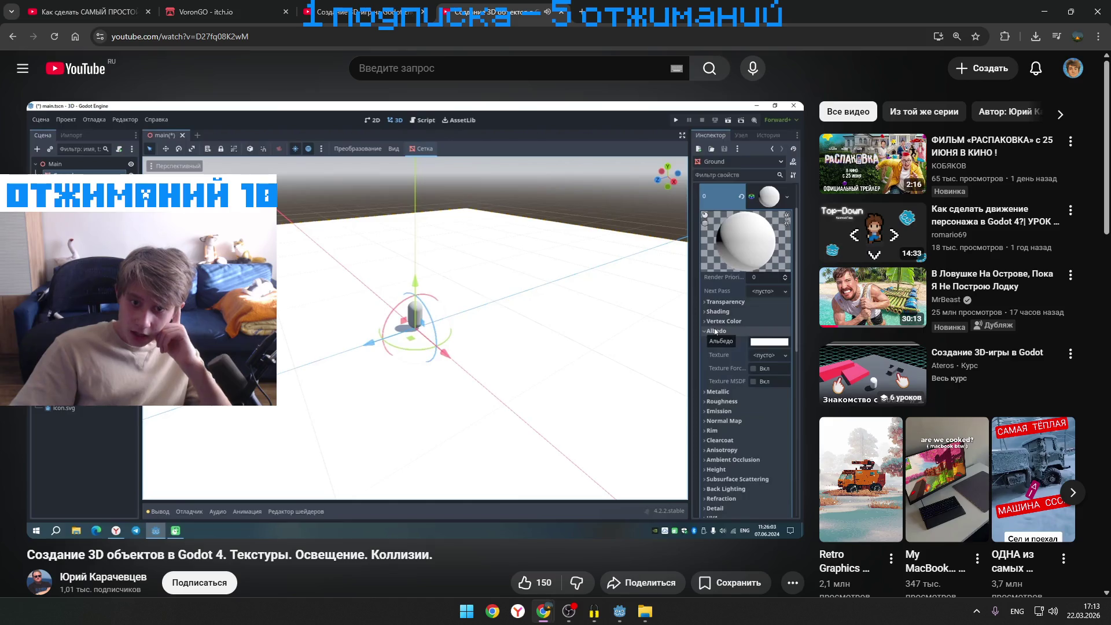
- Rewind slightly, replay to 12:51, pause, and minimize the browser
left_click(700, 406)
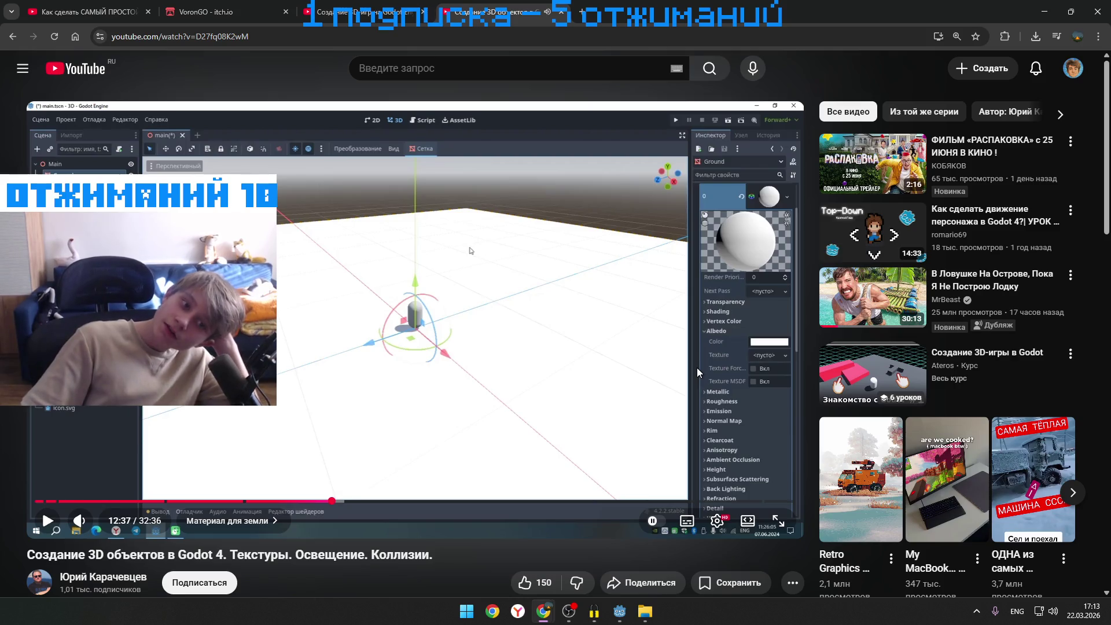
key("Left")
left_click(697, 366)
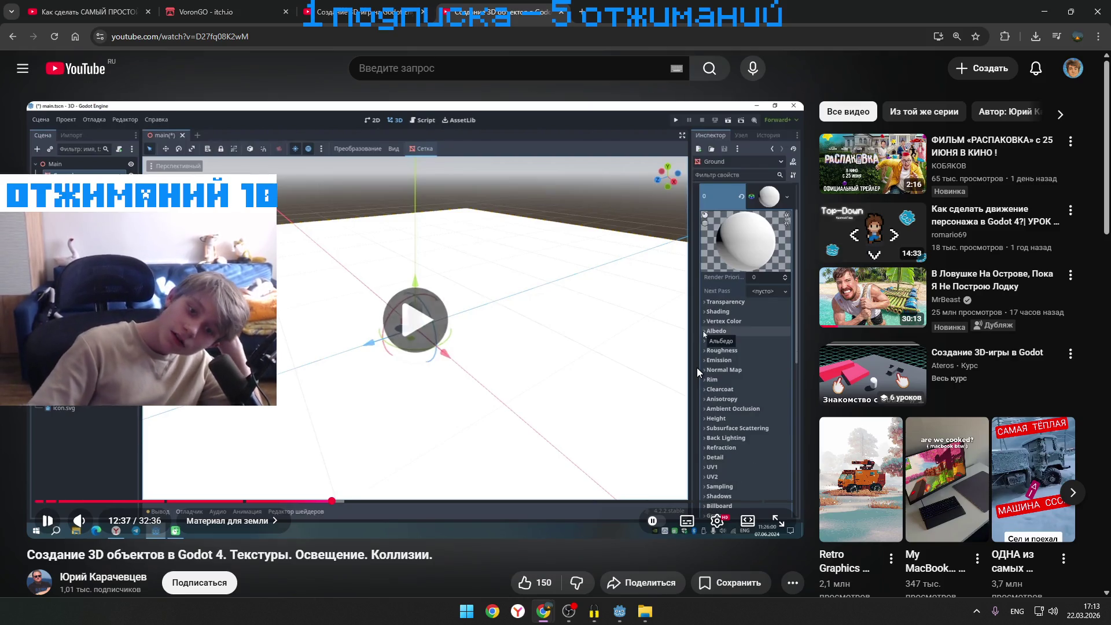
left_click(696, 367)
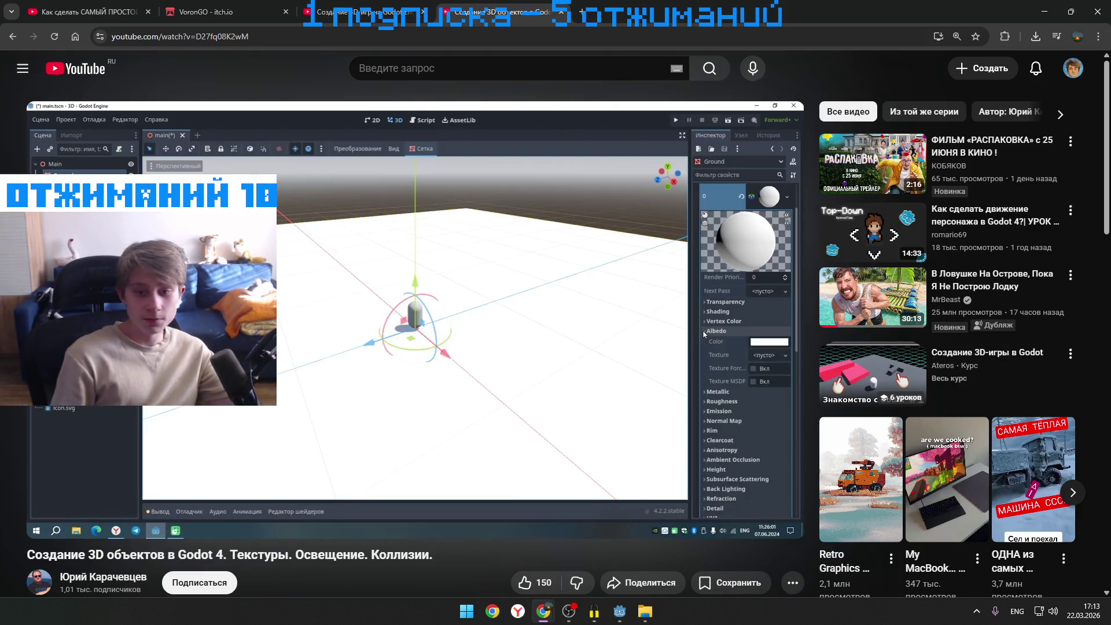
left_click(696, 367)
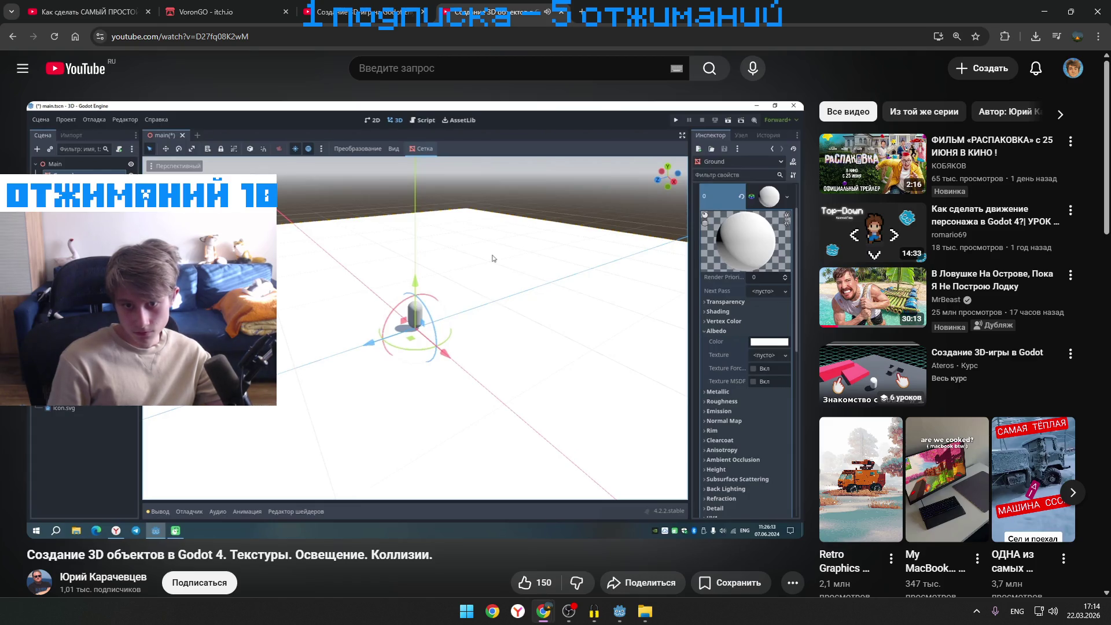
left_click(697, 366)
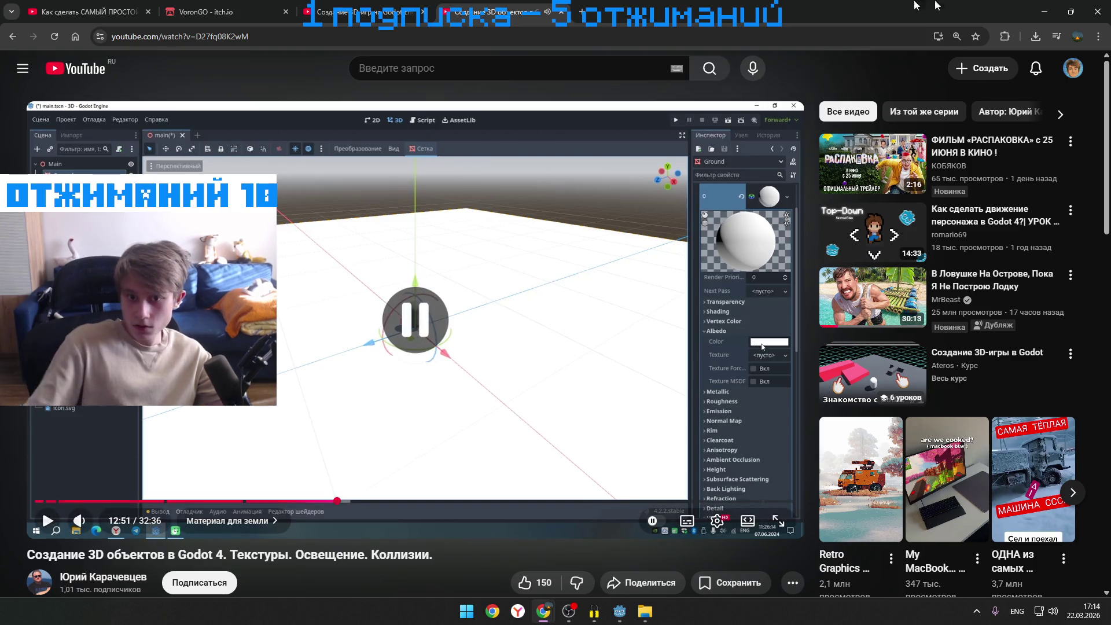
left_click(1044, 11)
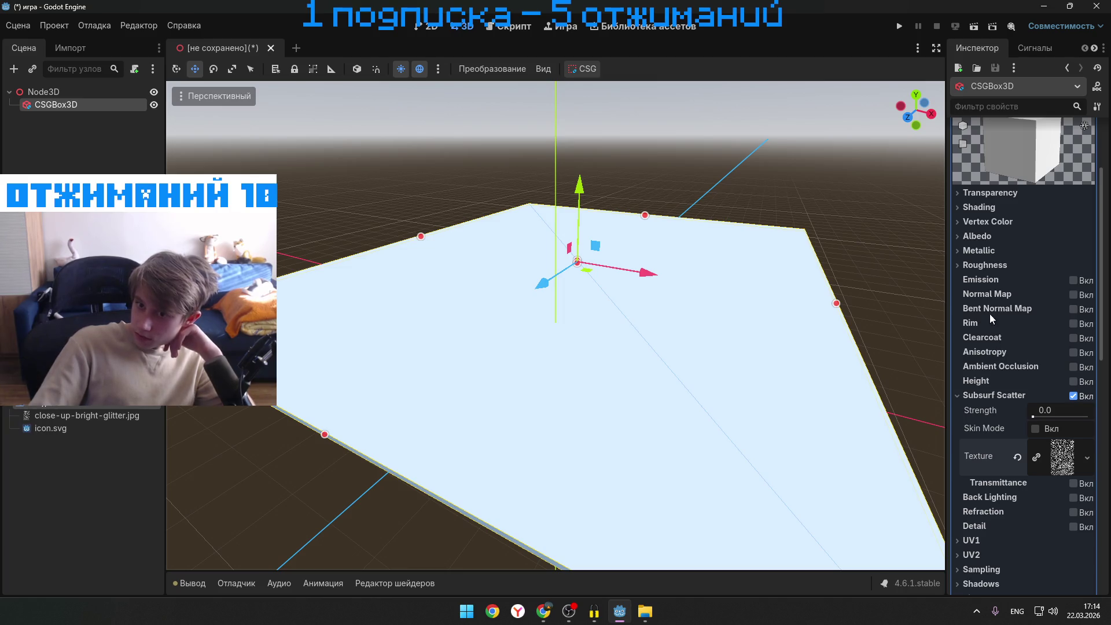
- Set the glitter image as the box material's Albedo texture and reselect the box
left_click(977, 237)
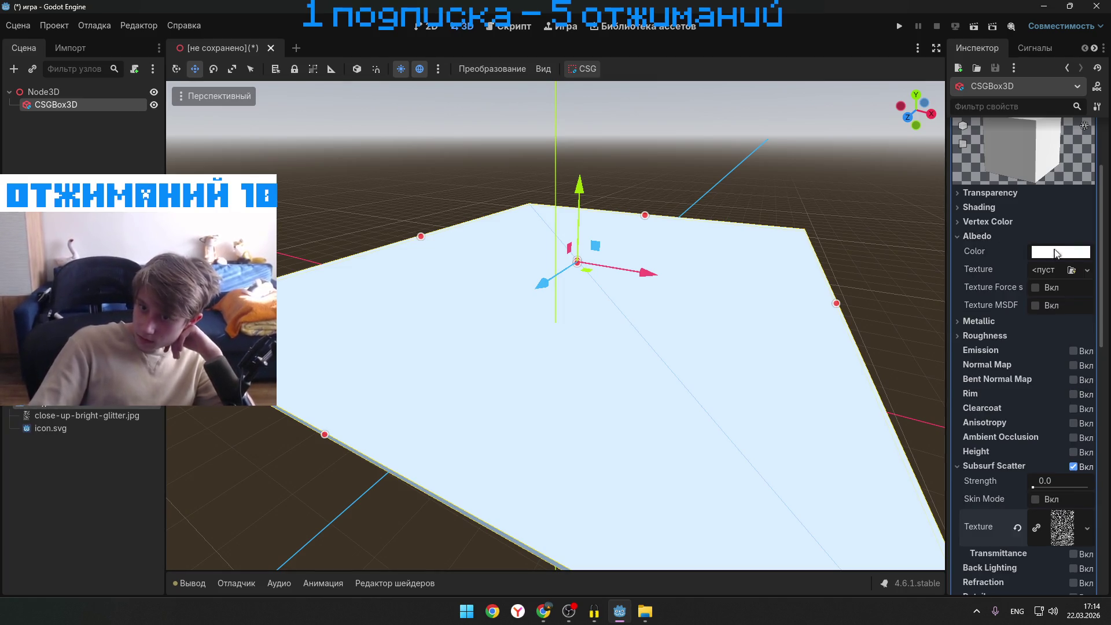
left_click(1071, 270)
double_click(341, 190)
scroll(613, 316, "down", 5)
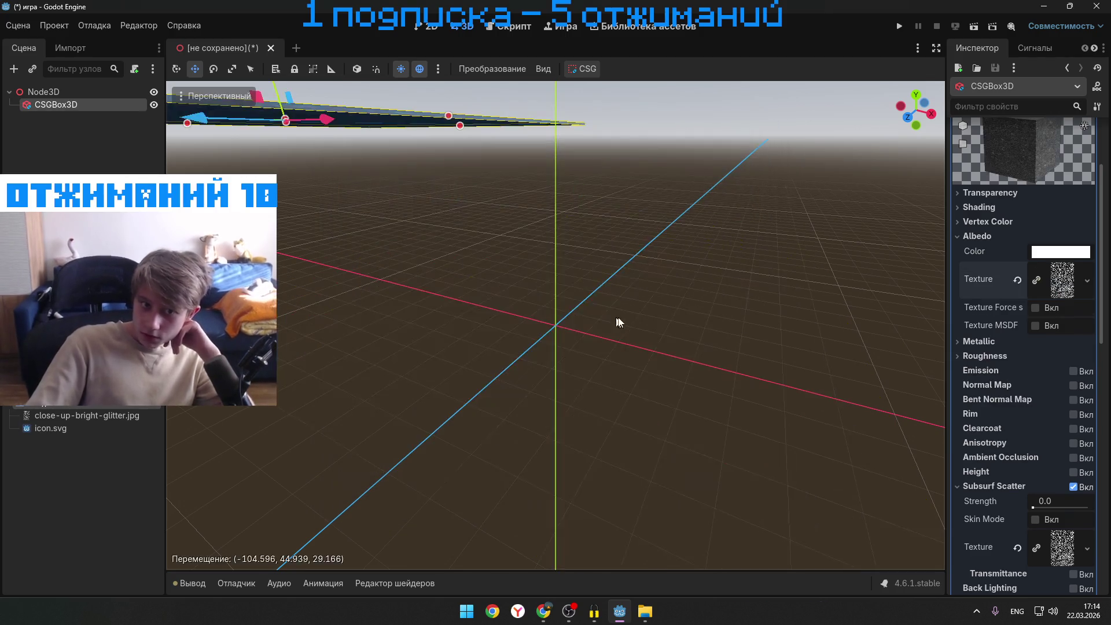
scroll(591, 297, "up", 3)
scroll(591, 297, "down", 5)
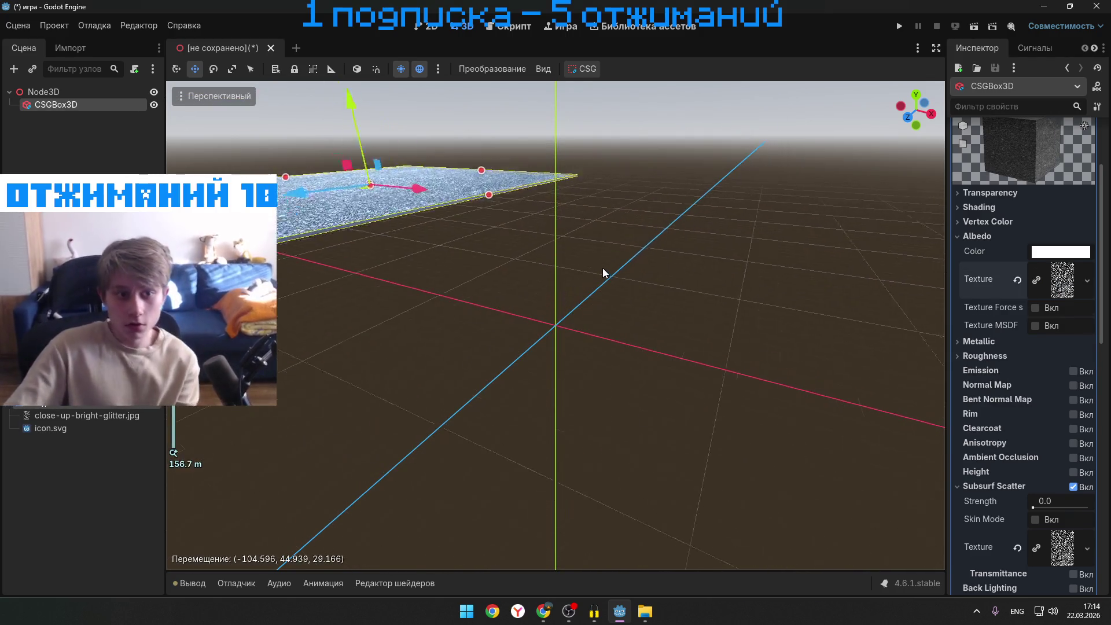
left_click(696, 153)
left_click(489, 267)
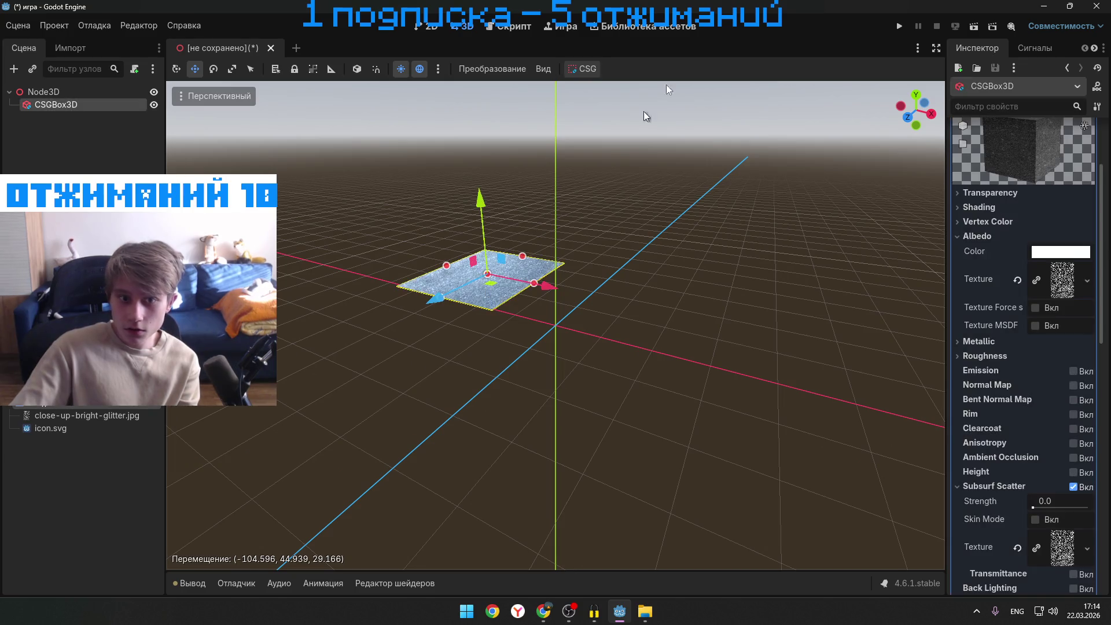
- Run the current scene, saving it as node_3d.tscn, then close the game window
left_click(899, 26)
left_click(658, 330)
left_click(446, 502)
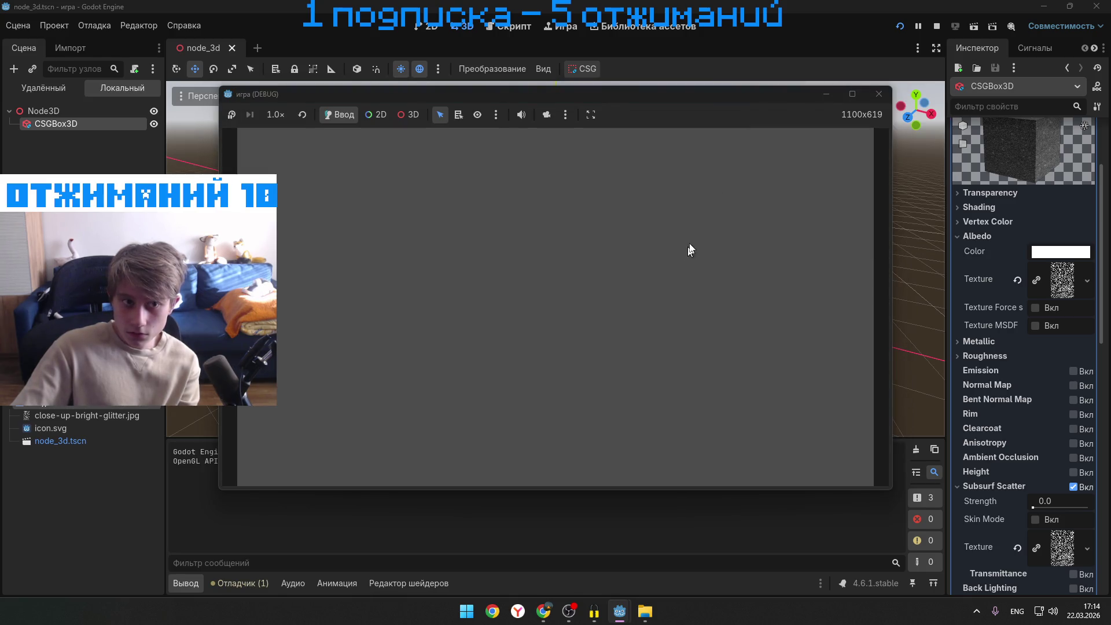
left_click(545, 117)
left_click(879, 95)
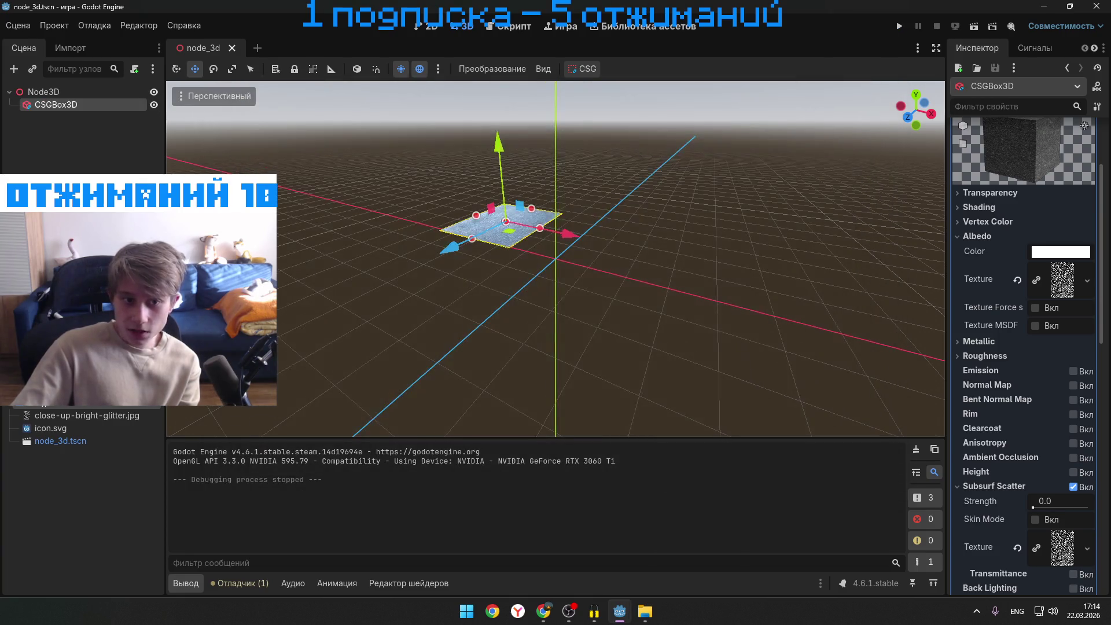
- Stretch the glitter box wider along X and longer along Z with its size handles
mouse_move(665, 270)
left_mouse_down()
mouse_move(704, 217)
mouse_move(402, 164)
mouse_move(449, 203)
left_mouse_up()
scroll(463, 243, "down", 3)
left_click_drag(480, 284, 324, 347)
scroll(521, 289, "down", 2)
left_click_drag(610, 316, 654, 344)
scroll(557, 285, "up", 3)
scroll(562, 291, "down", 5)
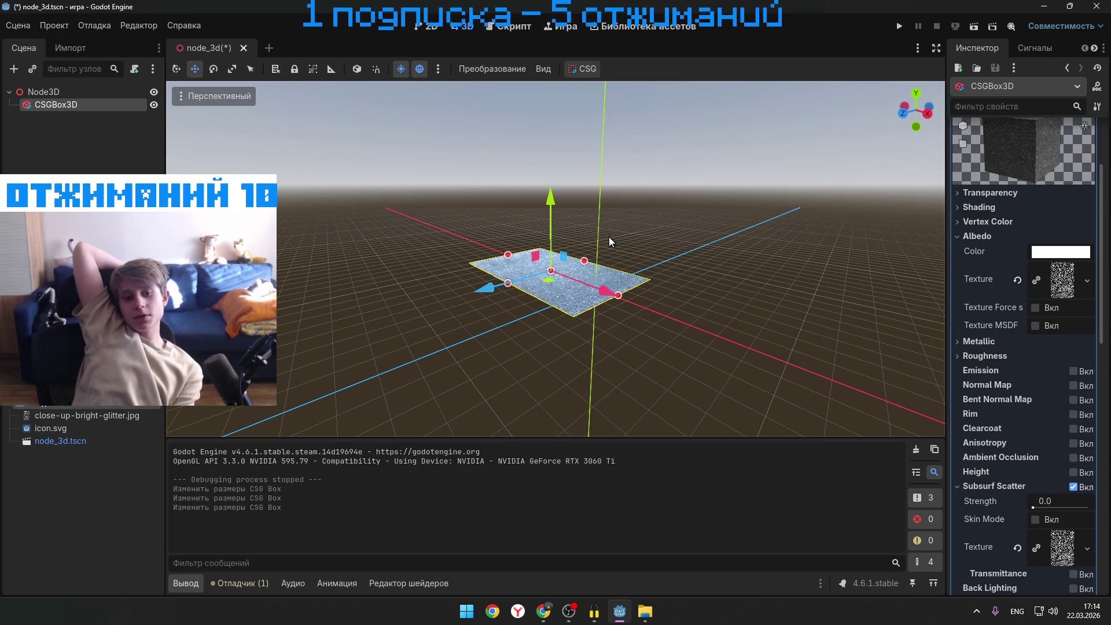
- Reposition and thin the box, then stretch it to about 3578 by 2928 as a ground slab
mouse_move(609, 237)
left_mouse_down()
mouse_move(620, 266)
mouse_move(608, 301)
left_mouse_up()
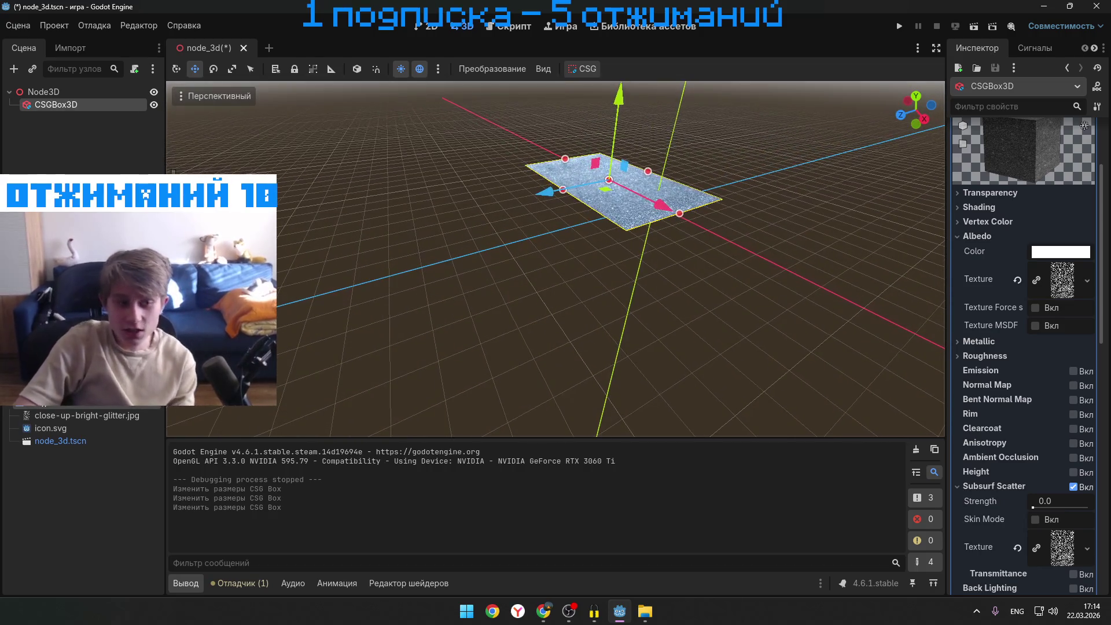
left_click(597, 253)
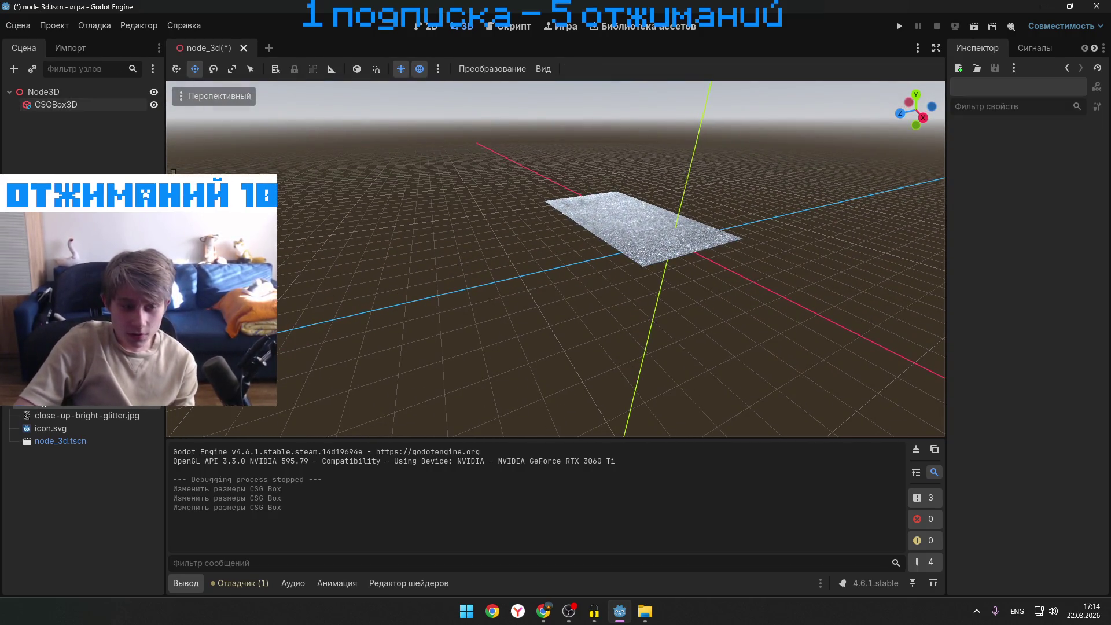
left_click(535, 237)
mouse_move(532, 256)
left_mouse_down()
mouse_move(439, 282)
mouse_move(494, 245)
left_mouse_up()
mouse_move(596, 243)
left_mouse_down()
mouse_move(584, 232)
mouse_move(613, 260)
mouse_move(648, 234)
mouse_move(635, 259)
mouse_move(660, 283)
left_mouse_up()
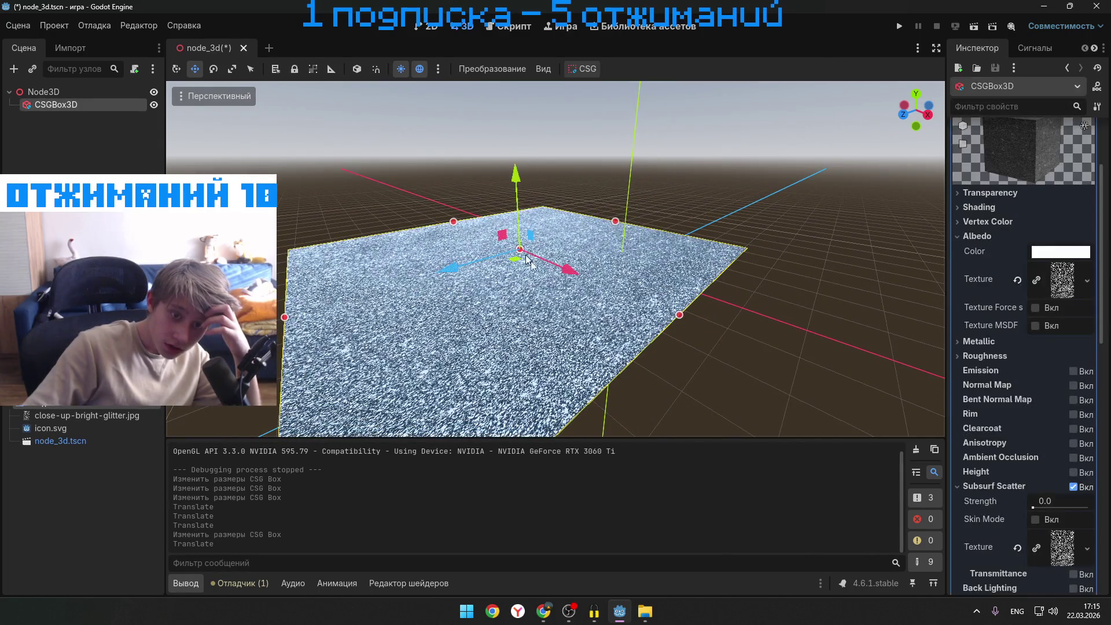
mouse_move(515, 176)
left_mouse_down()
mouse_move(539, 43)
mouse_move(542, 159)
mouse_move(733, 291)
mouse_move(567, 243)
mouse_move(404, 235)
mouse_move(467, 103)
mouse_move(524, 69)
left_mouse_up()
mouse_move(517, 143)
left_mouse_down()
mouse_move(520, 310)
mouse_move(524, 110)
mouse_move(544, 186)
mouse_move(531, 181)
left_mouse_up()
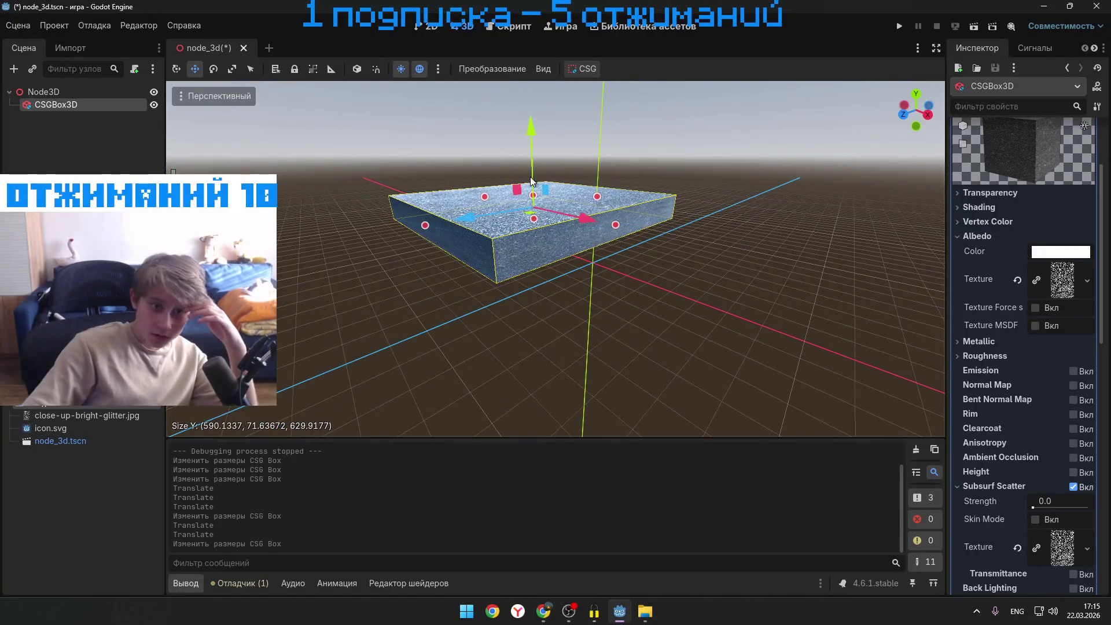
mouse_move(531, 140)
left_mouse_down()
mouse_move(531, 243)
mouse_move(533, 205)
left_mouse_up()
mouse_move(443, 315)
left_mouse_down()
mouse_move(741, 283)
mouse_move(570, 326)
mouse_move(689, 339)
left_mouse_up()
scroll(555, 333, "down", 8)
left_click_drag(621, 270, 807, 174)
mouse_move(521, 179)
left_mouse_down()
mouse_move(487, 171)
mouse_move(518, 190)
left_mouse_up()
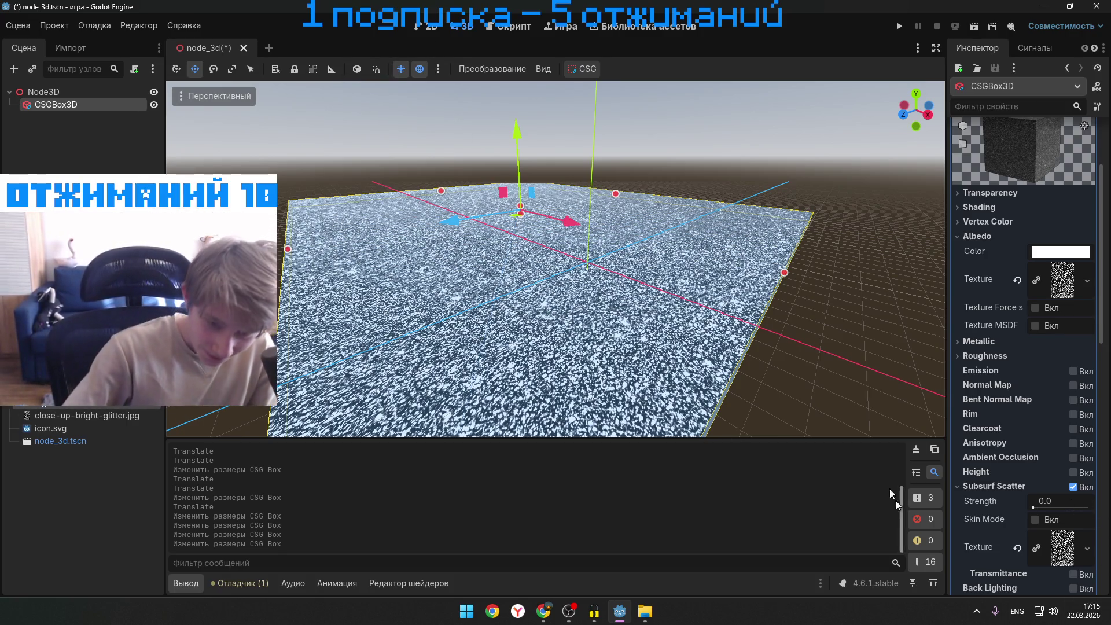
- Rewind the tutorial to the CharacterBody3D creation at 5:47, pause, and switch back to Godot
mouse_move(543, 611)
left_click(542, 538)
left_click(463, 473)
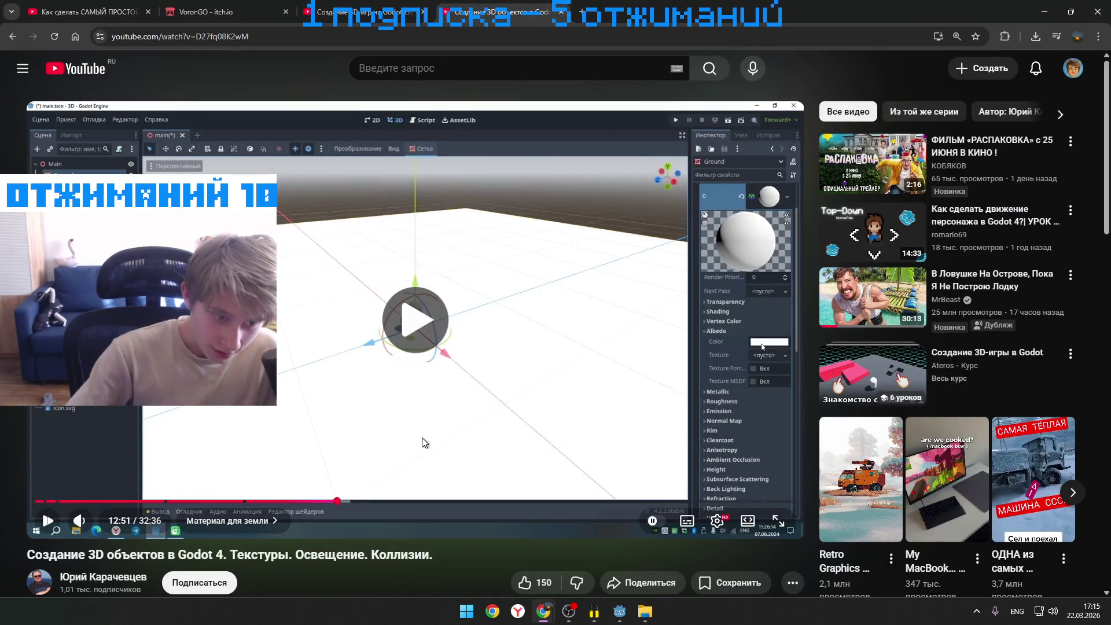
left_click(186, 501)
left_click(170, 501)
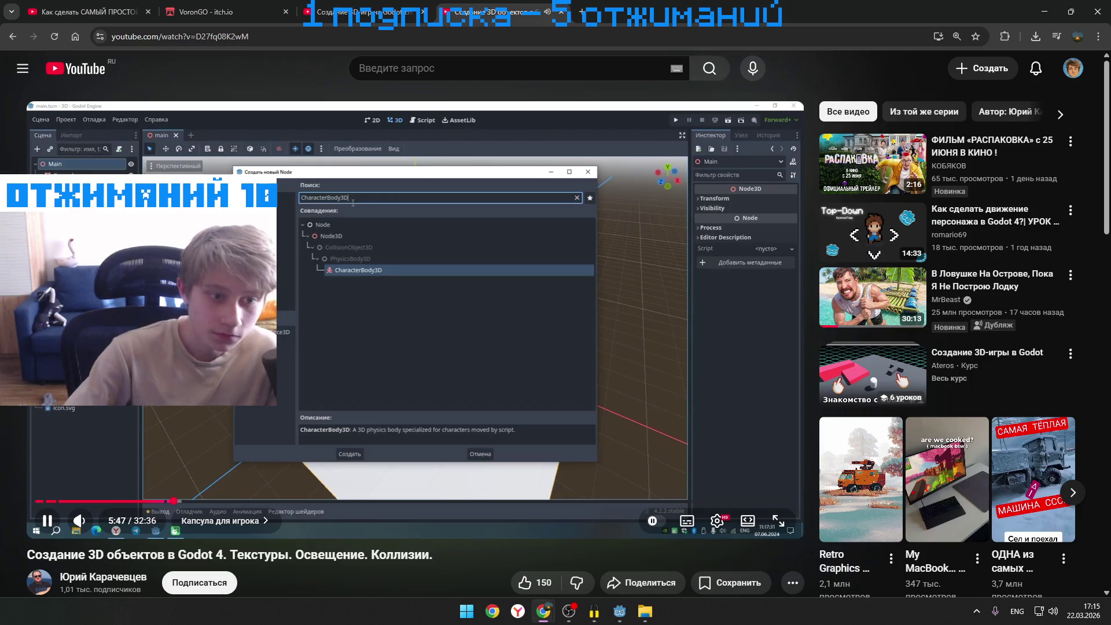
left_click(285, 320)
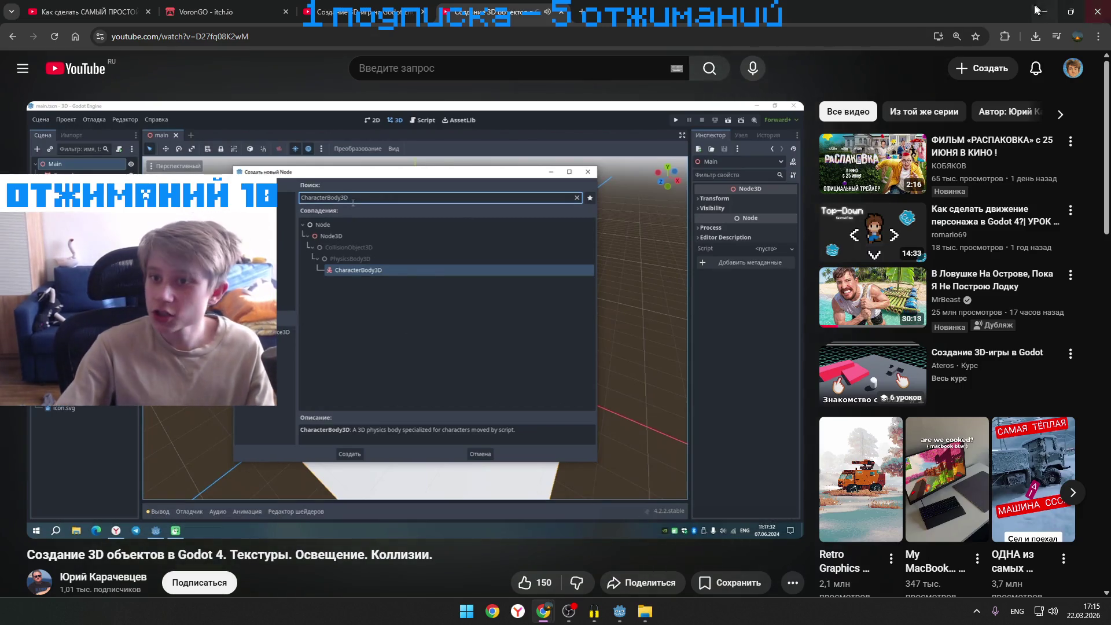
key("alt+Tab")
right_click(91, 92)
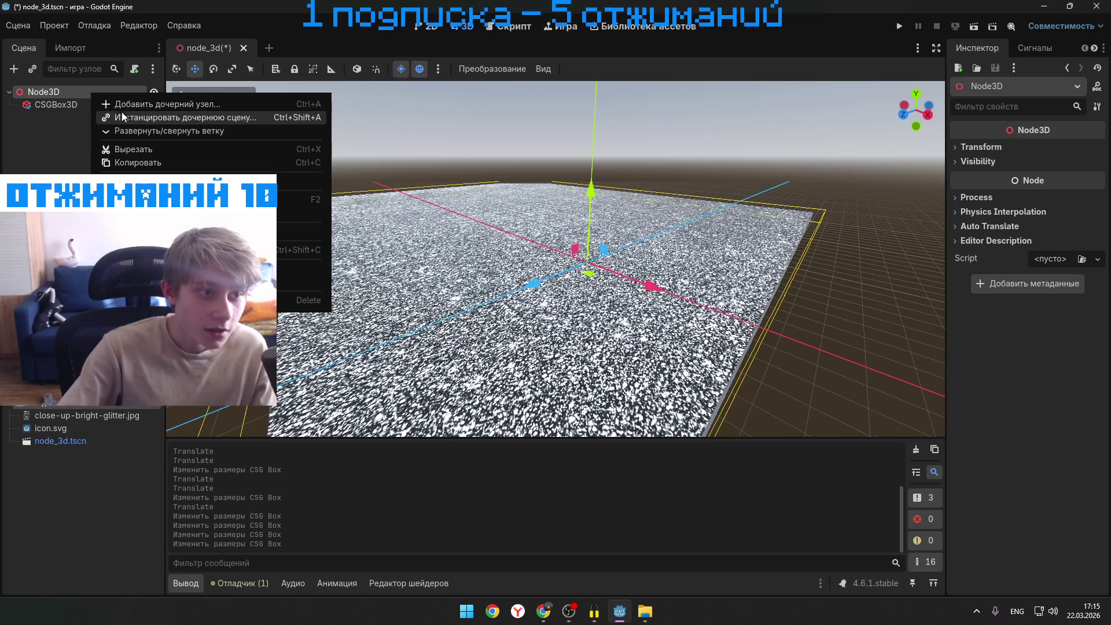
- Add a CharacterBody3D child under Node3D via a 'cha' search and read its collision-shape warning
left_click(134, 102)
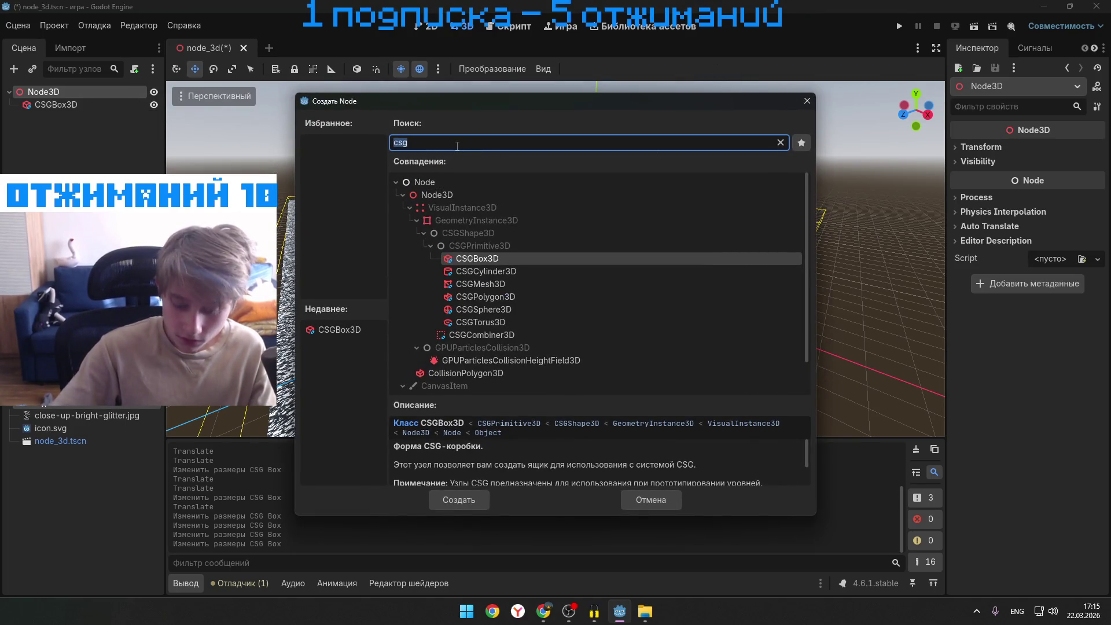
type("cha")
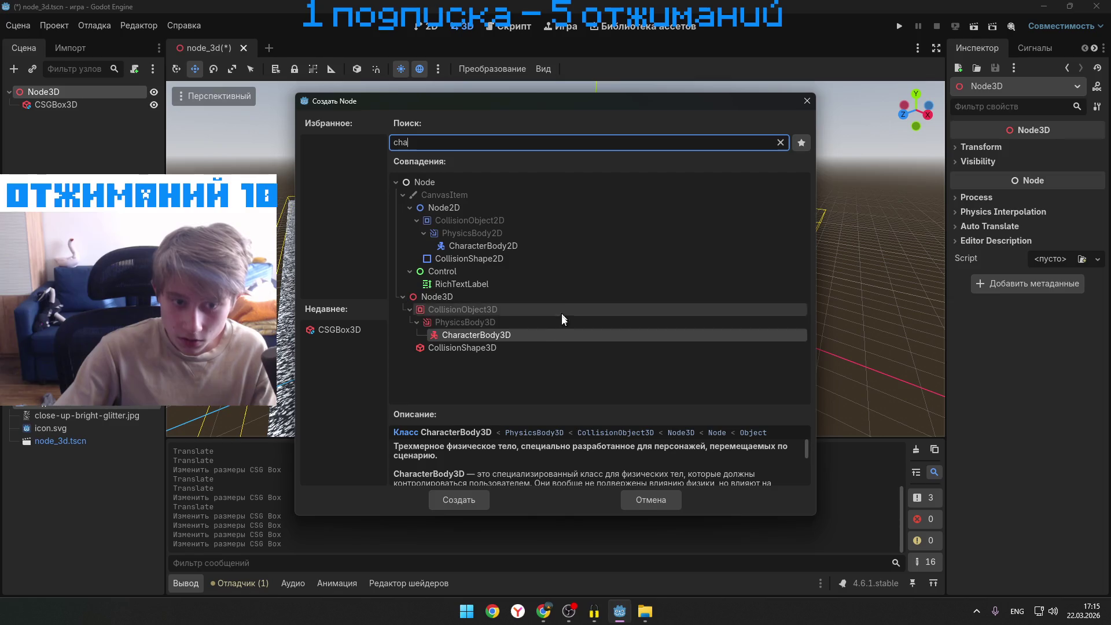
left_click(443, 499)
scroll(446, 213, "up", 2)
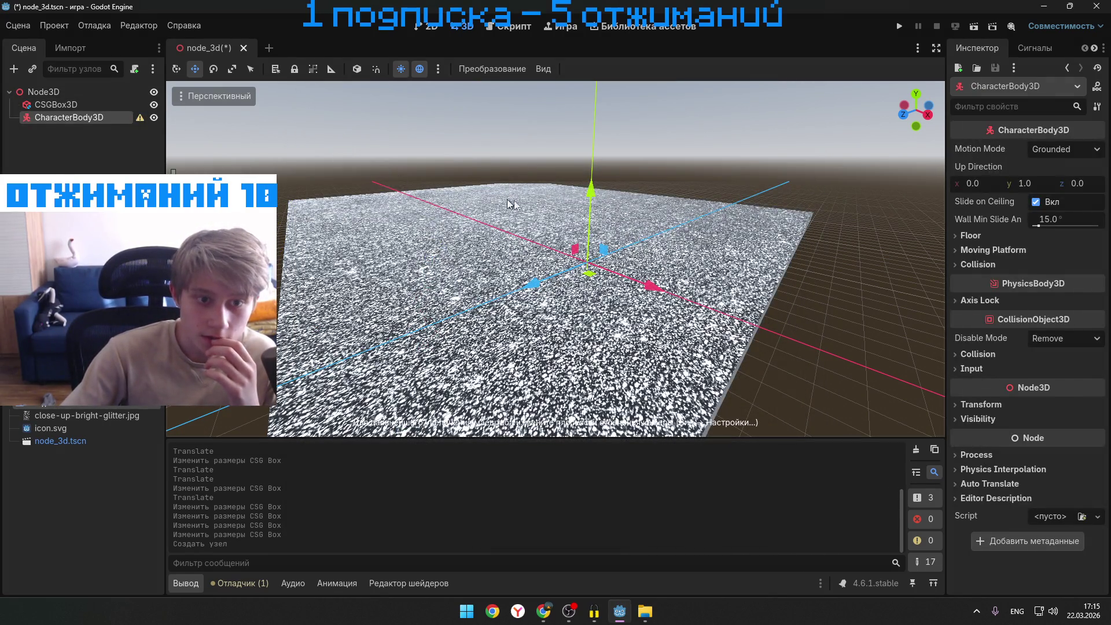
left_click(761, 195)
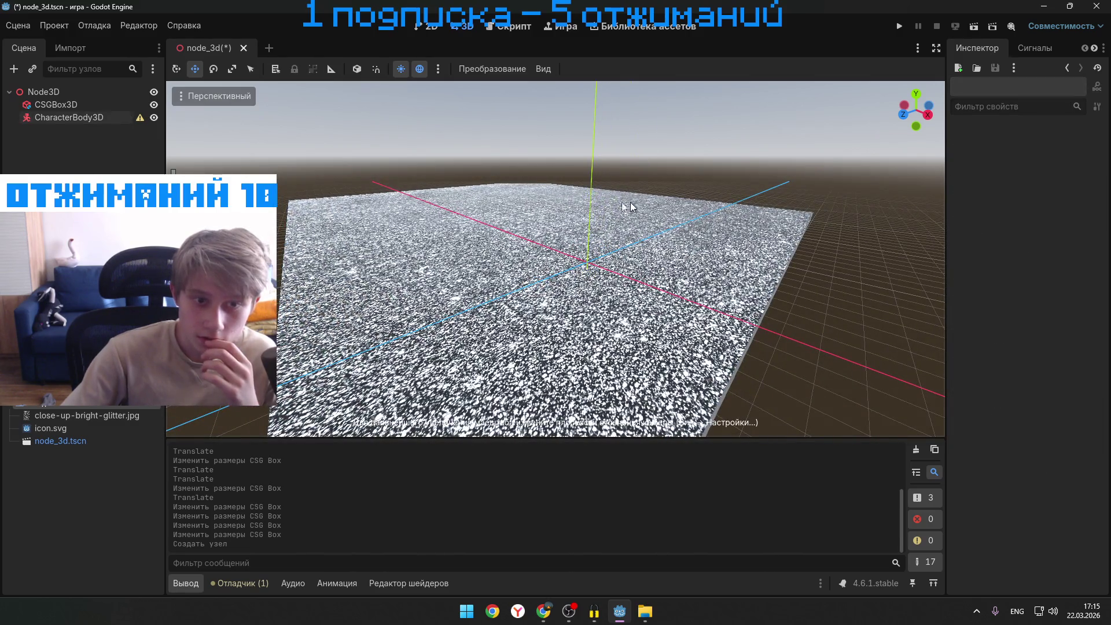
left_click(66, 116)
left_click(138, 119)
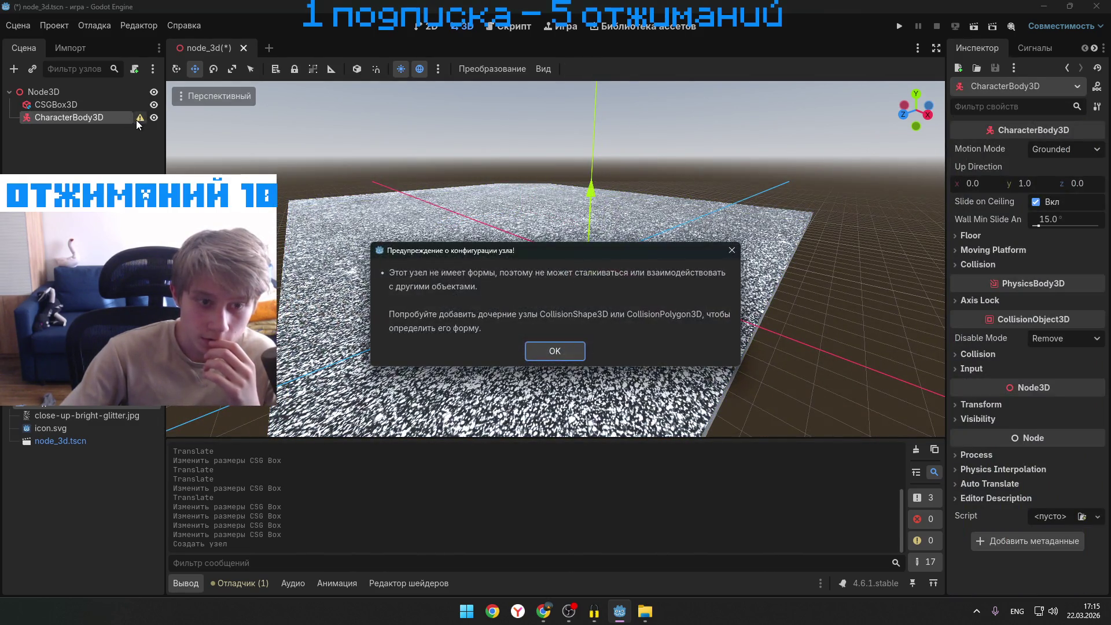
left_click(554, 350)
- Bring the YouTube tutorial forward and resume playback
mouse_move(548, 616)
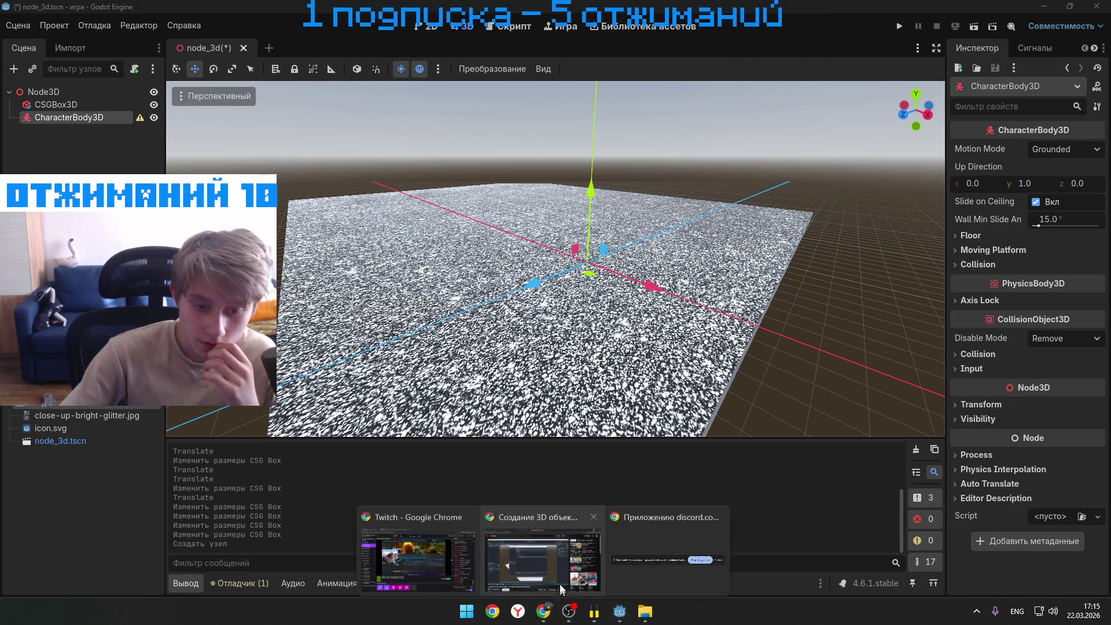
left_click(544, 557)
left_click(466, 351)
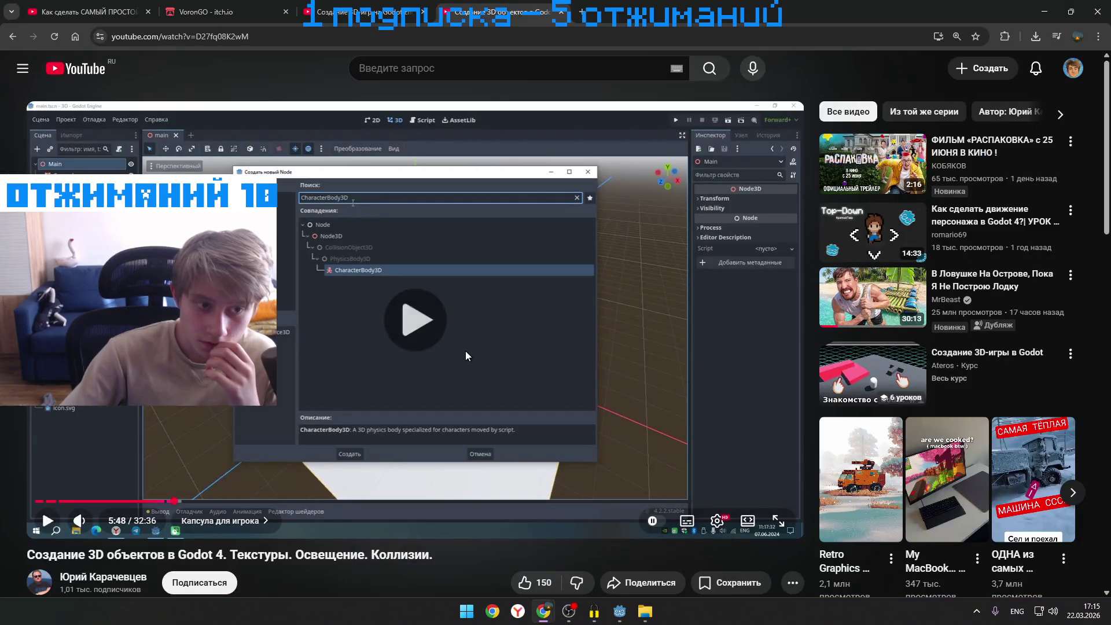
- Play the tutorial at 2x and skip ahead to 6:55, where MeshInstance3D gets a mesh, then minimize Chrome
left_click(495, 349)
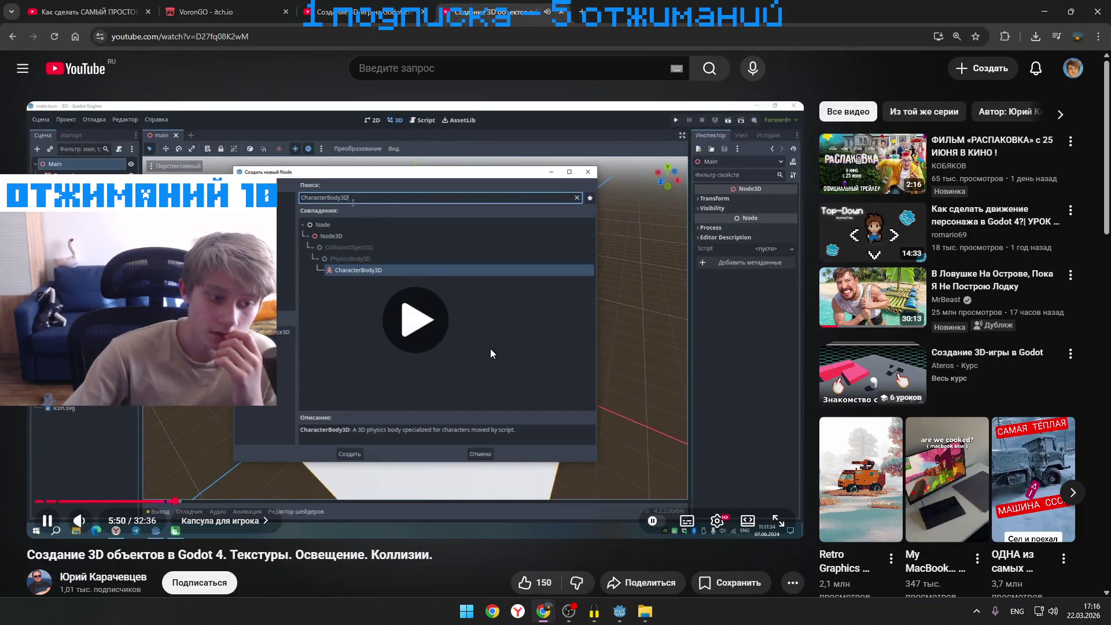
left_click_drag(490, 349, 490, 348)
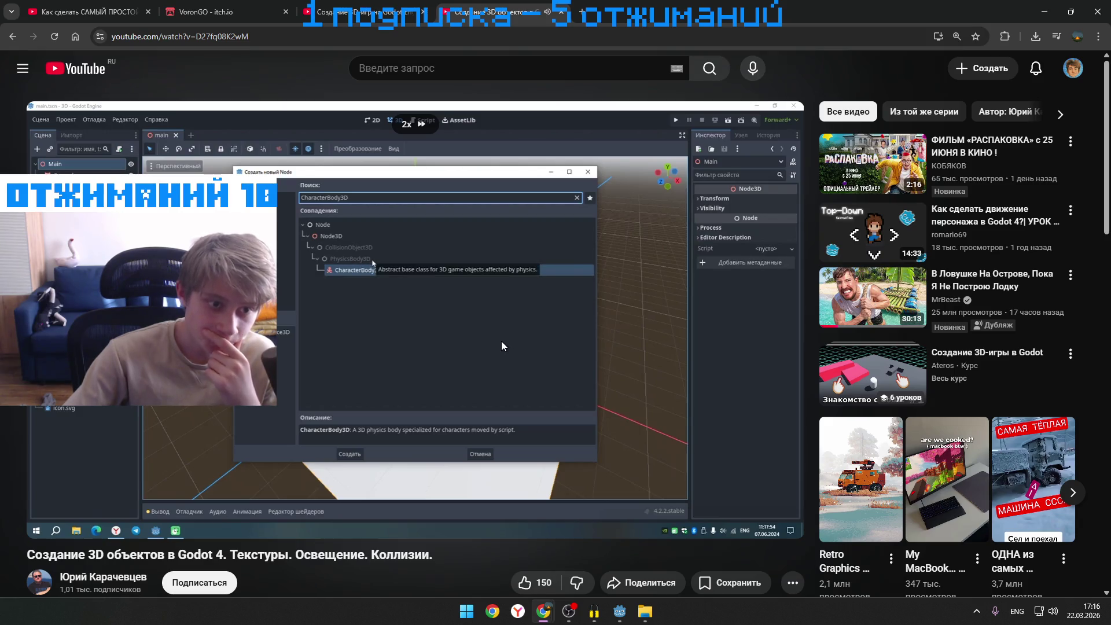
left_click_drag(502, 342, 503, 342)
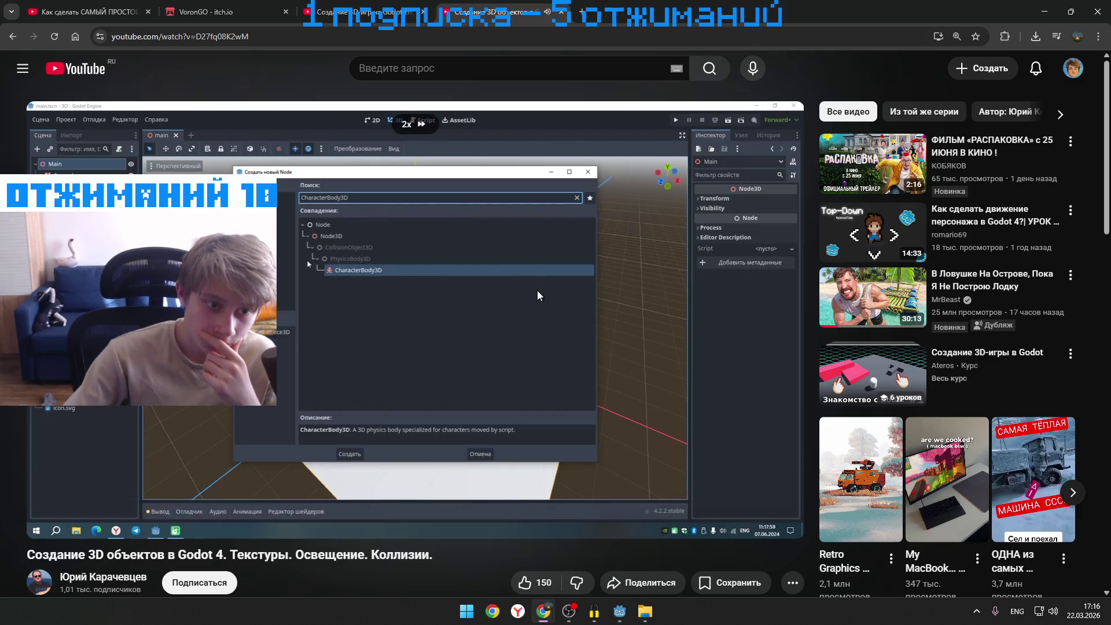
key("Right")
key("Right")
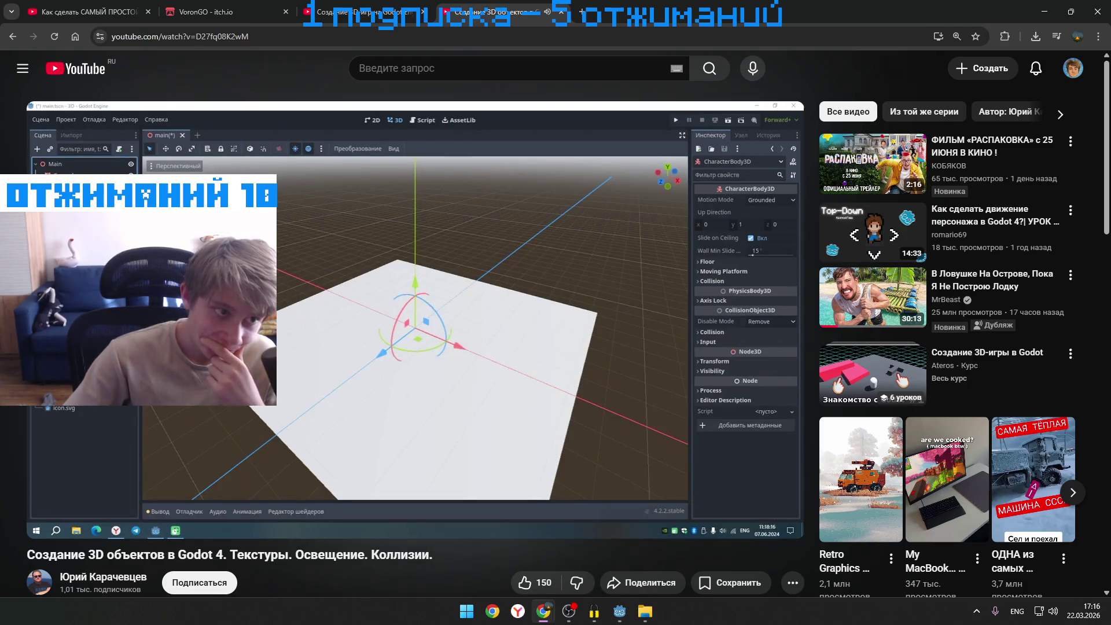
key("Right")
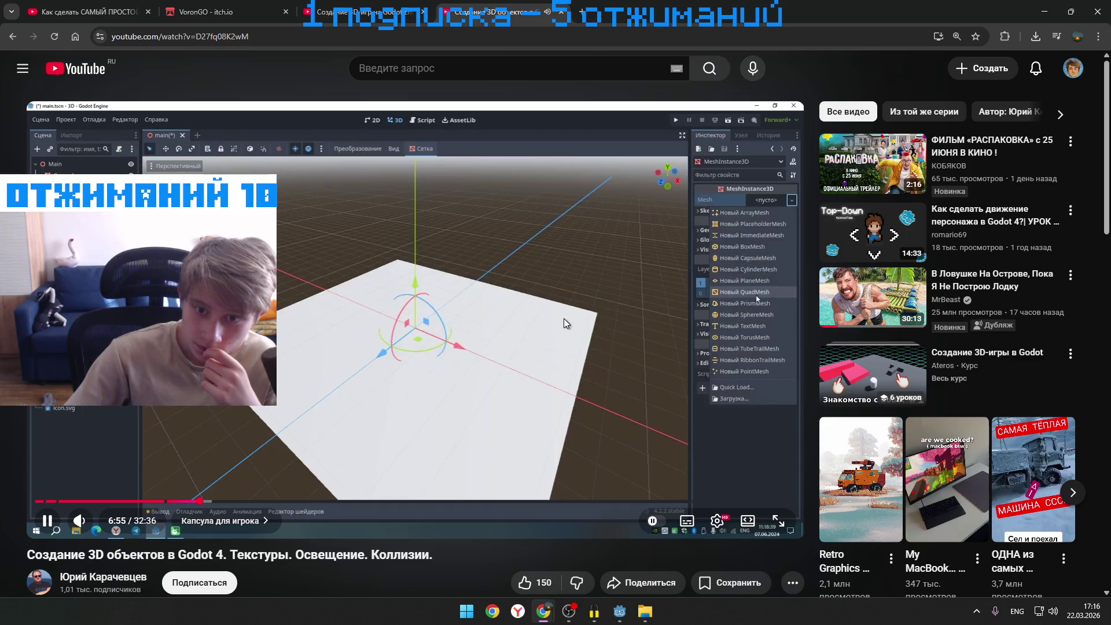
left_click(564, 318)
left_click(1044, 12)
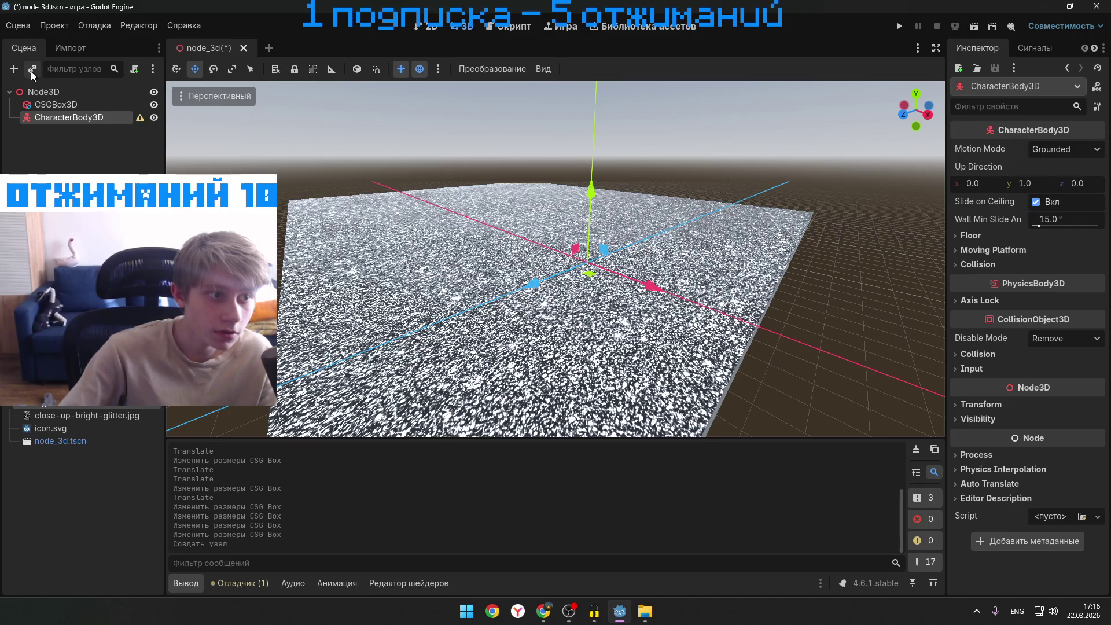
- Start adding a child node to Node3D and search for 'mehc'
right_click(38, 91)
left_click(123, 114)
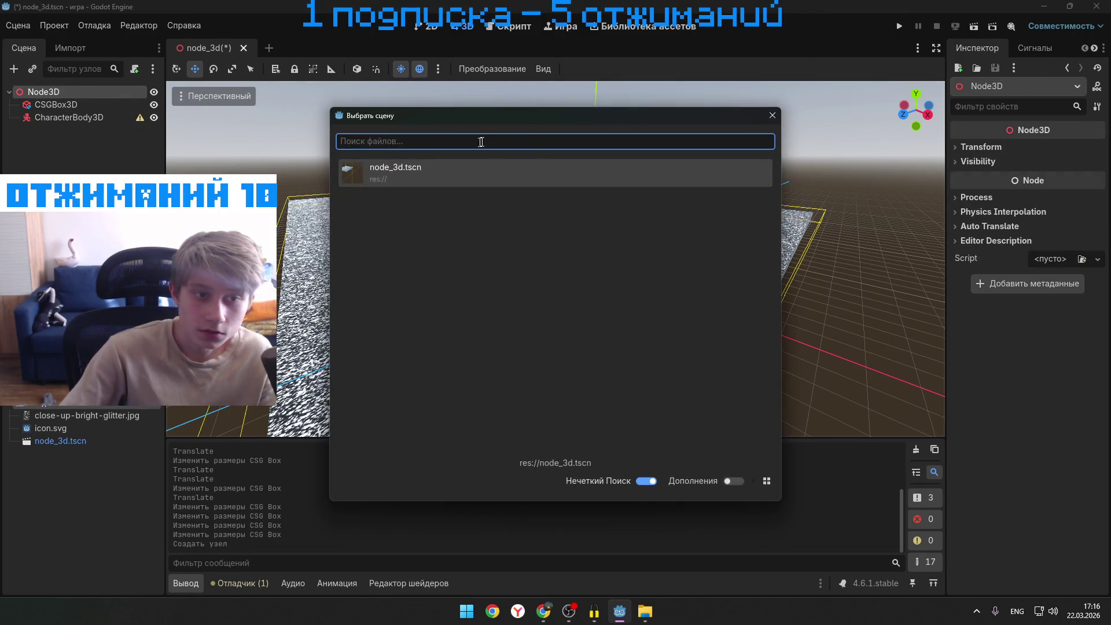
left_click(773, 116)
right_click(30, 89)
left_click(124, 92)
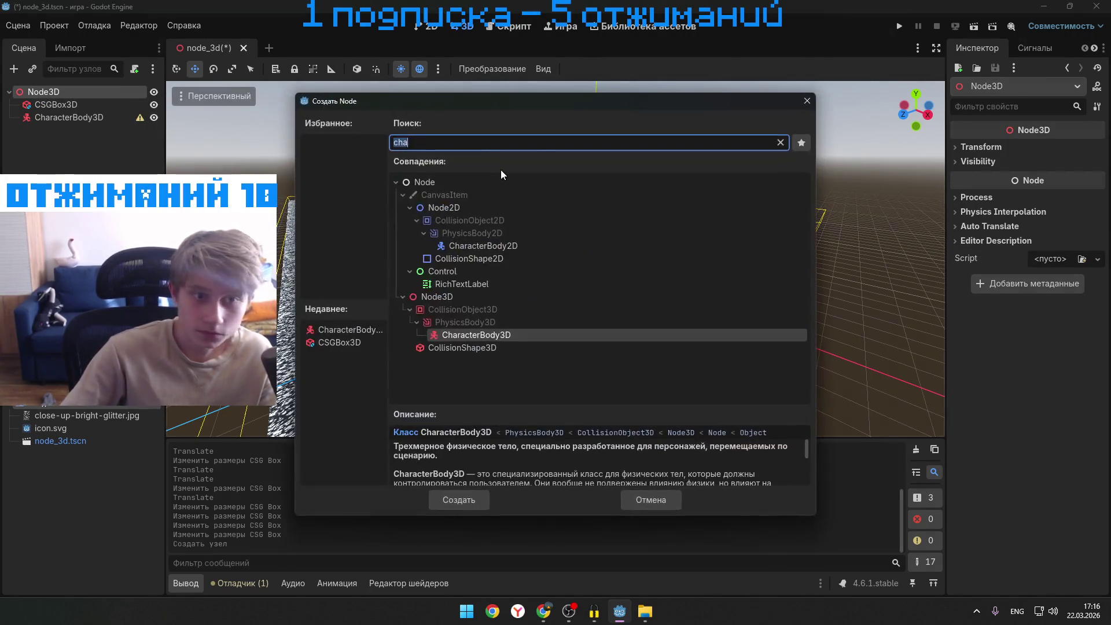
type("mech")
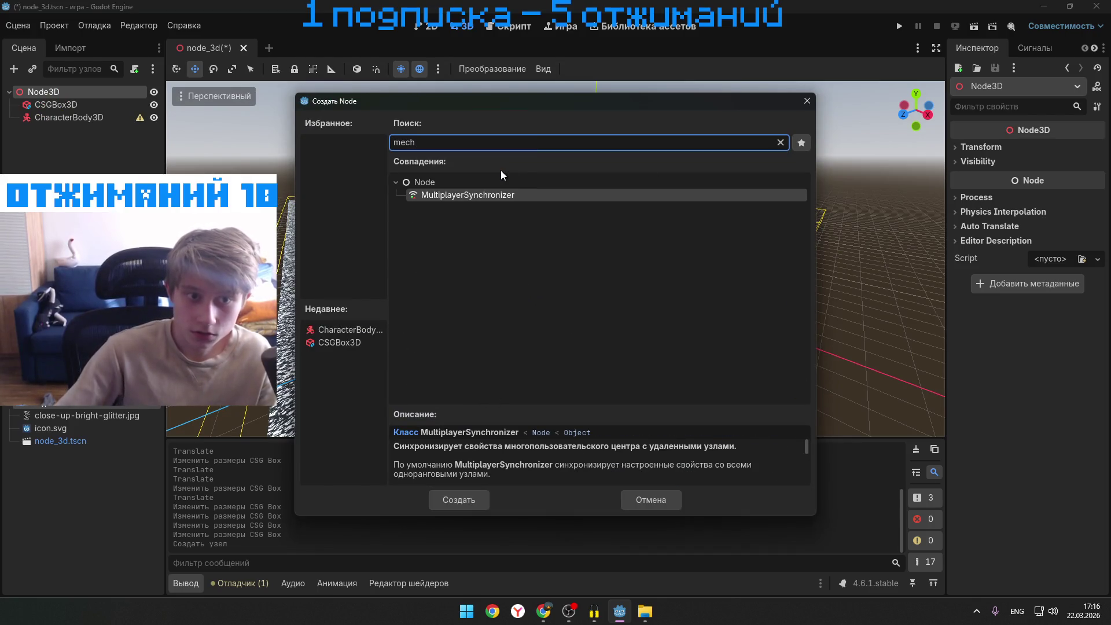
key("BackSpace")
key("BackSpace")
type("hc")
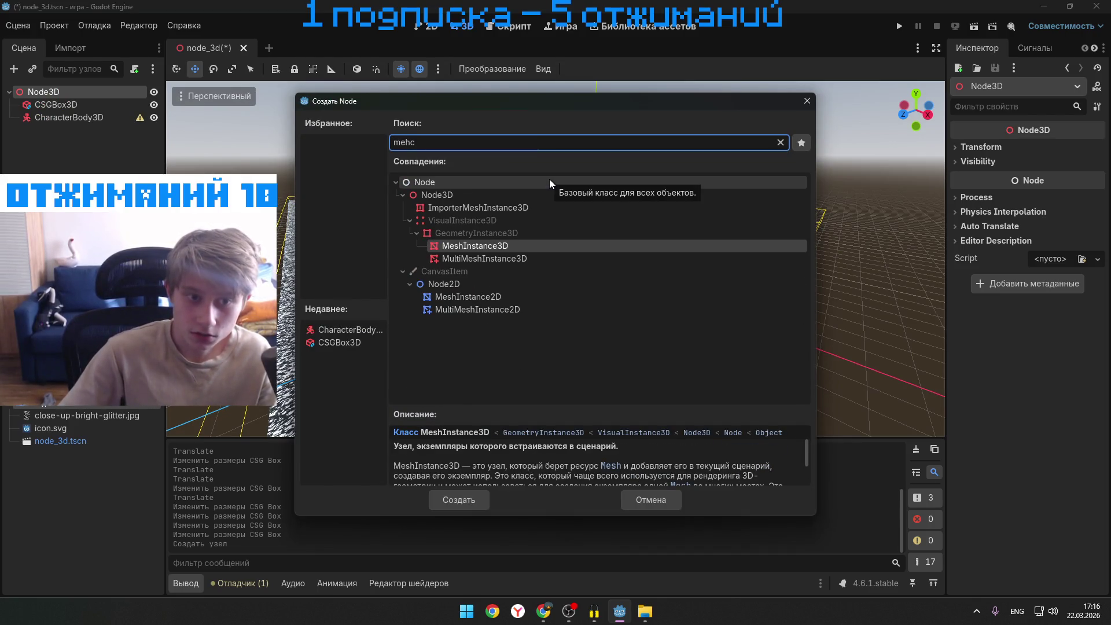
- Create the MeshInstance3D under Node3D and give it a new CapsuleMesh
left_click(550, 272)
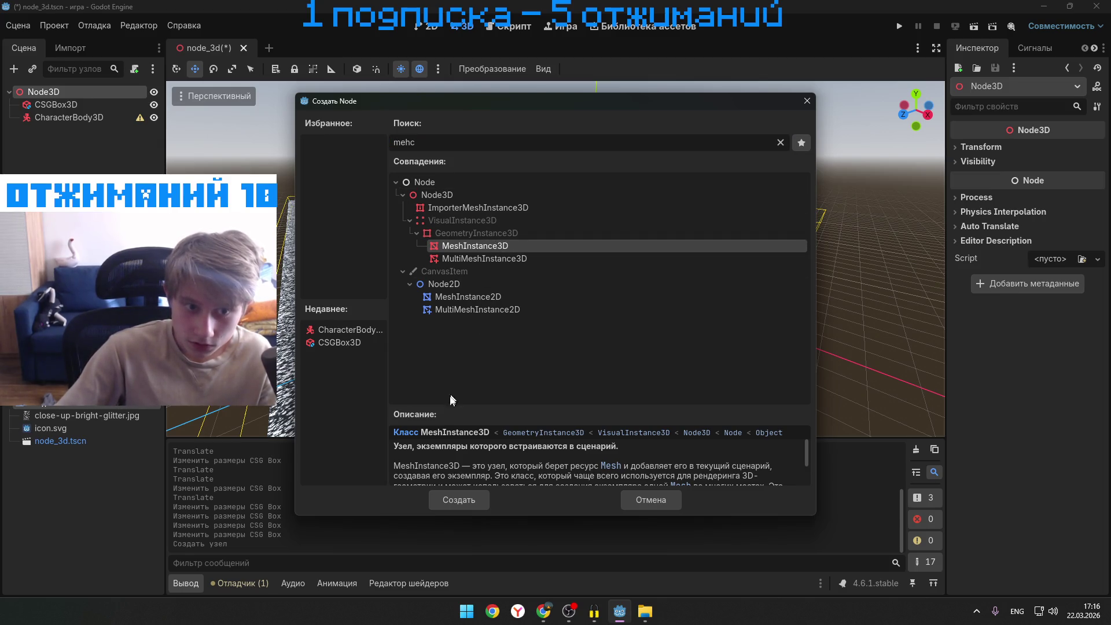
left_click(450, 496)
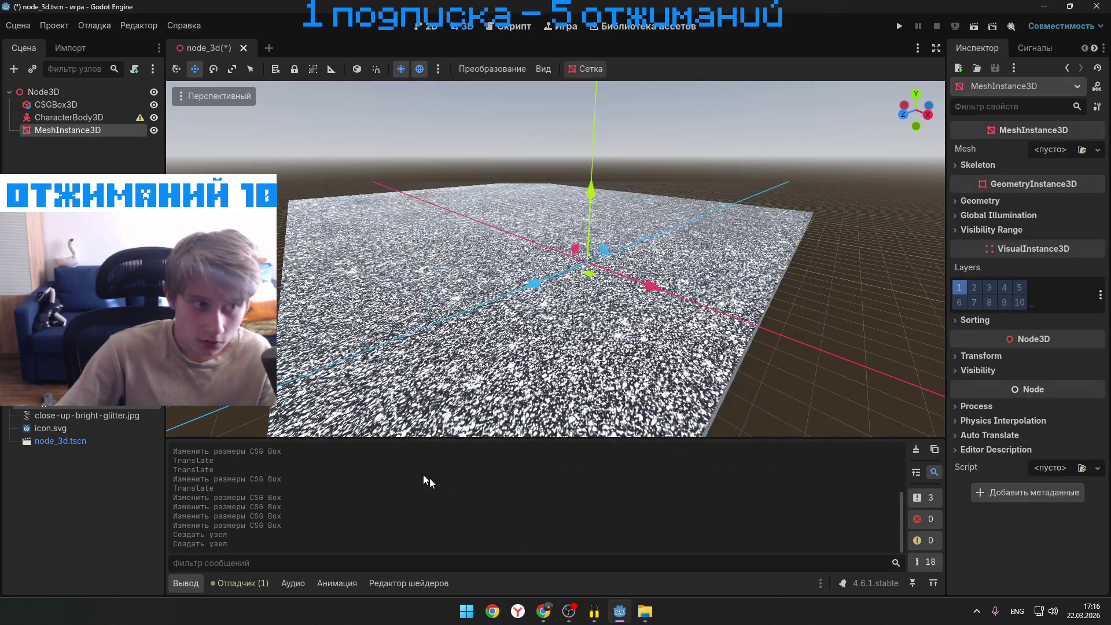
left_click(1074, 150)
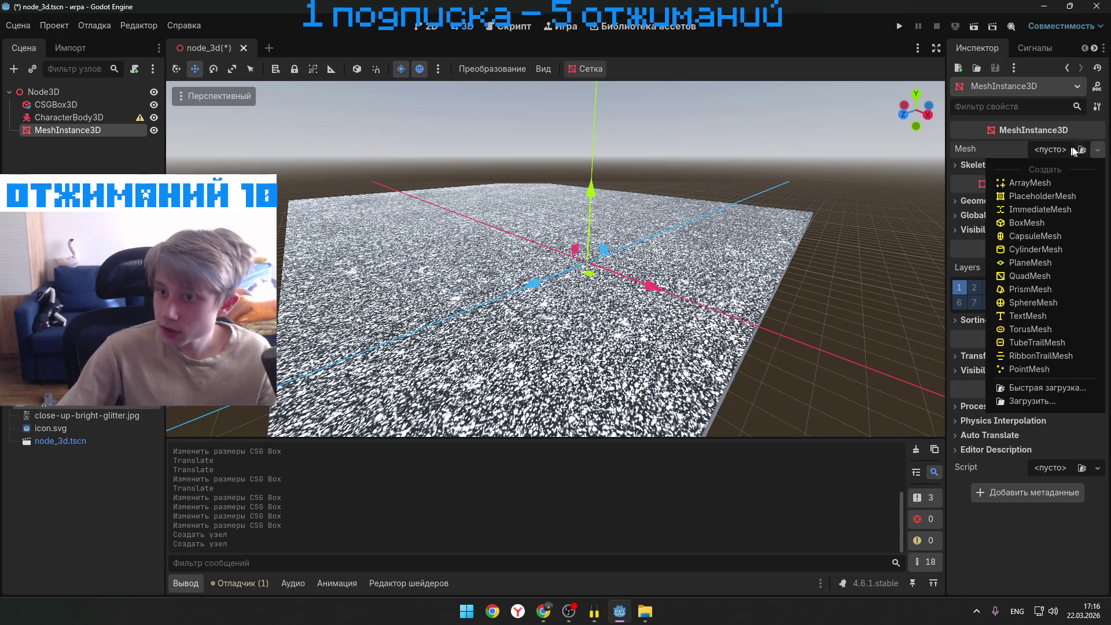
left_click(1045, 235)
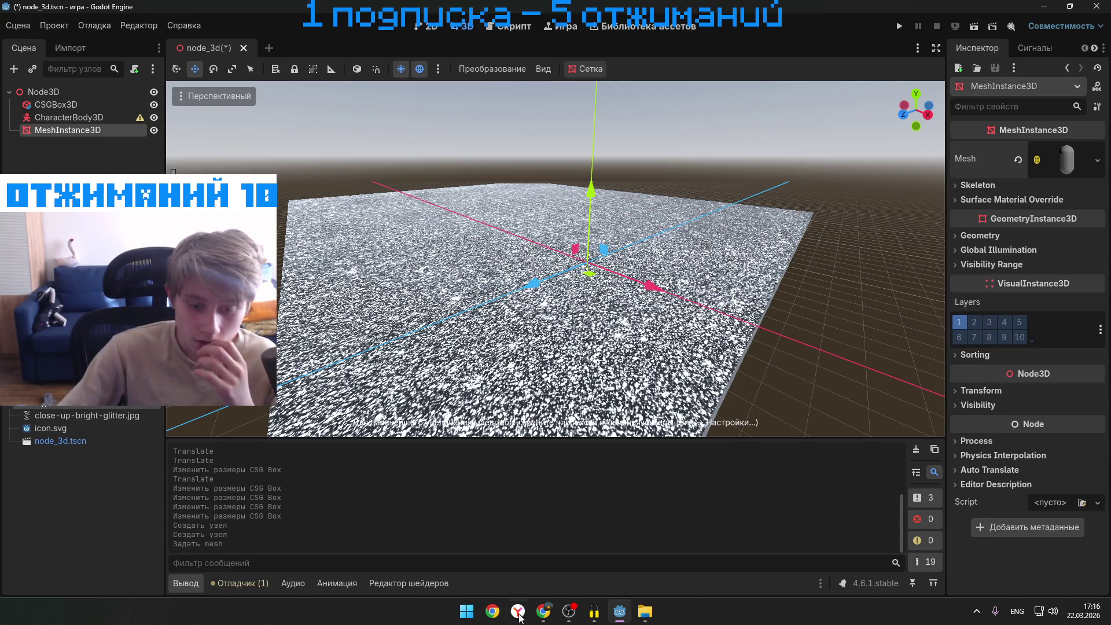
- Resume the YouTube tutorial and play it at double speed
mouse_move(543, 612)
left_click(564, 555)
left_click(586, 405)
mouse_move(629, 389)
left_mouse_down()
mouse_move(648, 222)
mouse_move(622, 209)
left_mouse_up()
- Back in Godot, browse the MeshInstance3D's mesh, Skeleton and Surface Material Override sections
key("alt+Tab")
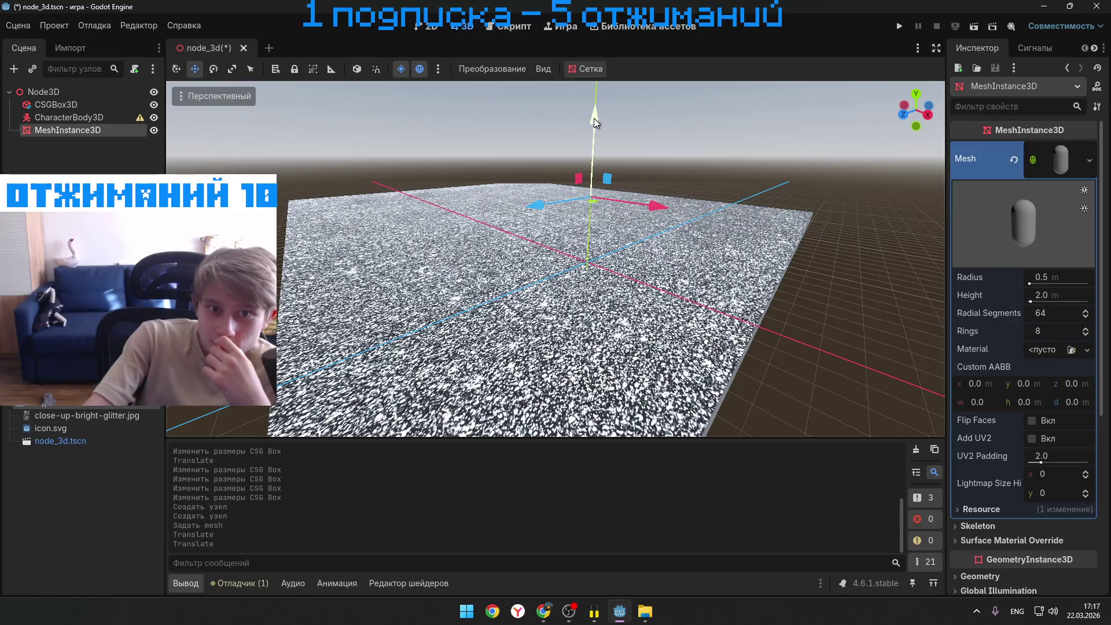
left_click(1039, 161)
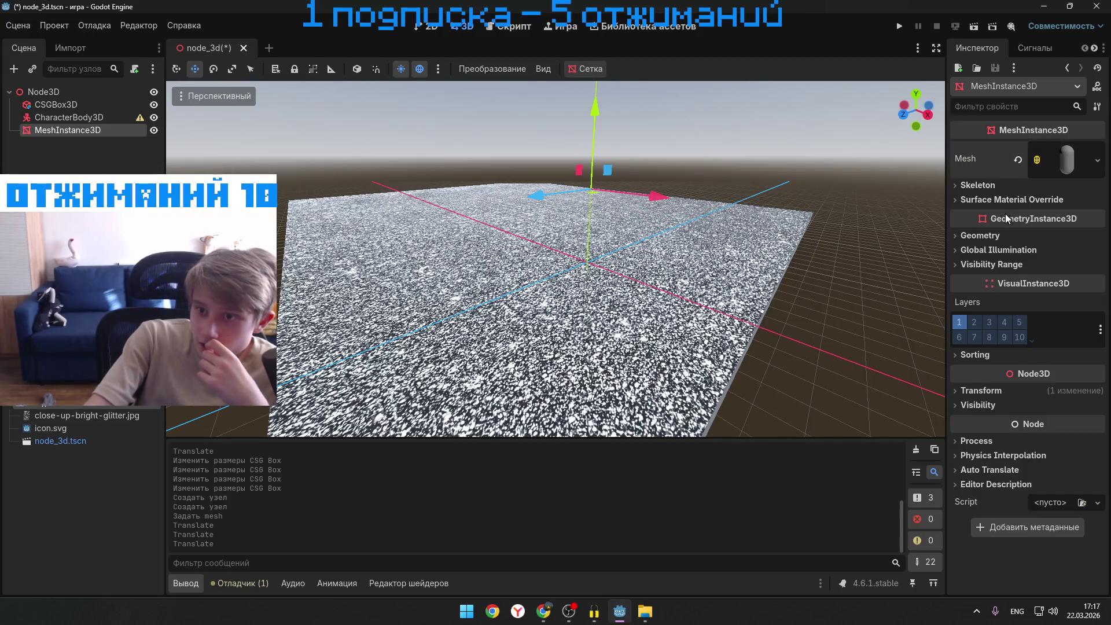
left_click(979, 184)
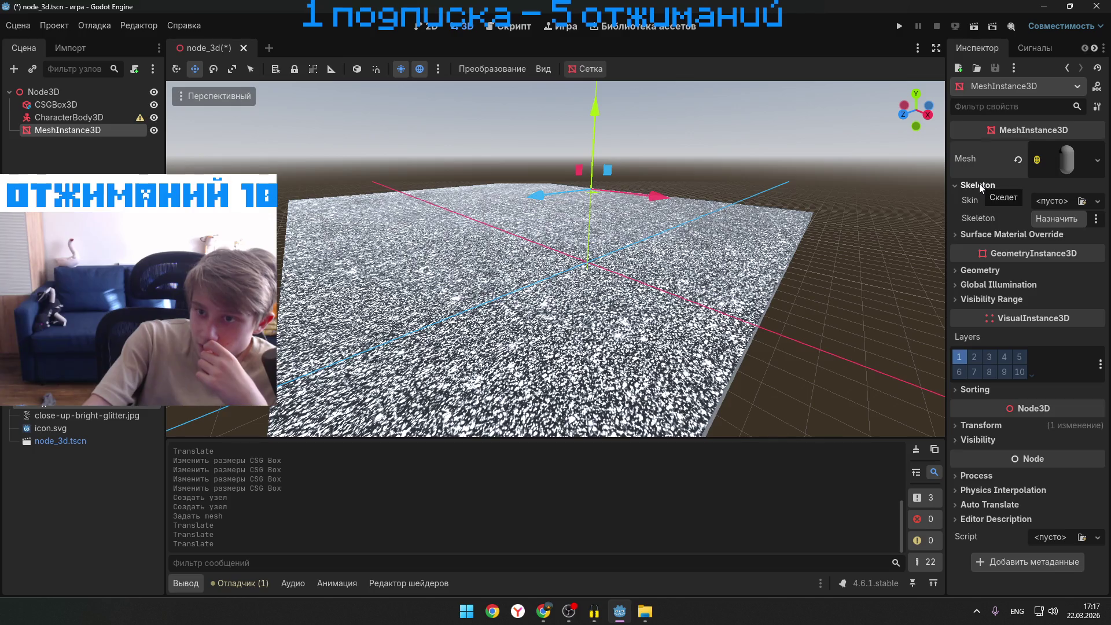
left_click(982, 184)
left_click(977, 199)
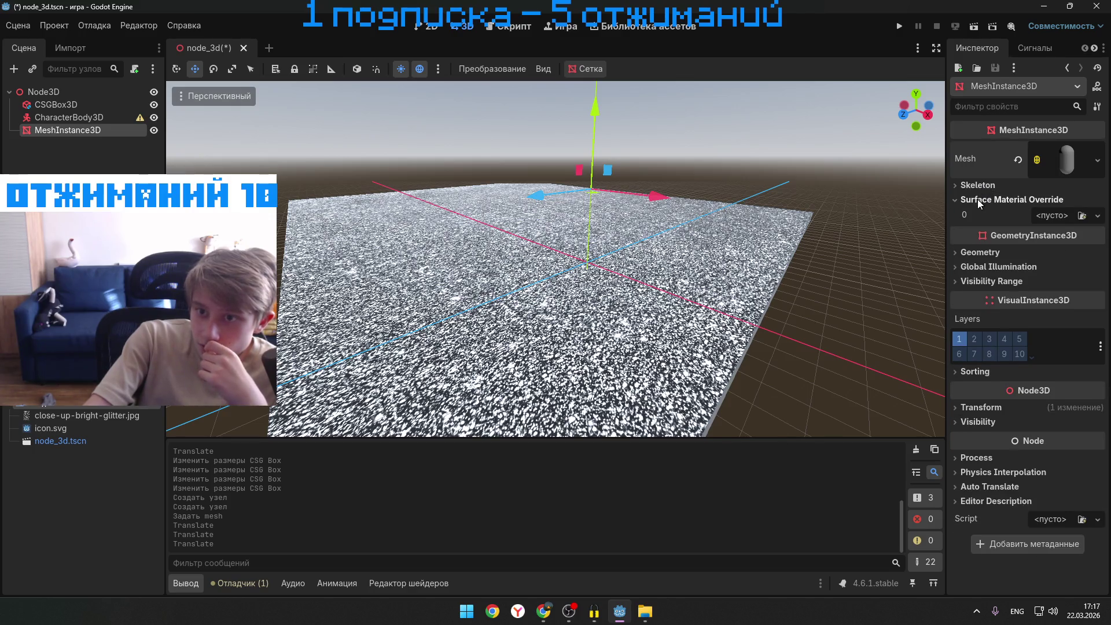
- Try assigning a material to surface 0, then cancel the resource picker and file dialog
left_click(1081, 215)
left_click(773, 115)
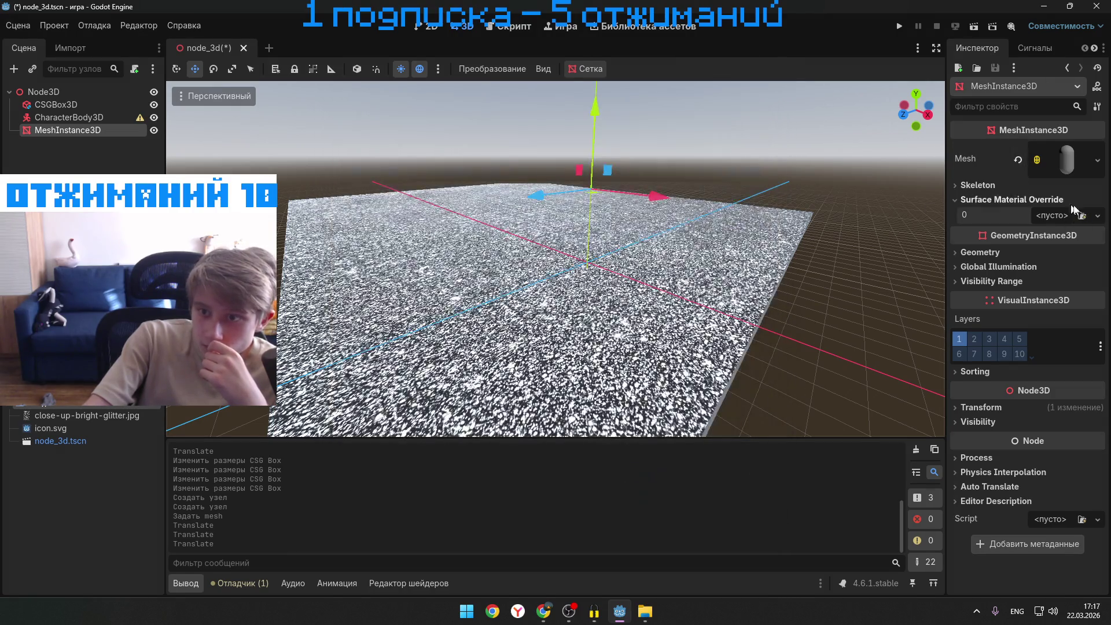
left_click(1095, 215)
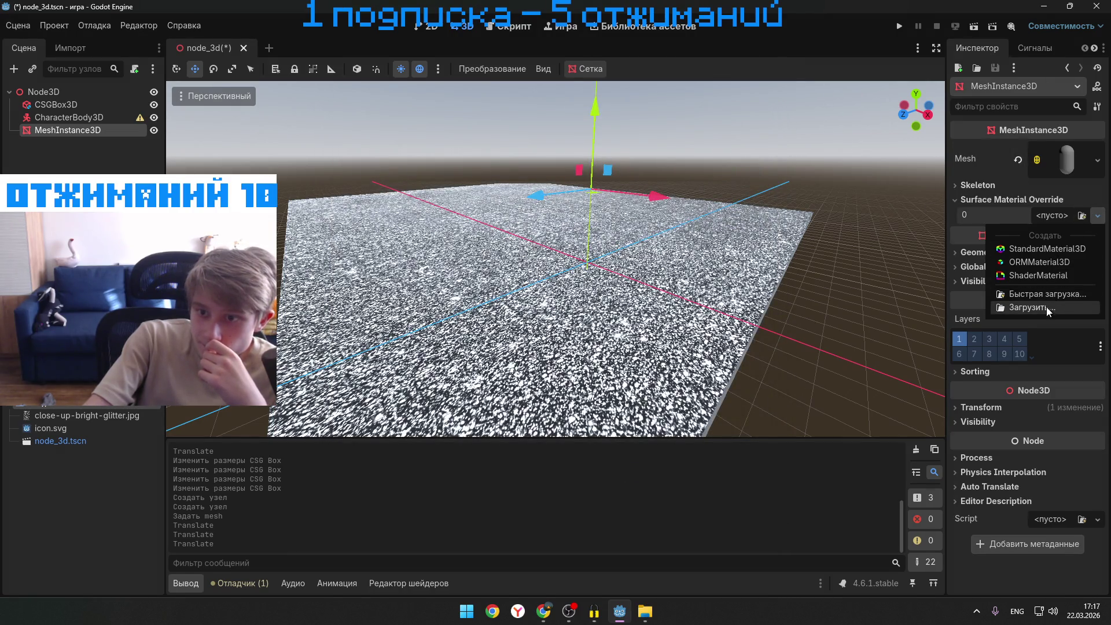
left_click(1046, 307)
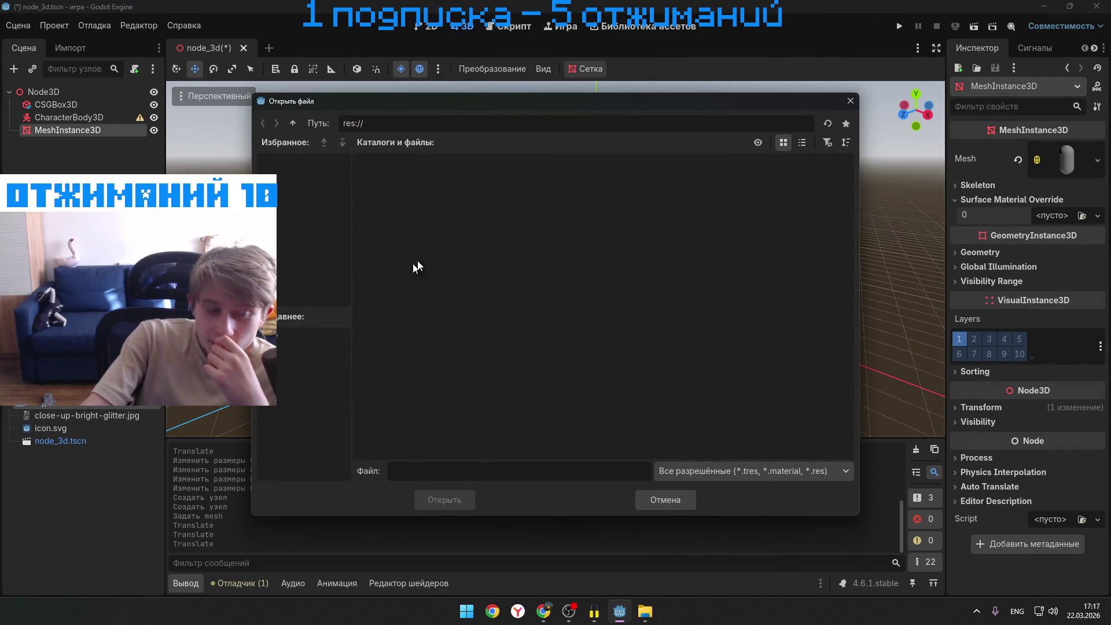
left_click(850, 101)
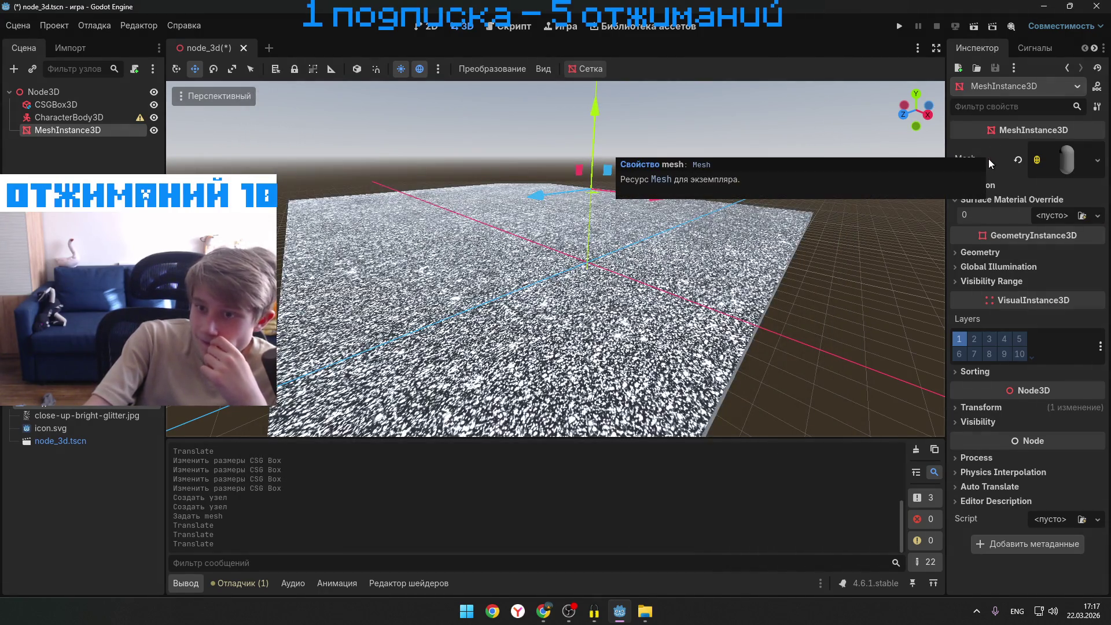
- Glance at the Geometry settings, then bring the YouTube tutorial back to the front
left_click(967, 253)
left_click(968, 254)
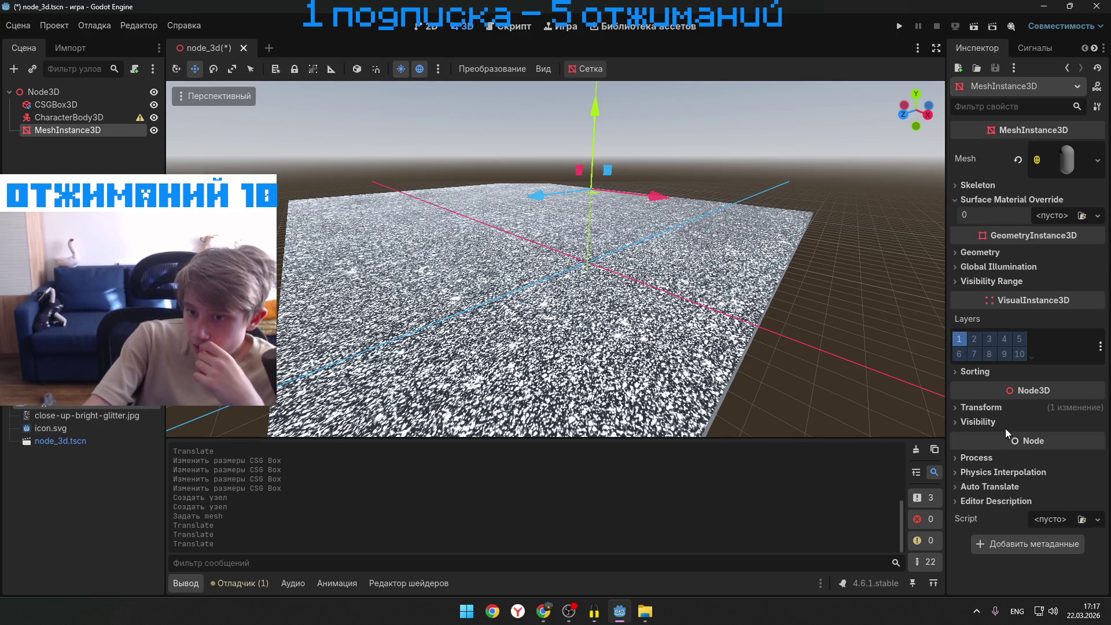
mouse_move(543, 611)
left_click(429, 547)
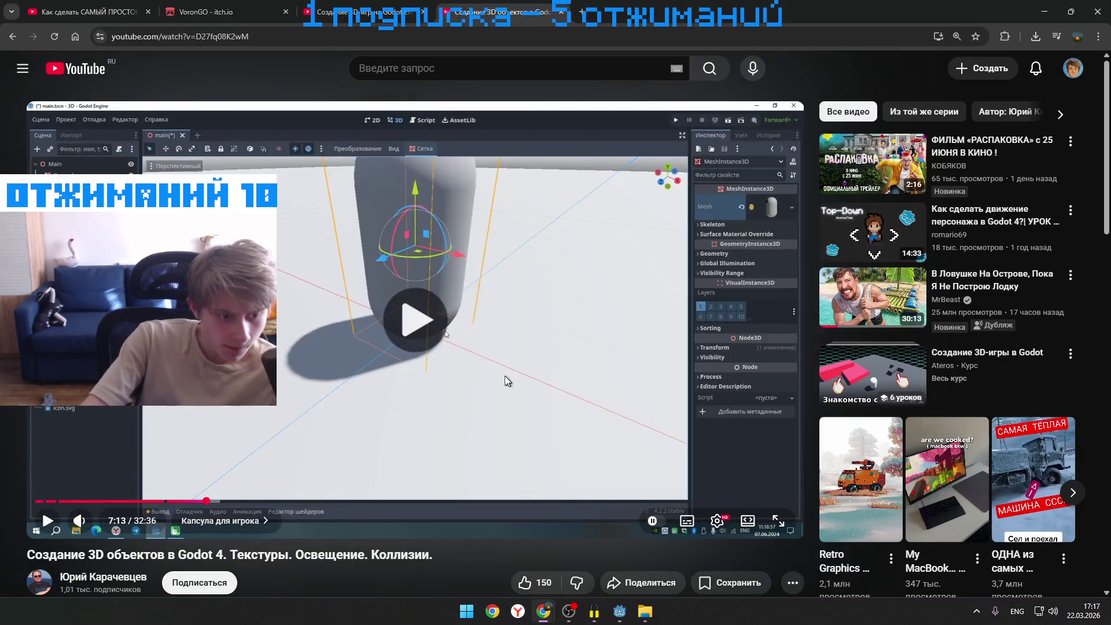
- Rewind the tutorial to about 6:49 and pause it, then return to Godot to delete the MeshInstance3D
key("Left")
key("Left")
key("Left")
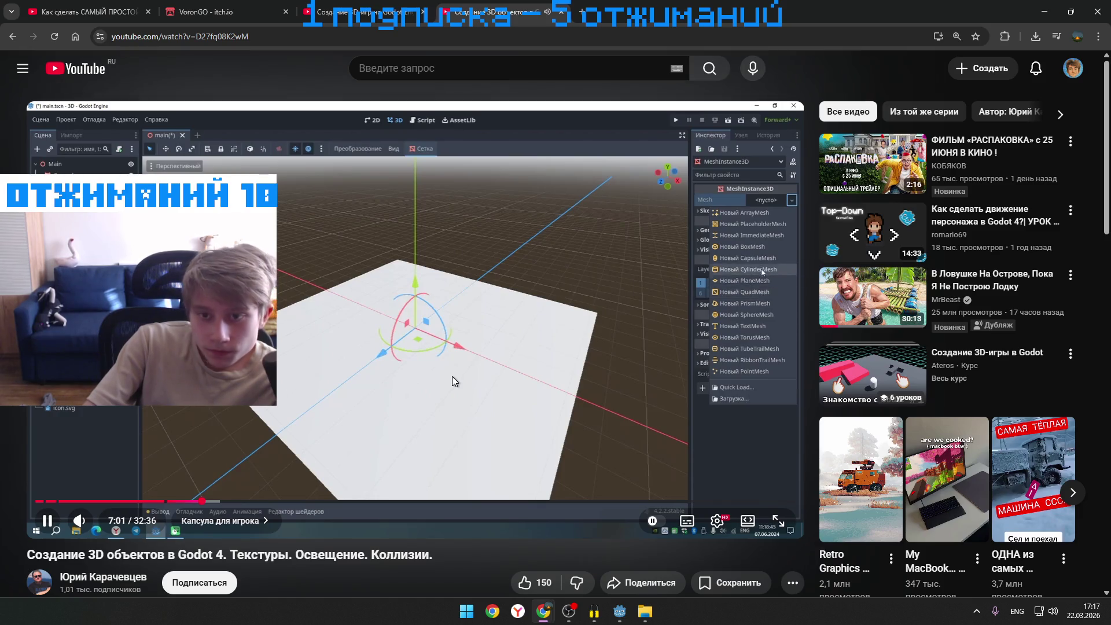
left_click_drag(453, 376, 452, 383)
left_click(452, 385)
left_click(452, 386)
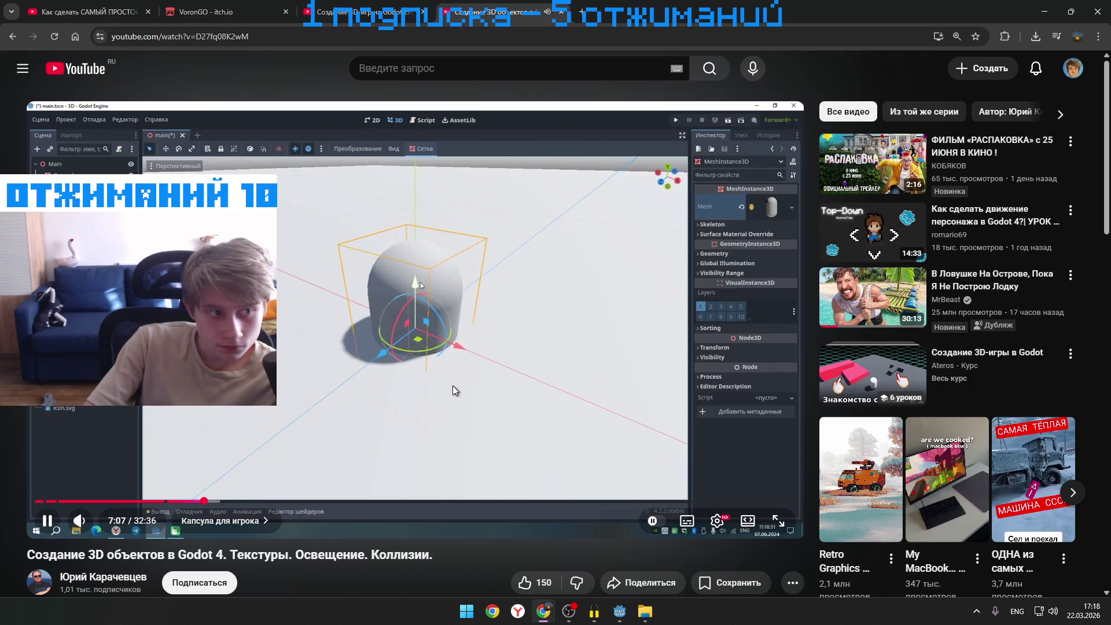
left_click(457, 349)
key("Left")
key("Left")
key("Left")
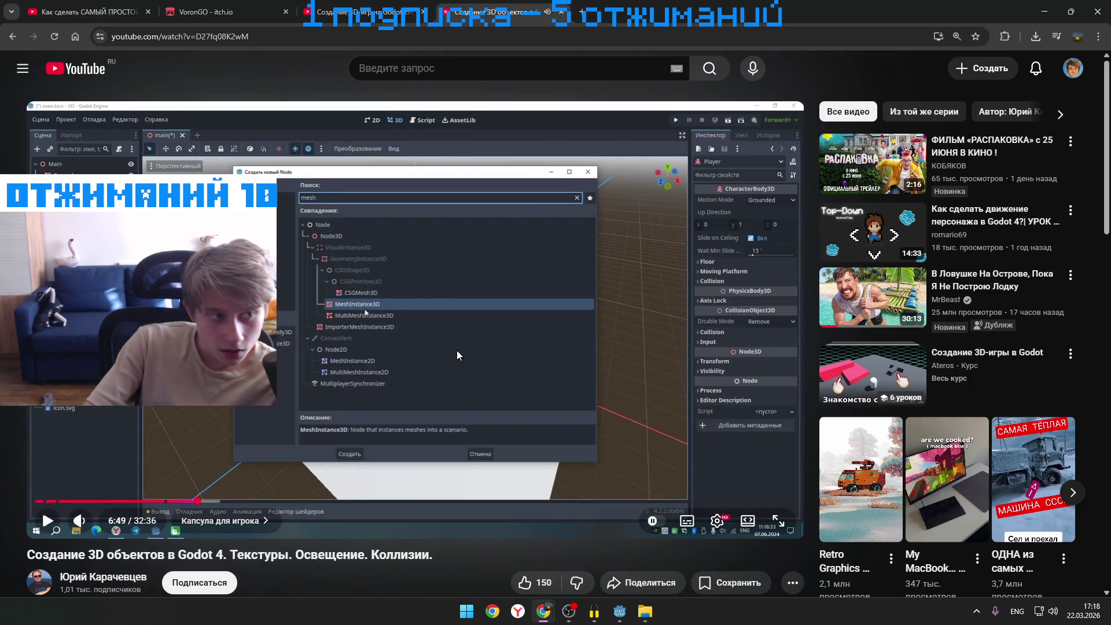
left_click(457, 350)
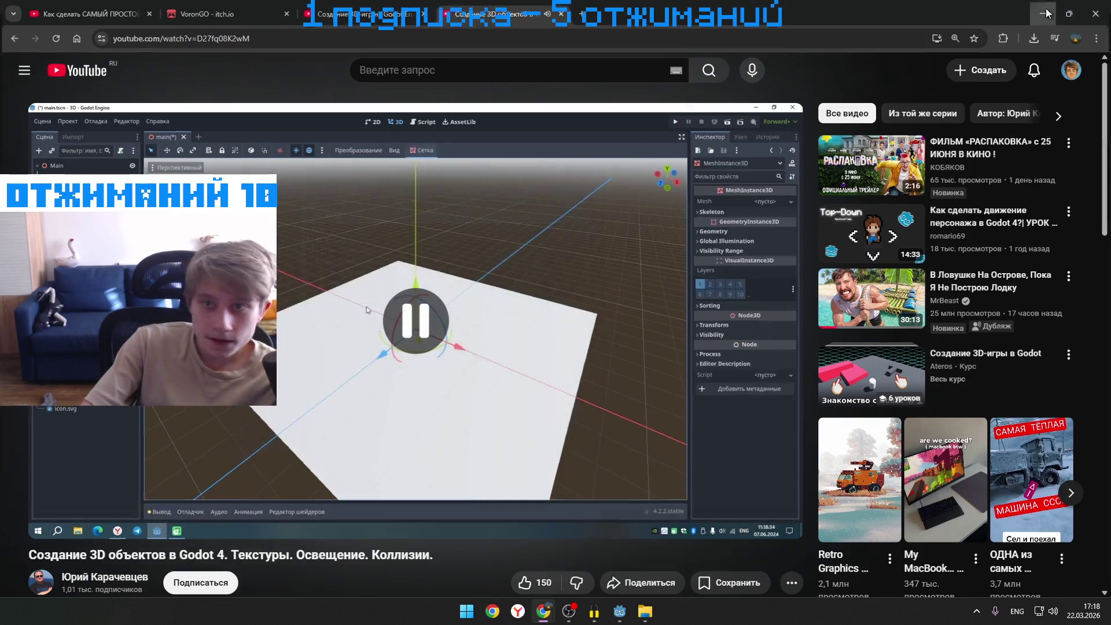
key("alt+Tab")
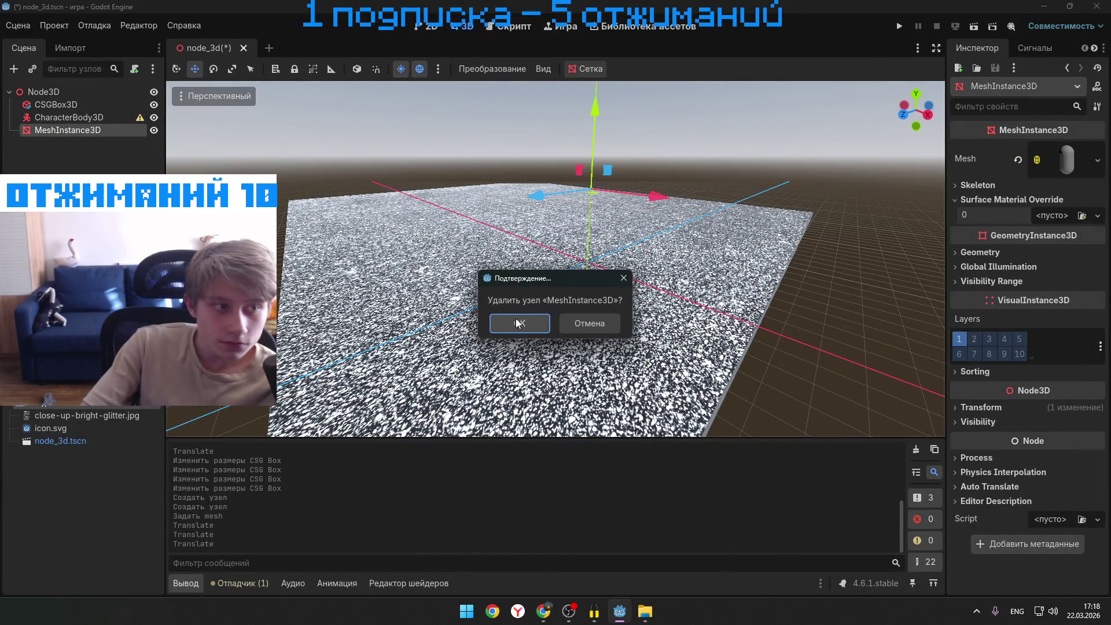
- Delete the root MeshInstance3D and add a new CapsuleMesh MeshInstance3D under CharacterBody3D
key("Return")
right_click(52, 118)
left_click(204, 137)
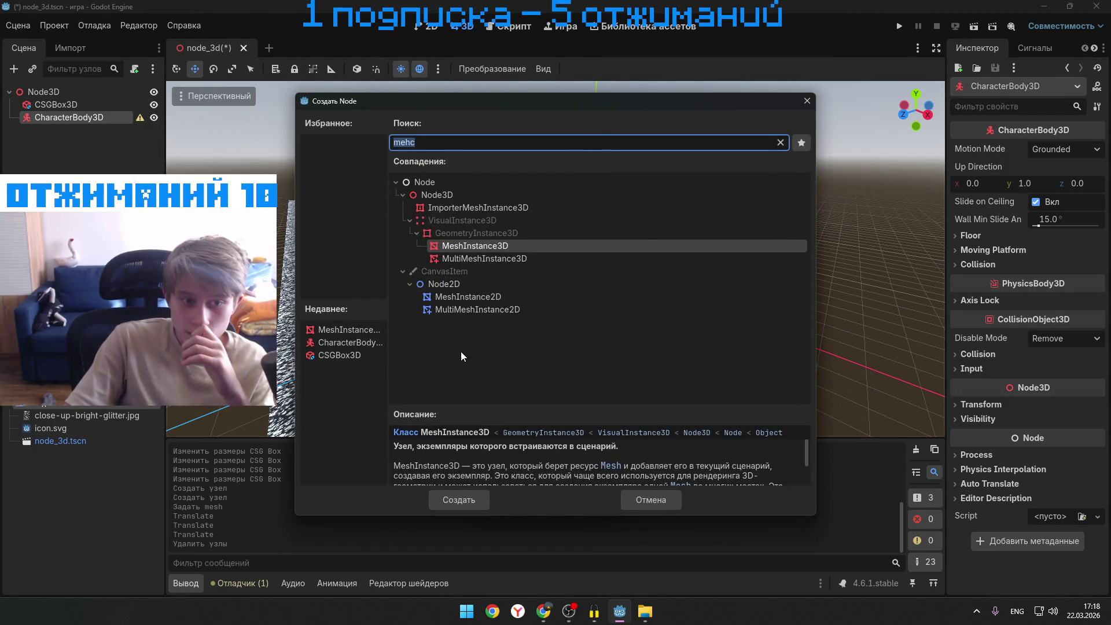
left_click(459, 499)
left_click(1070, 149)
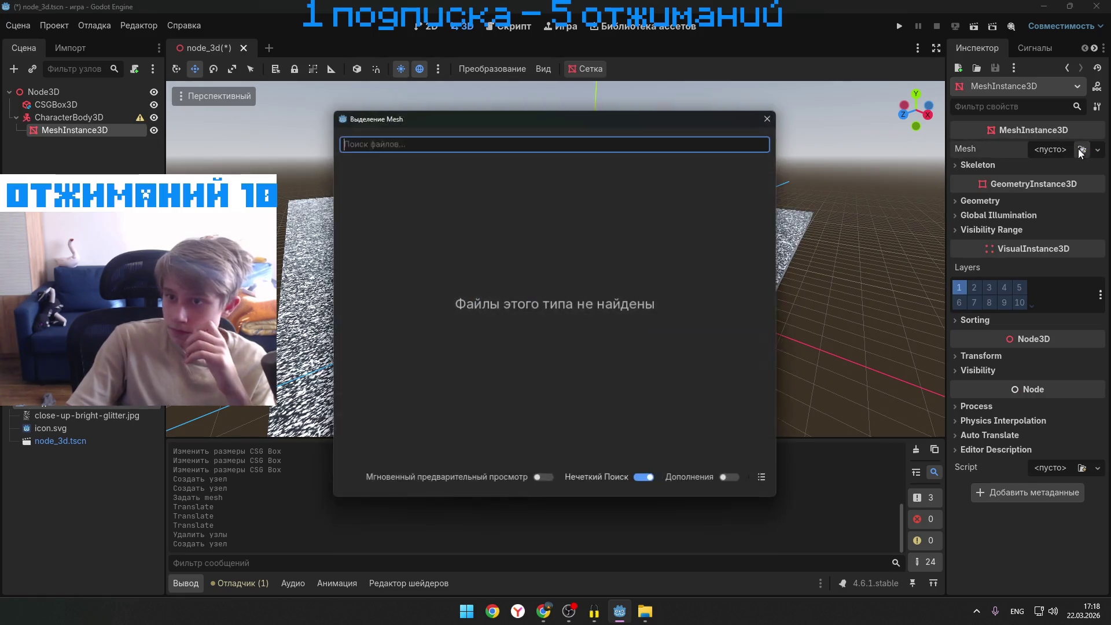
left_click(772, 117)
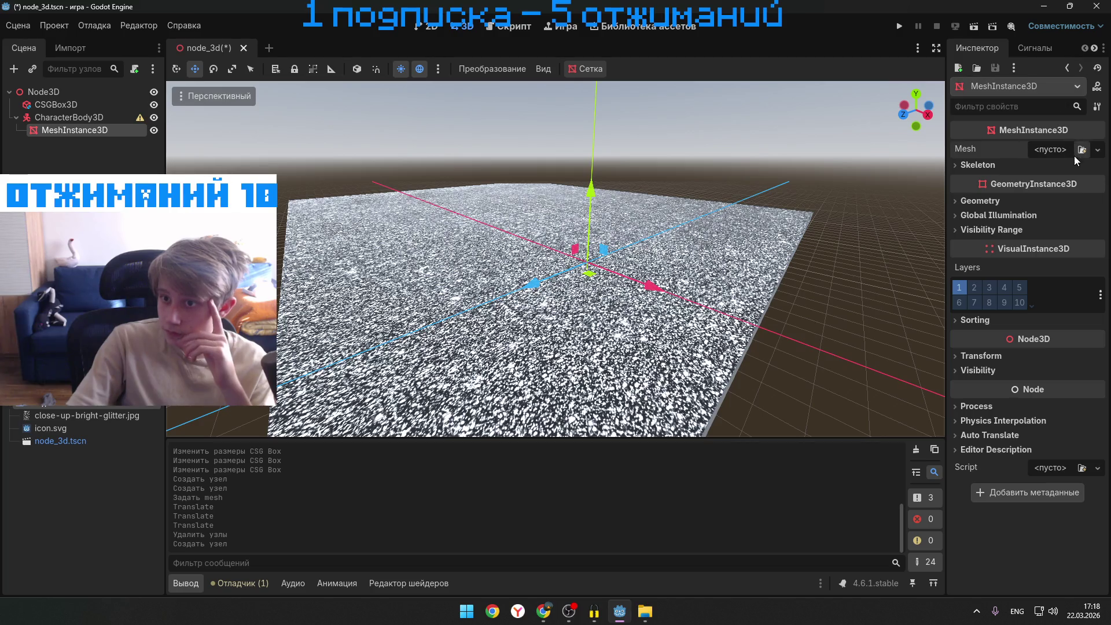
left_click(1097, 149)
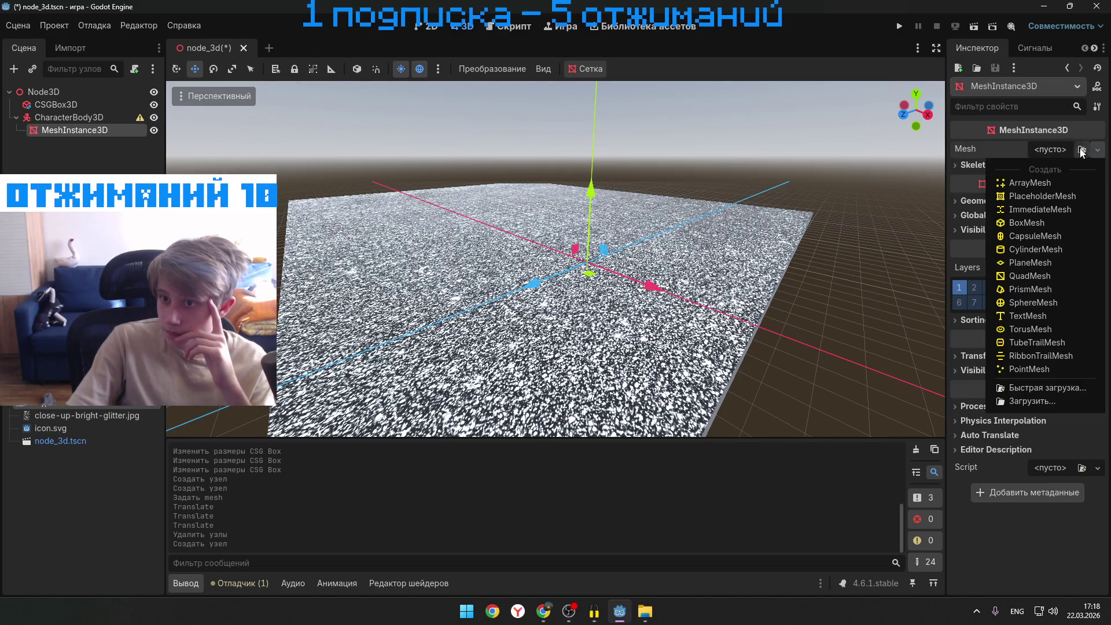
left_click(1042, 237)
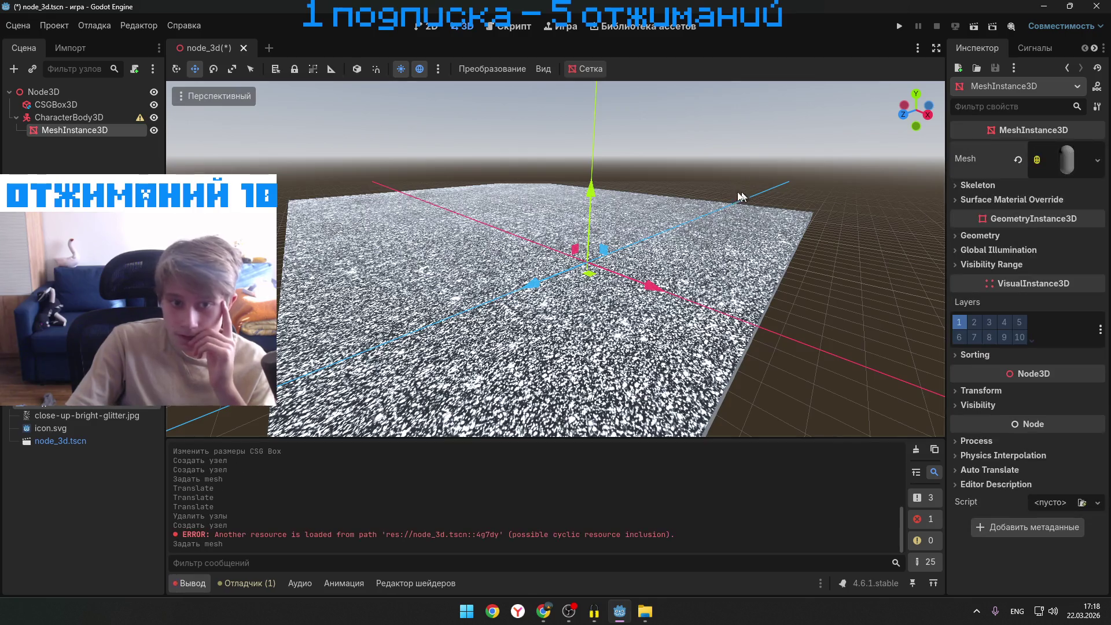
- Shift the capsule down along Y, check the debugger, then return to the YouTube tutorial
scroll(662, 271, "up", 2)
scroll(661, 271, "down", 3)
scroll(613, 193, "up", 2)
mouse_move(614, 193)
left_mouse_down()
mouse_move(620, 119)
mouse_move(602, 201)
left_mouse_up()
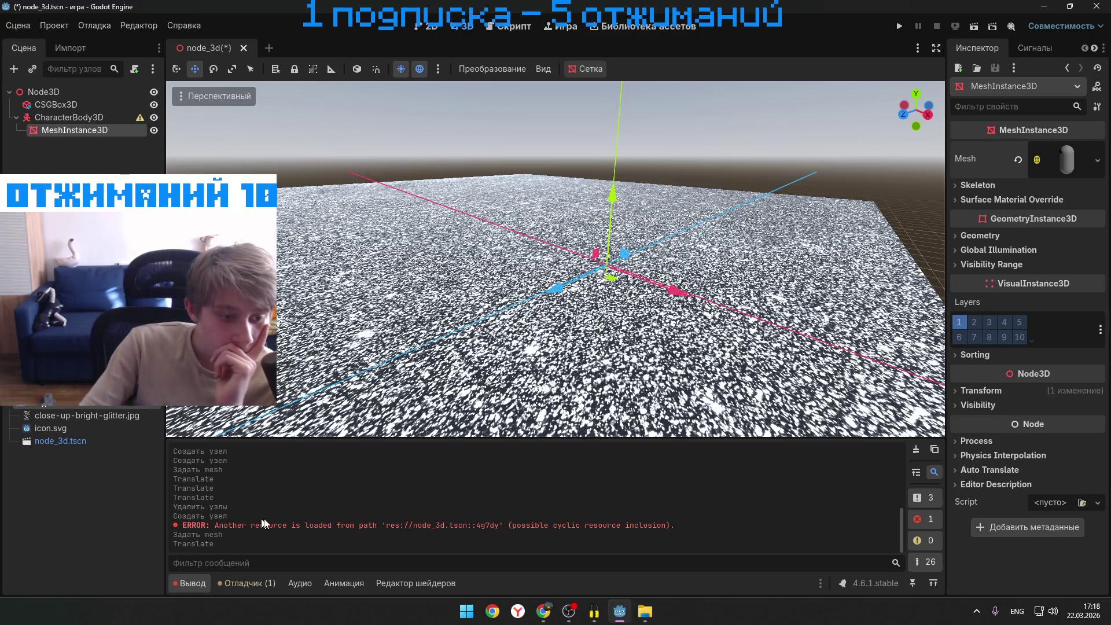
left_click(246, 583)
left_click(178, 589)
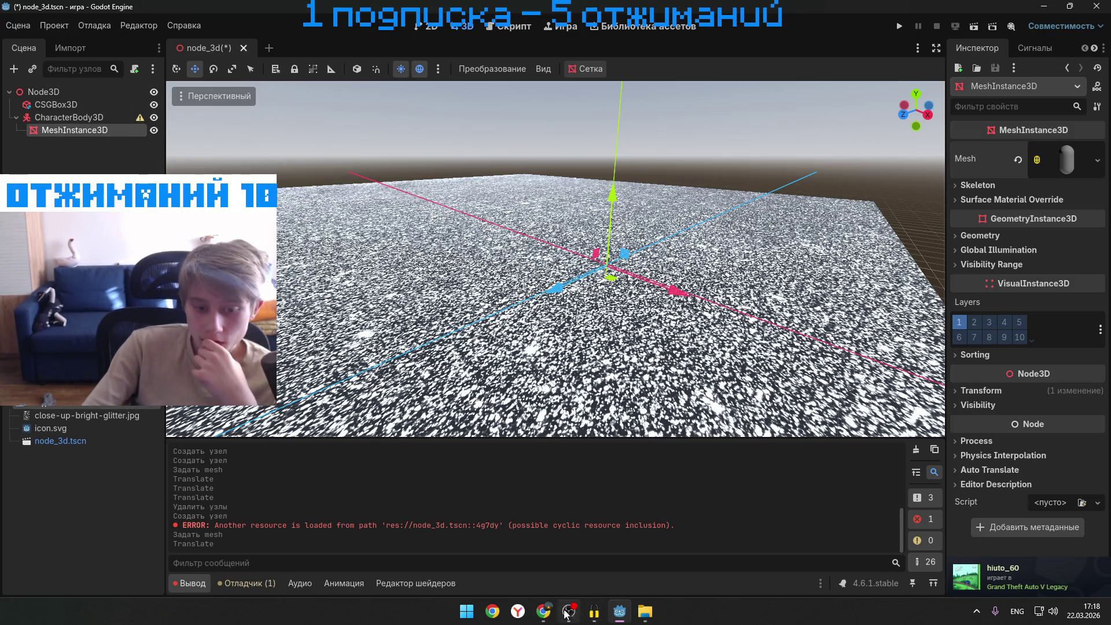
mouse_move(544, 611)
left_click(563, 567)
- Resume the tutorial at double speed and skip ahead in ten-second jumps
left_click(484, 356)
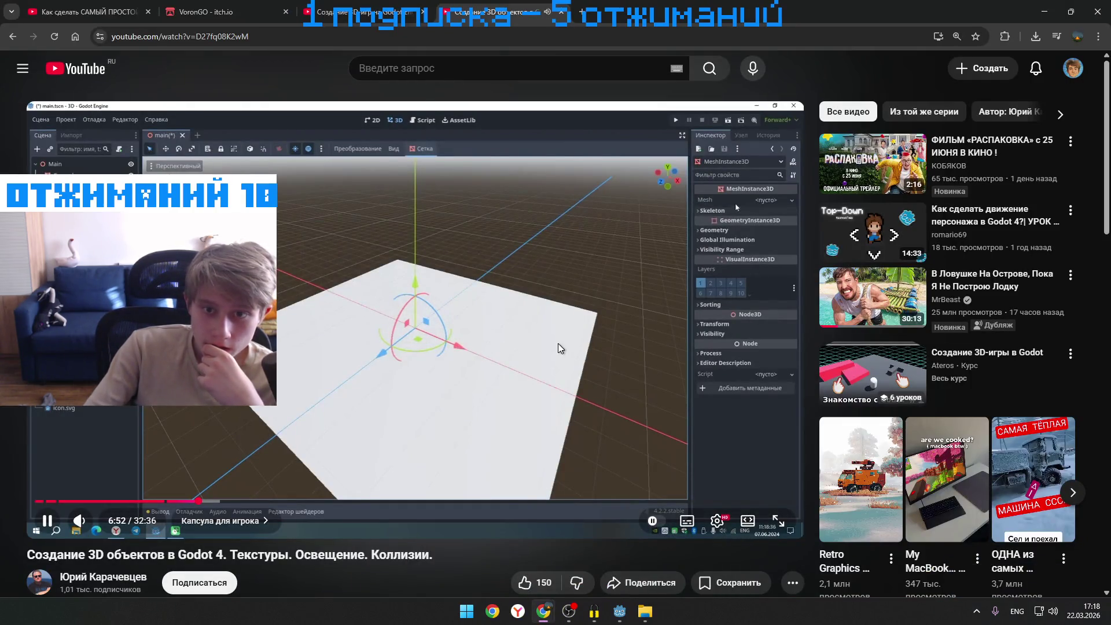
left_click_drag(558, 349, 555, 344)
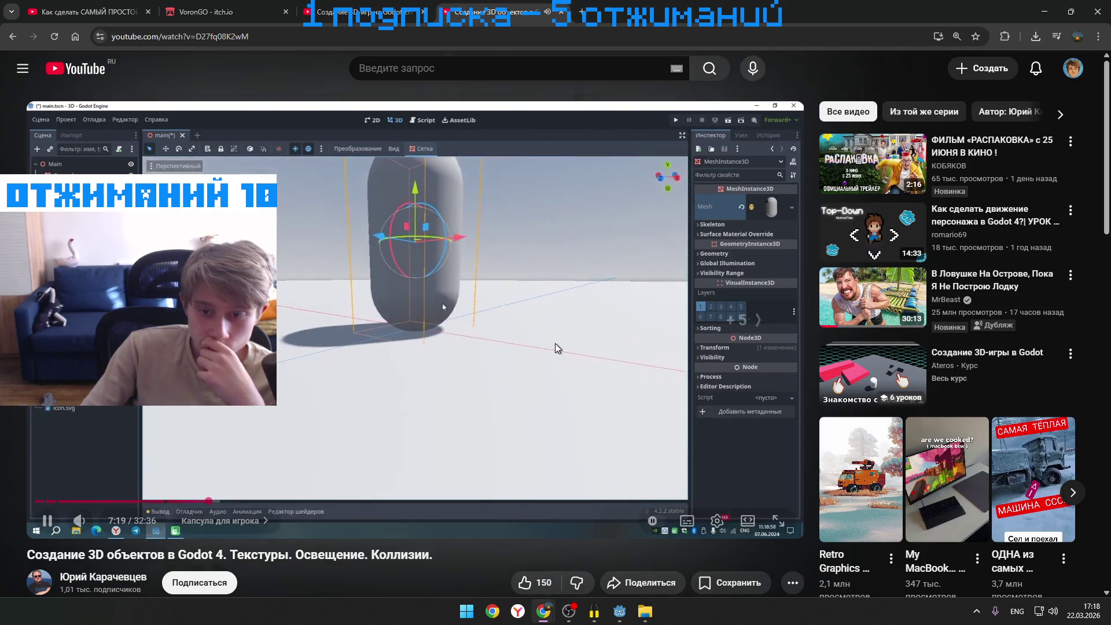
key("Right")
key("Right")
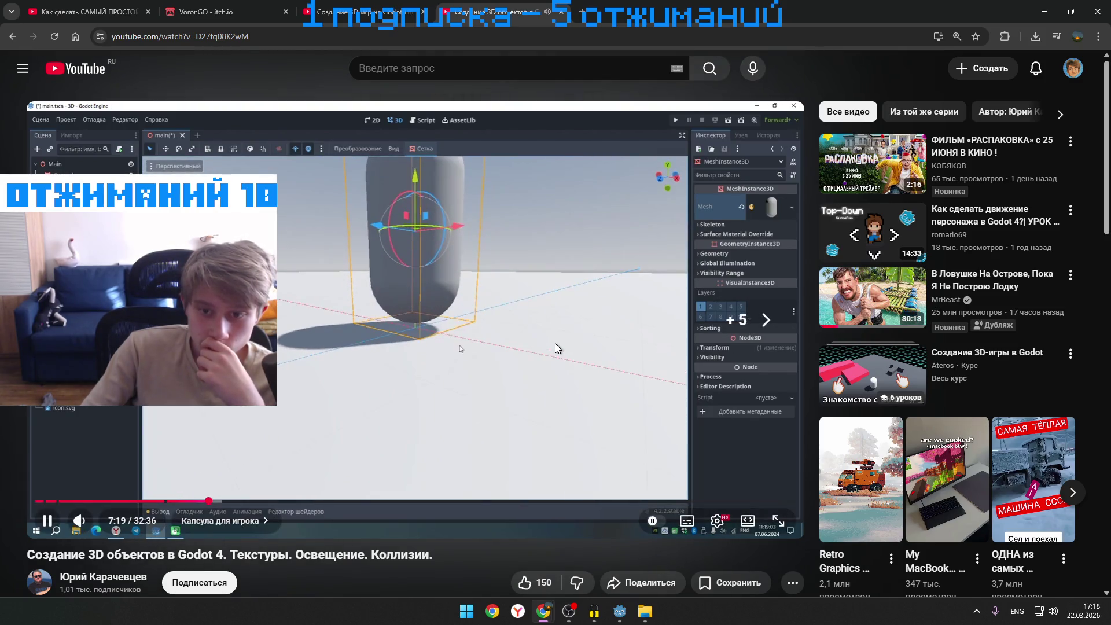
key("Right")
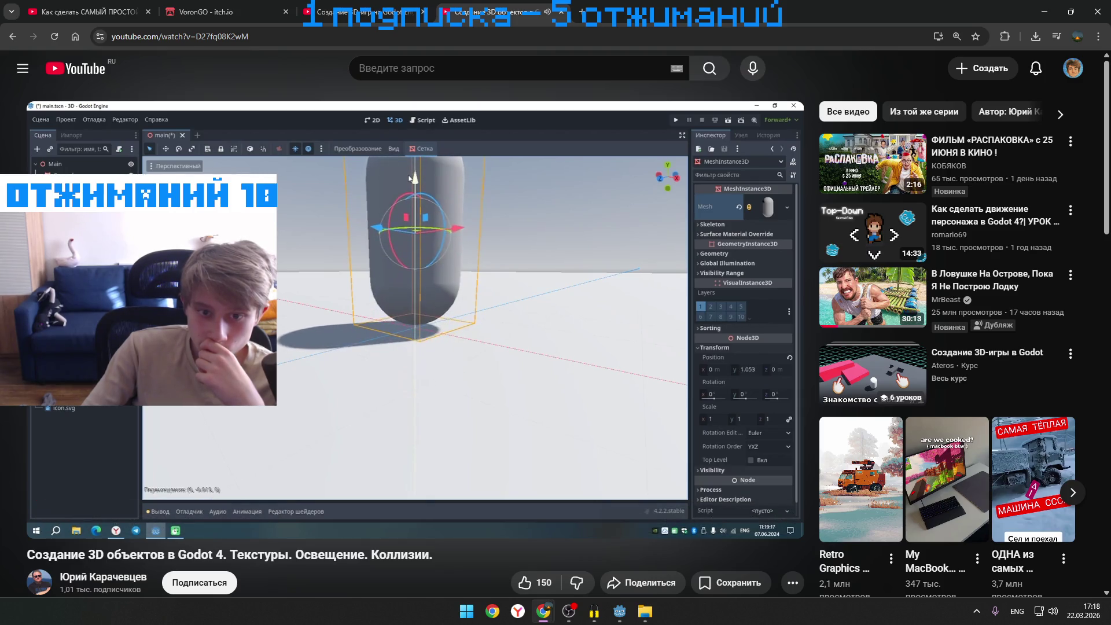
key("Right")
key("Right")
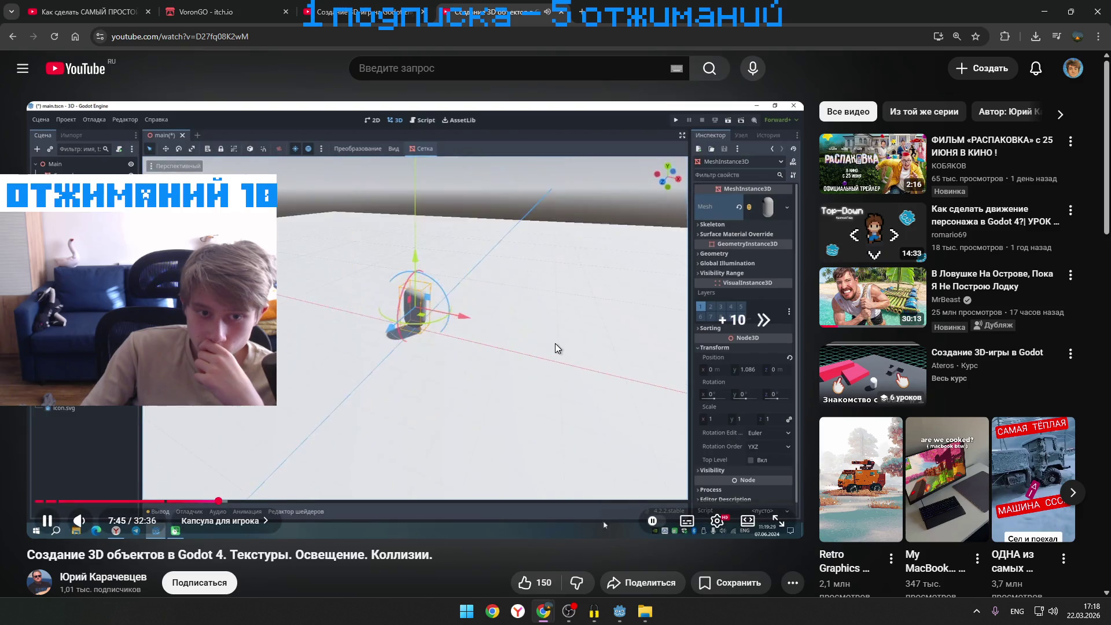
key("Right")
key("Right")
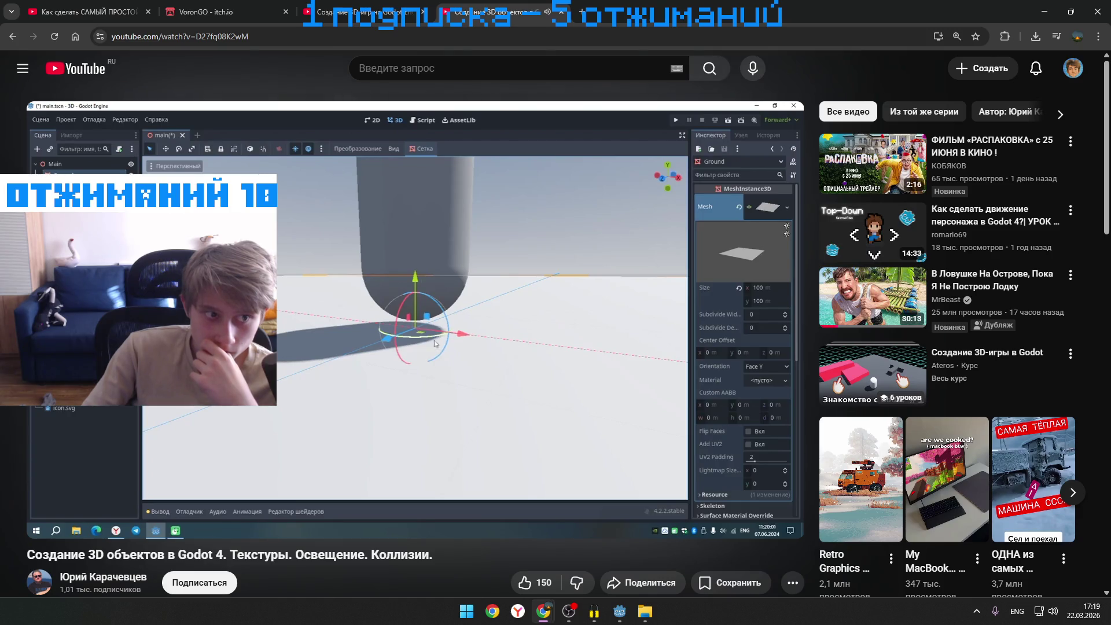
mouse_move(554, 342)
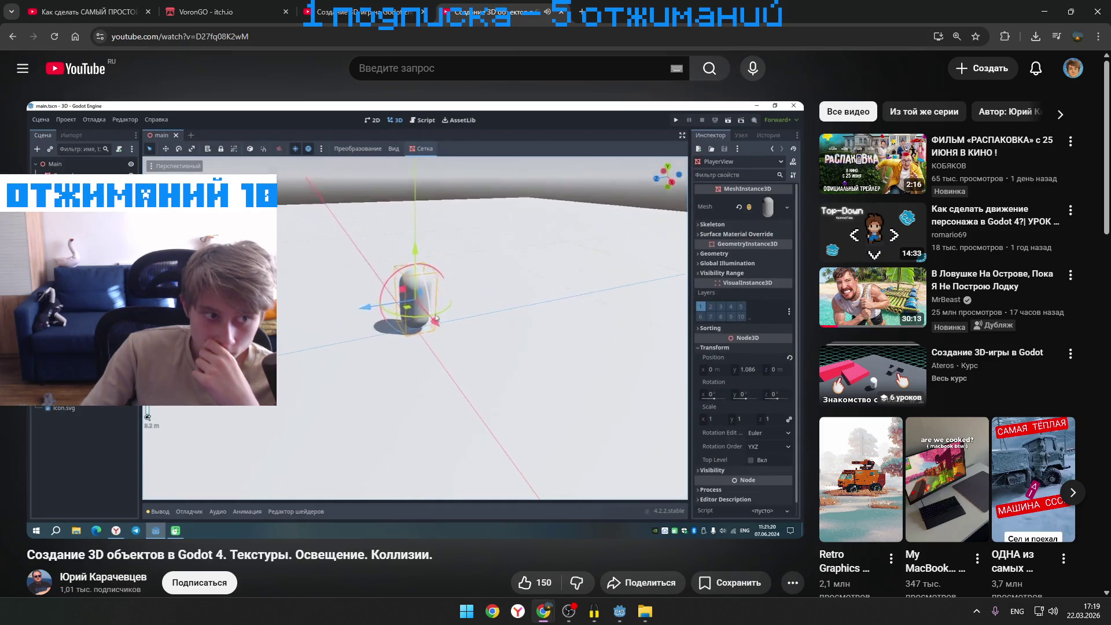
- Skip on to the ground-material chapter at 9:57, pause, and switch back to Godot
key("Left")
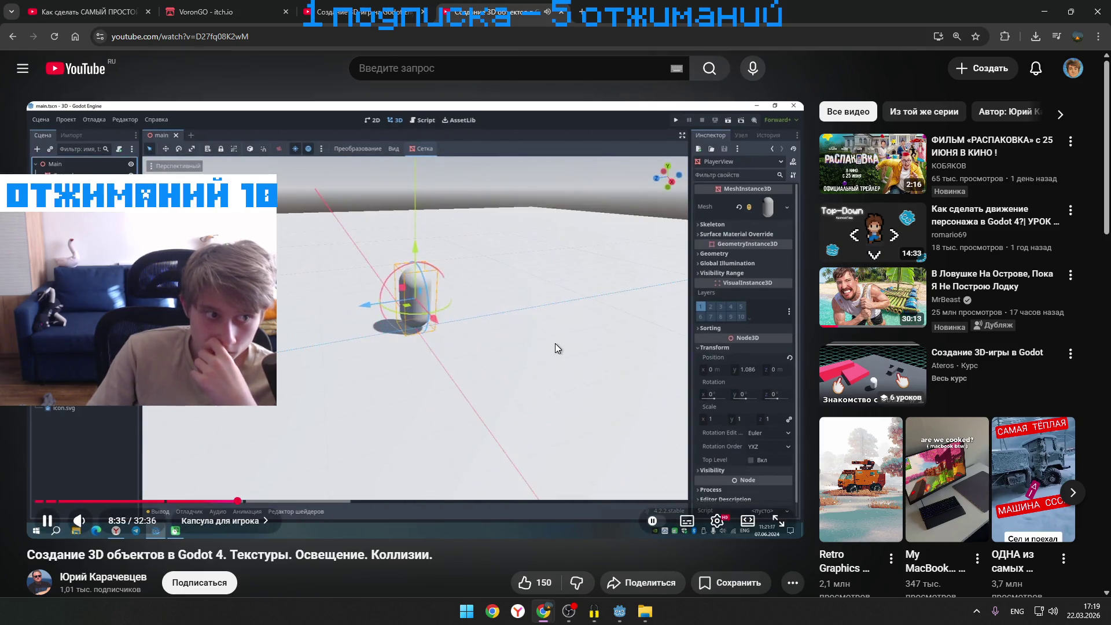
key("Right")
key("Right")
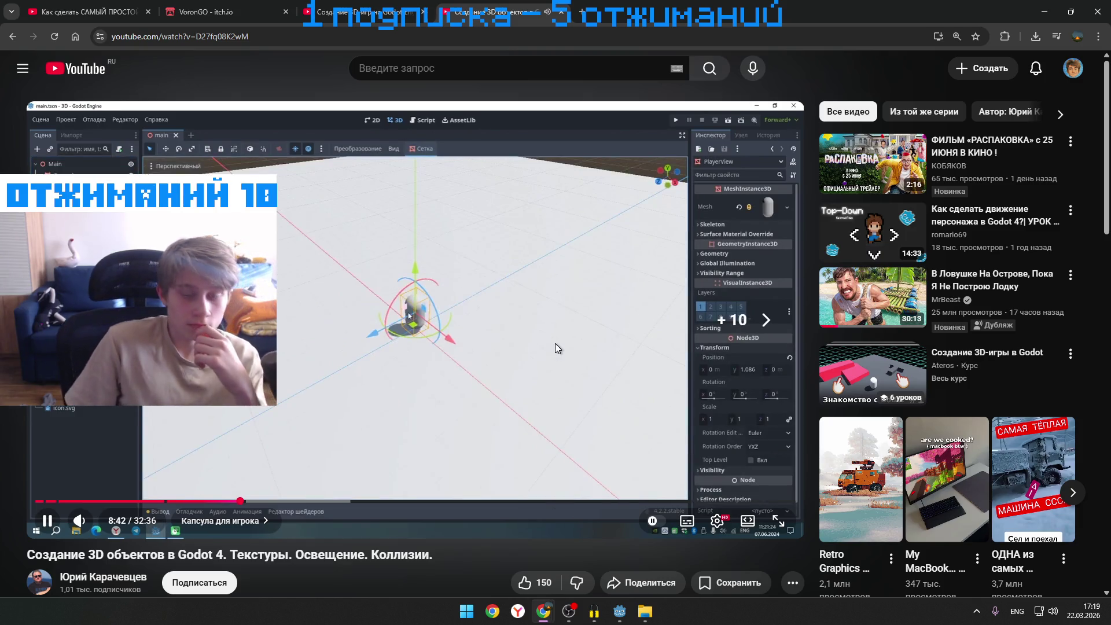
key("Right")
key("Right")
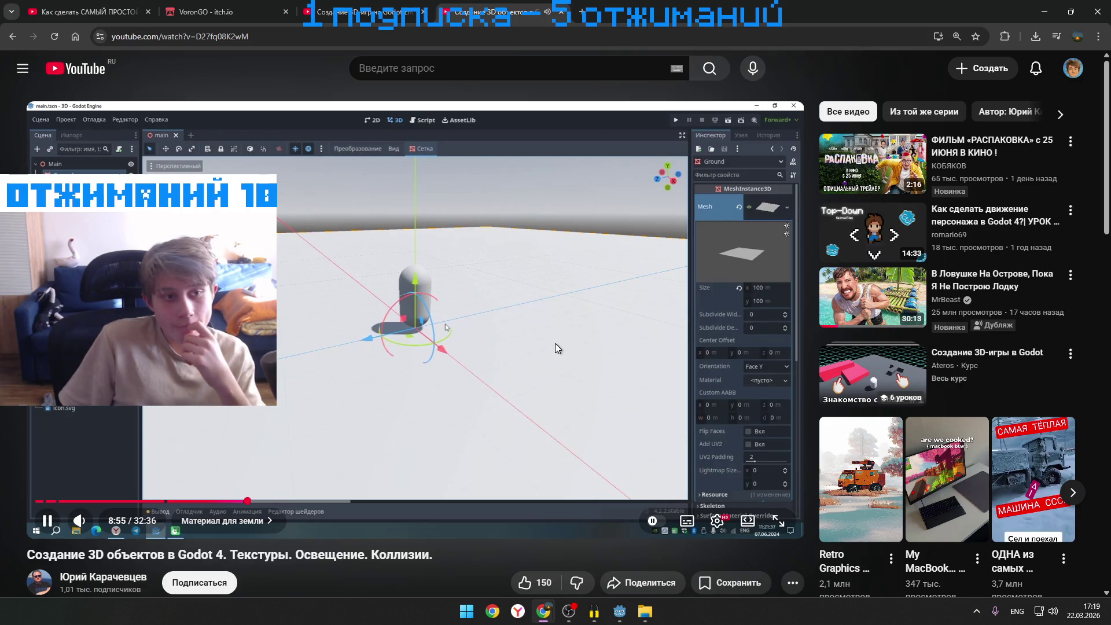
key("Right")
key("Right")
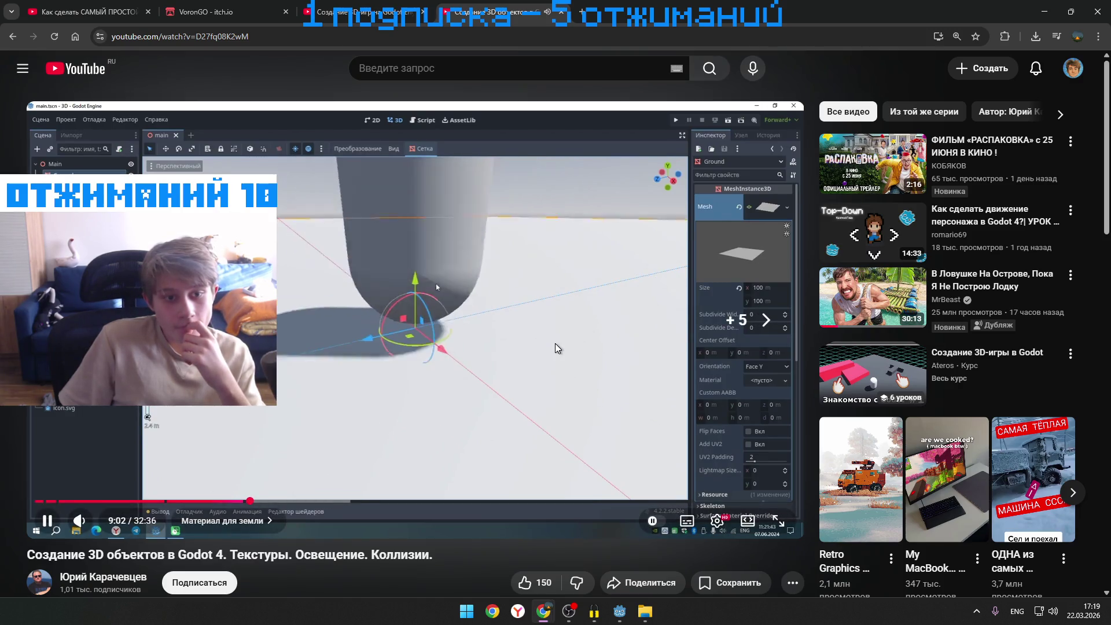
key("Right")
key("Right")
key("Right")
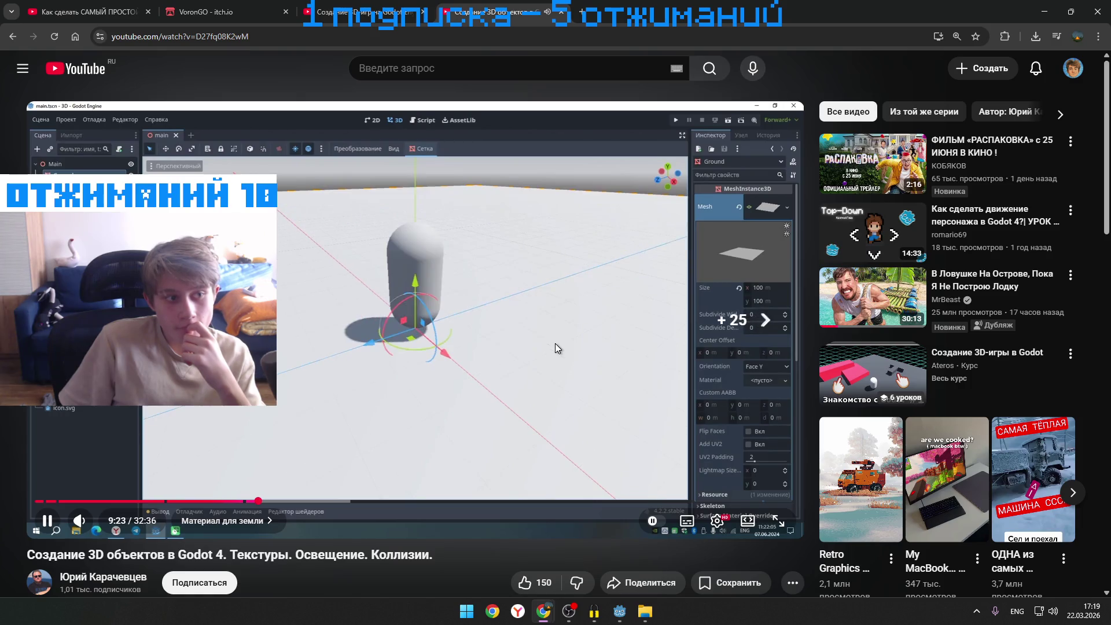
key("Right")
key("Right")
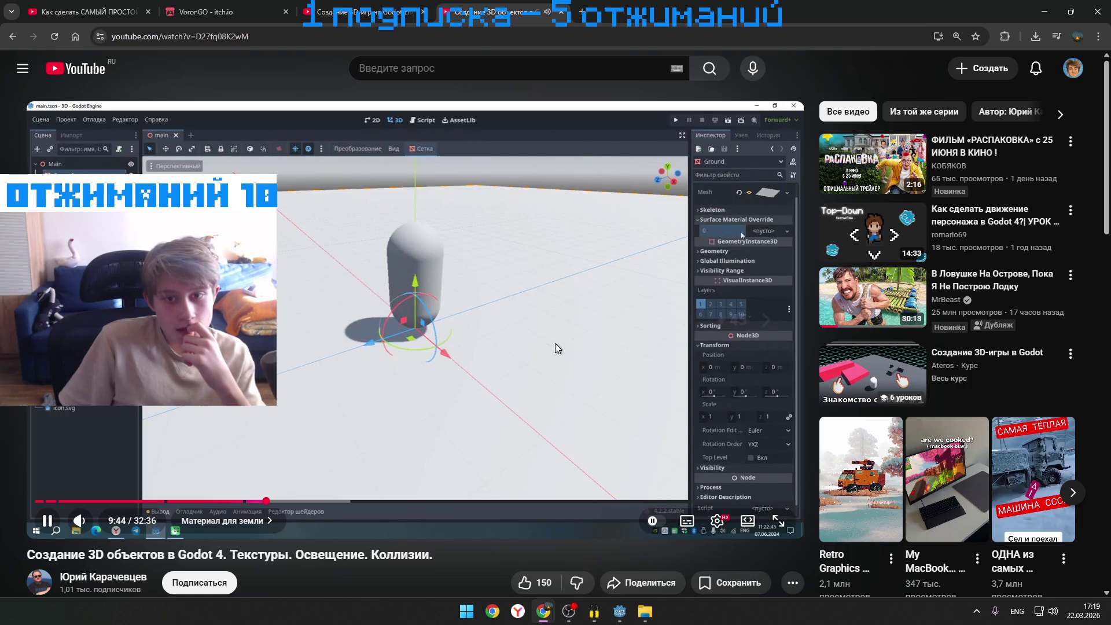
key("Right")
key("Right")
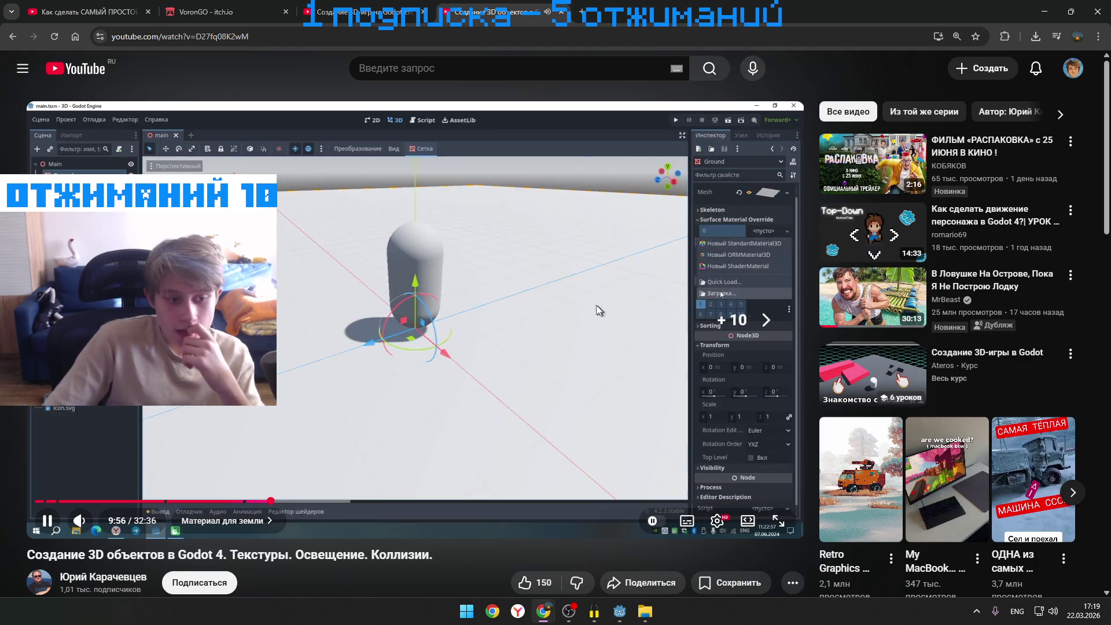
key("space")
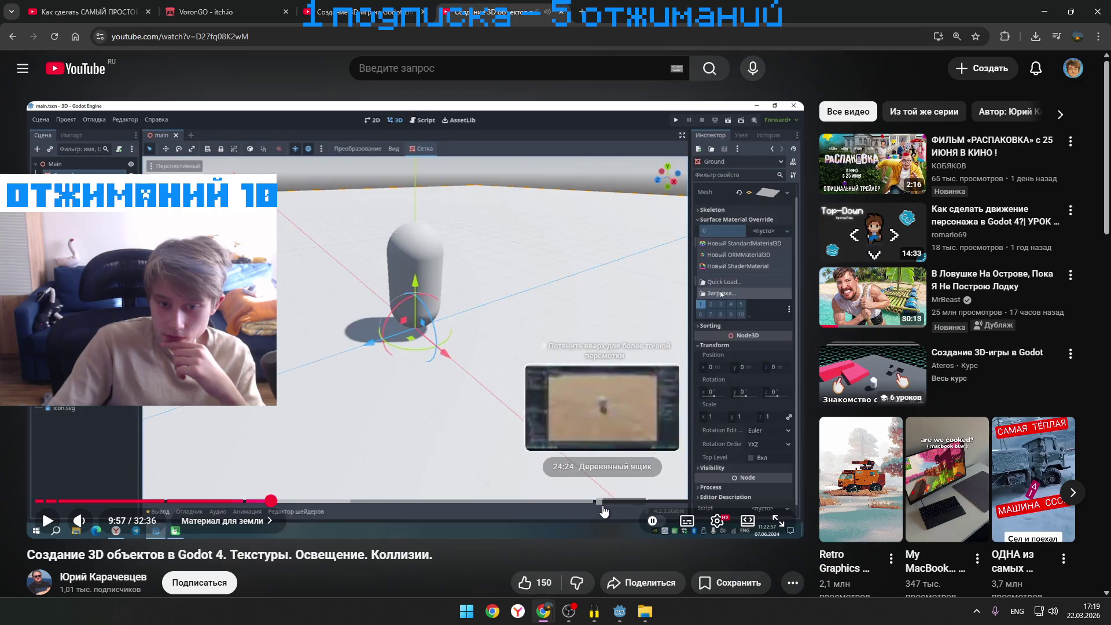
left_click(1044, 10)
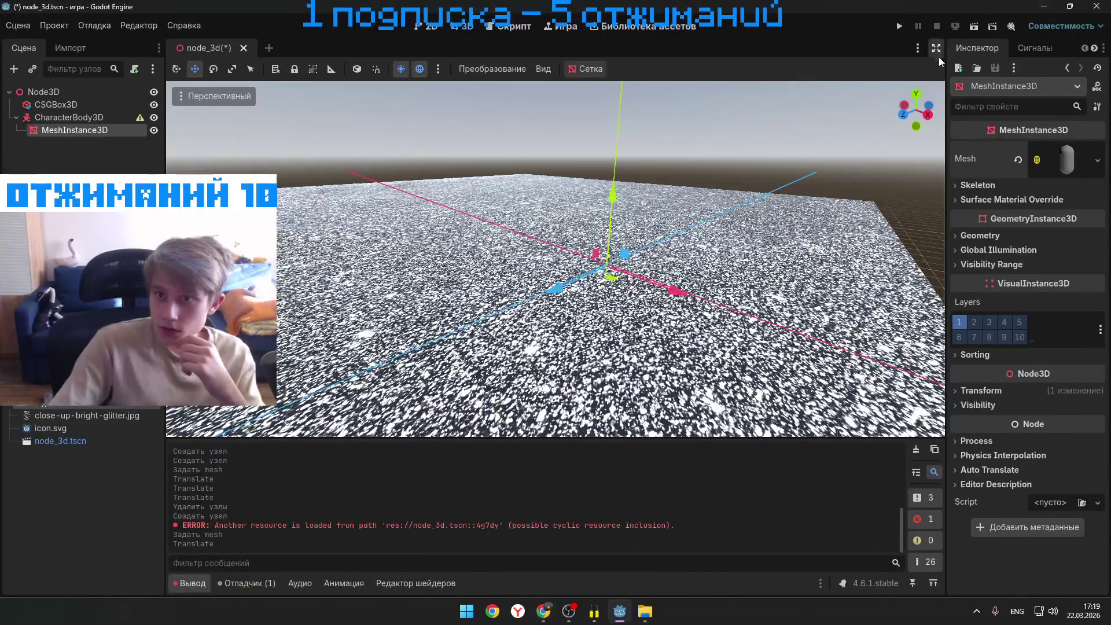
- Run node_3d.tscn, try the editor camera view in the dark game window, then close it
left_click(899, 27)
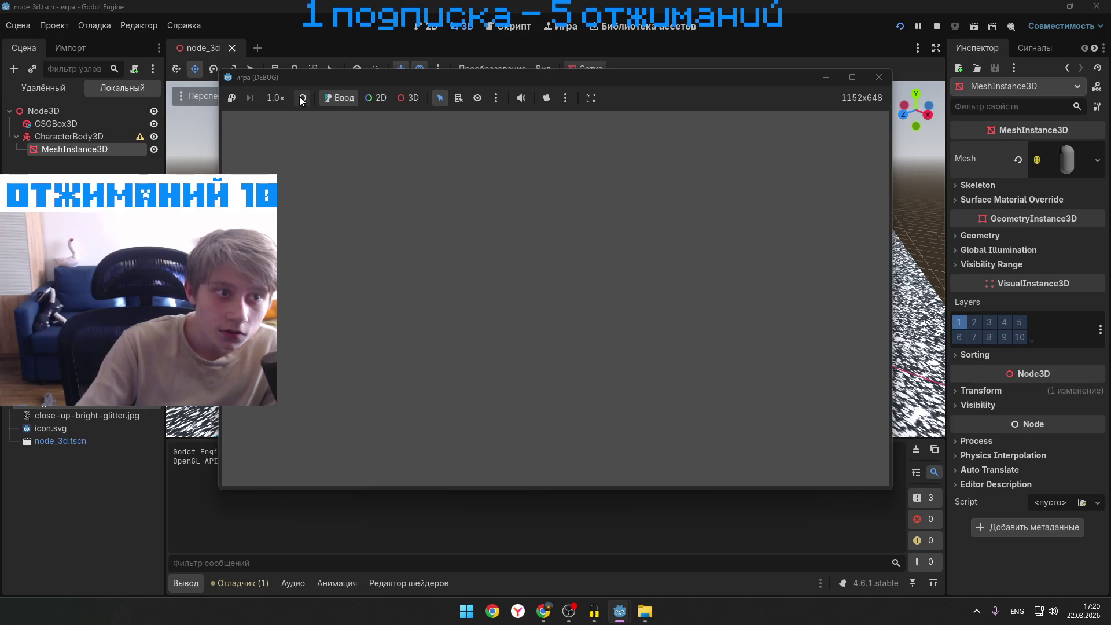
left_click(548, 97)
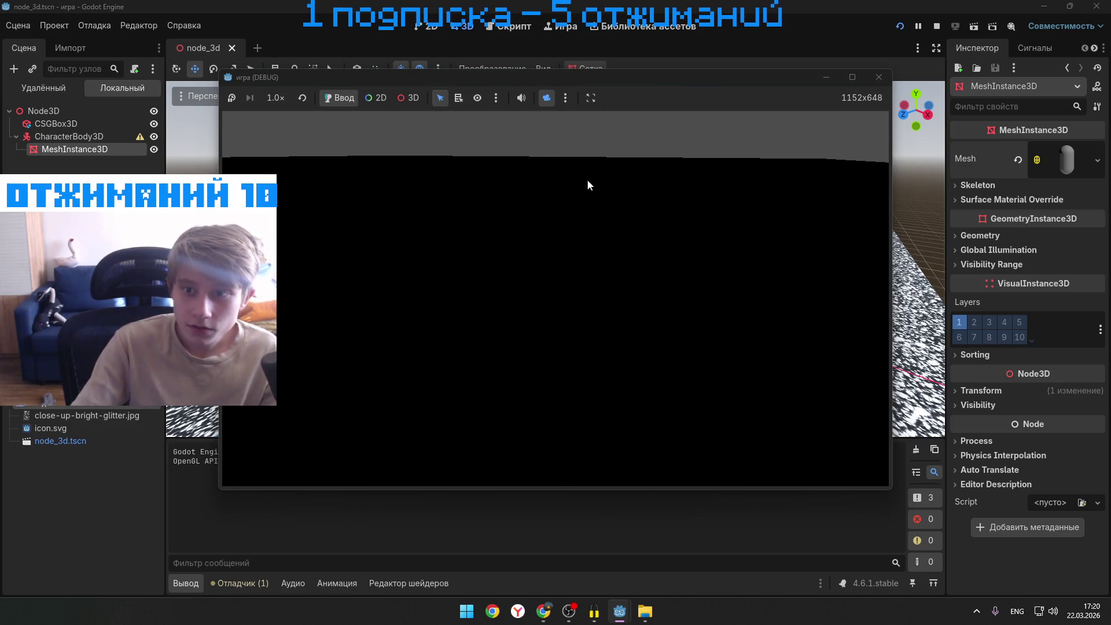
mouse_move(713, 86)
left_mouse_down()
mouse_move(383, 360)
mouse_move(605, 301)
left_mouse_up()
left_click(754, 302)
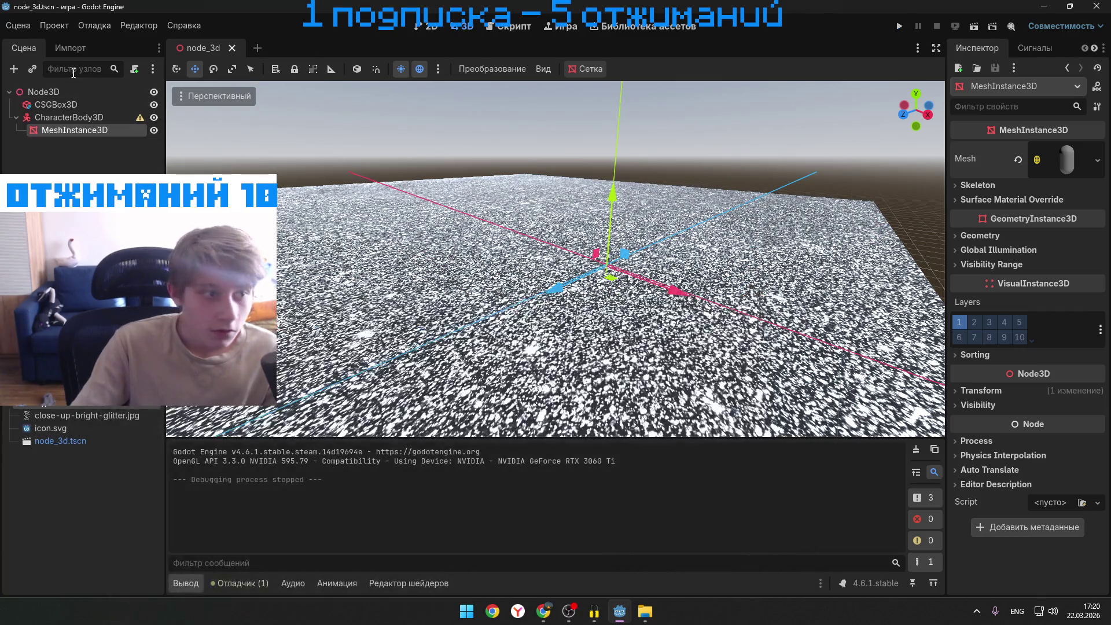
- Add a Camera3D under CharacterBody3D, searching 'came', and raise it high above the floor
right_click(60, 116)
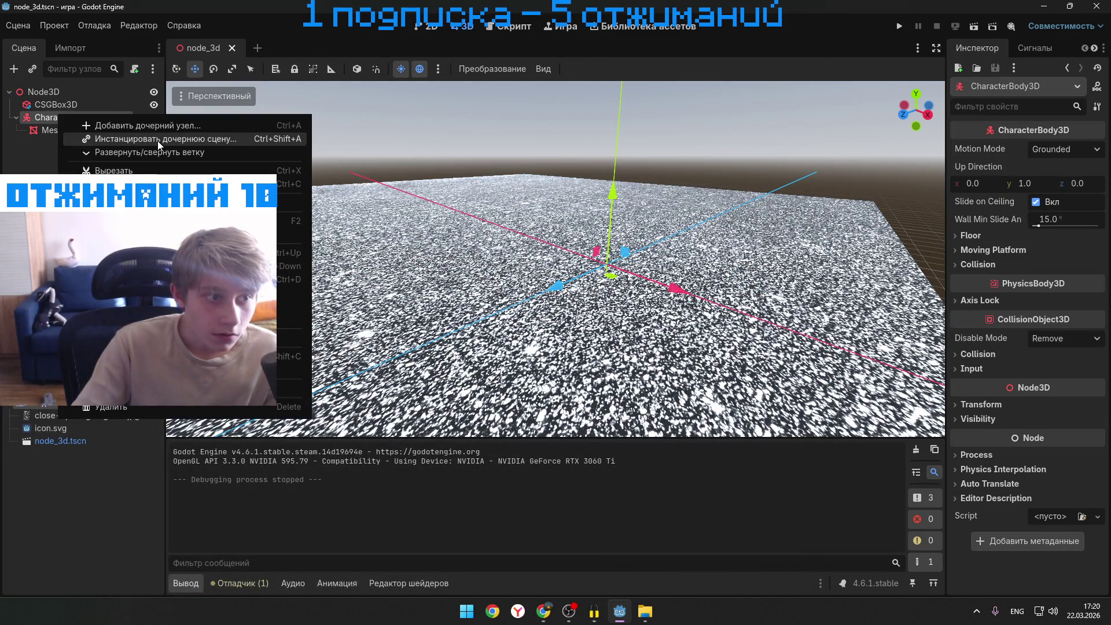
left_click(165, 126)
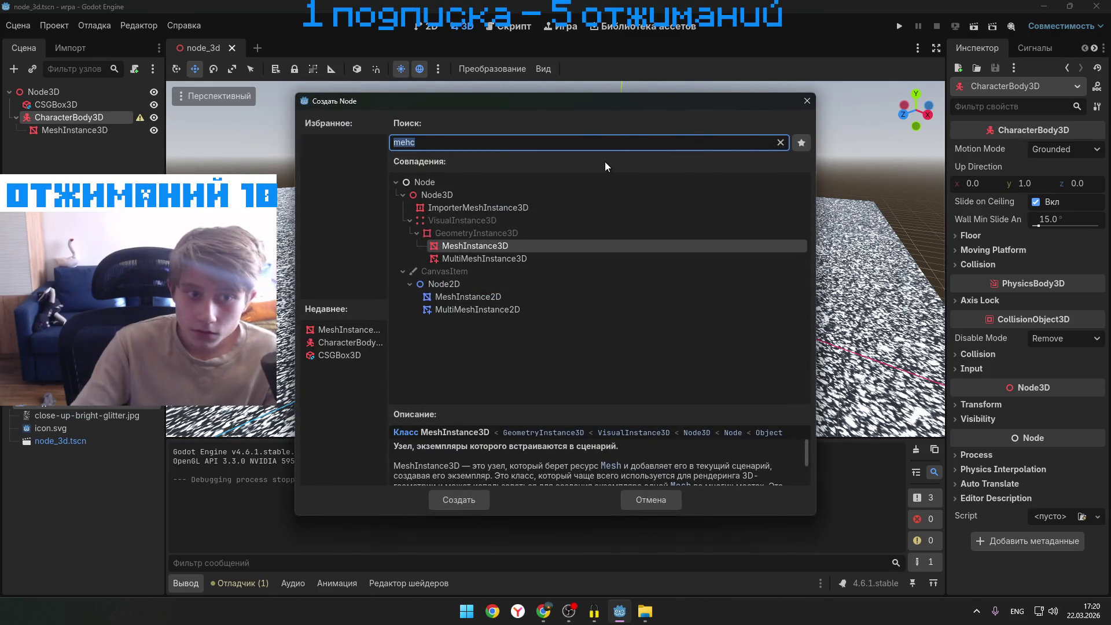
type("came")
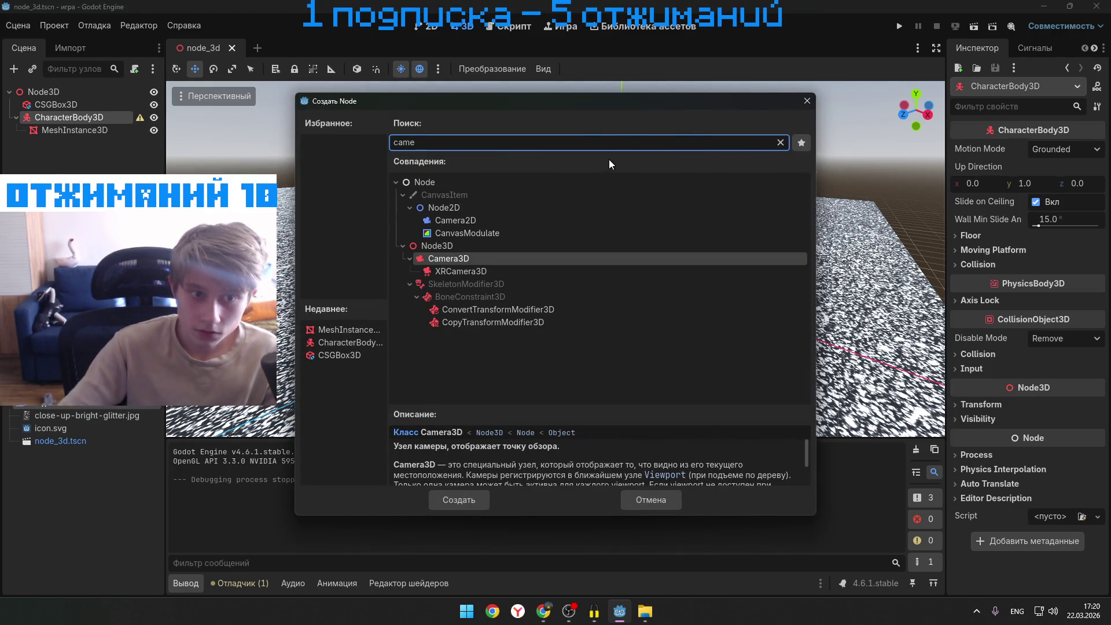
left_click(481, 493)
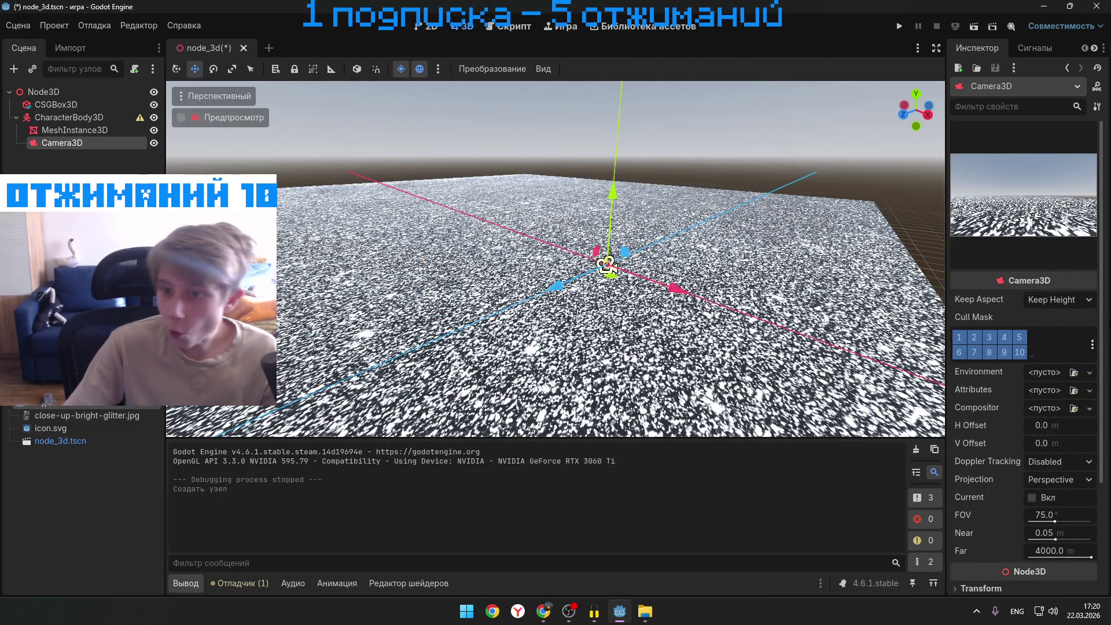
left_click_drag(614, 195, 629, 70)
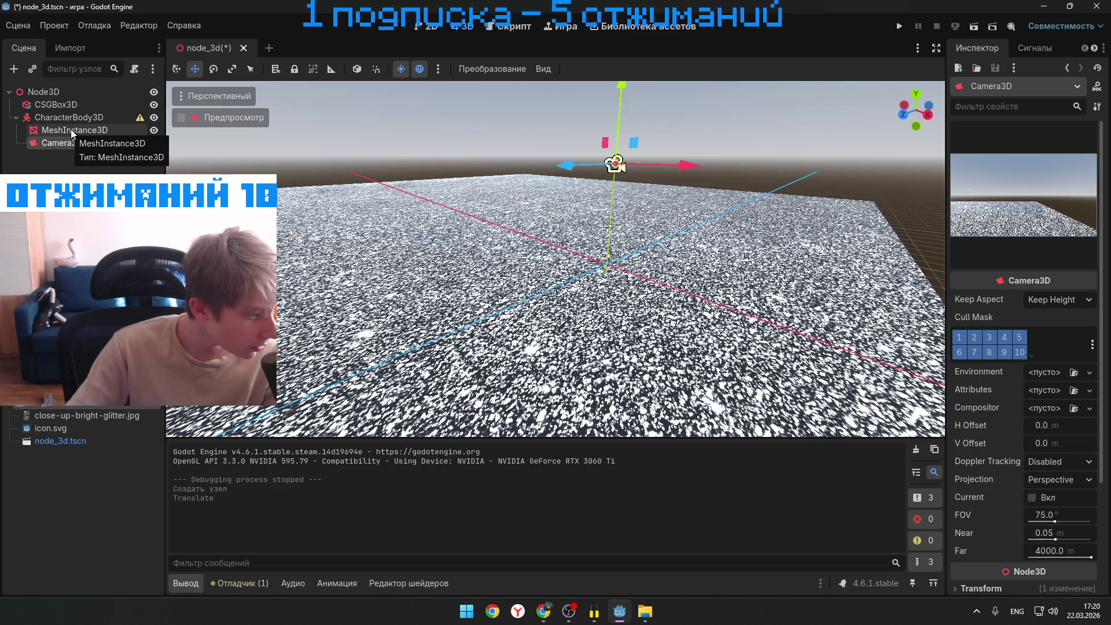
- Save and test-run the scene again, close the still-dark game window, and open the Asset Library
left_click(898, 26)
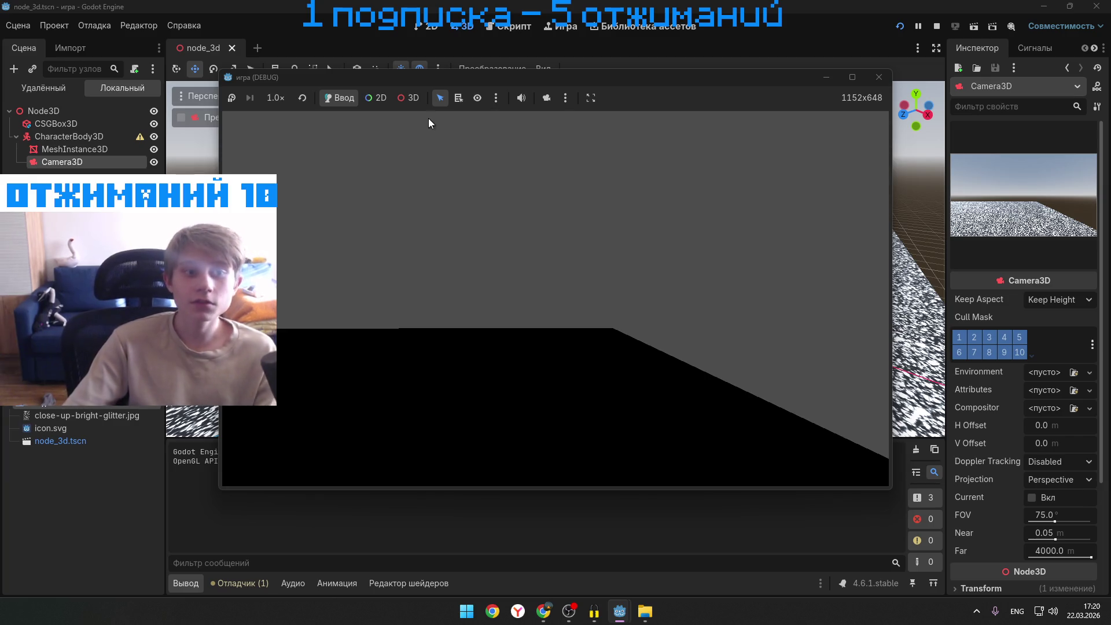
left_click(412, 97)
left_click(341, 98)
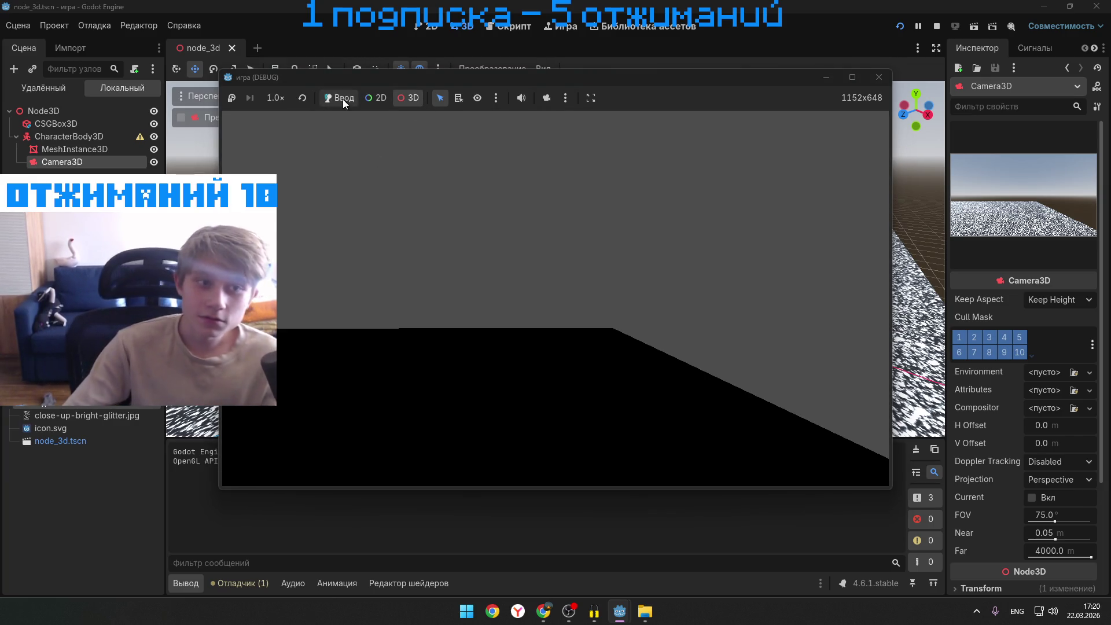
left_click(879, 77)
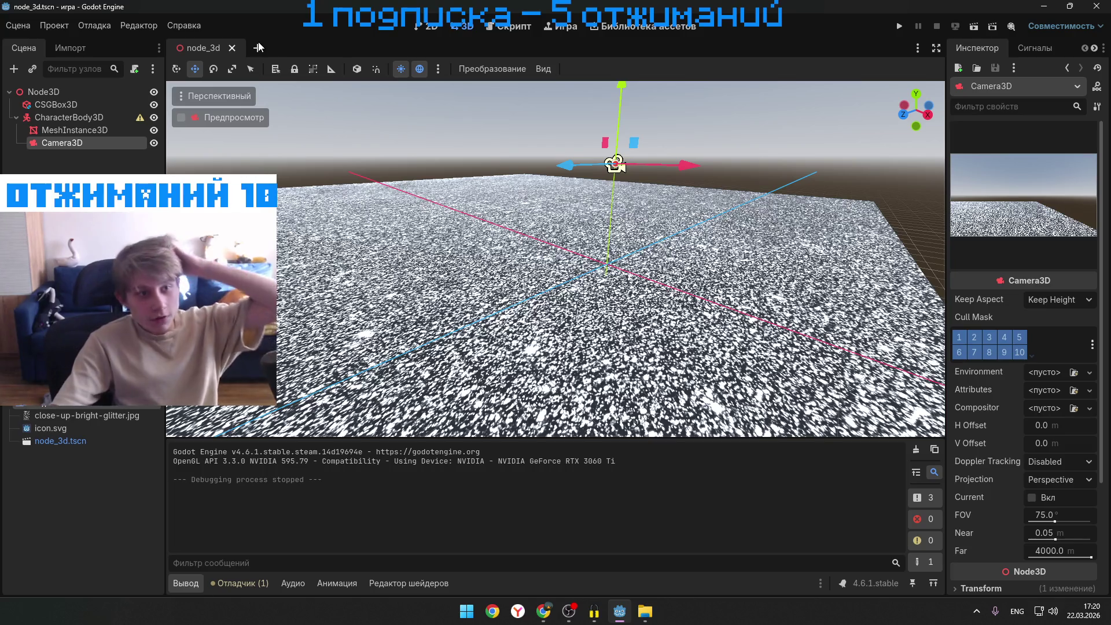
left_click(624, 28)
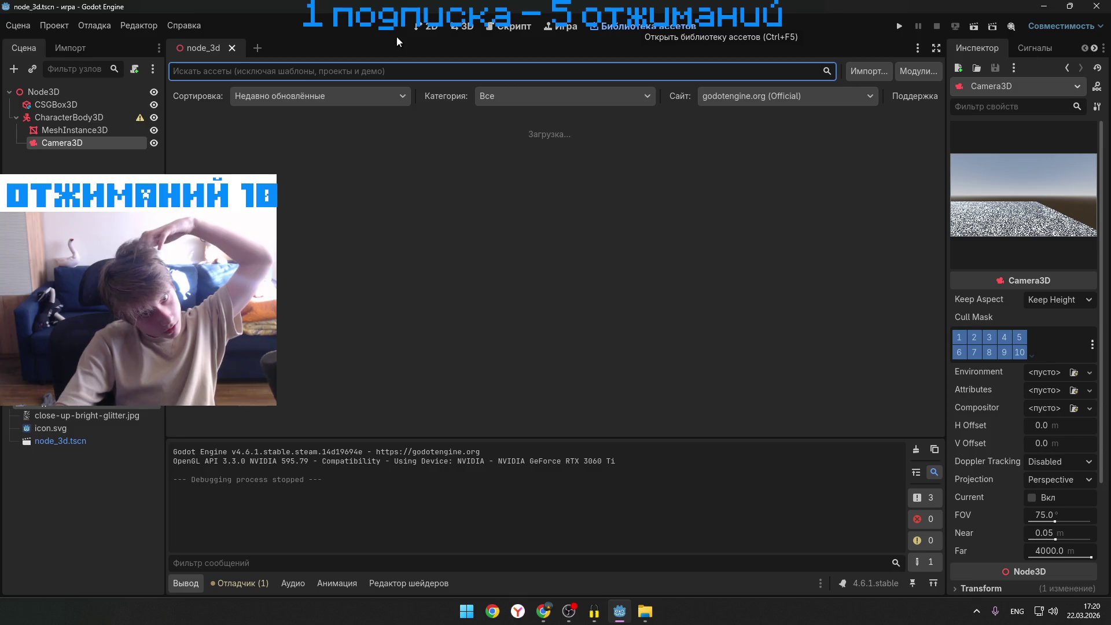
- Attach character_body_3d.gd to CharacterBody3D using the 'CharacterBody3D: Basic Movement' template
left_click(466, 26)
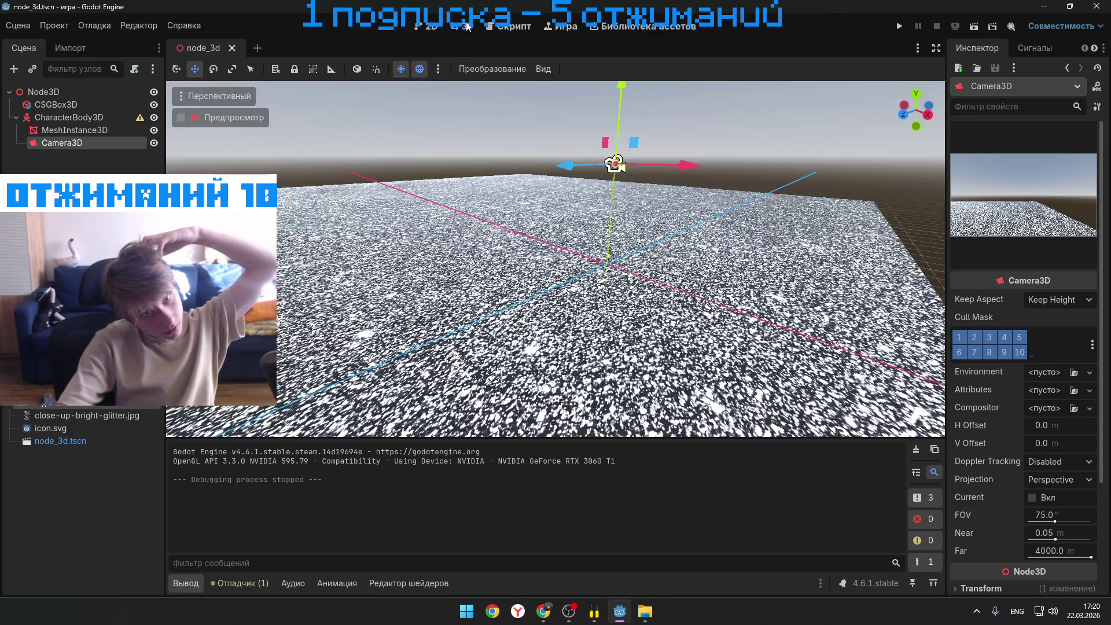
right_click(72, 115)
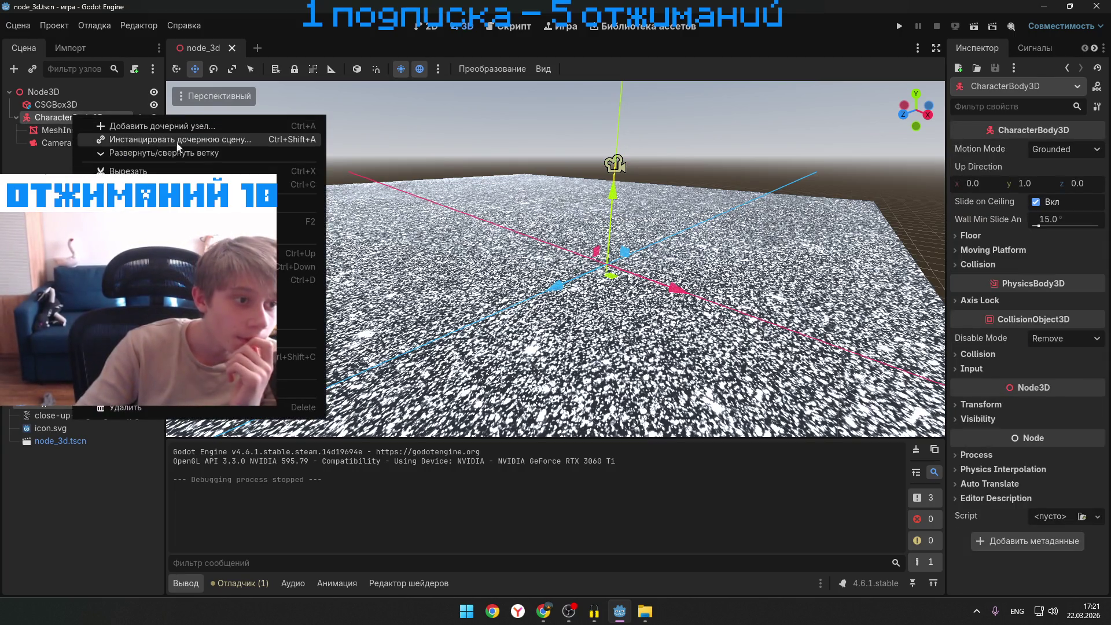
left_click(174, 203)
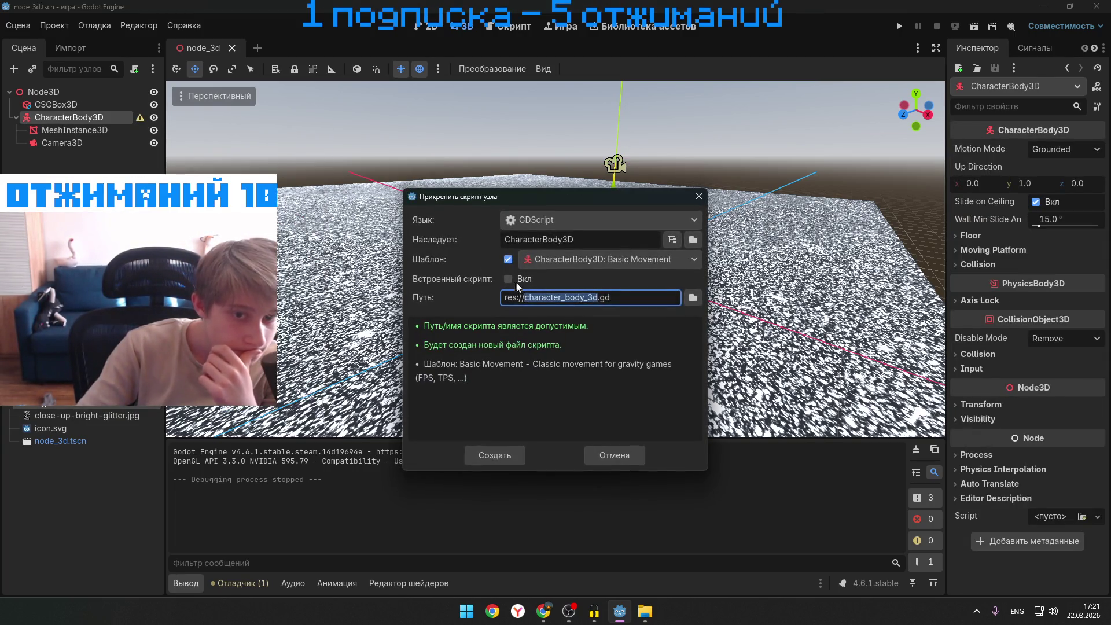
left_click(658, 260)
left_click(663, 258)
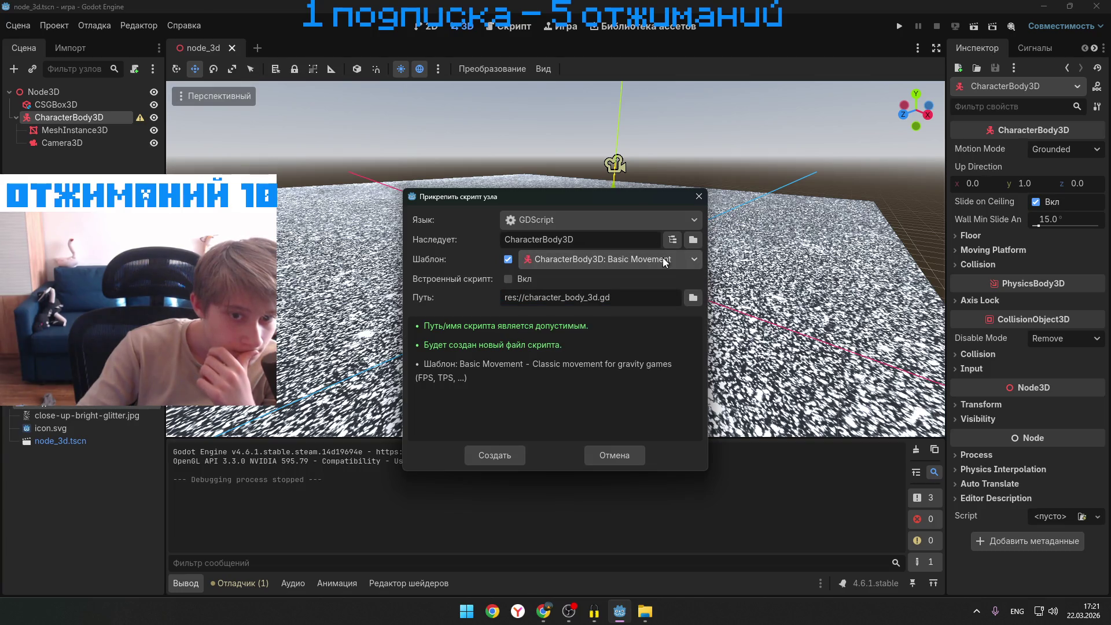
left_click(491, 454)
scroll(506, 372, "down", 2)
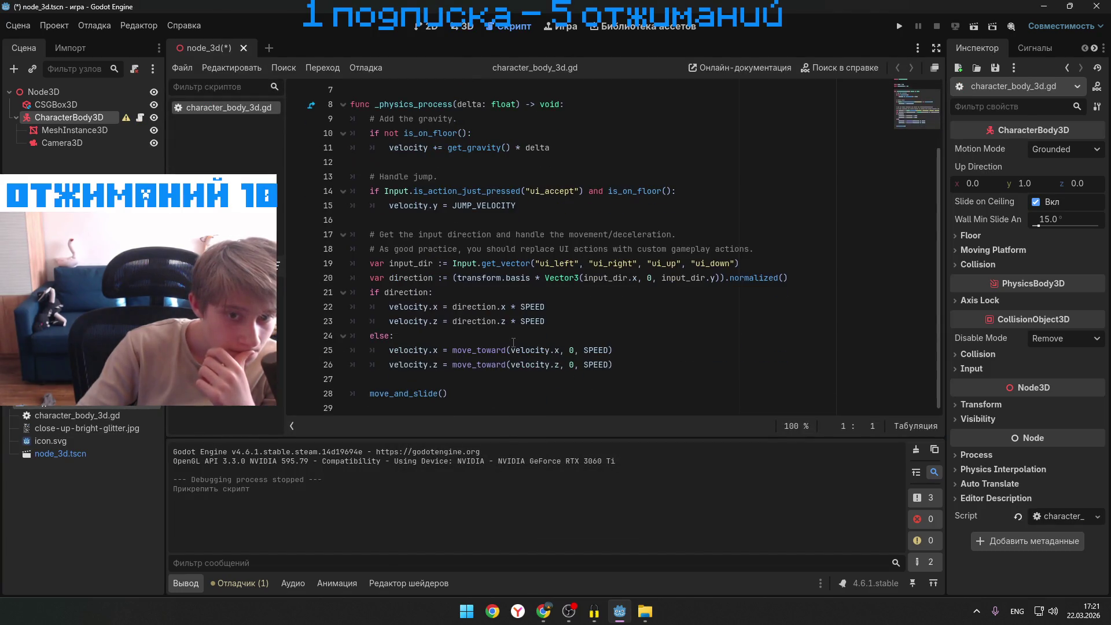
scroll(513, 342, "up", 2)
scroll(513, 342, "down", 2)
scroll(513, 343, "up", 2)
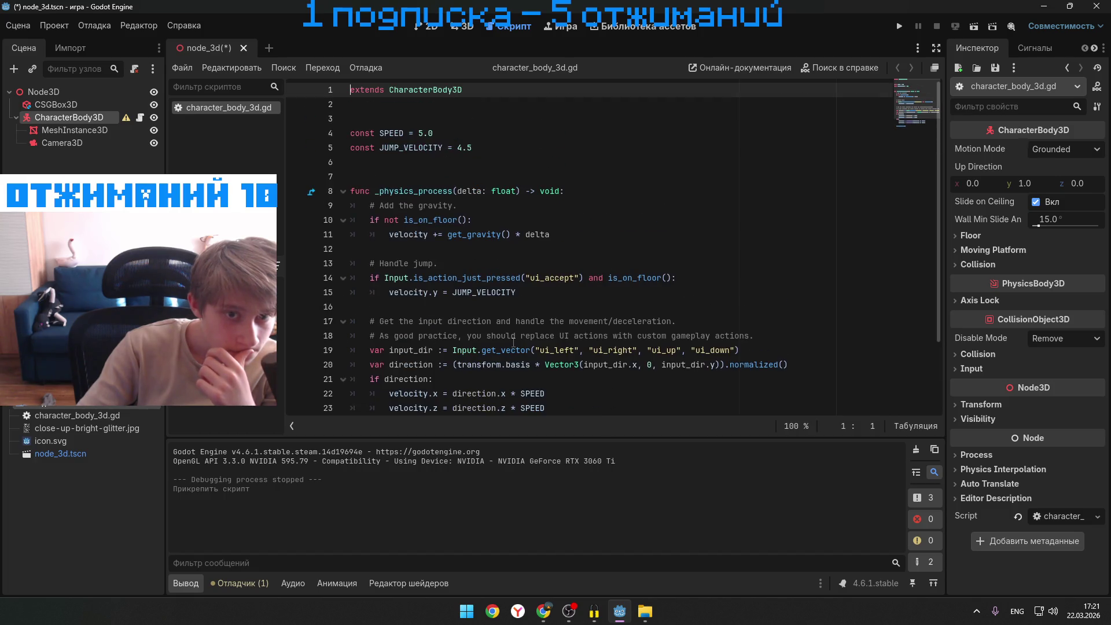
- Return to the 3D view, run node_3d.tscn with the movement script, then close the game window
left_click(433, 29)
left_click(463, 26)
key("ctrl+F3")
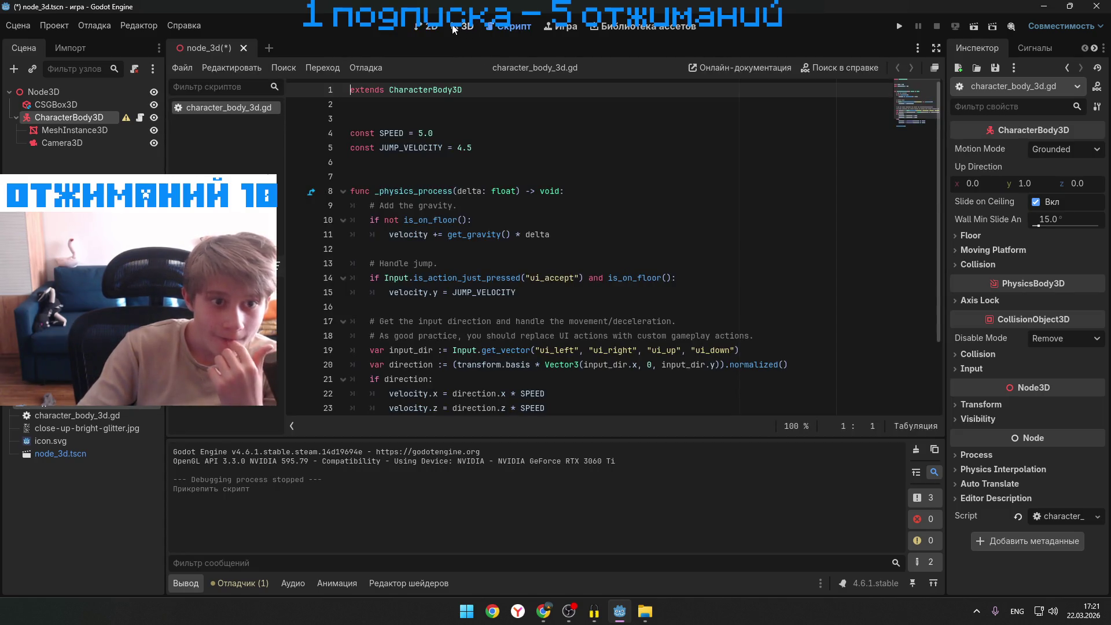
left_click(454, 28)
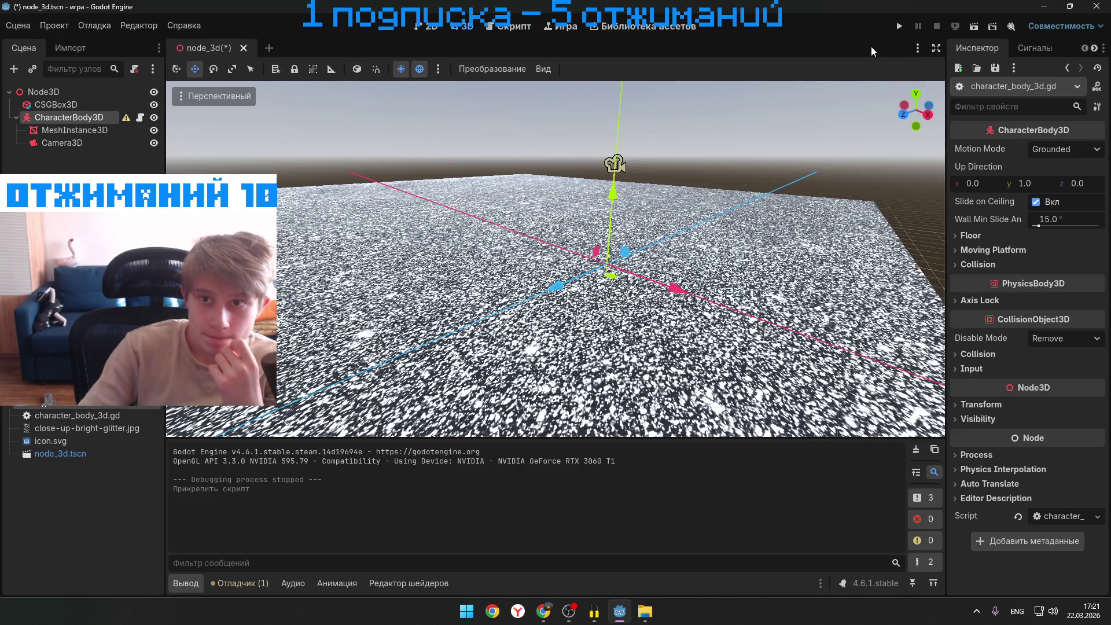
left_click(898, 26)
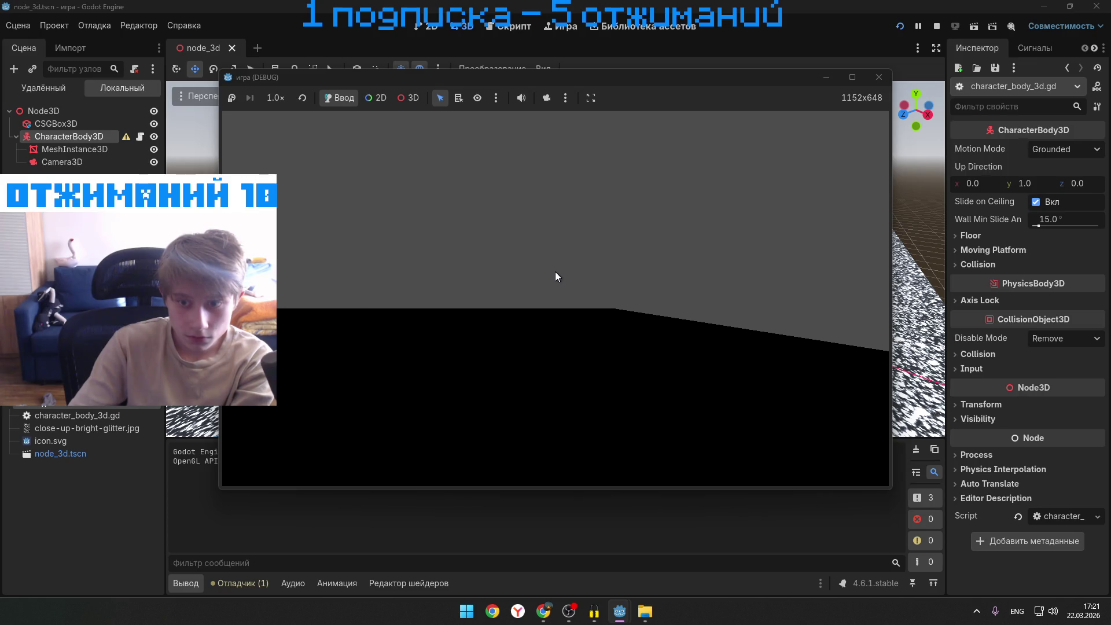
mouse_move(644, 77)
left_mouse_down()
mouse_move(645, 105)
mouse_move(532, 248)
mouse_move(618, 140)
left_mouse_up()
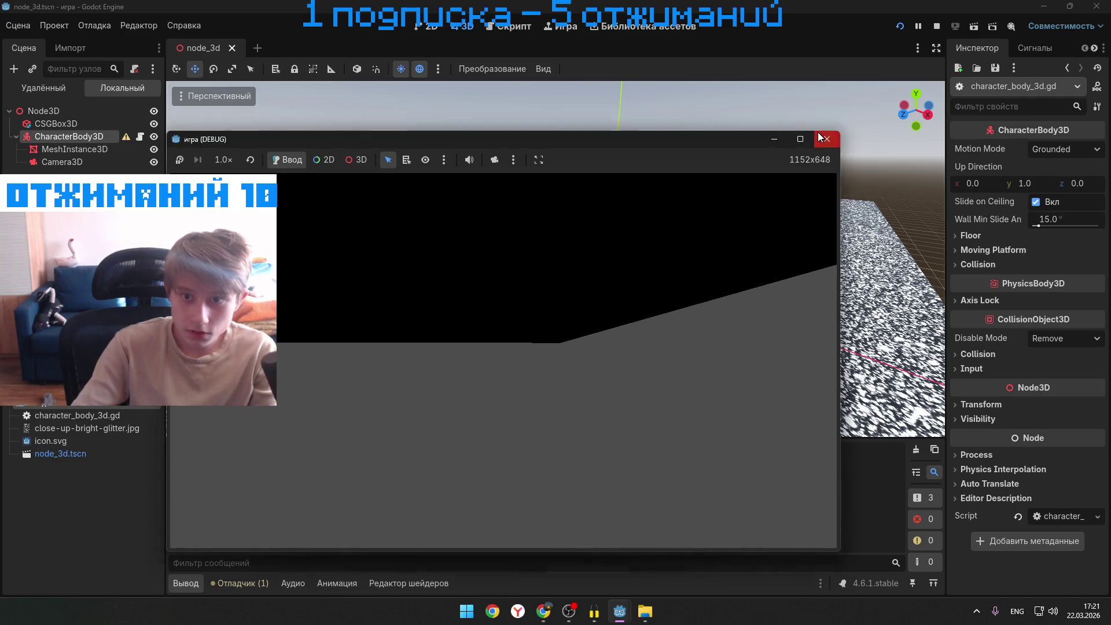
left_click(826, 139)
left_click(655, 354)
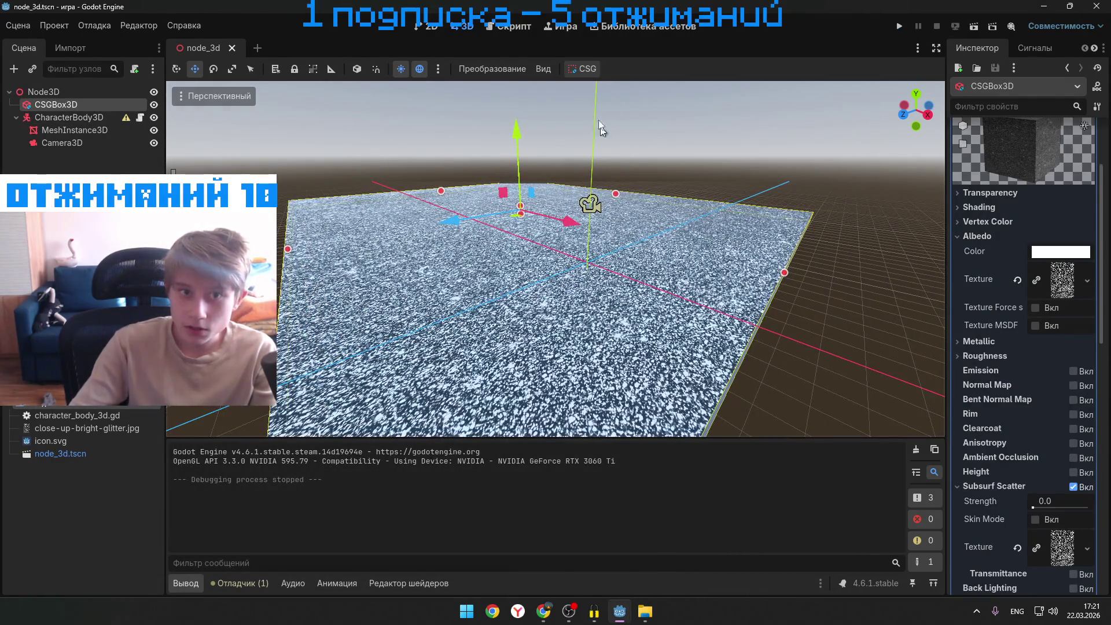
- Deselect the CSGBox3D floor in the 3D viewport
scroll(691, 341, "up", 1)
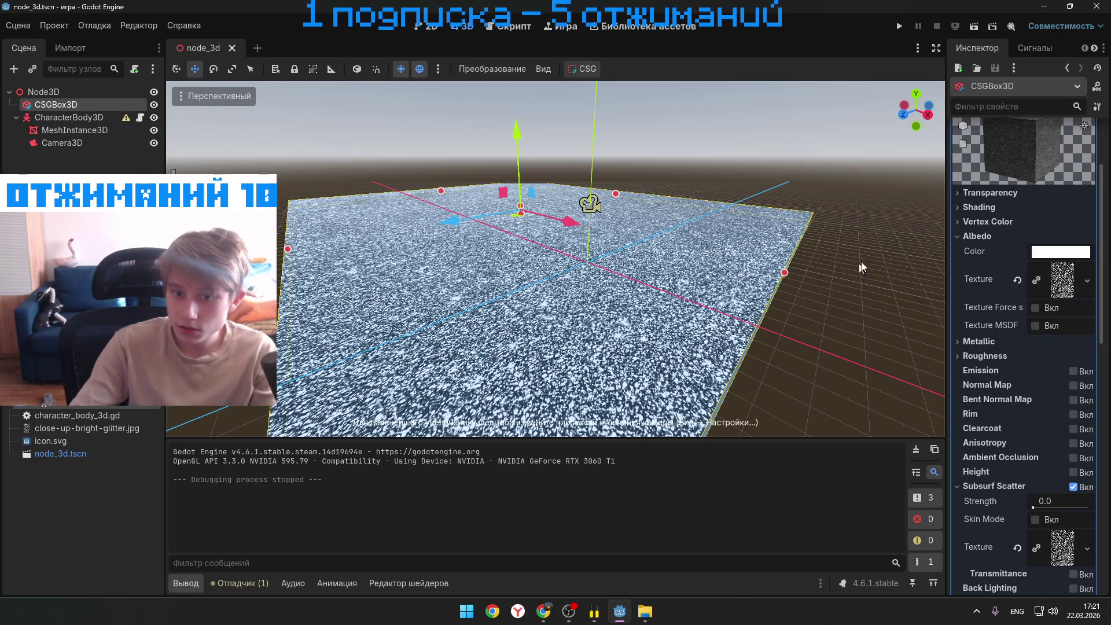
left_click(760, 324)
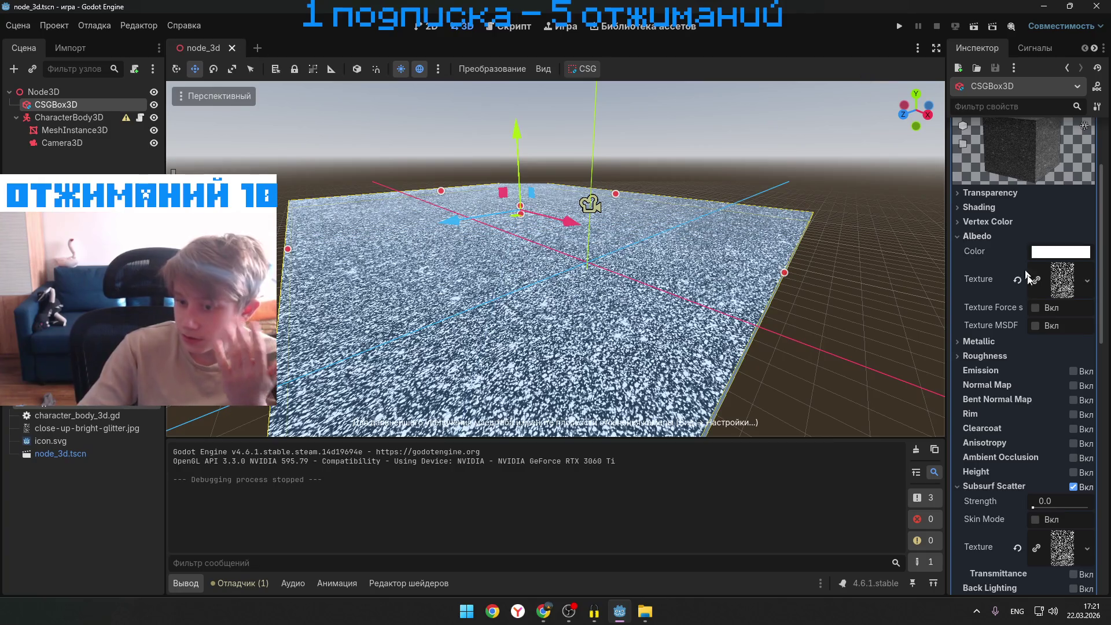
scroll(1001, 317, "down", 5)
scroll(988, 294, "up", 8)
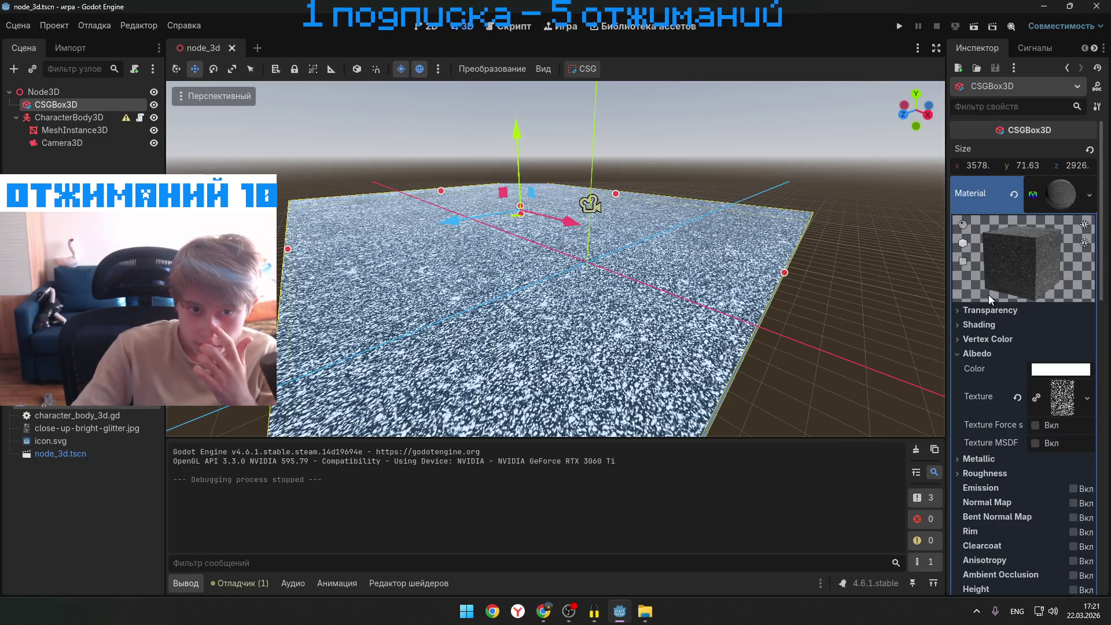
left_click(892, 274)
- Open the Asset Library and move to page 2 of recently updated assets
left_click(644, 27)
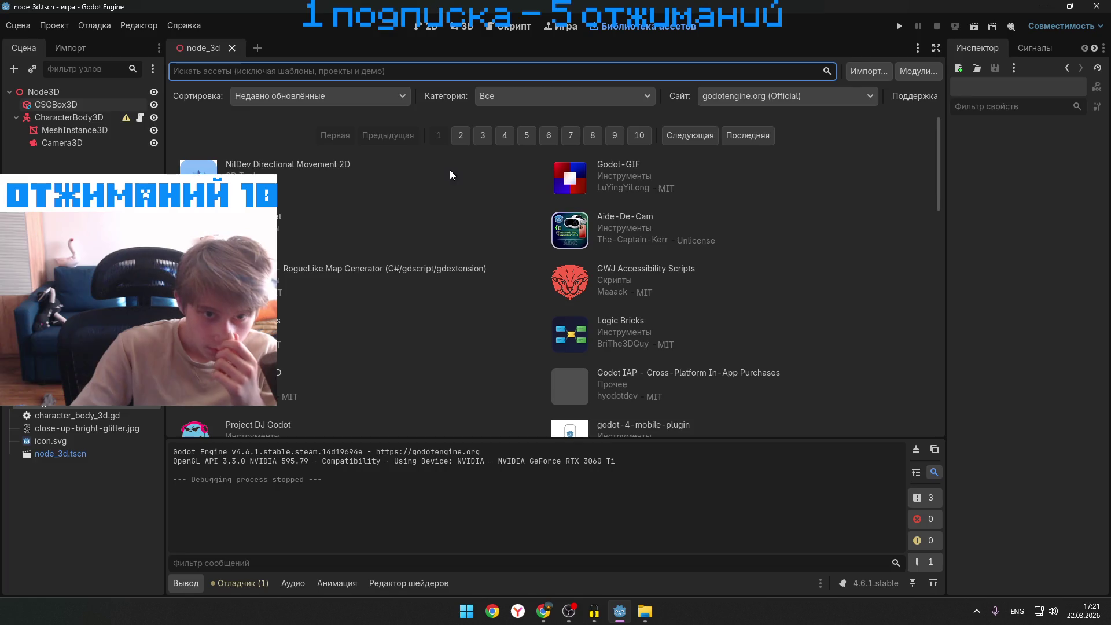
scroll(397, 249, "down", 15)
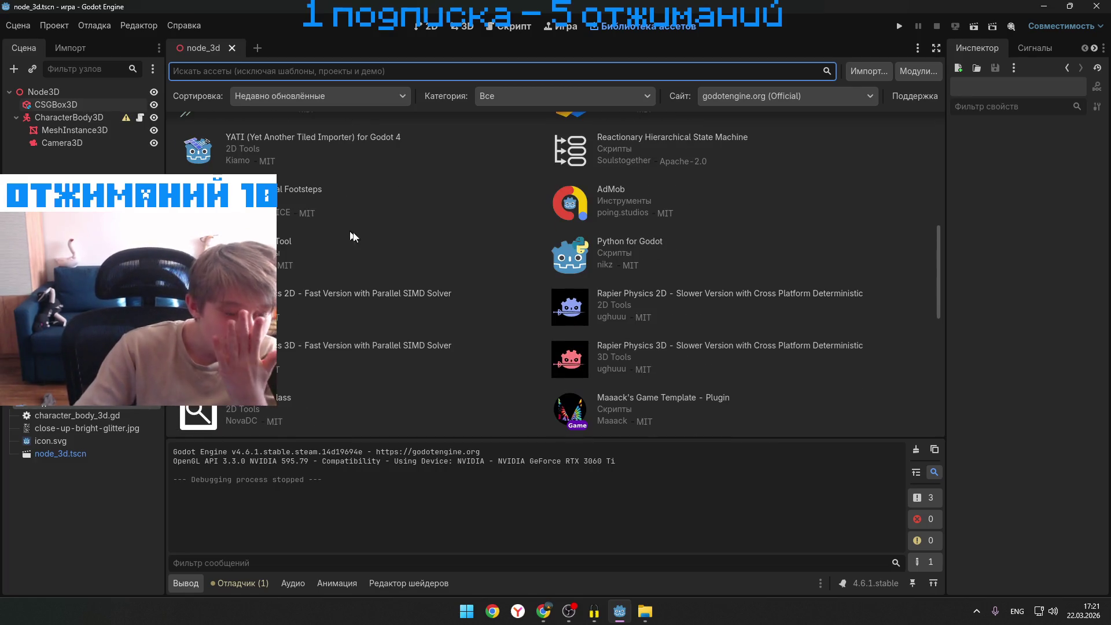
scroll(397, 249, "down", 5)
left_click(461, 412)
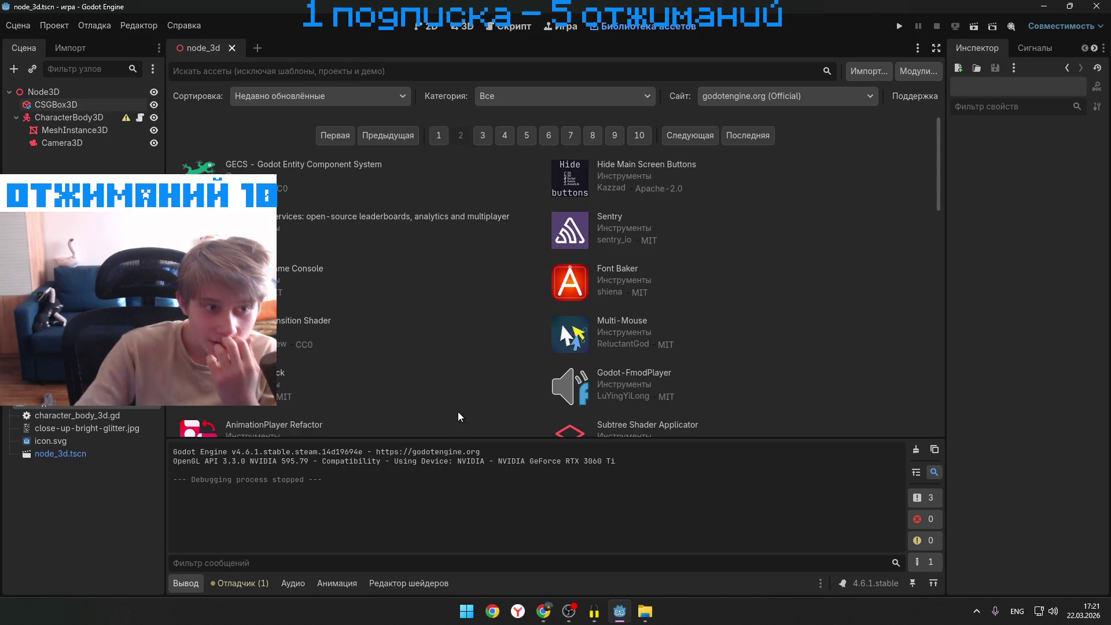
scroll(458, 404, "down", 5)
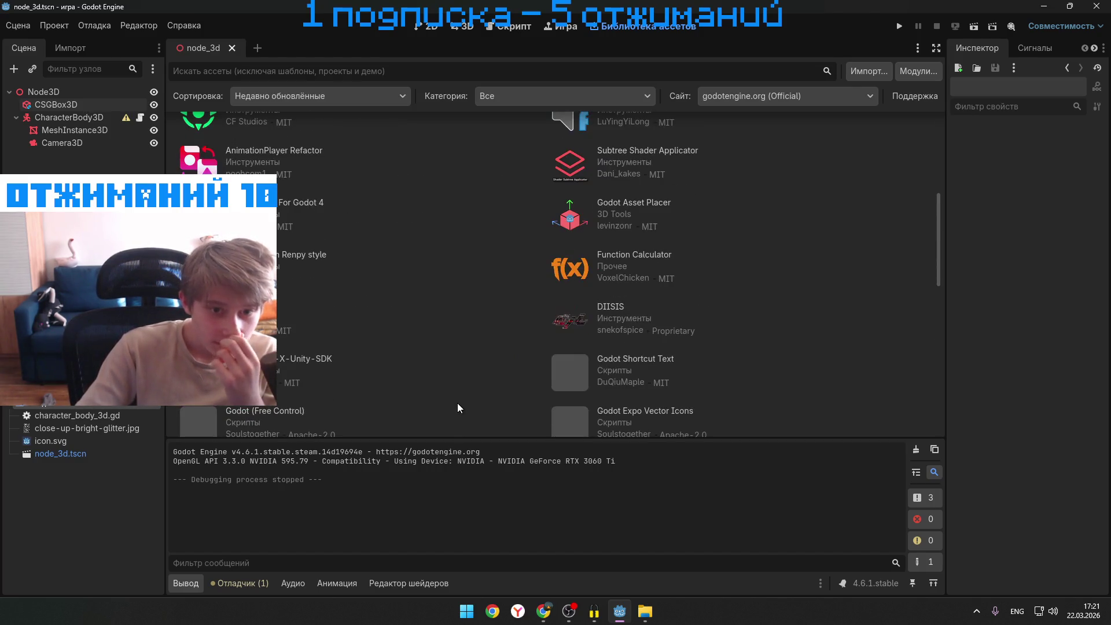
scroll(458, 403, "down", 2)
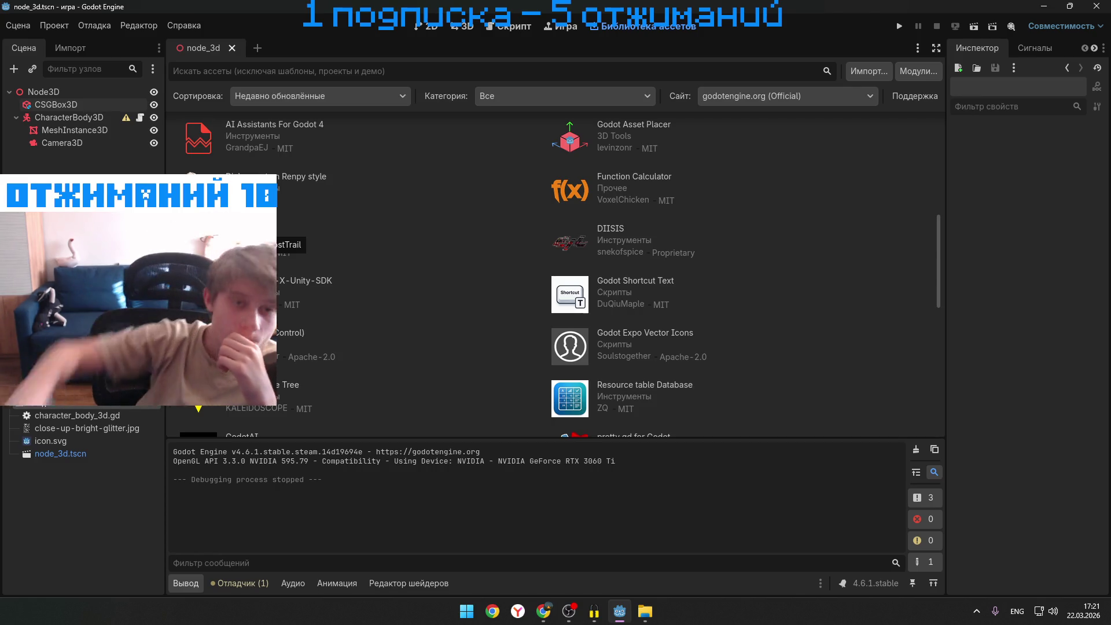
scroll(210, 144, "up", 5)
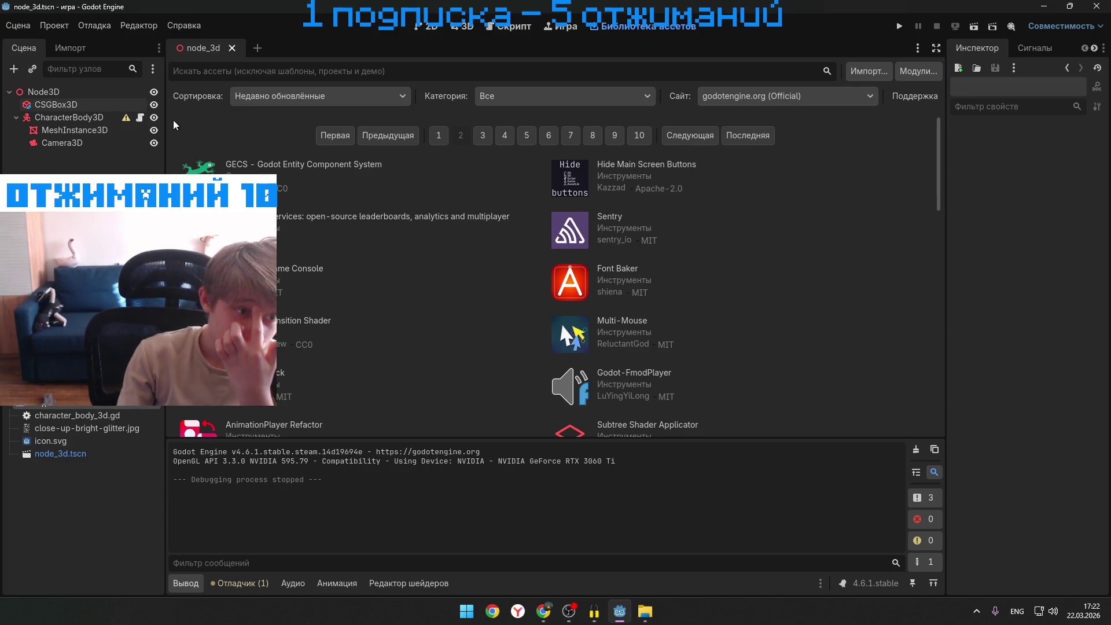
right_click(120, 105)
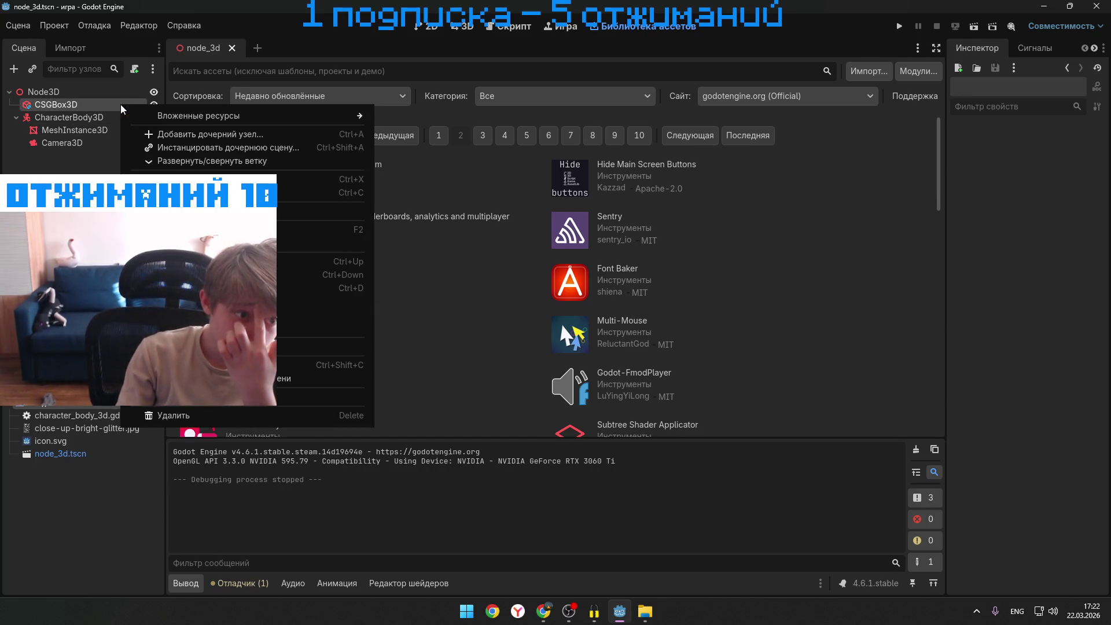
- Add a CollisionShape3D child to the CSGBox3D ground via a 'colis' search and return to 3D view
left_click(181, 134)
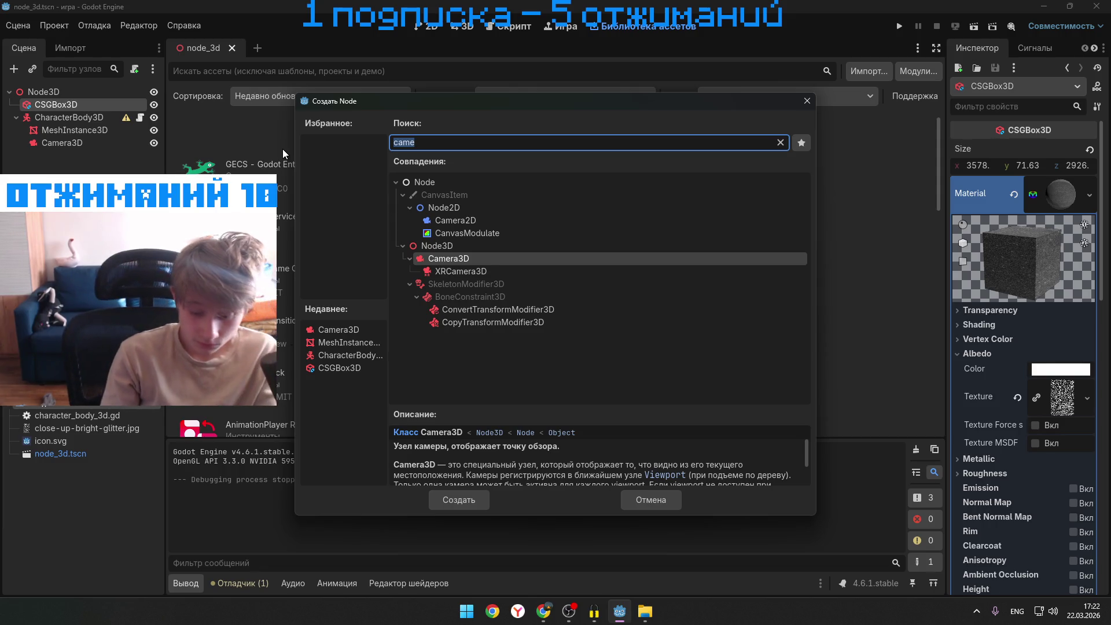
type("co")
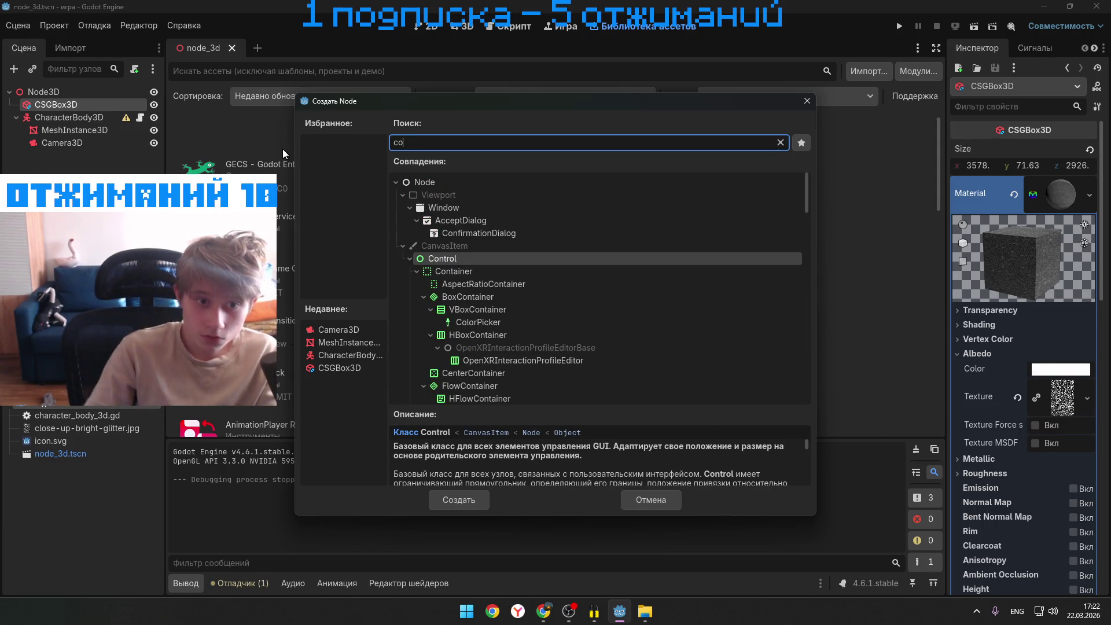
type("li")
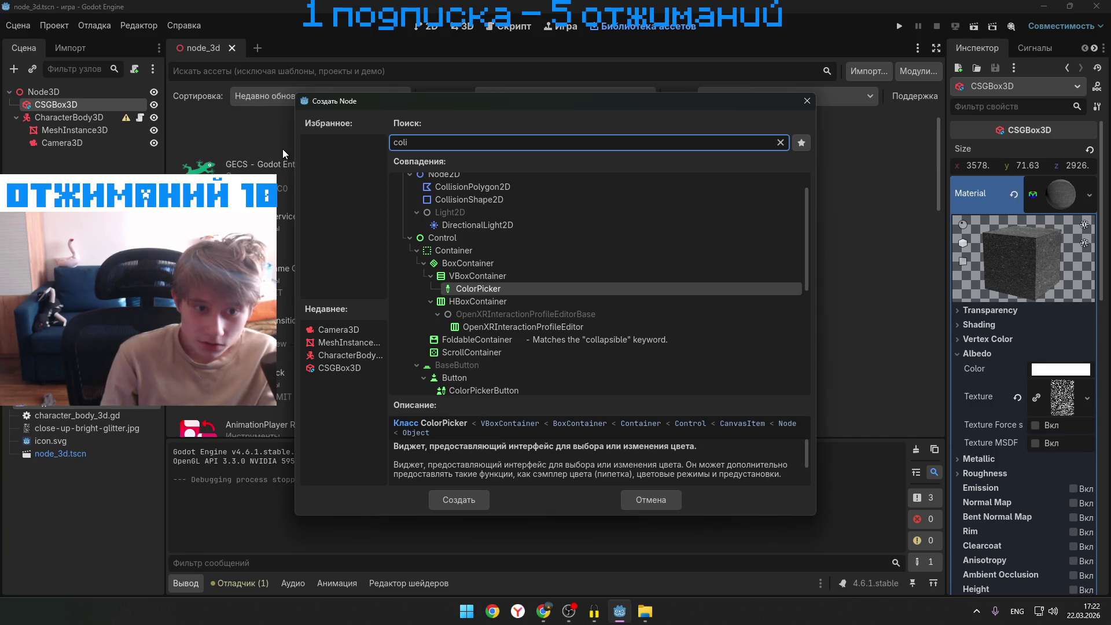
type("s")
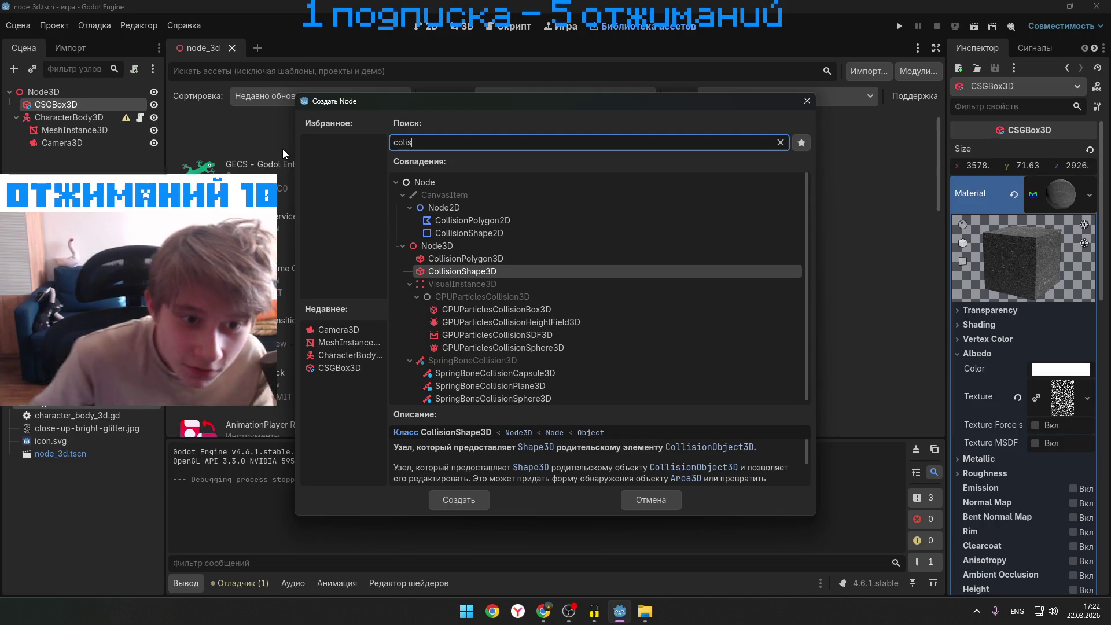
key("BackSpace")
type("s")
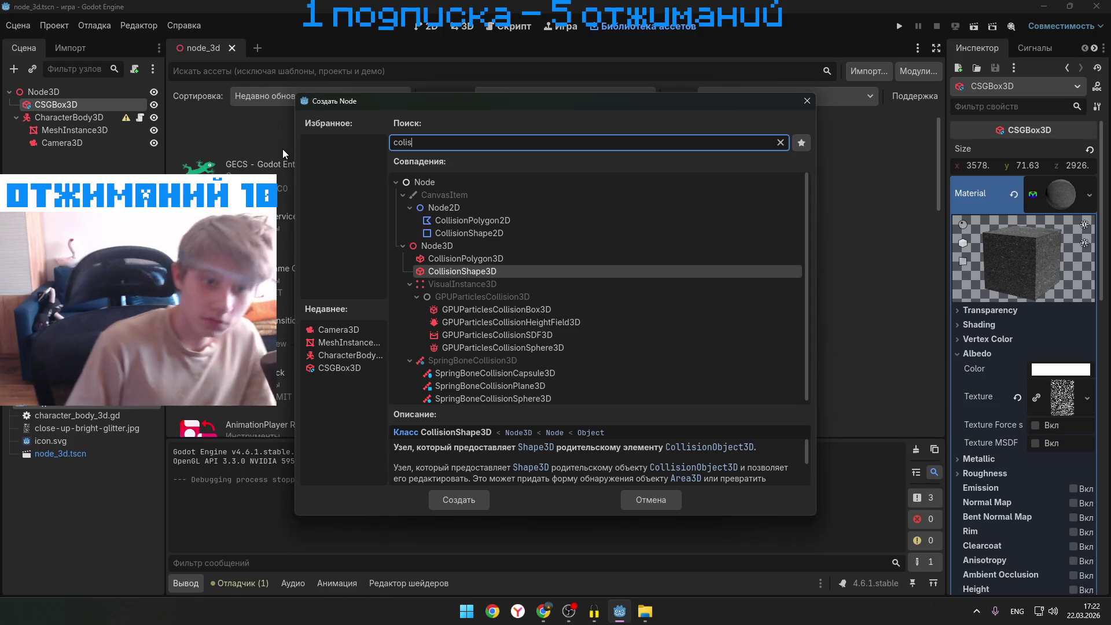
left_click(471, 495)
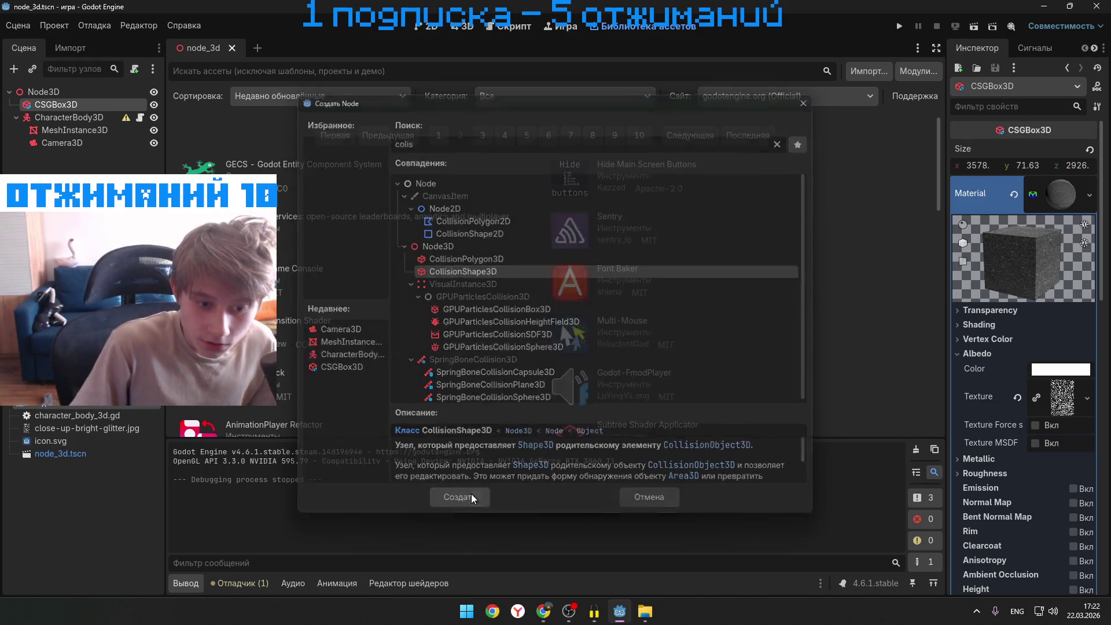
left_click(462, 27)
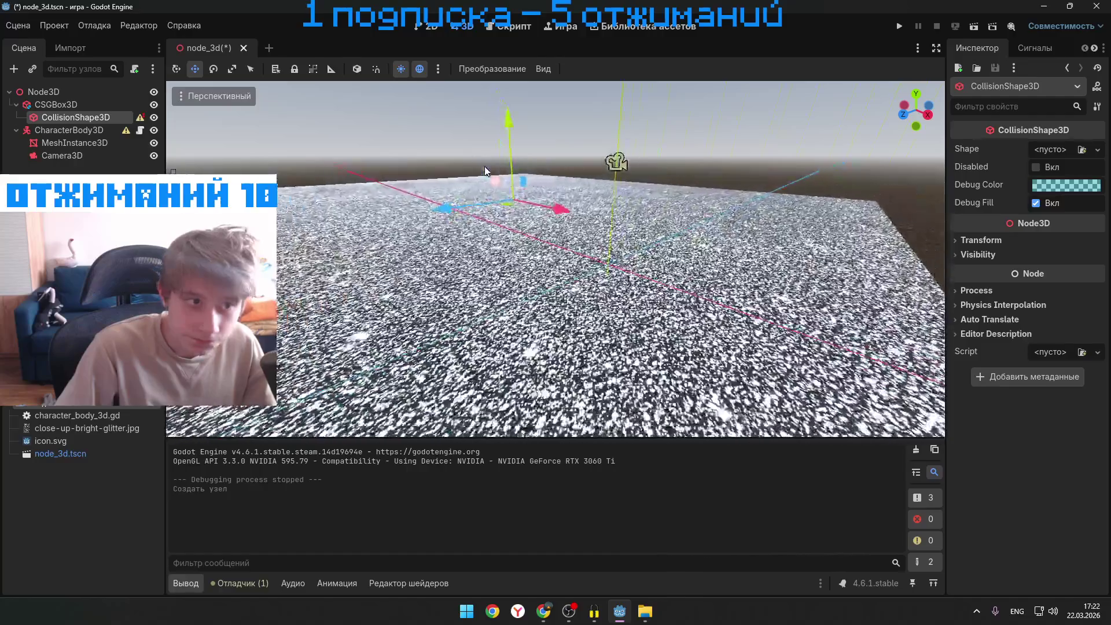
- Give the ground's CollisionShape3D a new BoxShape3D shape
left_click_drag(561, 221, 553, 221)
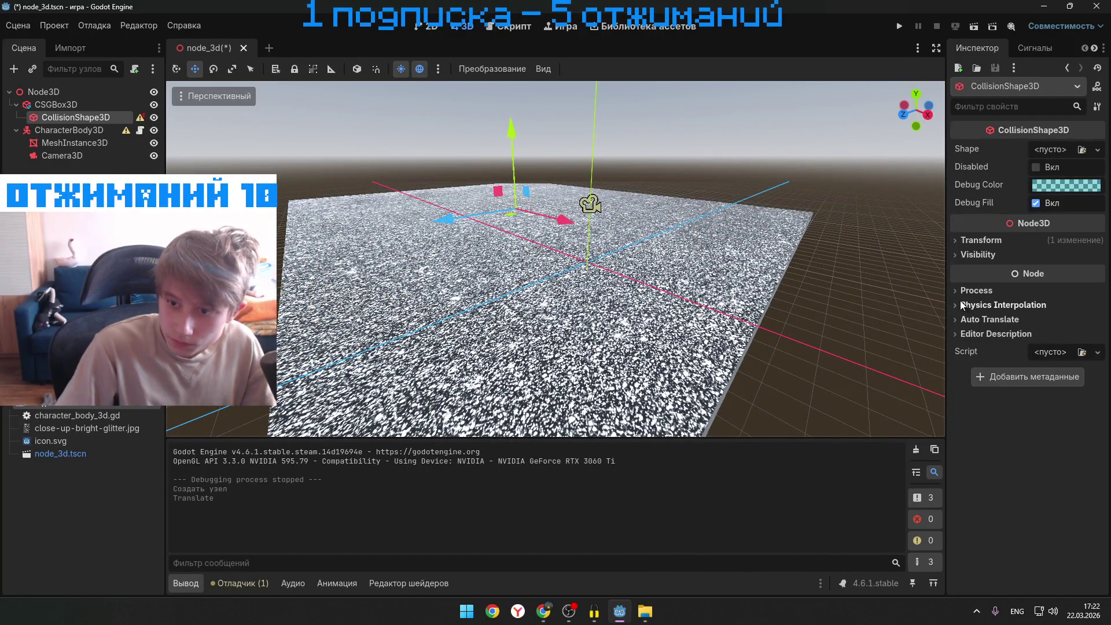
left_click(1064, 148)
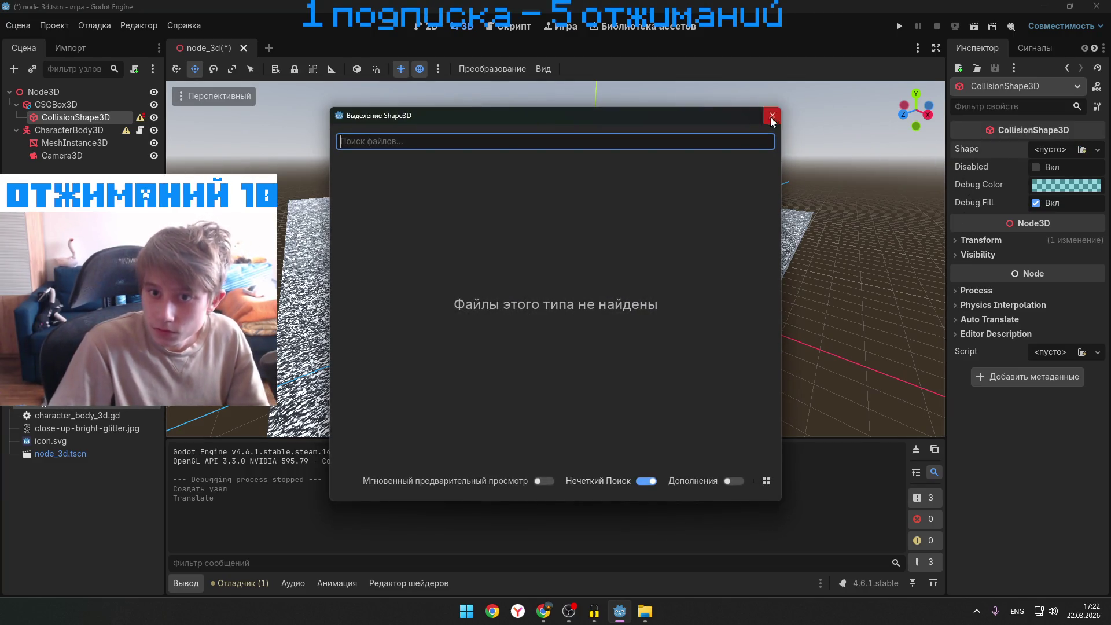
left_click(772, 115)
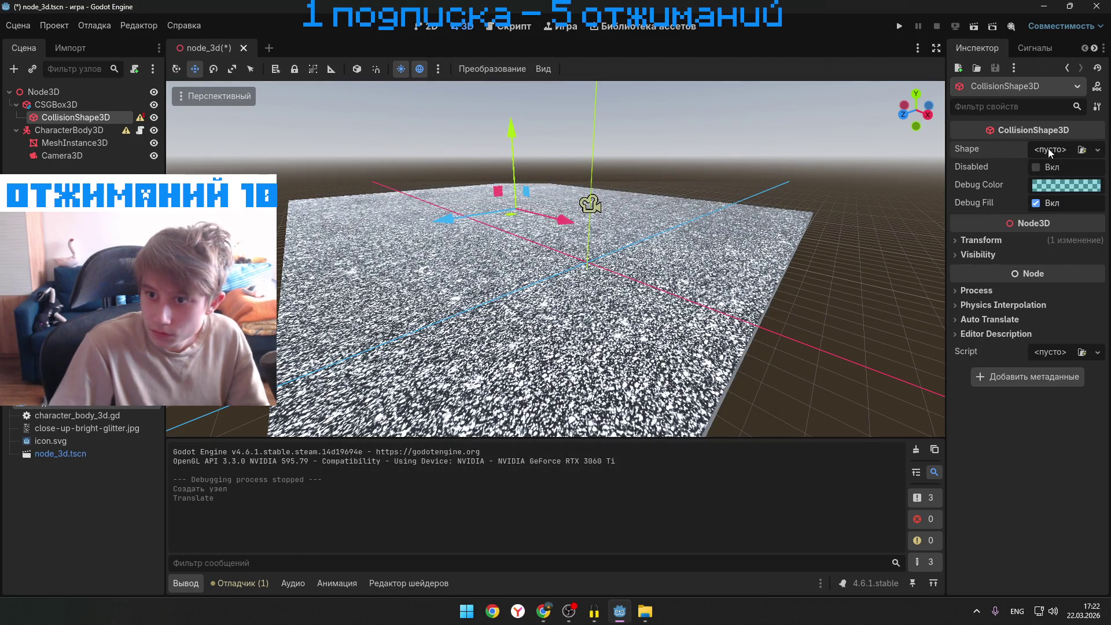
left_click(1097, 150)
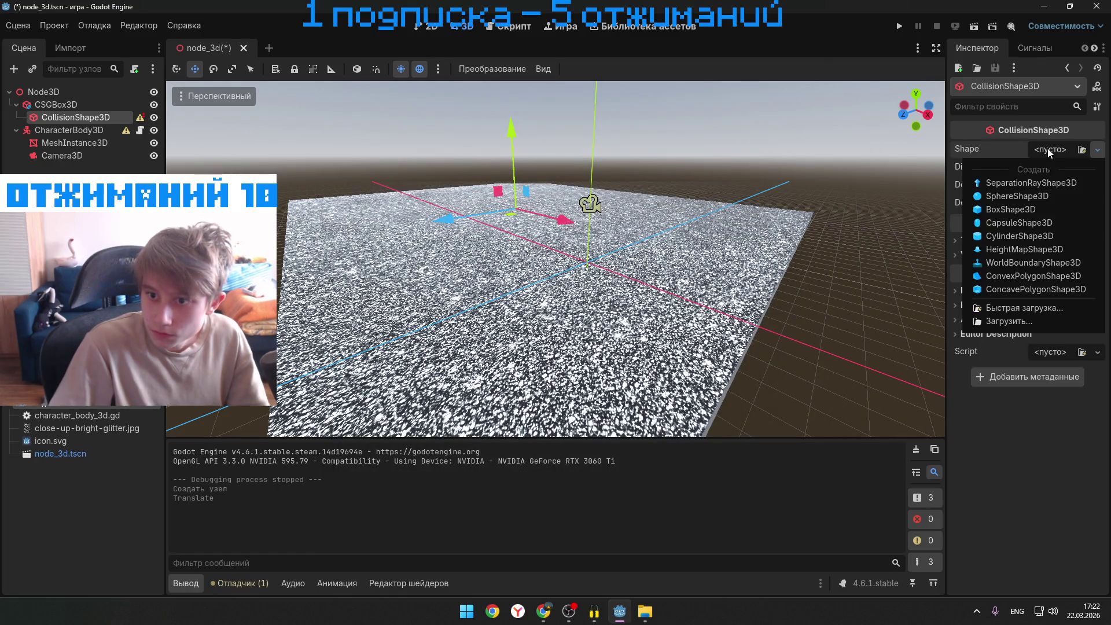
left_click(1032, 208)
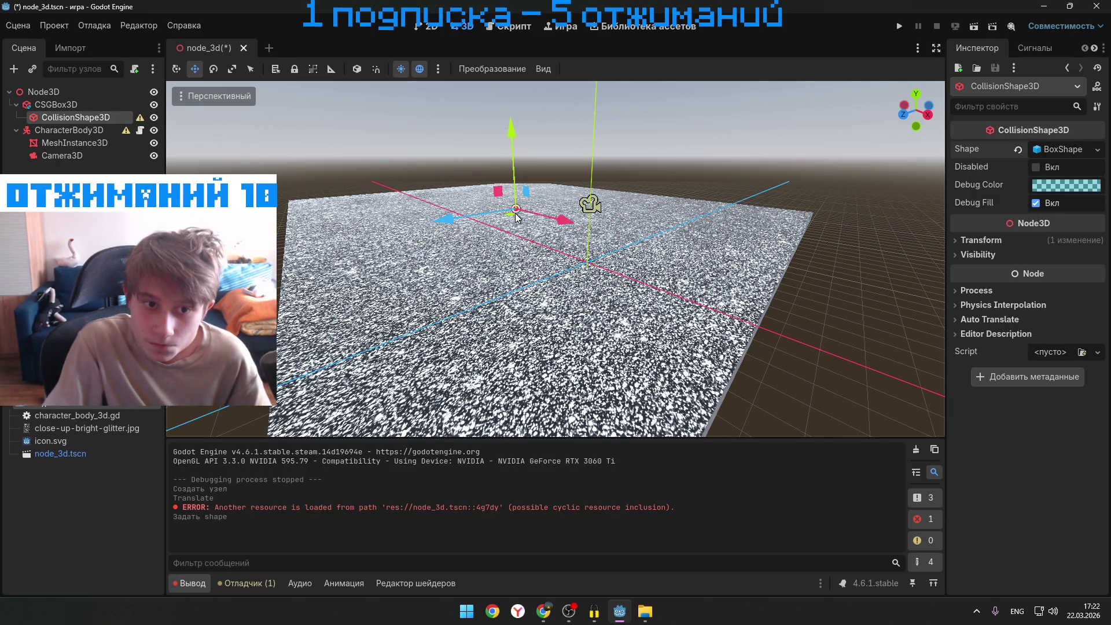
- Stretch the collision box along X and Z and add thickness to fit the glitter ground
left_click_drag(513, 217, 687, 254)
left_click_drag(580, 226, 492, 264)
left_click(307, 306)
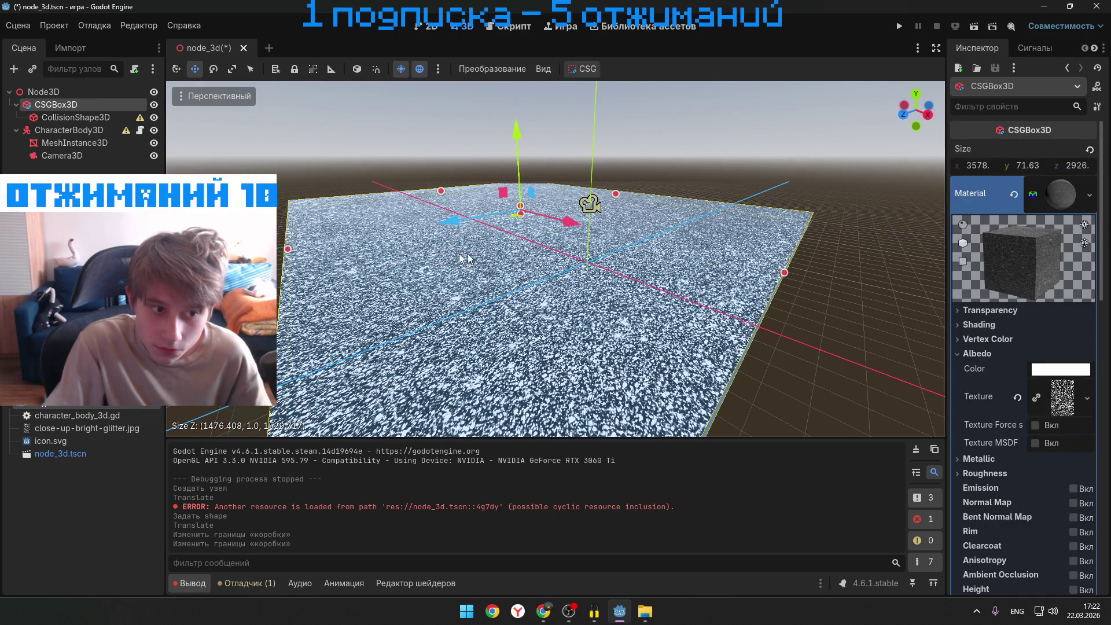
left_click(74, 116)
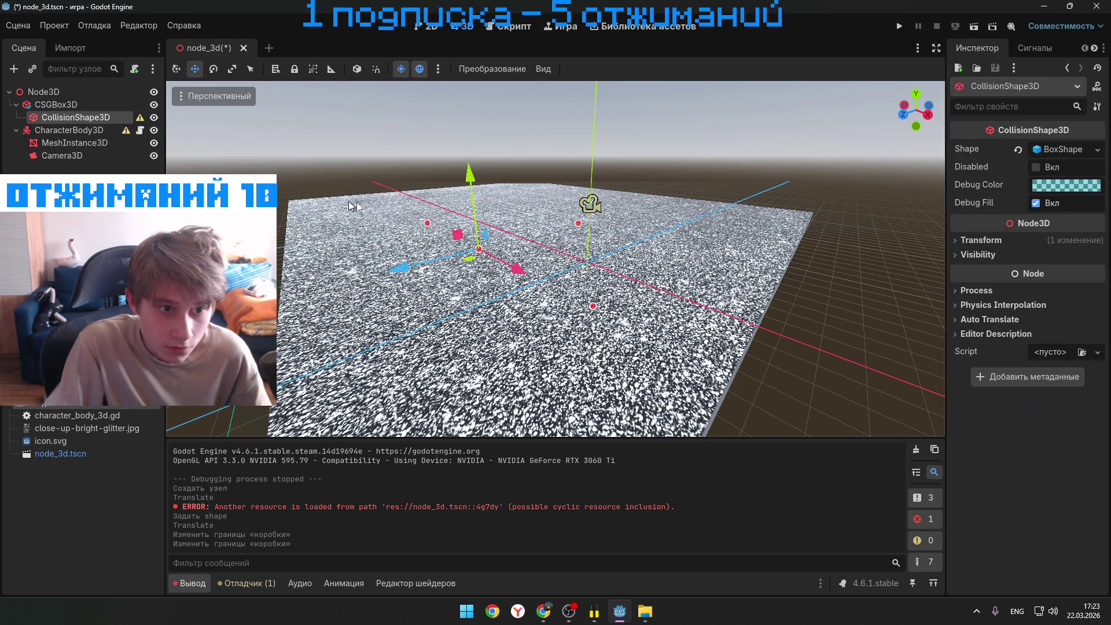
mouse_move(255, 290)
left_mouse_down()
mouse_move(449, 257)
mouse_move(416, 217)
mouse_move(360, 189)
mouse_move(375, 195)
left_mouse_up()
left_click_drag(502, 207, 607, 198)
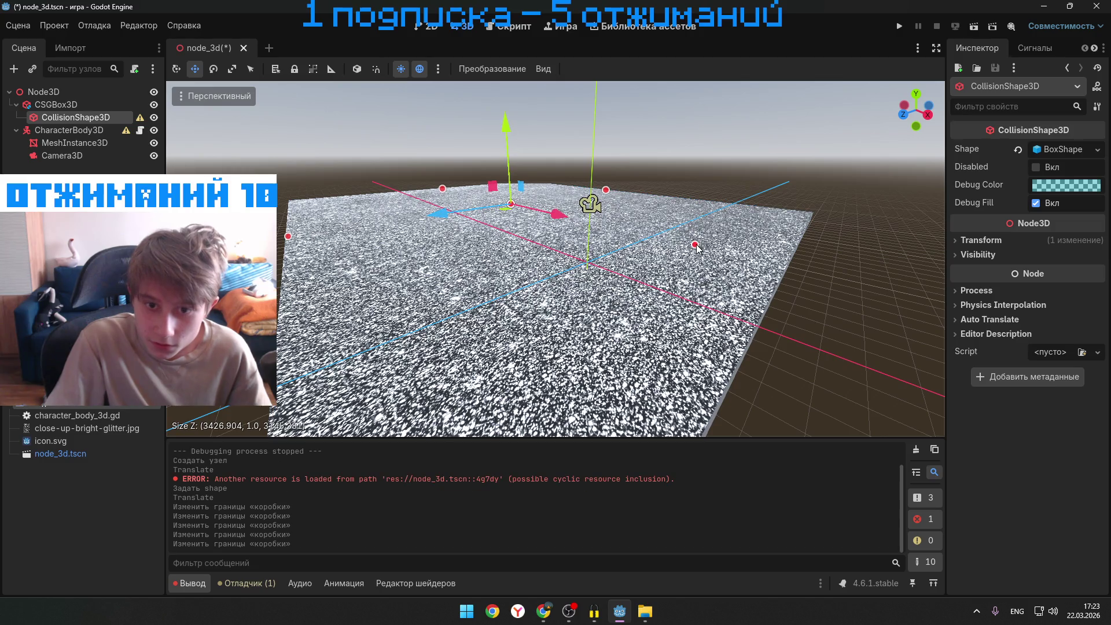
mouse_move(757, 280)
left_mouse_down()
mouse_move(807, 290)
mouse_move(794, 281)
left_mouse_up()
left_click_drag(523, 208, 523, 203)
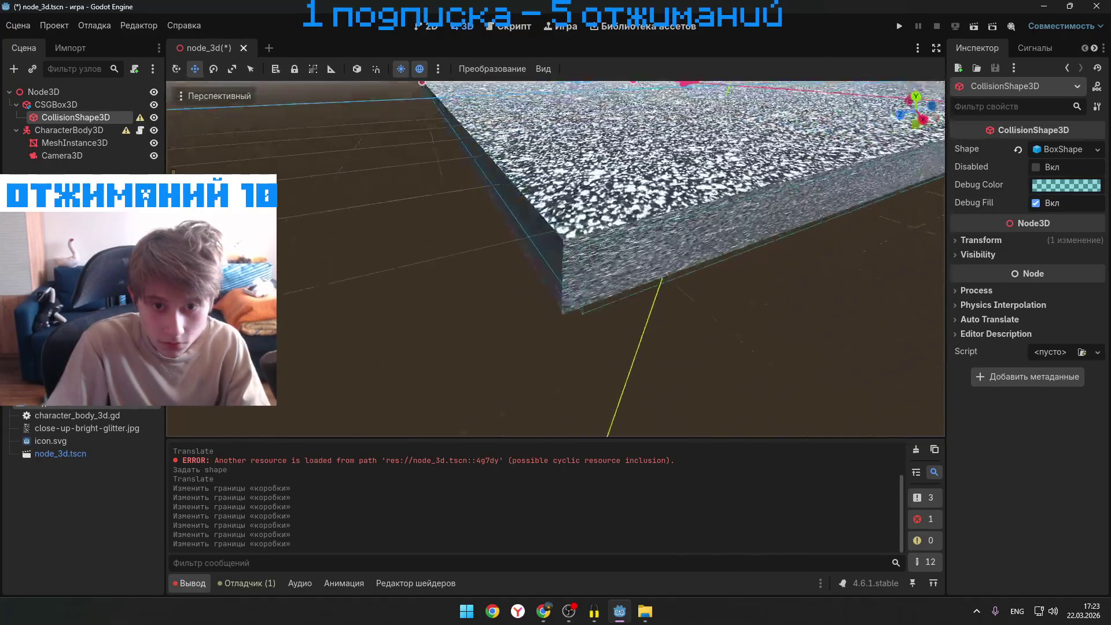
left_click(586, 291)
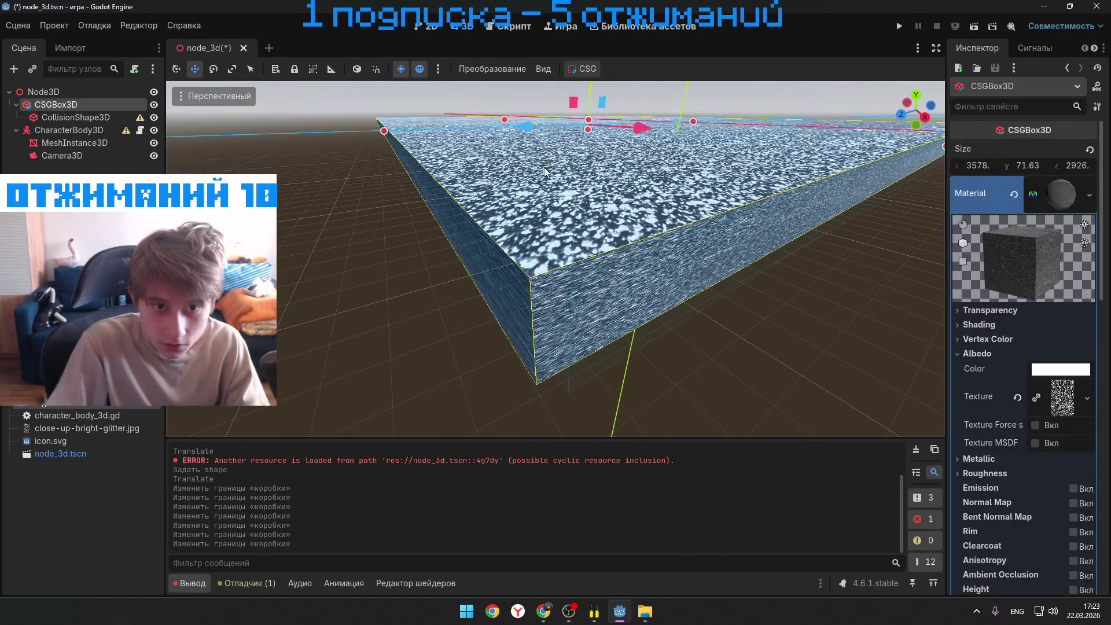
- Thicken the ground's collision box along Y, then save, run and close the test game
left_click(75, 117)
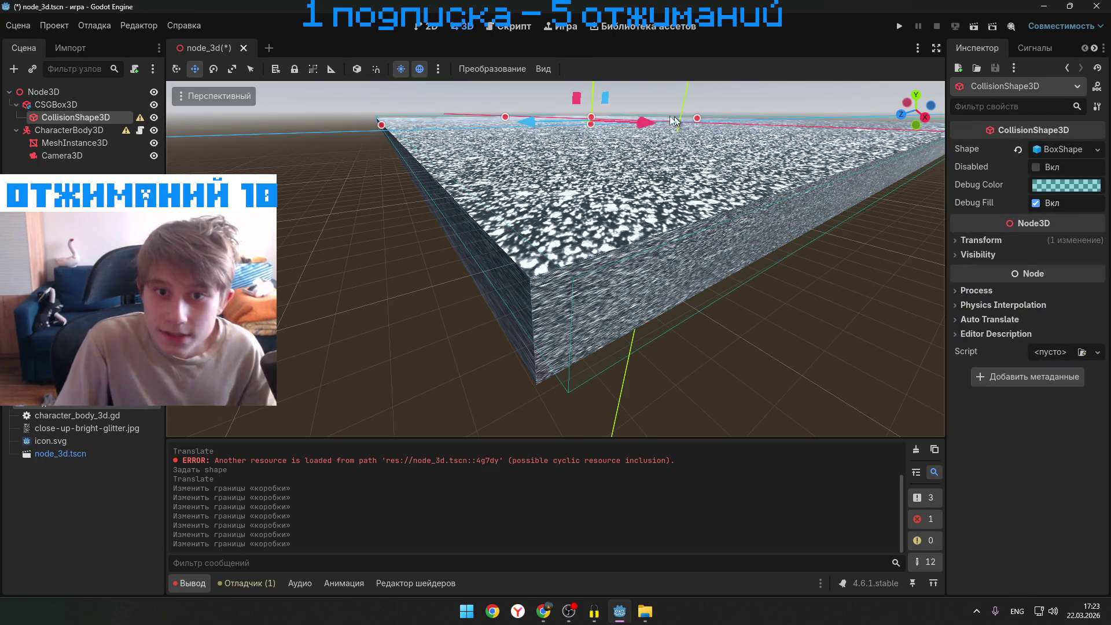
left_click_drag(590, 120, 587, 121)
left_click(956, 27)
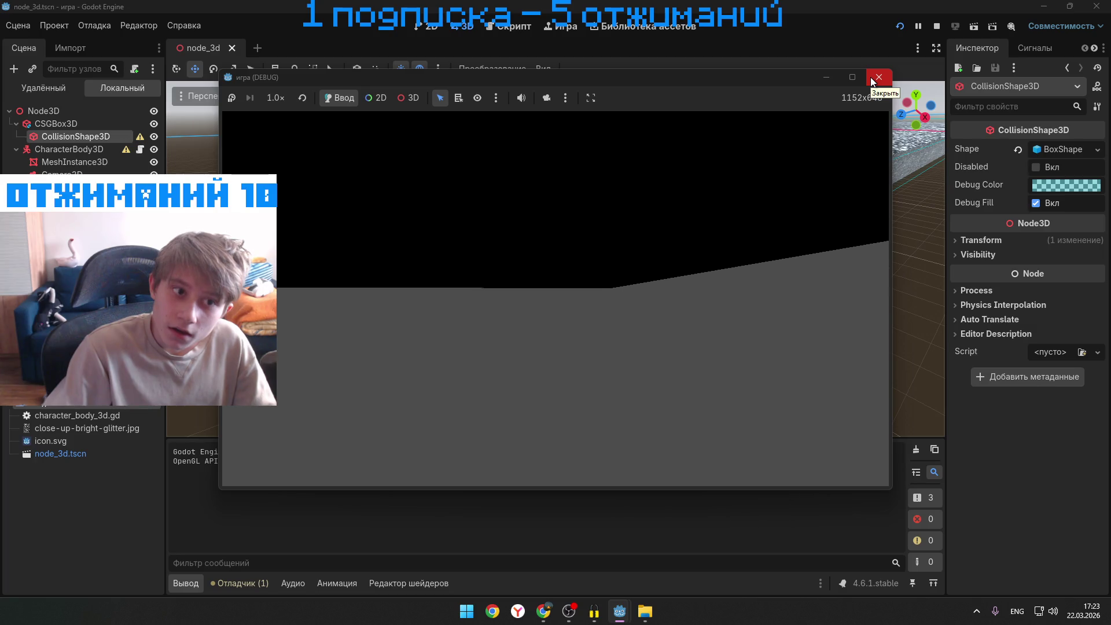
left_click(871, 79)
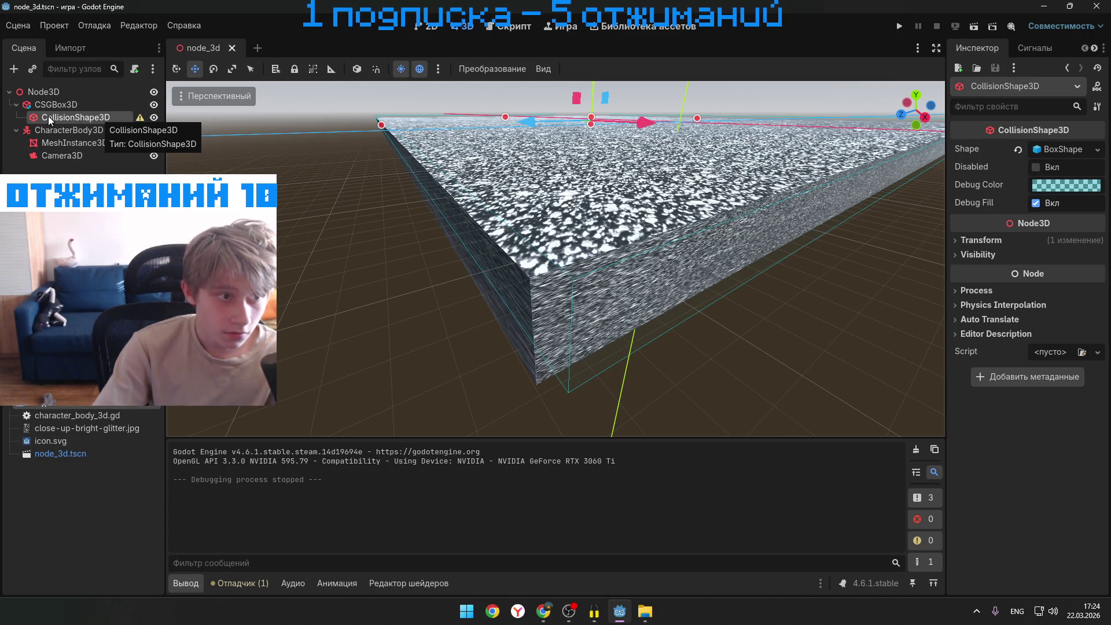
- Move the ground's CollisionShape3D up under Node3D and add a CollisionShape3D to CharacterBody3D
mouse_move(63, 120)
left_mouse_down()
mouse_move(54, 160)
mouse_move(68, 103)
mouse_move(79, 116)
mouse_move(64, 105)
left_mouse_up()
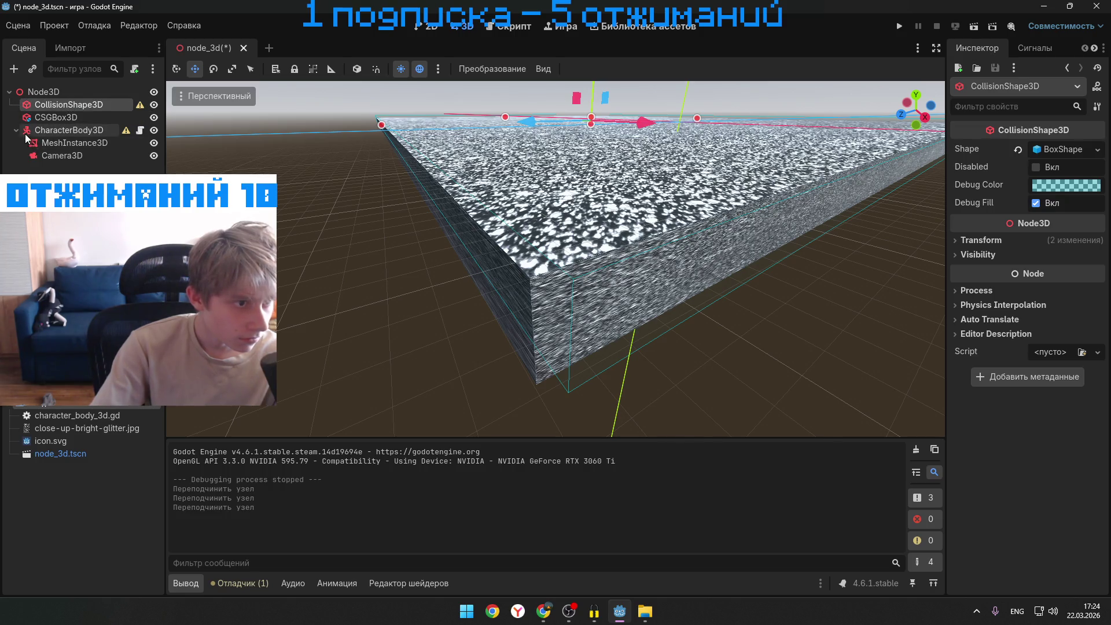
right_click(47, 169)
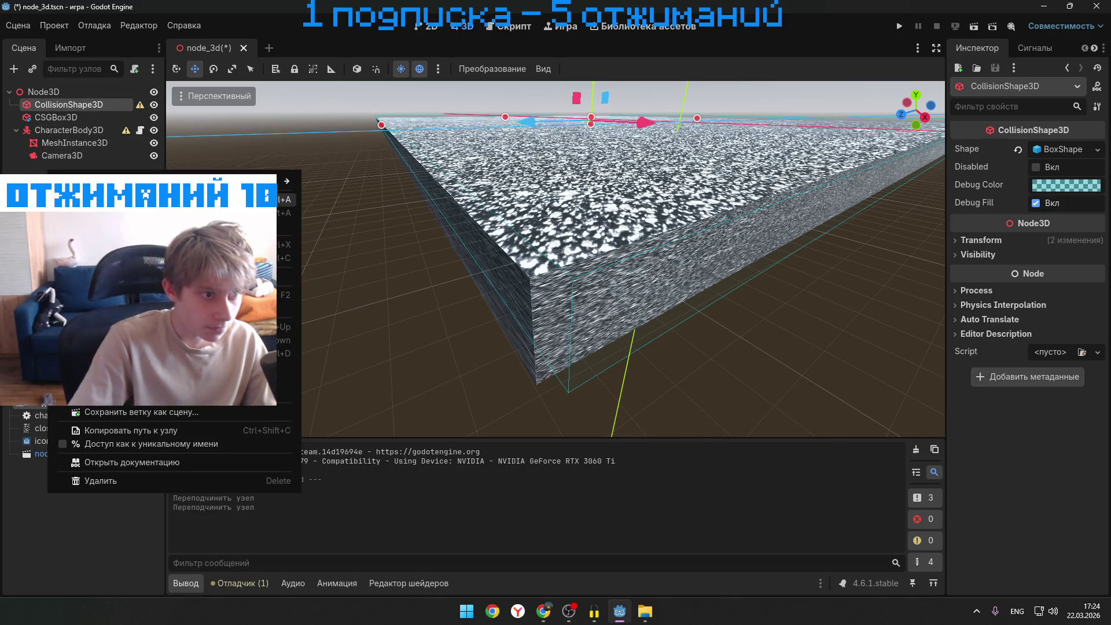
right_click(44, 133)
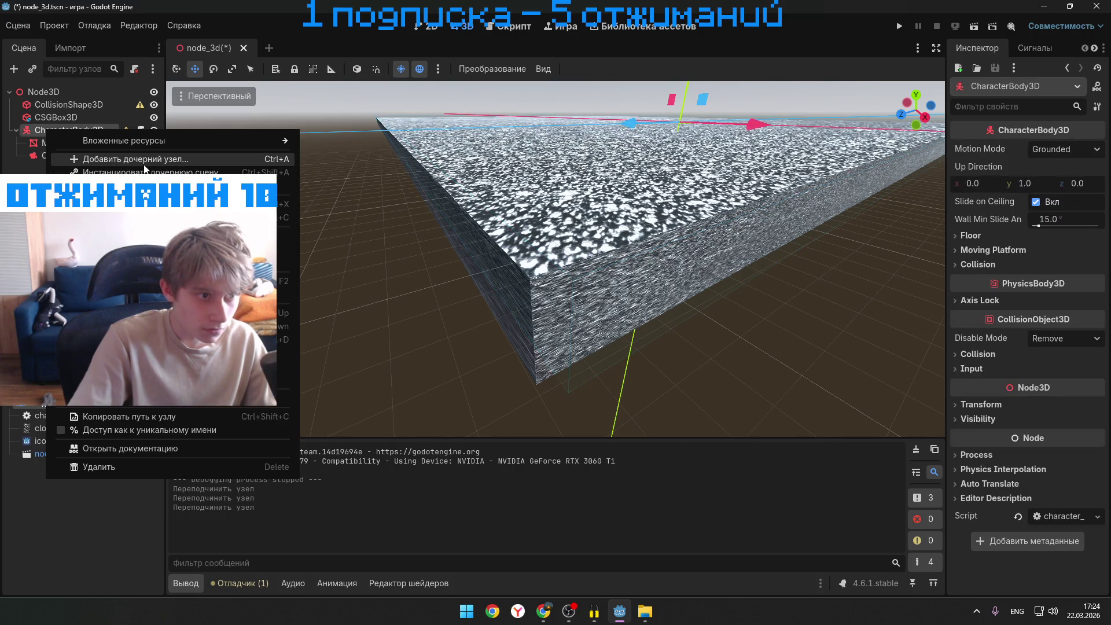
left_click(127, 159)
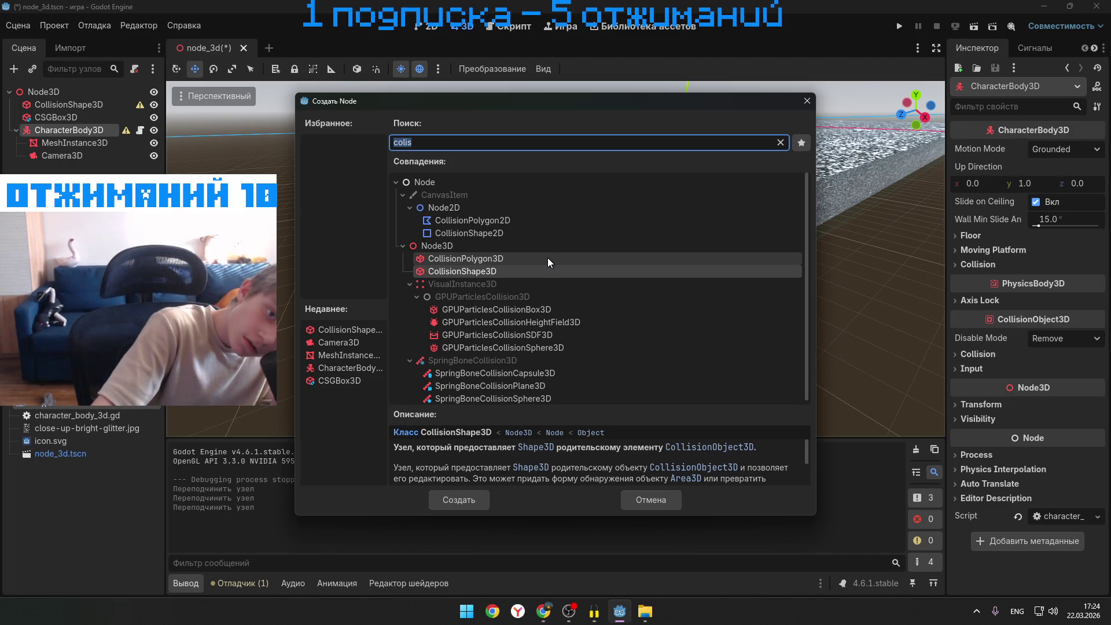
left_click(467, 493)
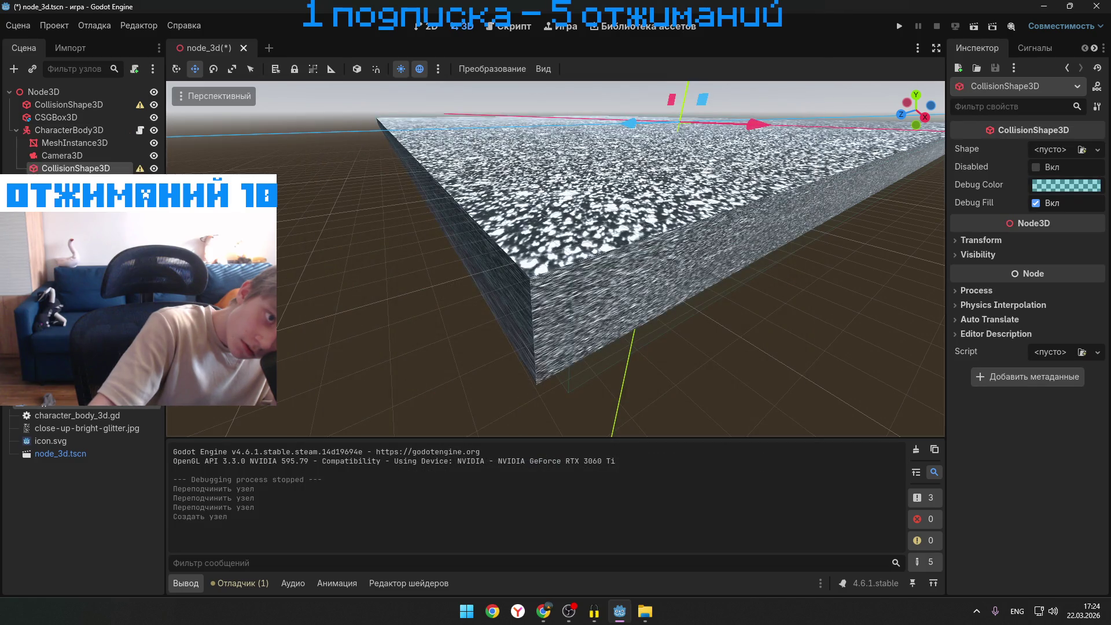
scroll(774, 172, "up", 2)
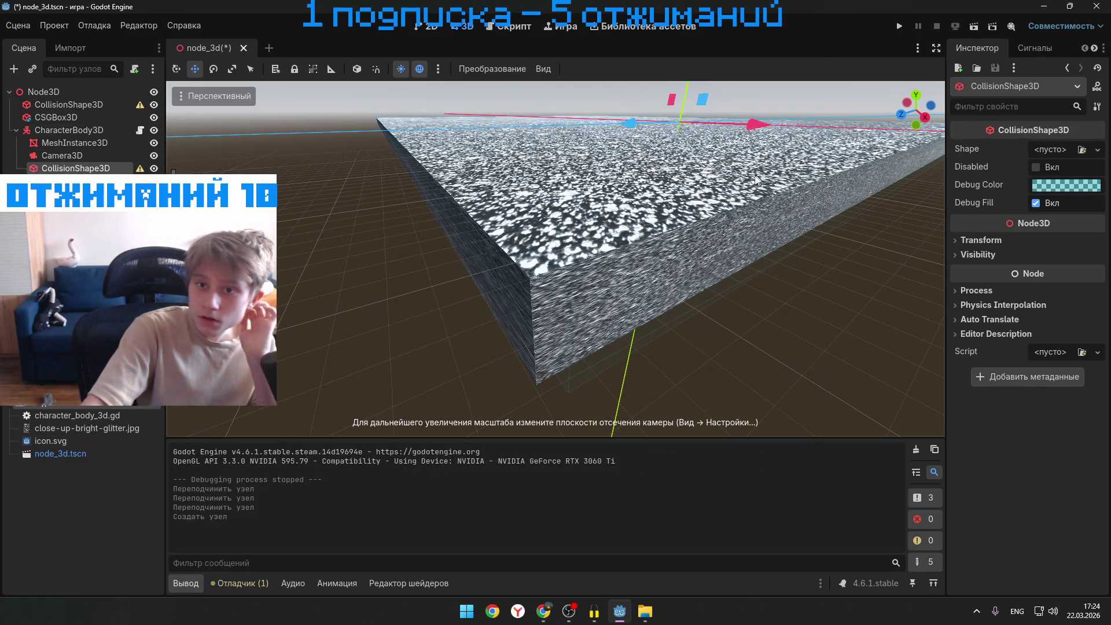
- Give the character's CollisionShape3D a new CapsuleShape3D shape
left_click(1062, 150)
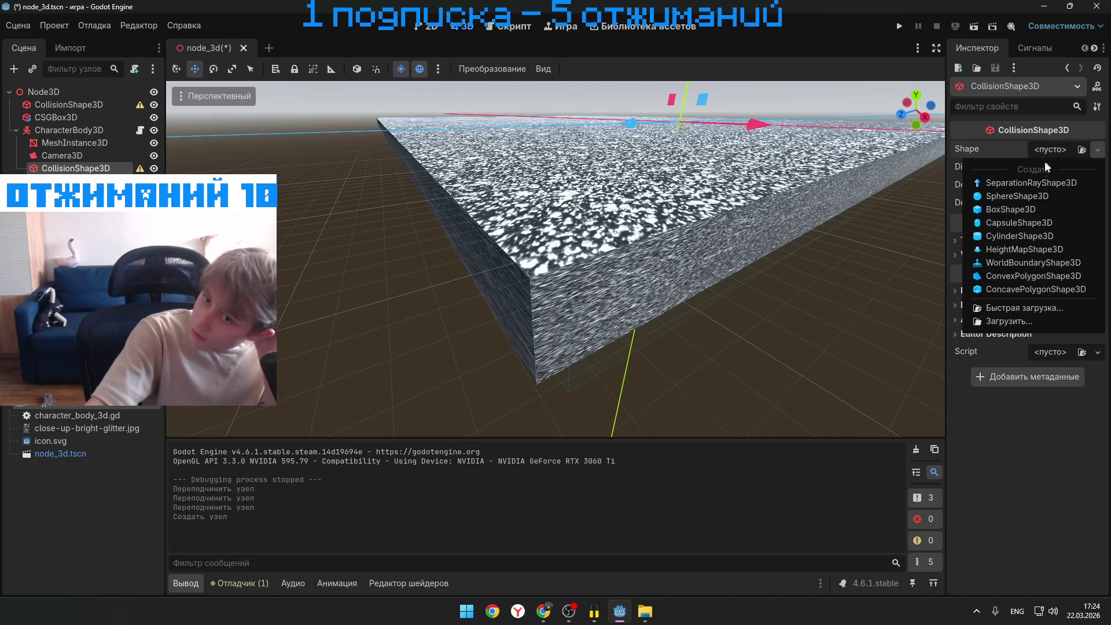
left_click(1023, 222)
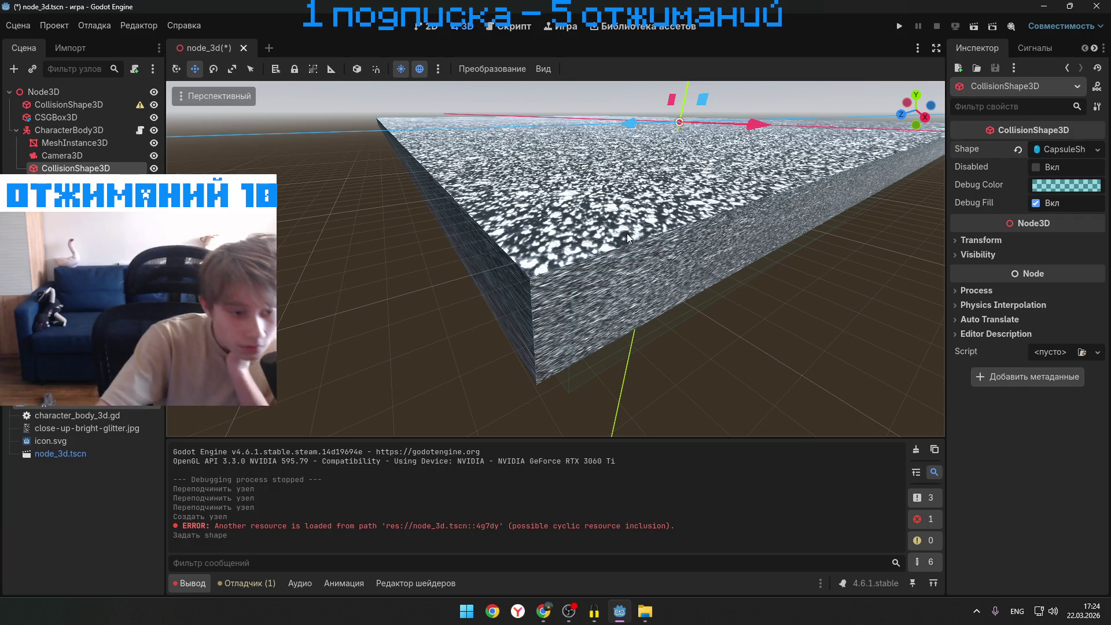
scroll(629, 231, "up", 2)
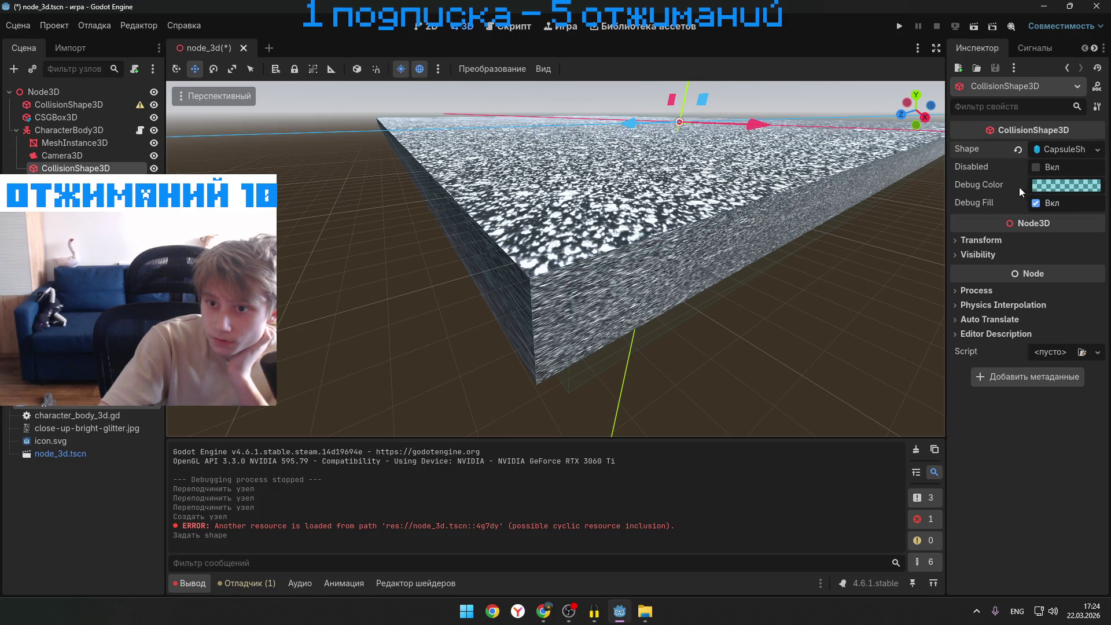
- Test-run the game, close it, and orbit the view back over the ground
left_click(902, 27)
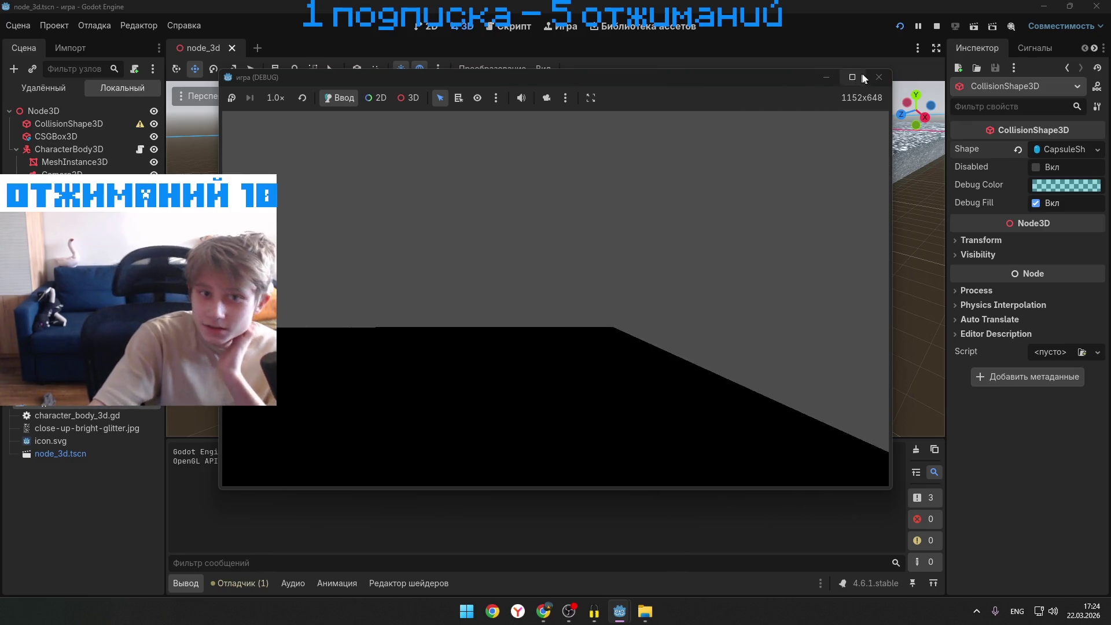
left_click(868, 78)
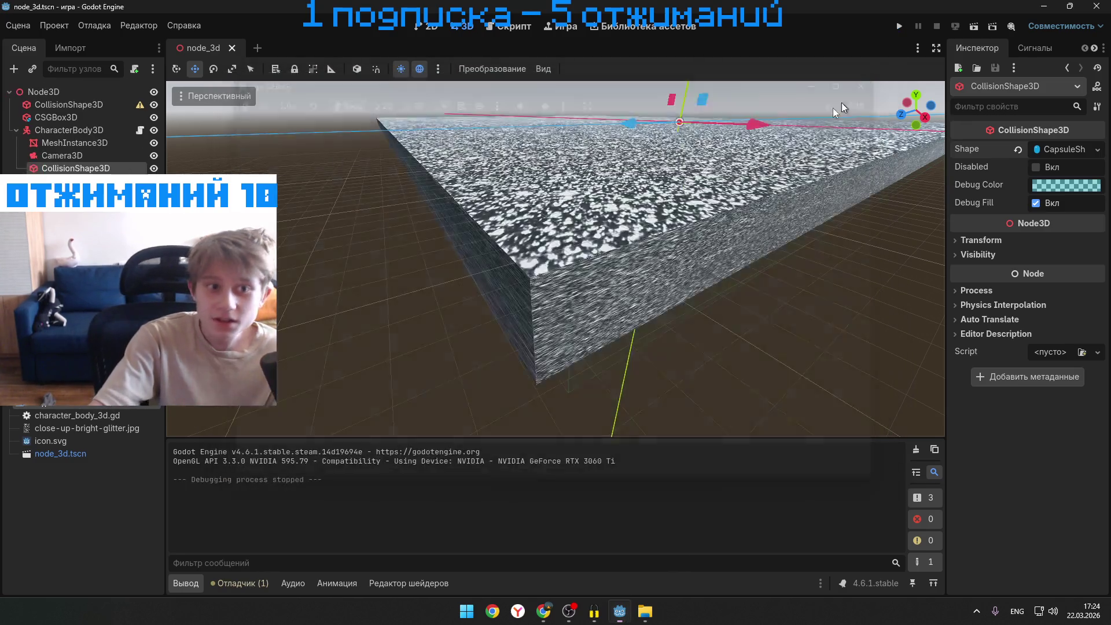
scroll(596, 200, "up", 3)
scroll(595, 200, "down", 3)
scroll(594, 203, "up", 3)
scroll(591, 260, "down", 3)
scroll(590, 260, "up", 5)
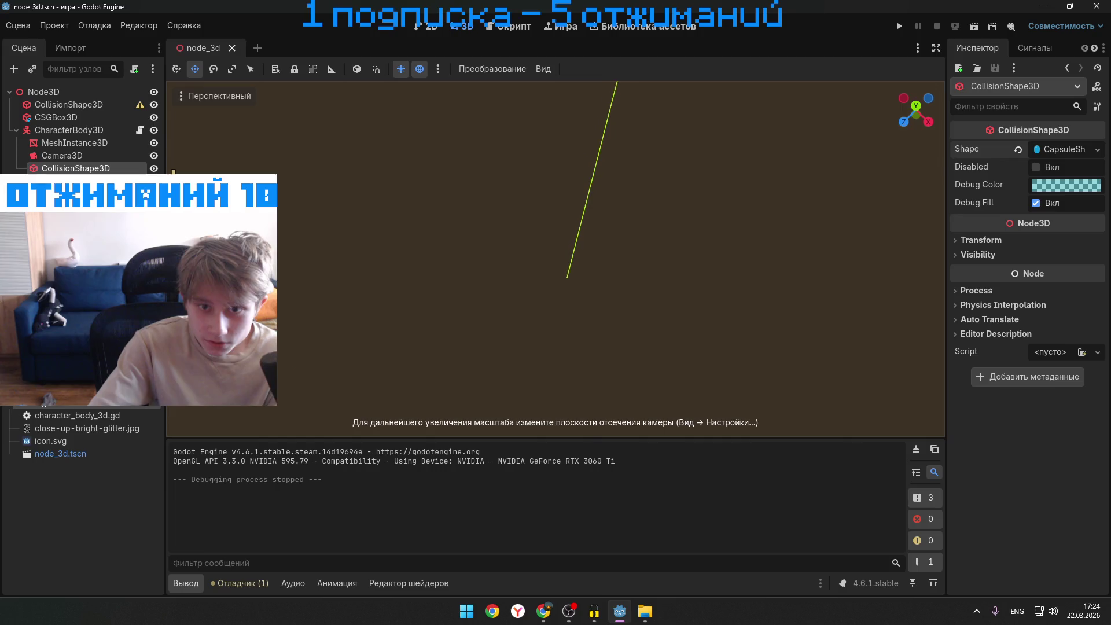
scroll(590, 261, "down", 3)
left_click_drag(590, 260, 637, 284)
scroll(556, 261, "up", 3)
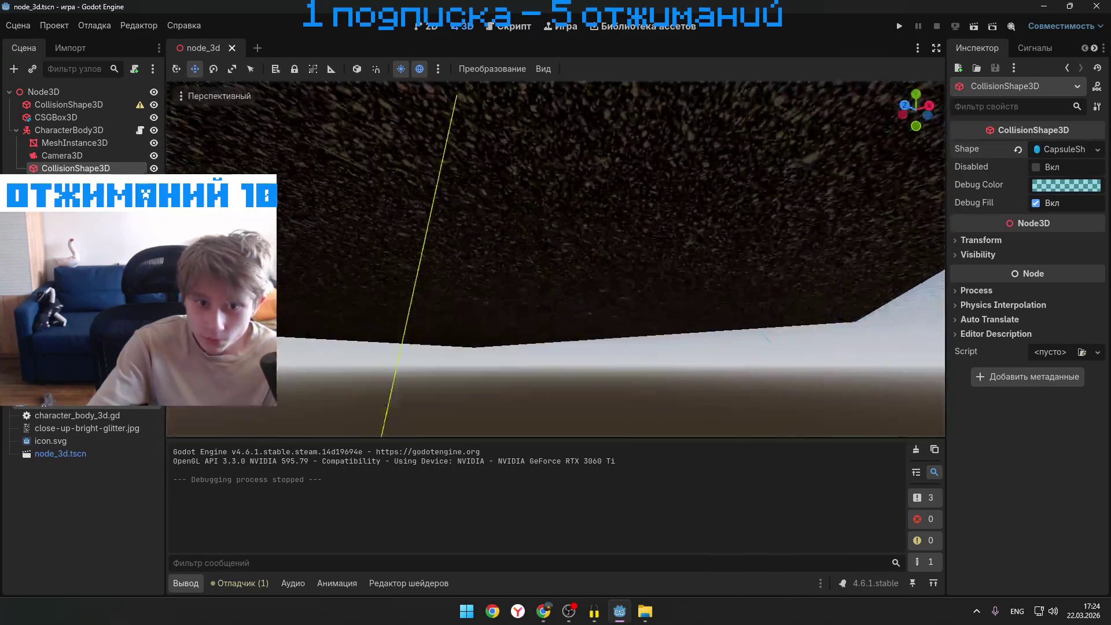
scroll(555, 261, "down", 3)
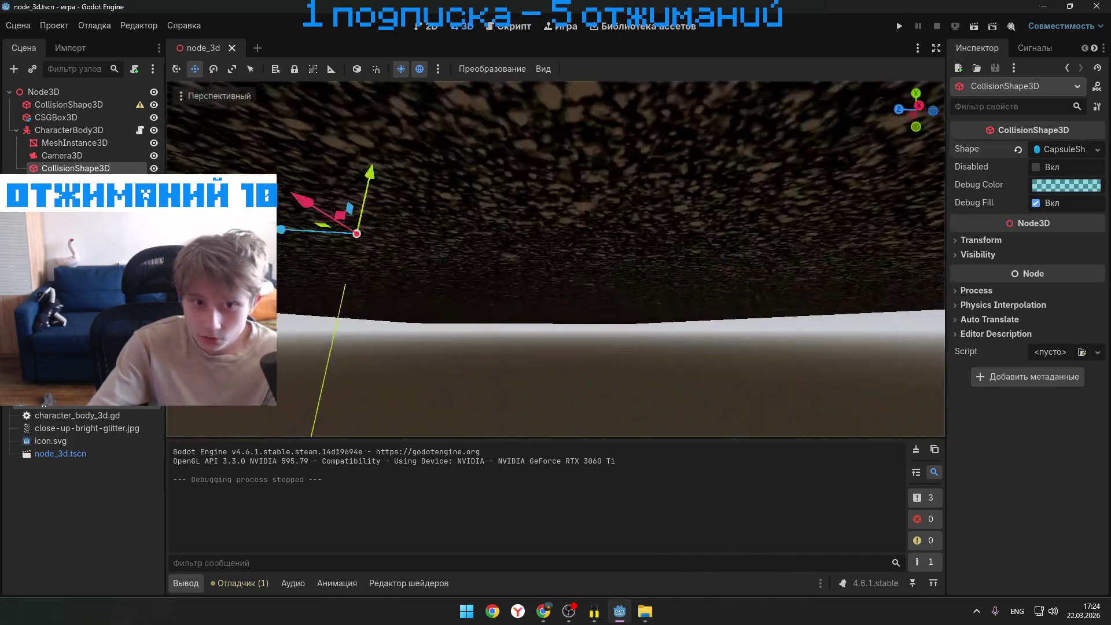
scroll(556, 259, "up", 3)
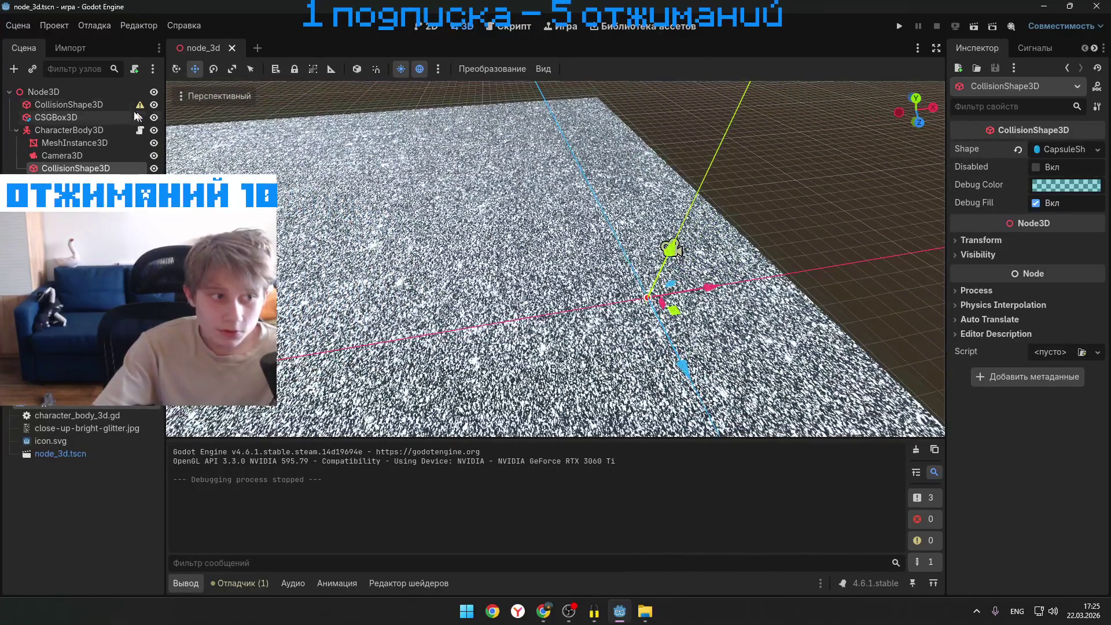
left_click(69, 130)
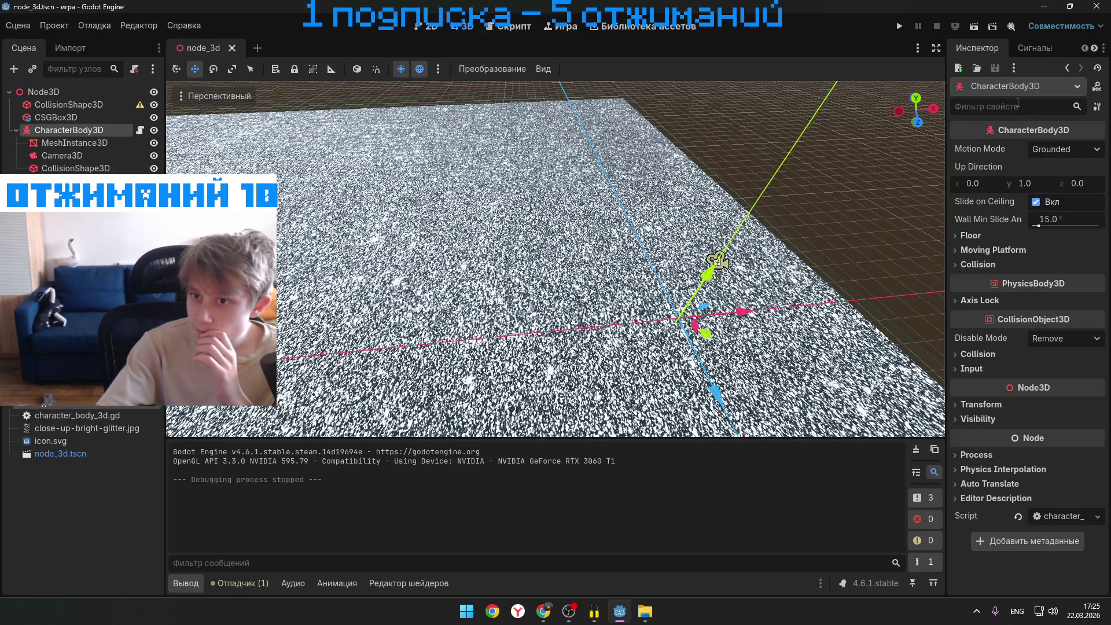
left_click(95, 143)
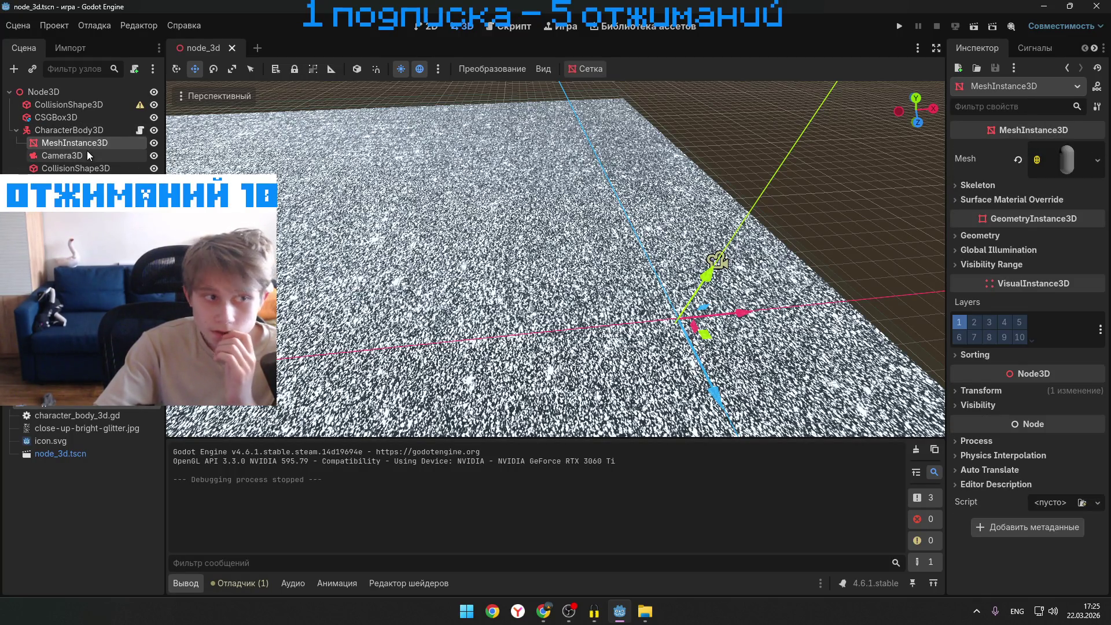
left_click(1036, 167)
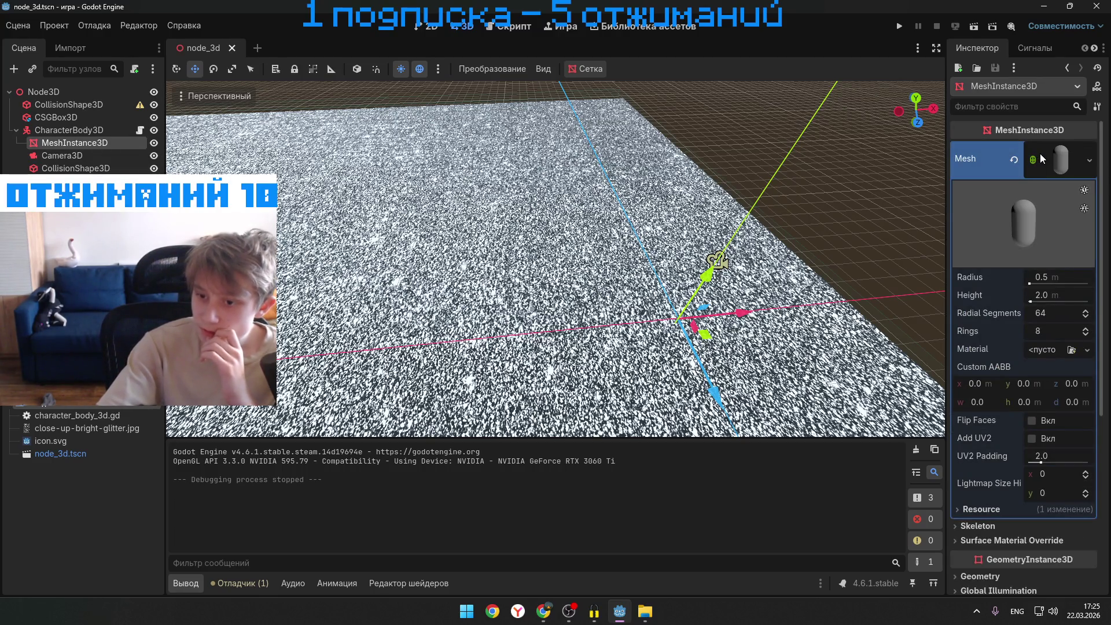
left_click(1039, 161)
left_click(1039, 161)
left_click(1040, 161)
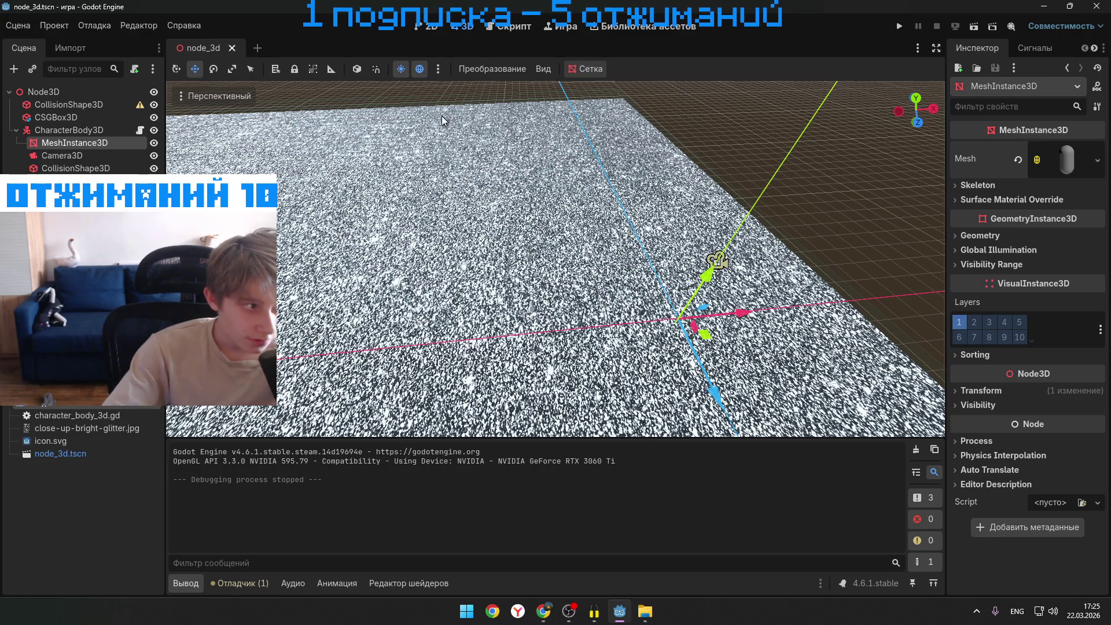
right_click(1056, 167)
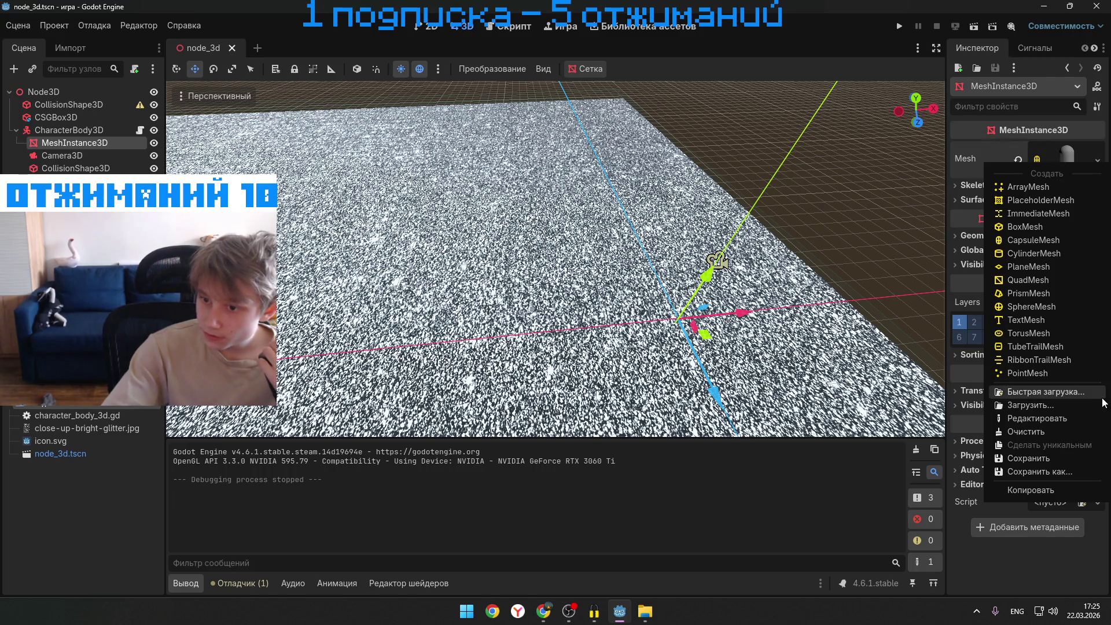
left_click(1092, 405)
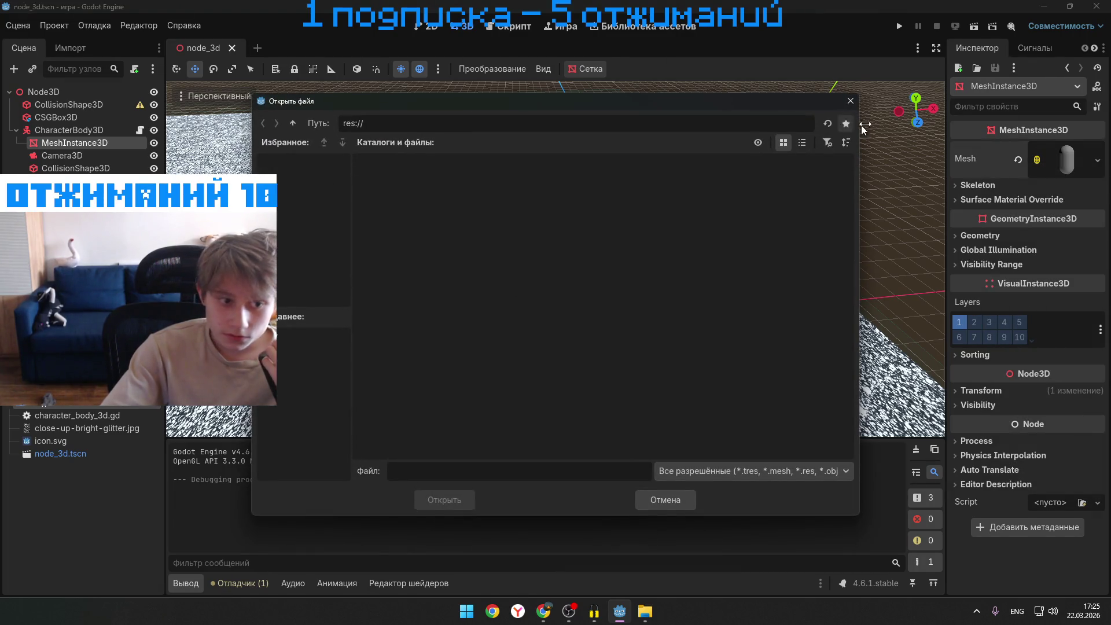
key("Escape")
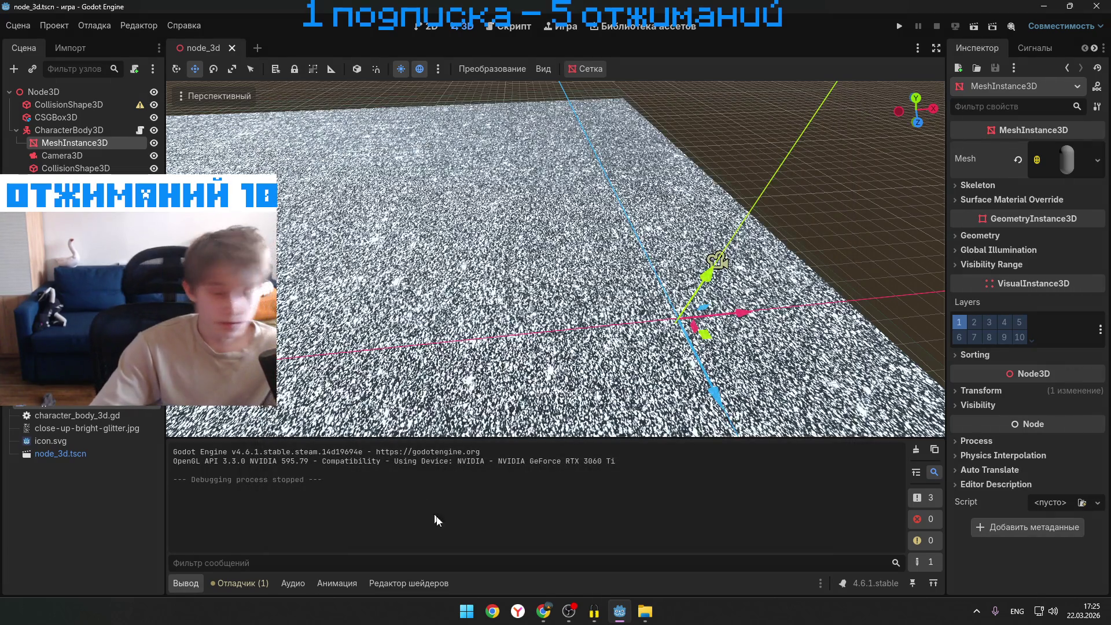
- In a new Chrome tab, search Google for downloadable character models
mouse_move(543, 611)
left_click(547, 550)
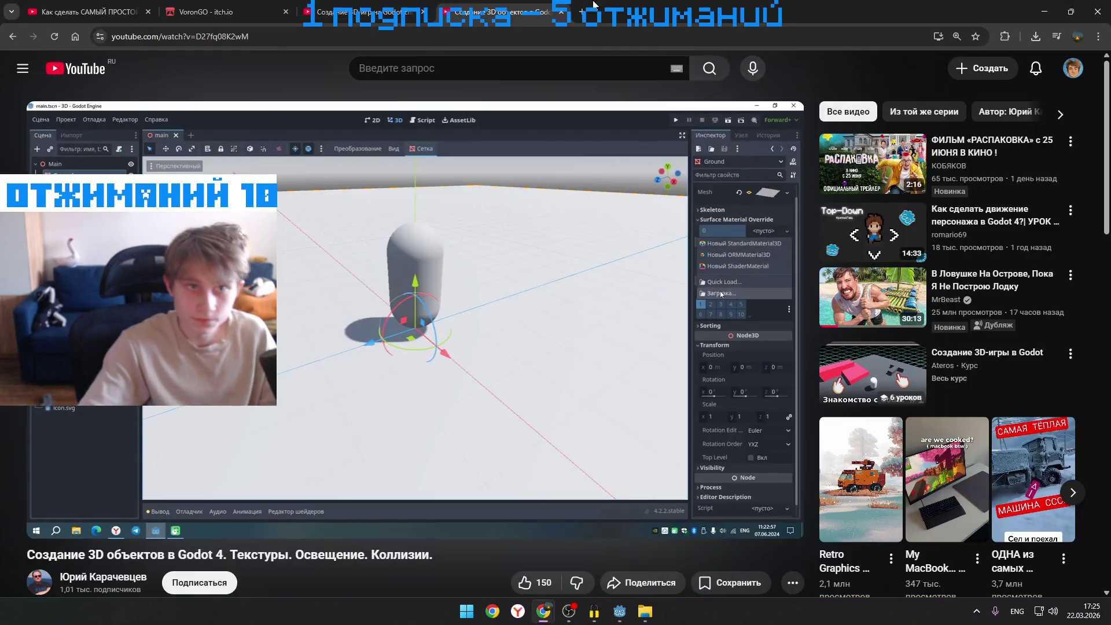
left_click(582, 11)
type("vjltk")
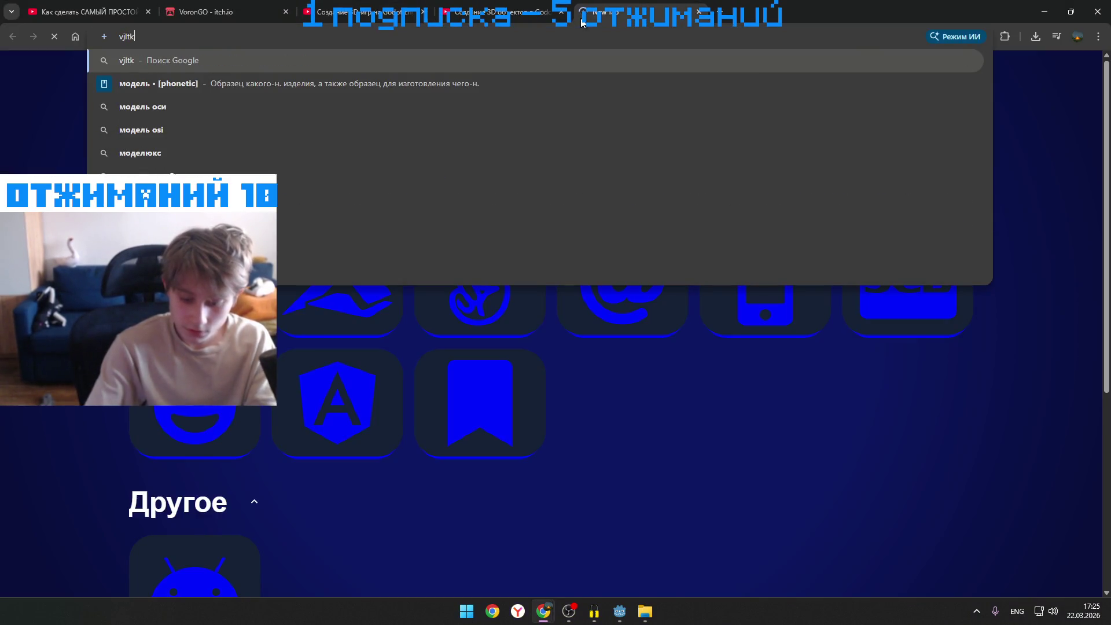
type("mrf gthcj")
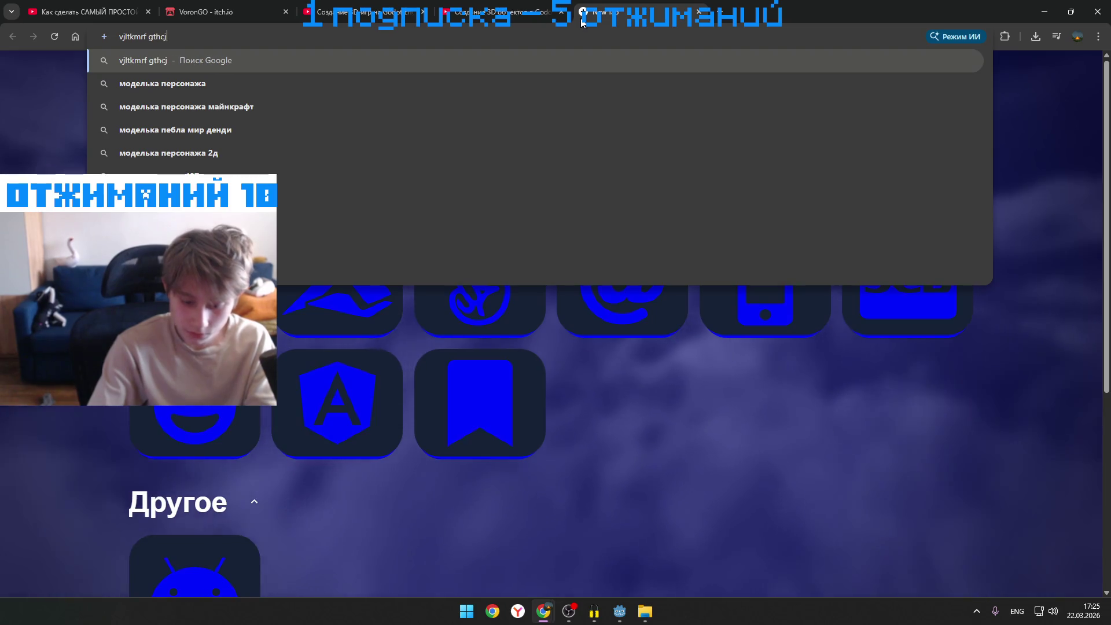
type("yfl;f crfxfnm")
key("Return")
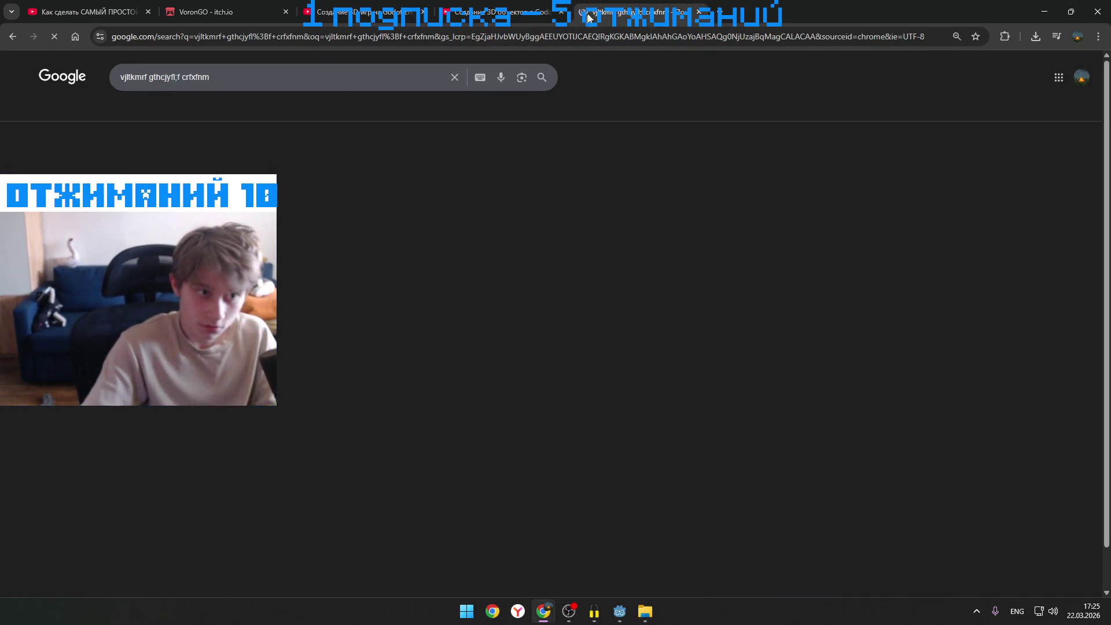
- Open the Free3D characters result and move the browser window aside
left_click(202, 199)
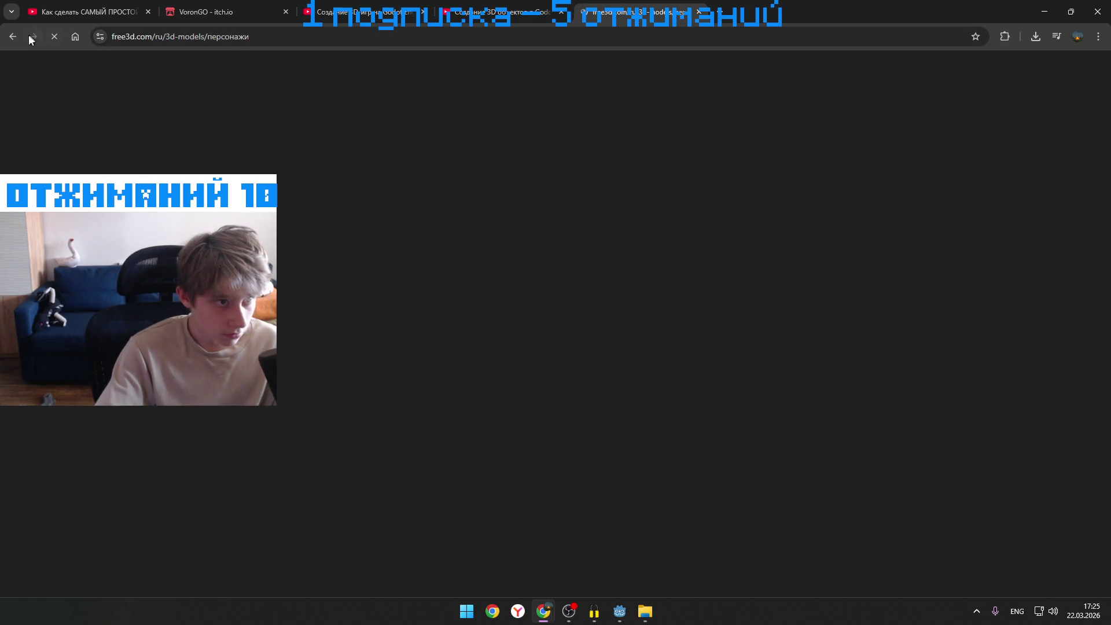
left_click(8, 38)
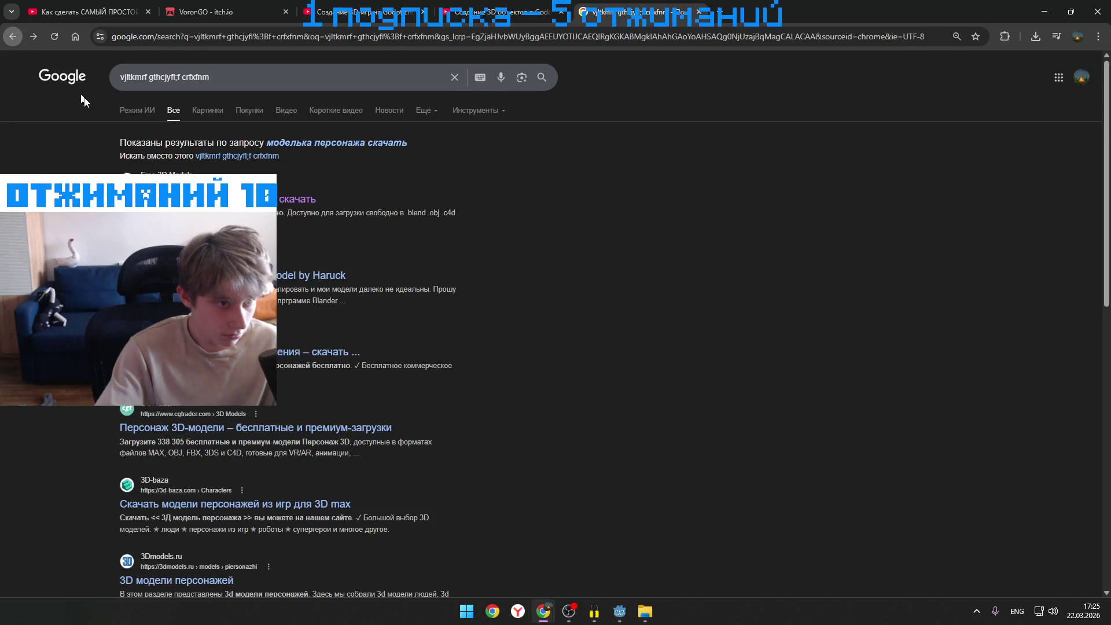
key("alt+Right")
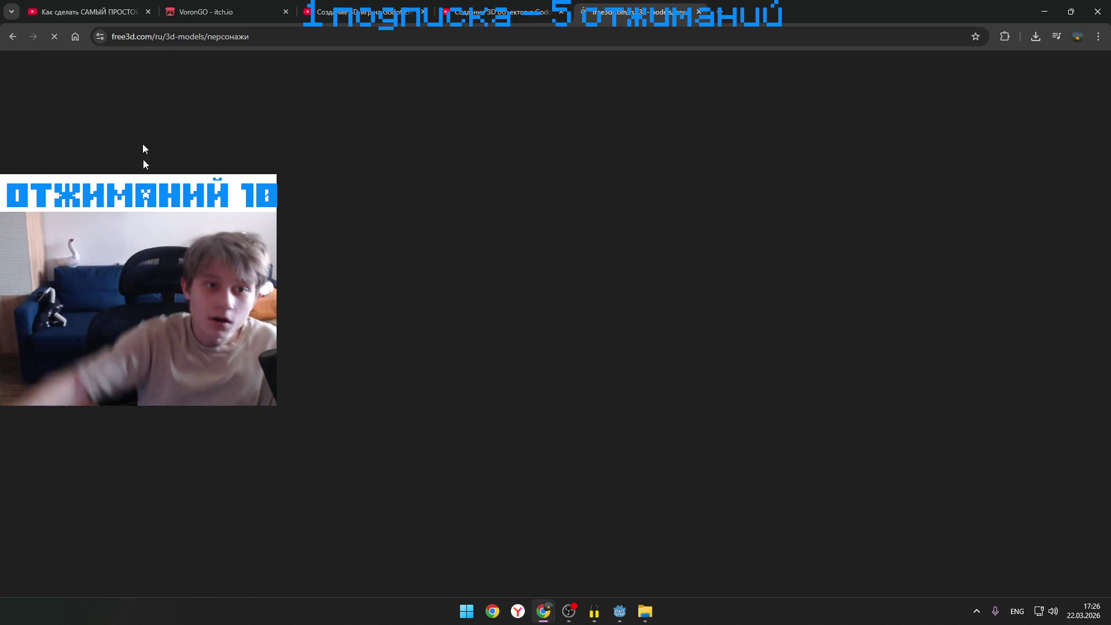
left_click_drag(780, 4, 752, 327)
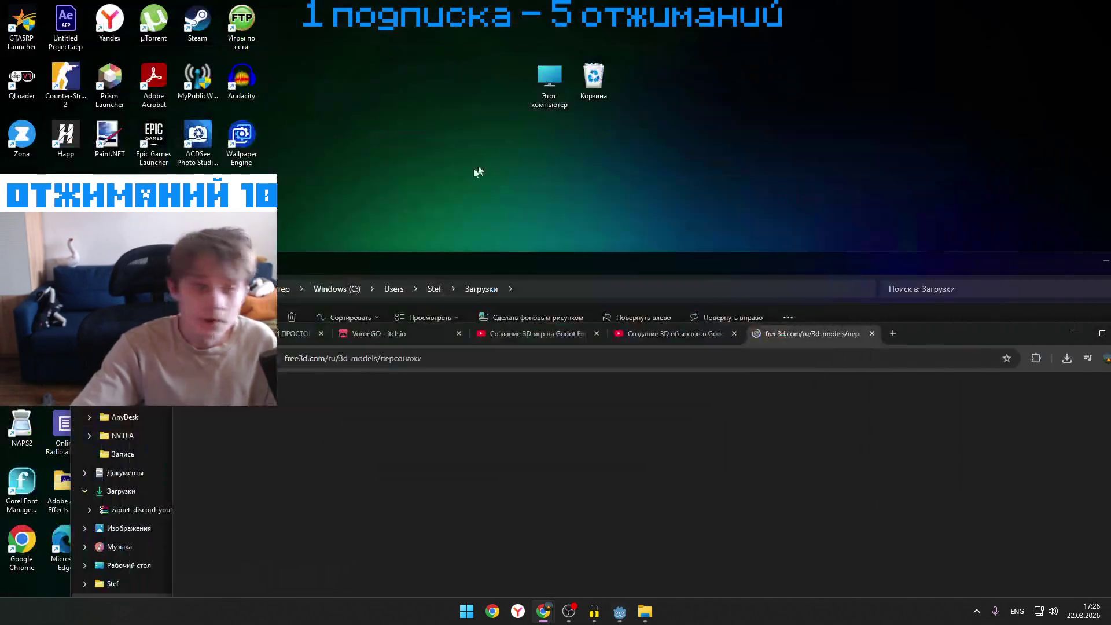
- Check the Downloads folder, minimize it, and snap the browser to half the screen
mouse_move(337, 279)
left_mouse_down()
mouse_move(544, 237)
mouse_move(891, 260)
left_mouse_up()
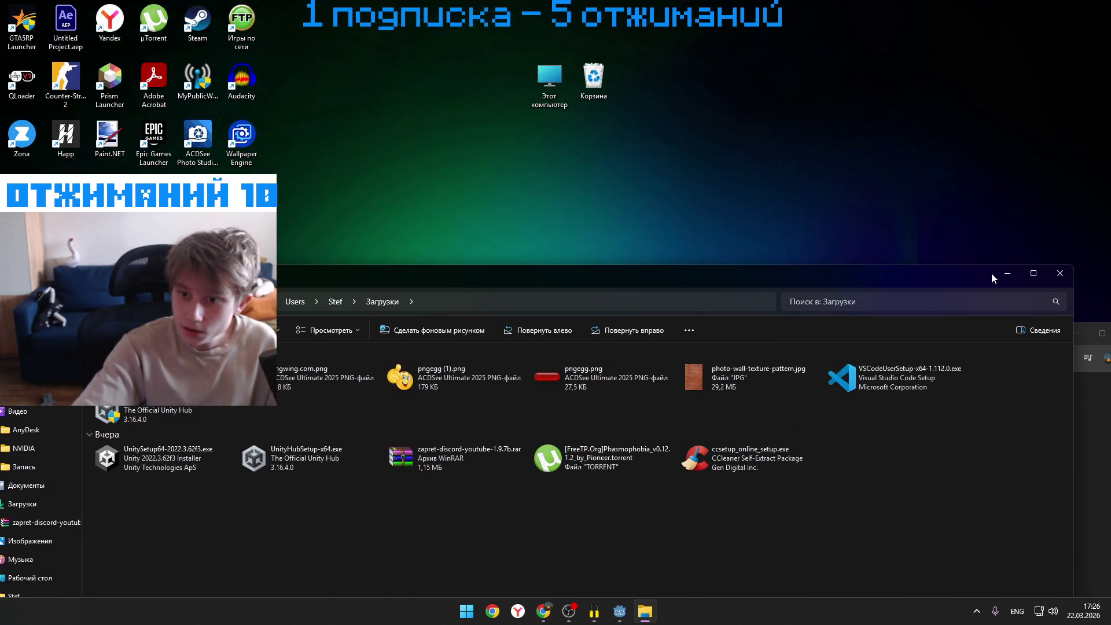
left_click(1007, 274)
key("super+Right")
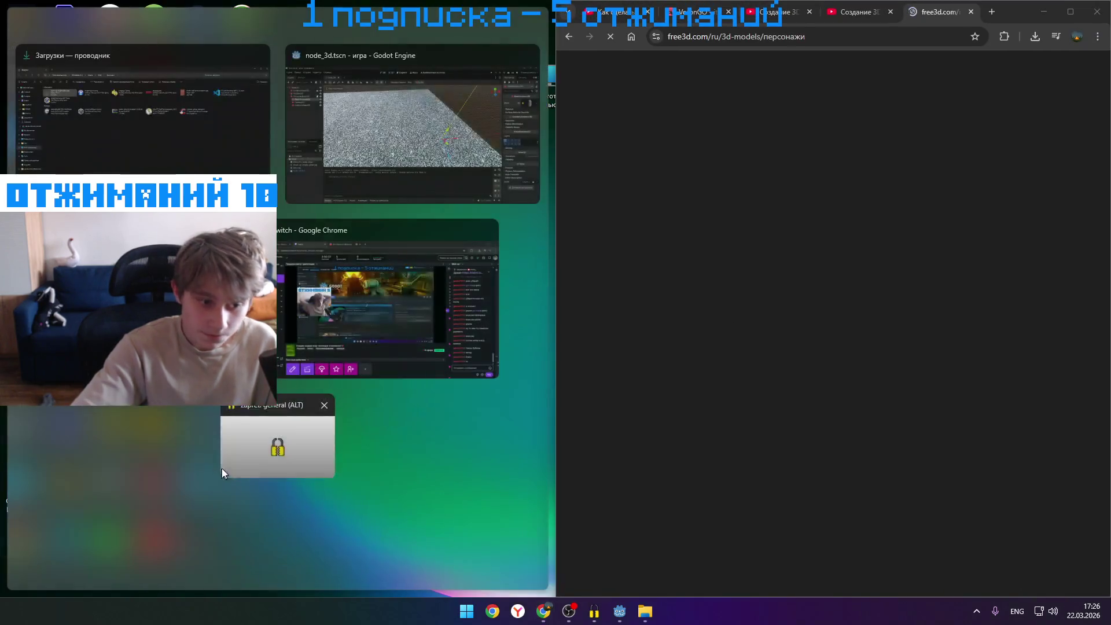
- Launch Unity Hub from the desktop, maximize the browser and return to the search results
left_click(428, 516)
double_click(224, 419)
mouse_move(1005, 13)
left_mouse_down()
mouse_move(878, 40)
mouse_move(867, 1)
left_mouse_up()
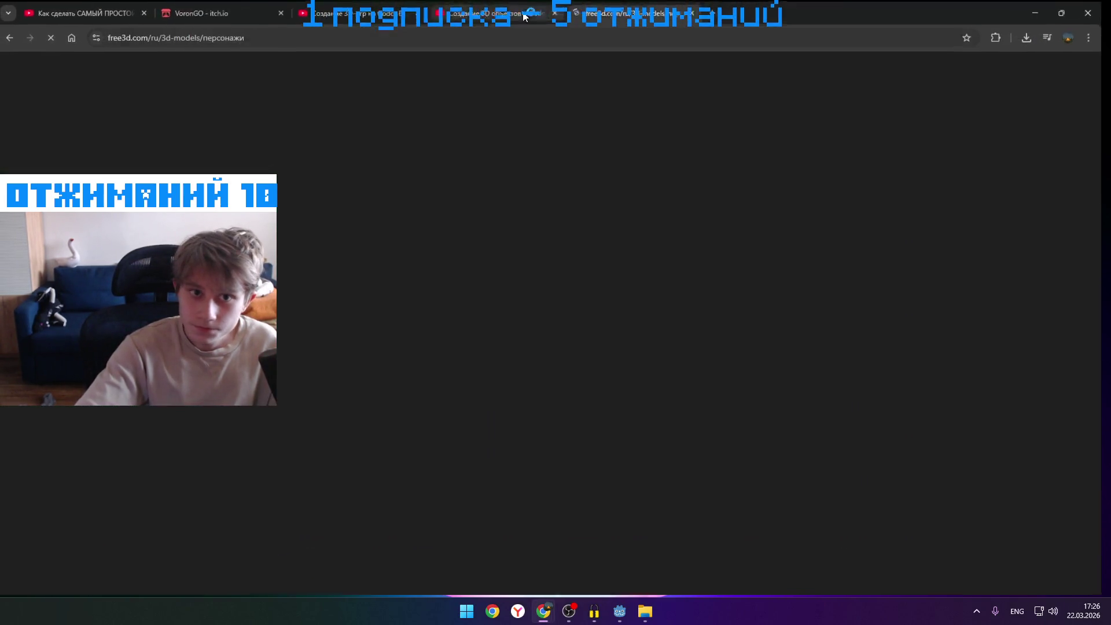
left_click(13, 36)
- Try the Sketchfab, Freepik, CGTrader, 3D-baza, TurboSquid and 3dmodels.org results, returning each time
left_click(260, 275)
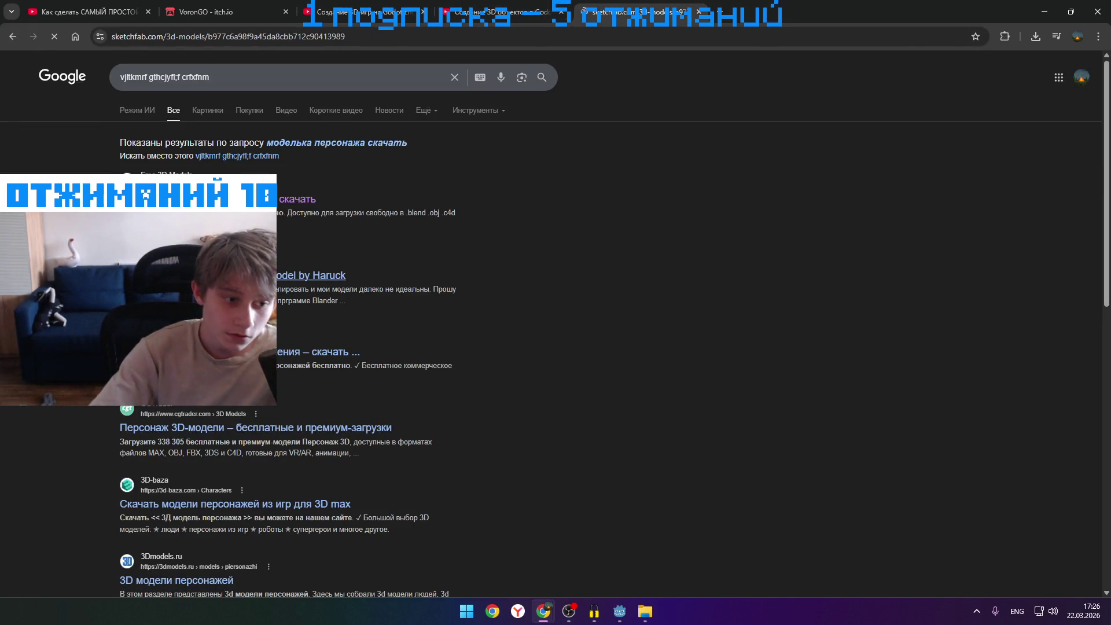
left_click(14, 37)
left_click(17, 38)
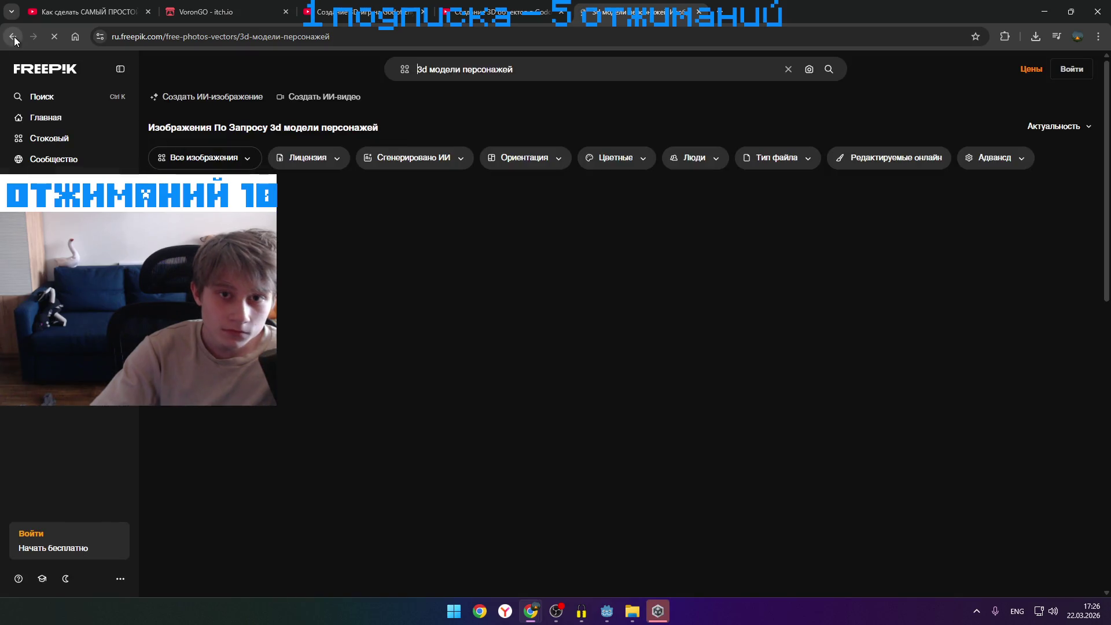
left_click(11, 37)
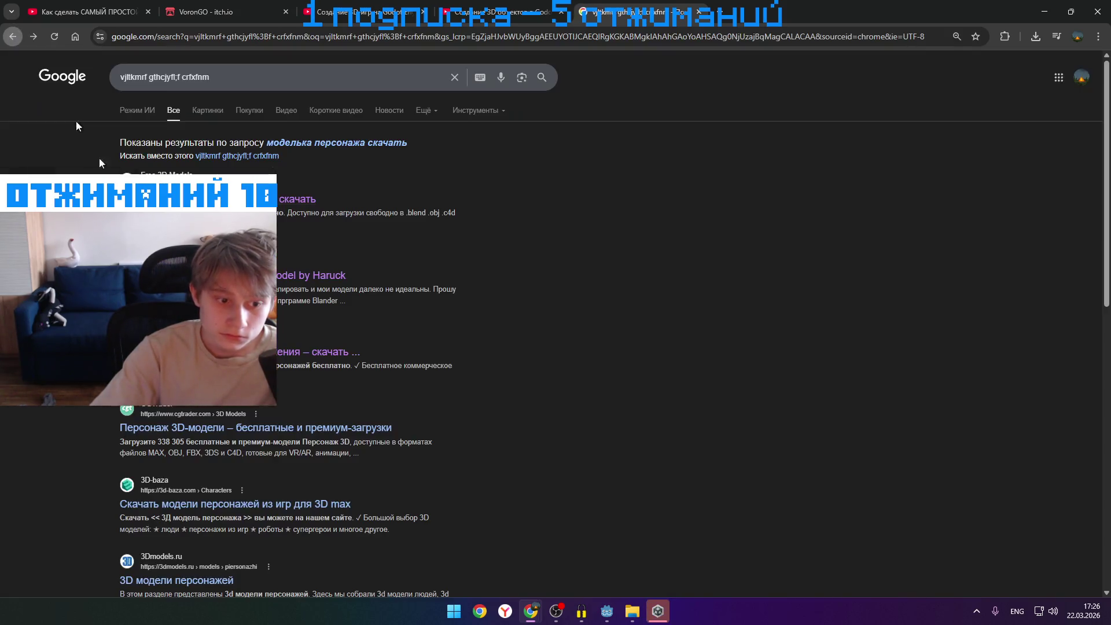
left_click(162, 426)
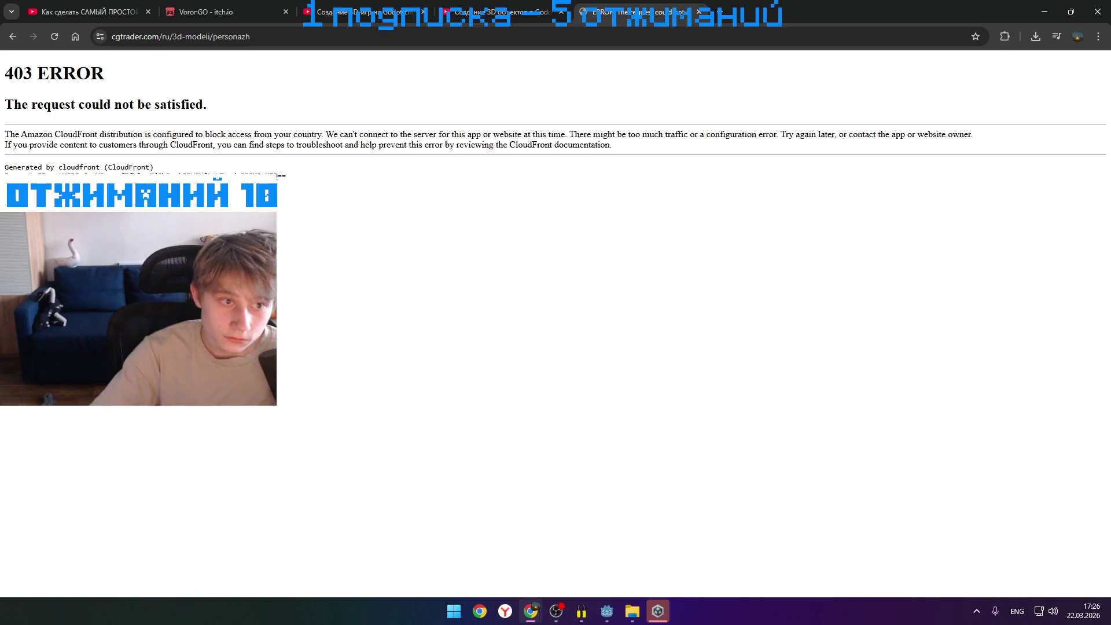
left_click(12, 37)
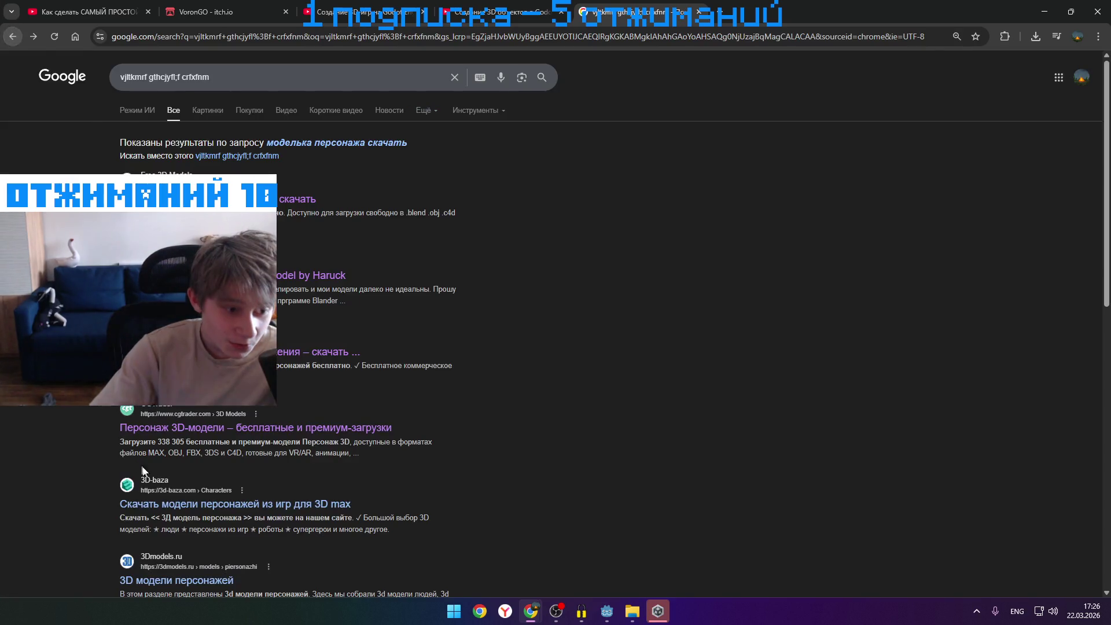
left_click(182, 501)
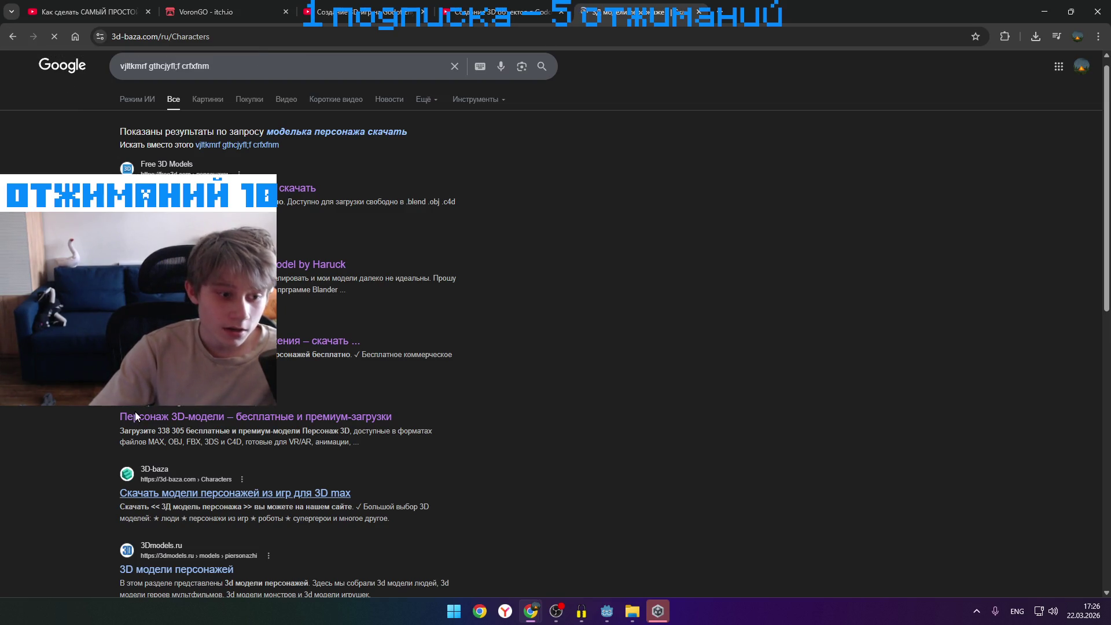
key("alt+Left")
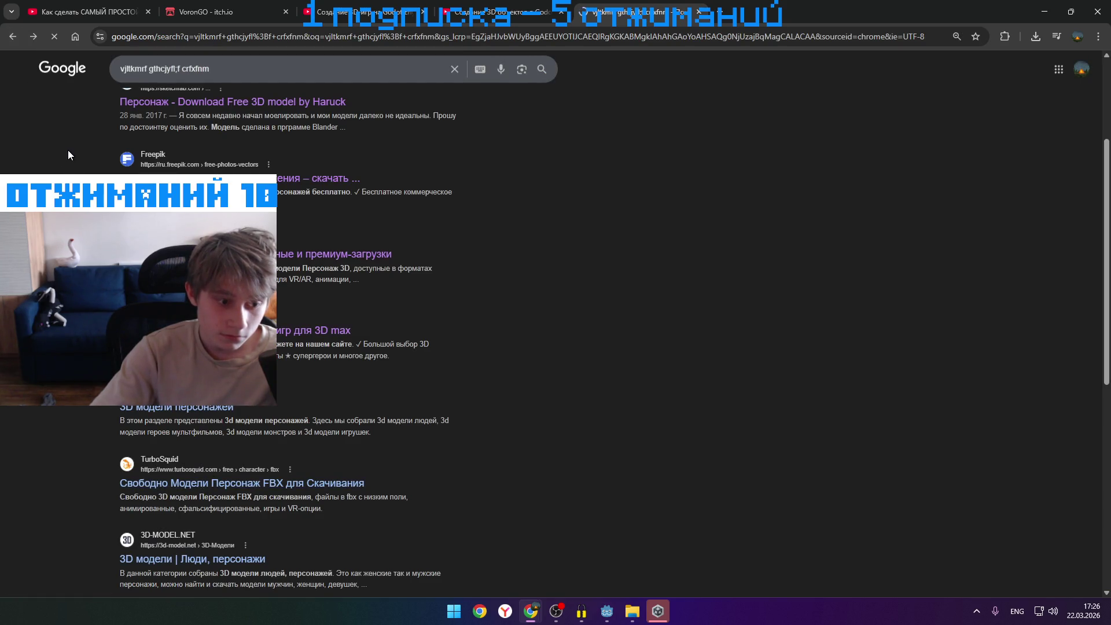
left_click(14, 40)
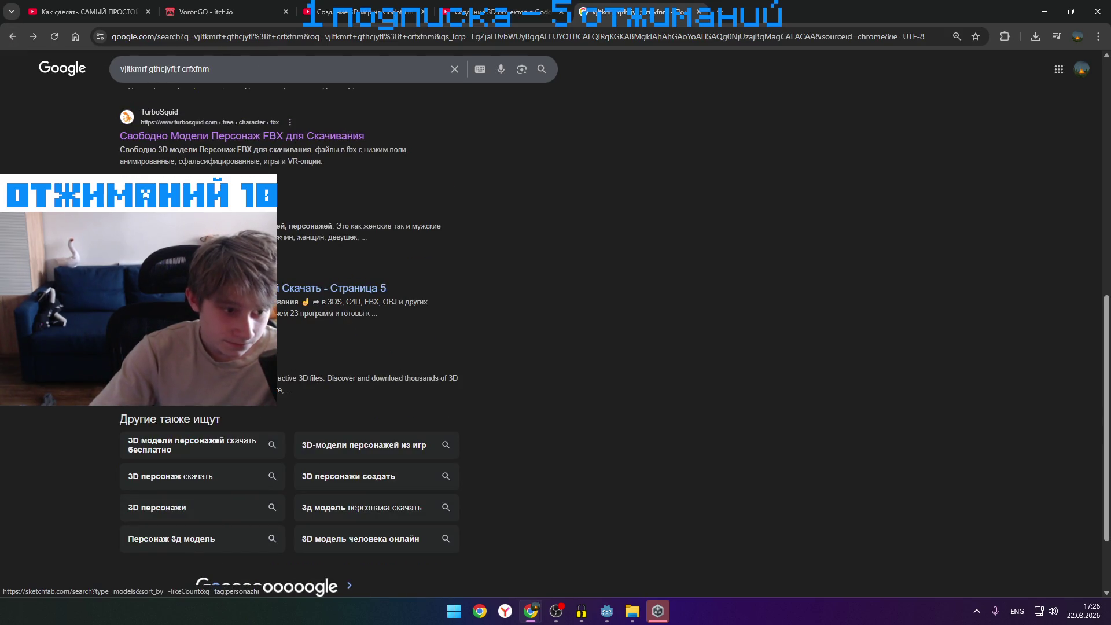
left_click(248, 287)
- Turn on the Browsec VPN extension and reopen the Free3D characters result
left_click(1005, 36)
left_click(903, 187)
left_click(961, 277)
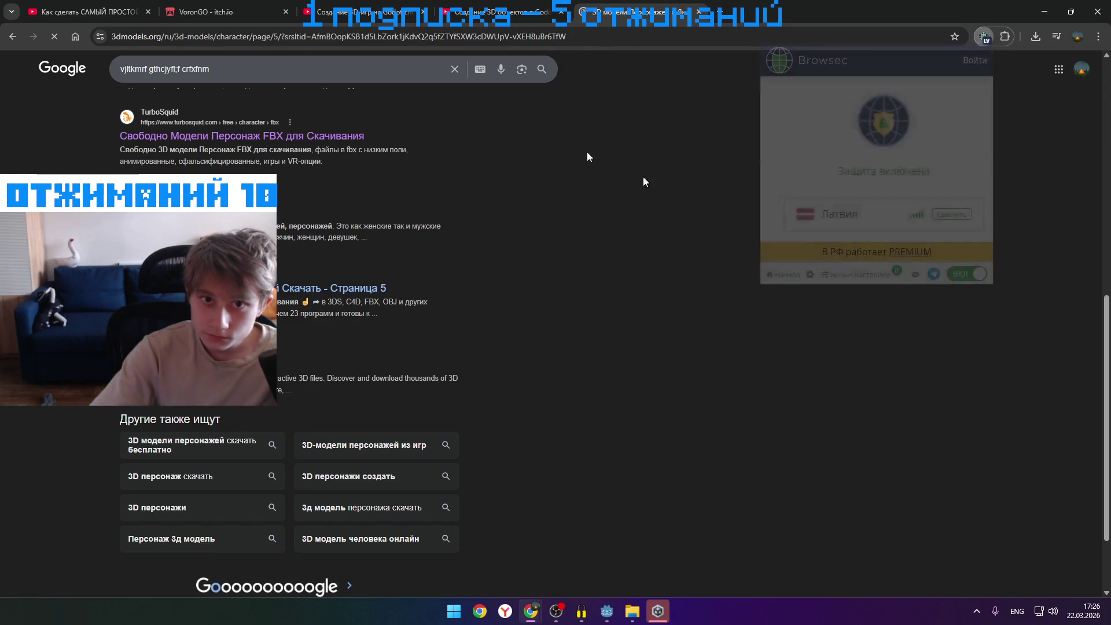
left_click(14, 37)
scroll(243, 260, "up", 10)
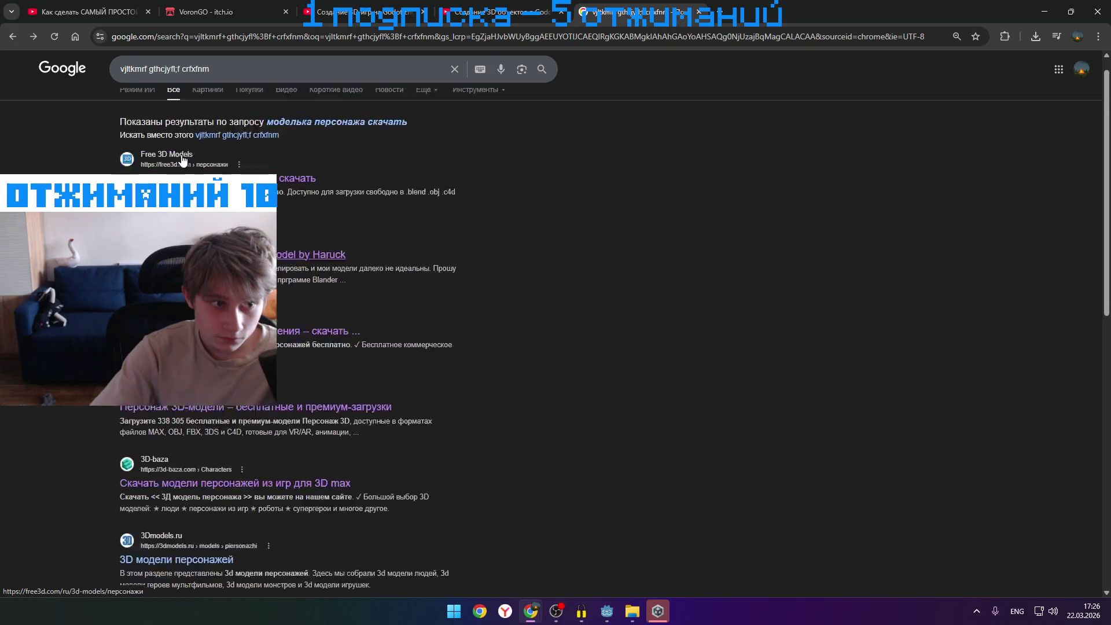
left_click(243, 198)
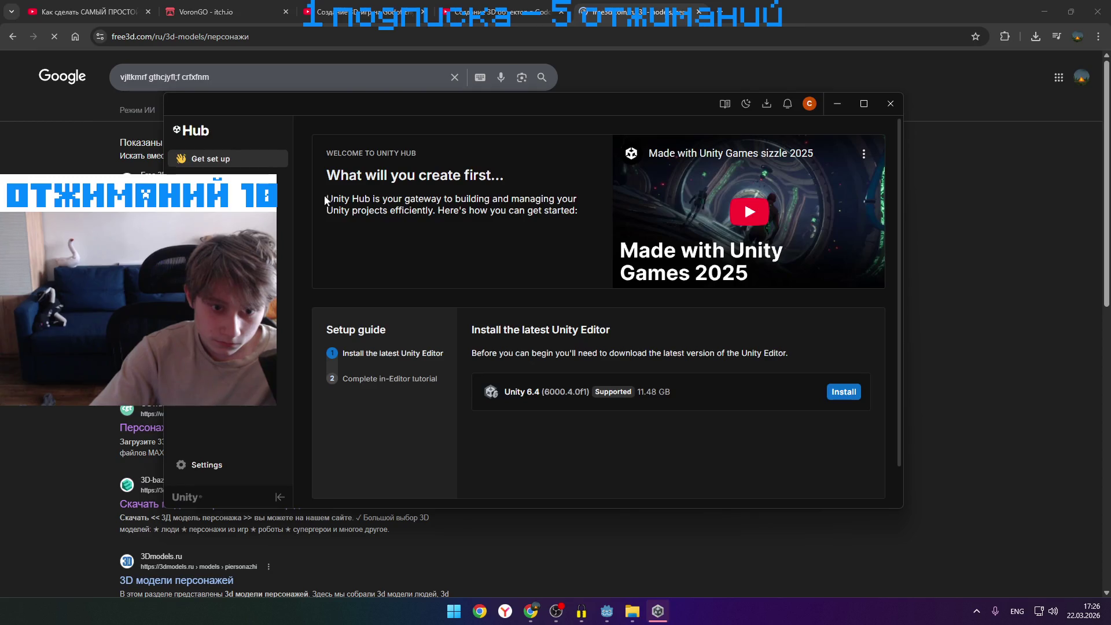
- Start a new Unity project and pick Unity 2022.3 LTS to install, reviewing its modules
left_click(243, 178)
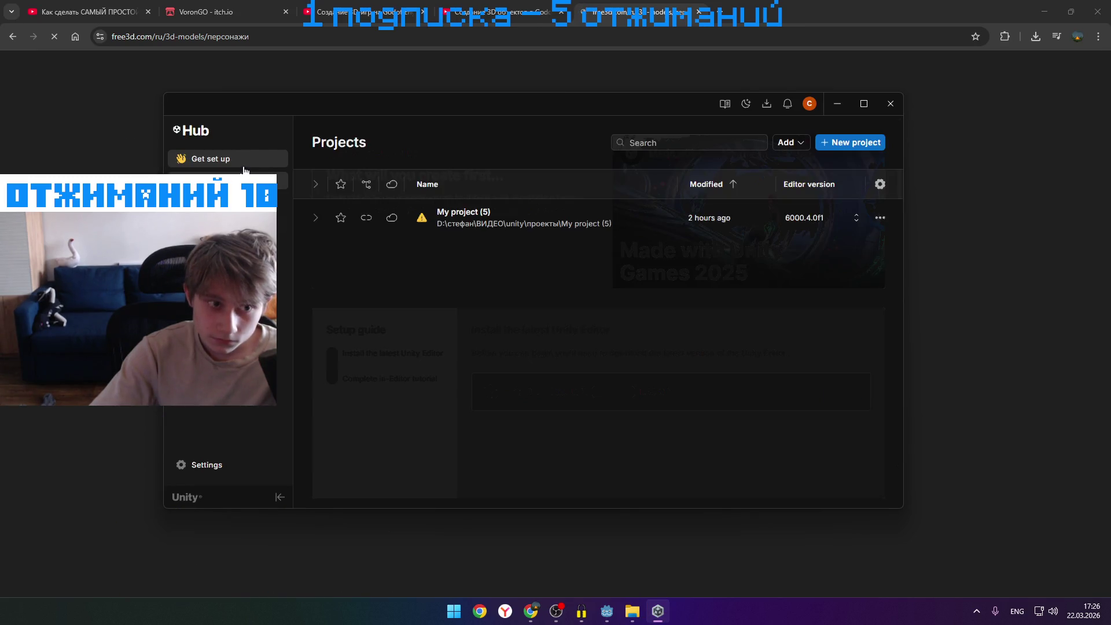
left_click(854, 144)
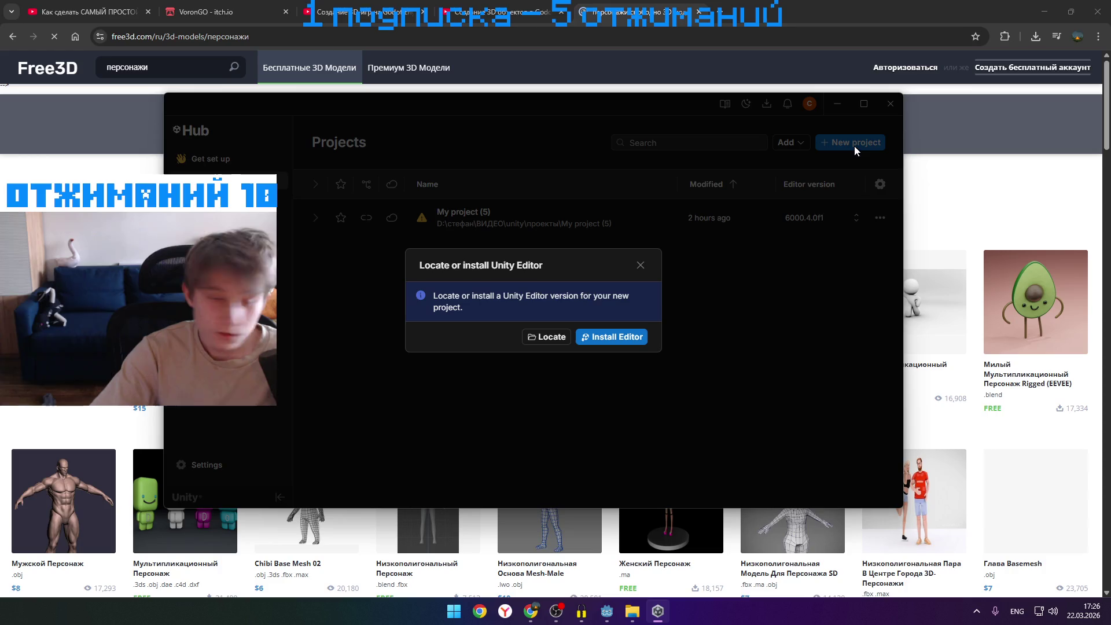
left_click(593, 342)
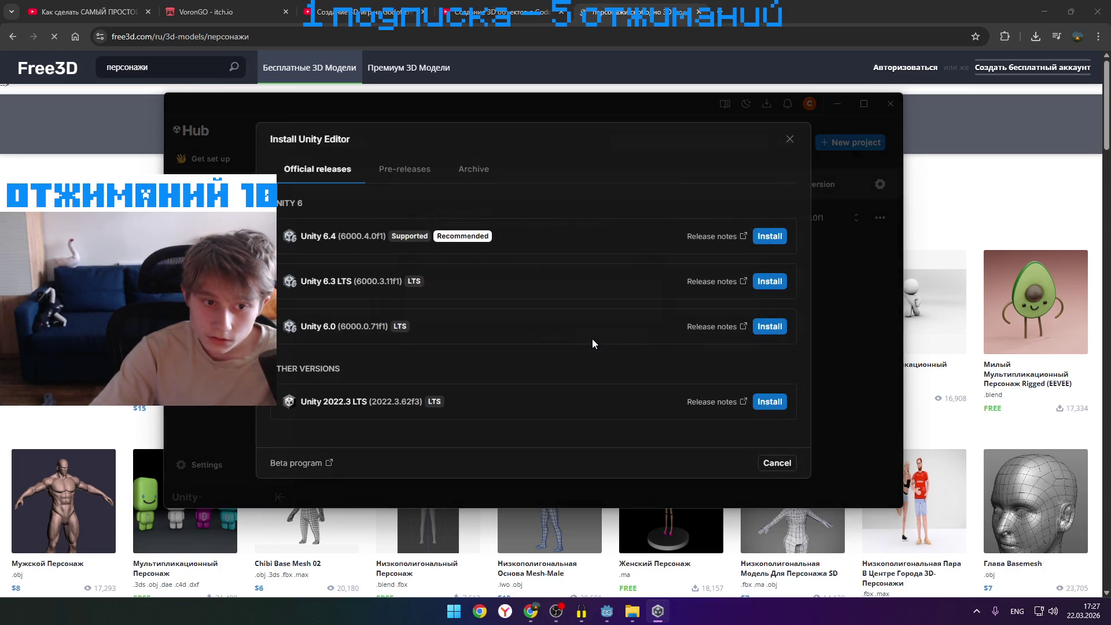
left_click(770, 401)
scroll(360, 291, "down", 10)
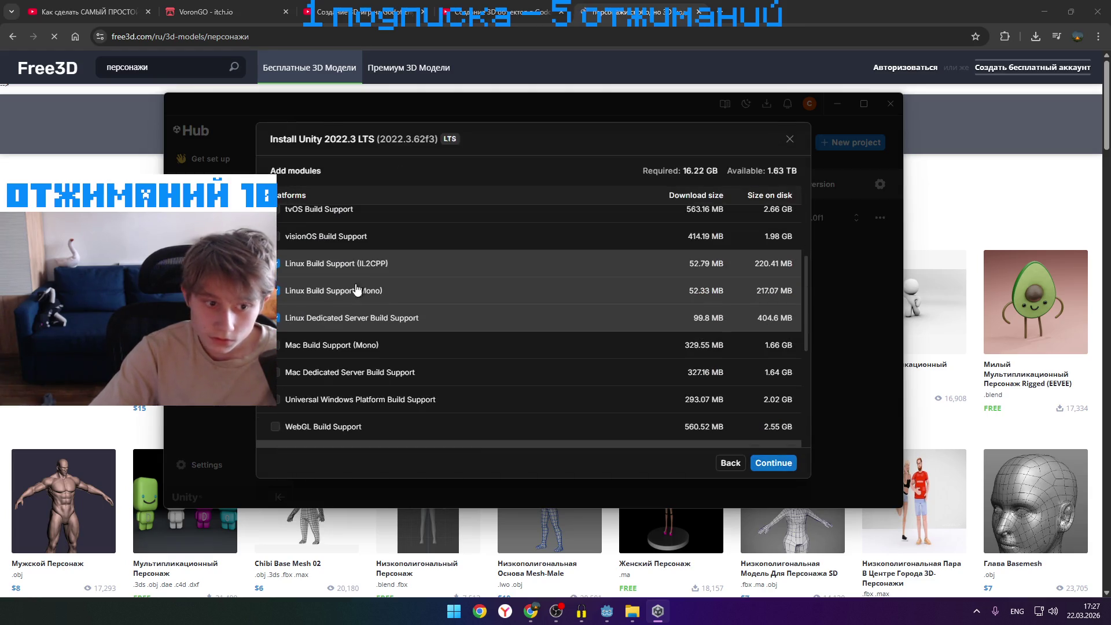
scroll(292, 325, "up", 5)
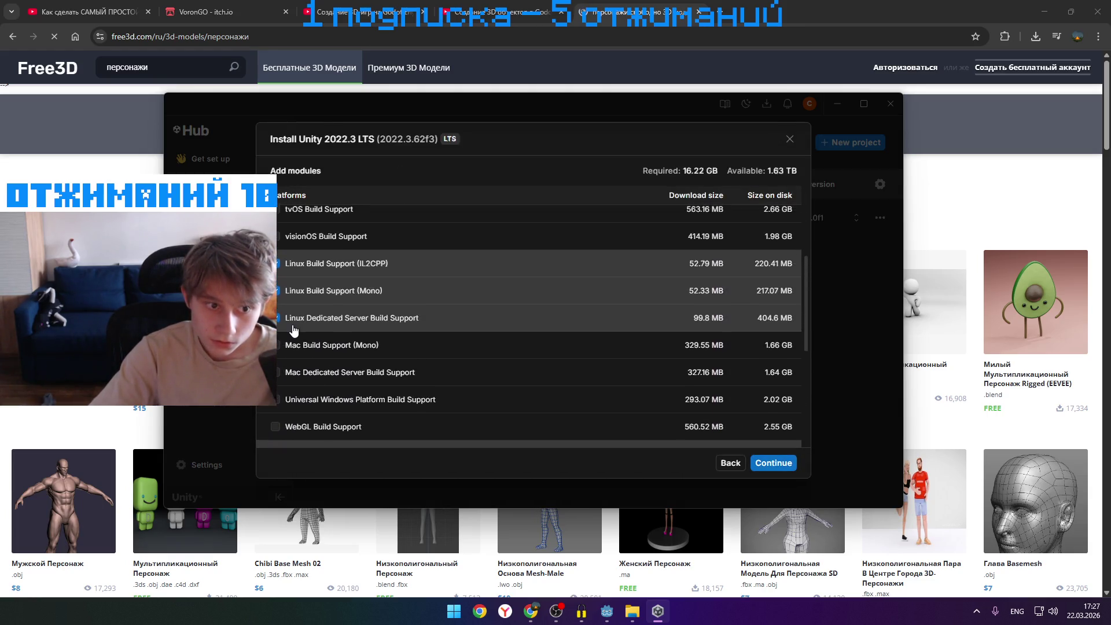
scroll(291, 353, "down", 10)
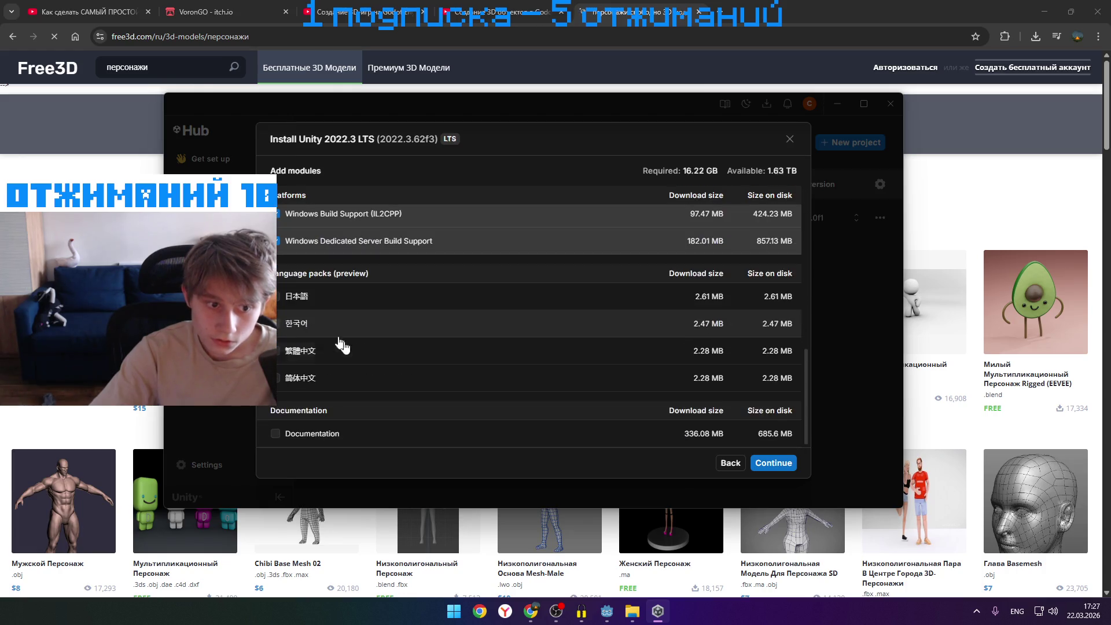
- Accept the Android SDK and NDK license terms, start the install and hide Unity Hub
left_click(779, 463)
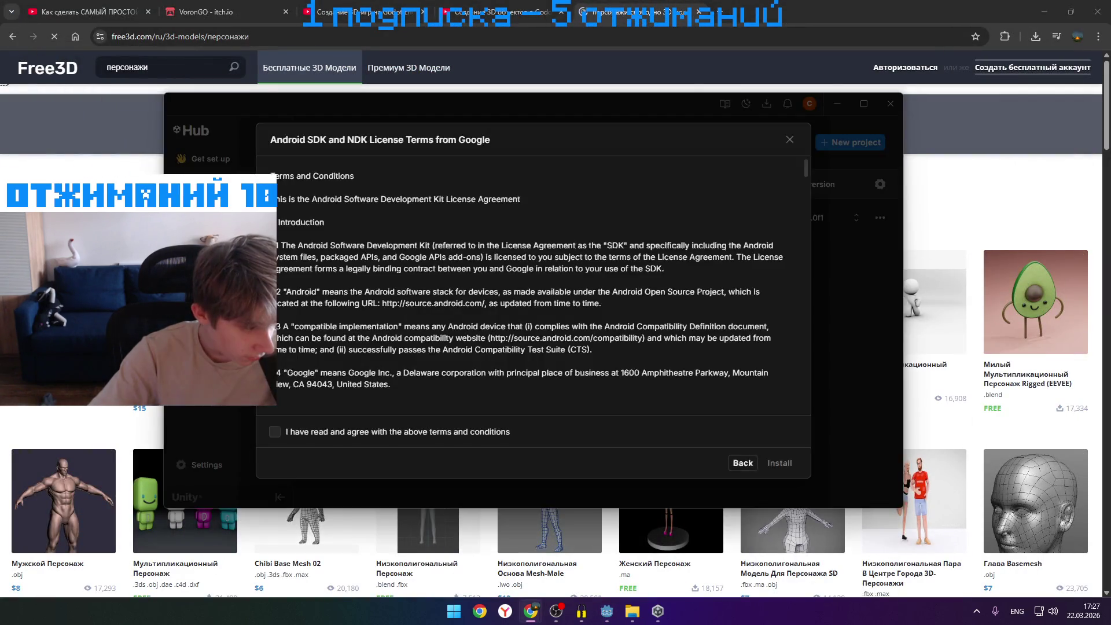
left_click(275, 432)
left_click(779, 463)
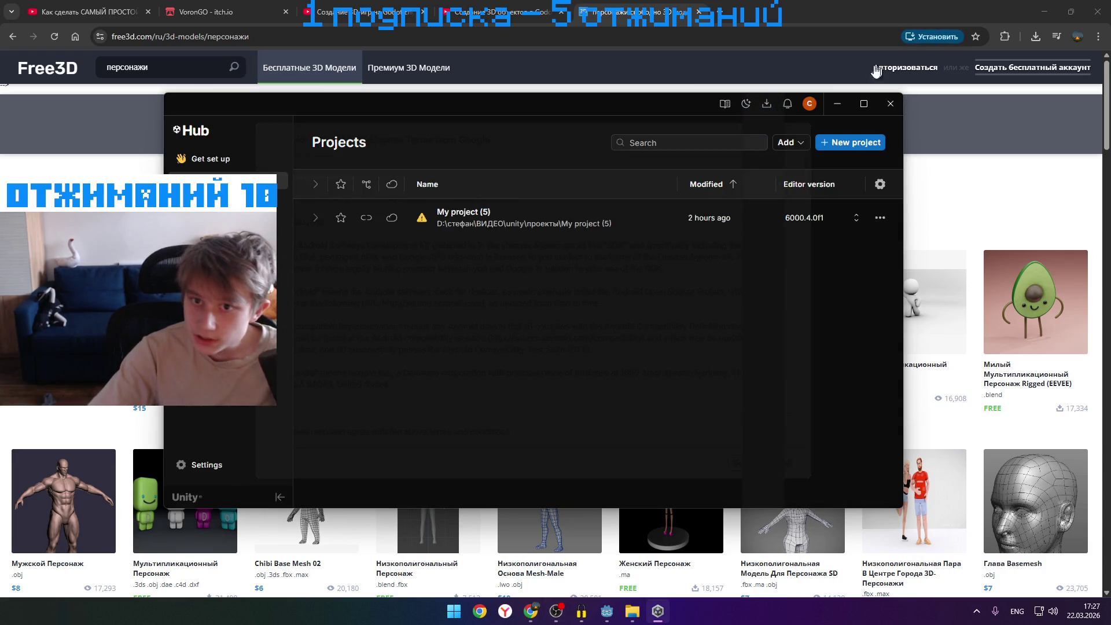
left_click(839, 103)
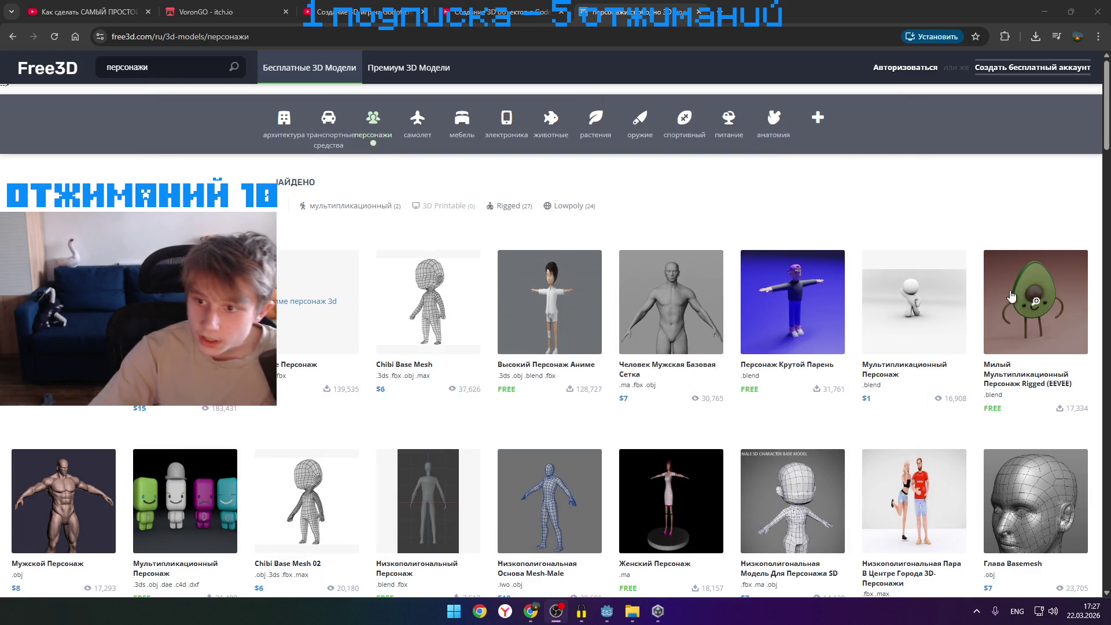
- Look at the male base mesh model page from the character list, then go back
left_click(1036, 299)
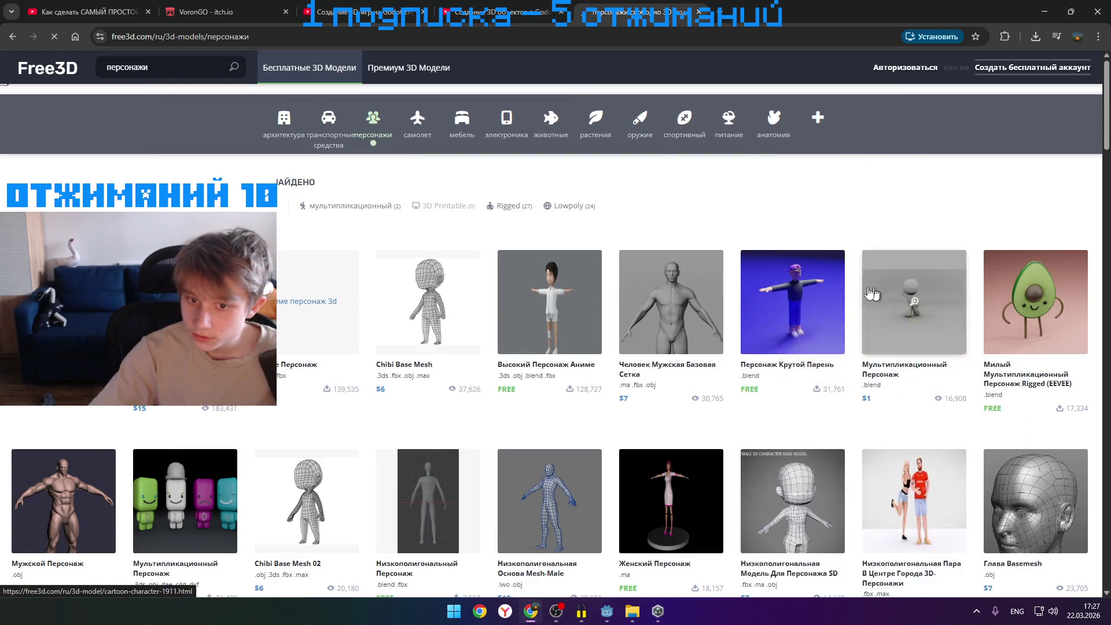
left_click(670, 305)
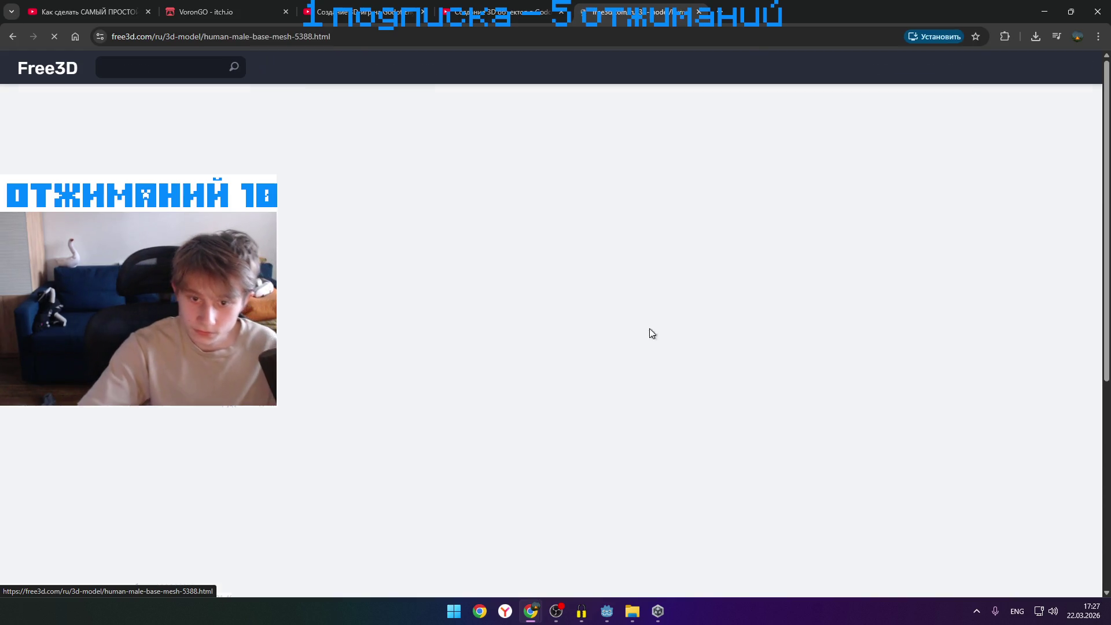
left_click(15, 37)
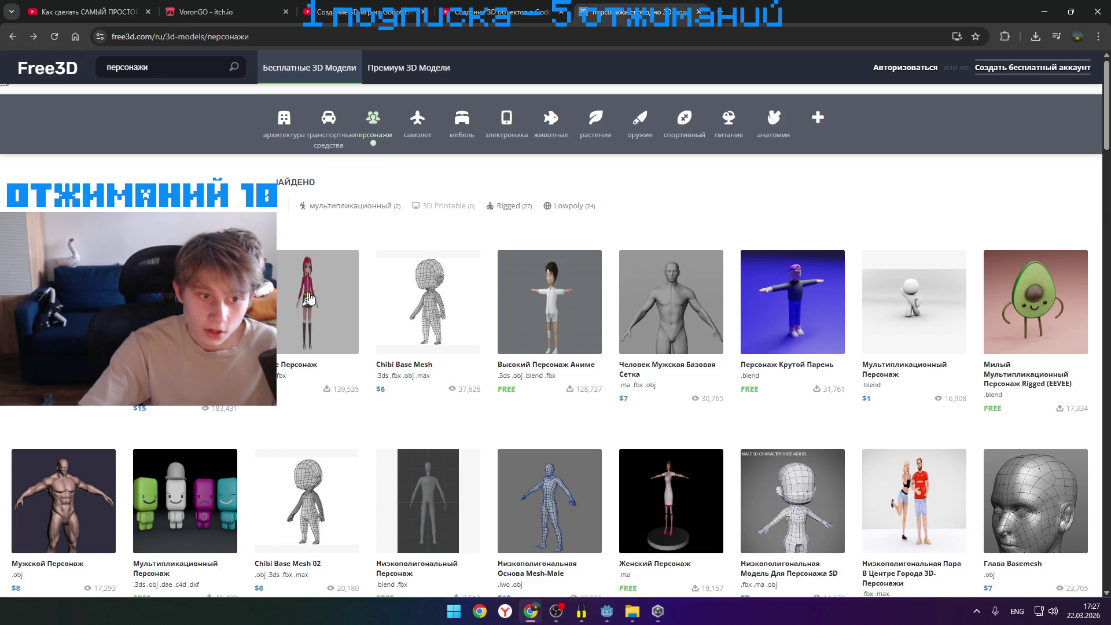
- Download the low-poly character's 61-chracter.rar archive and check the recent downloads
scroll(642, 395, "down", 3)
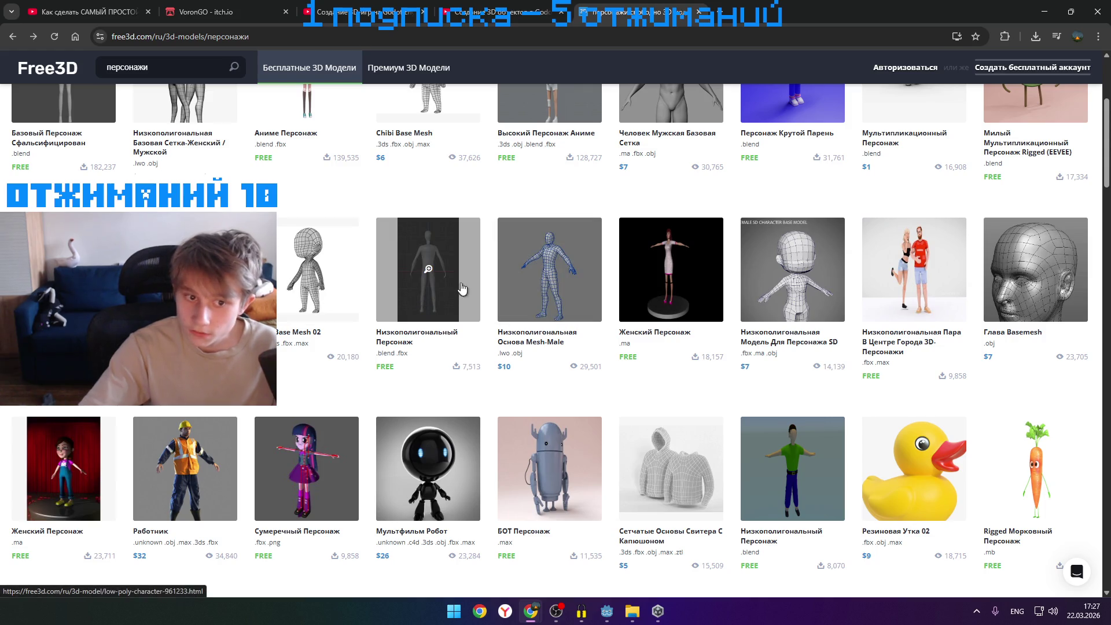
mouse_move(439, 278)
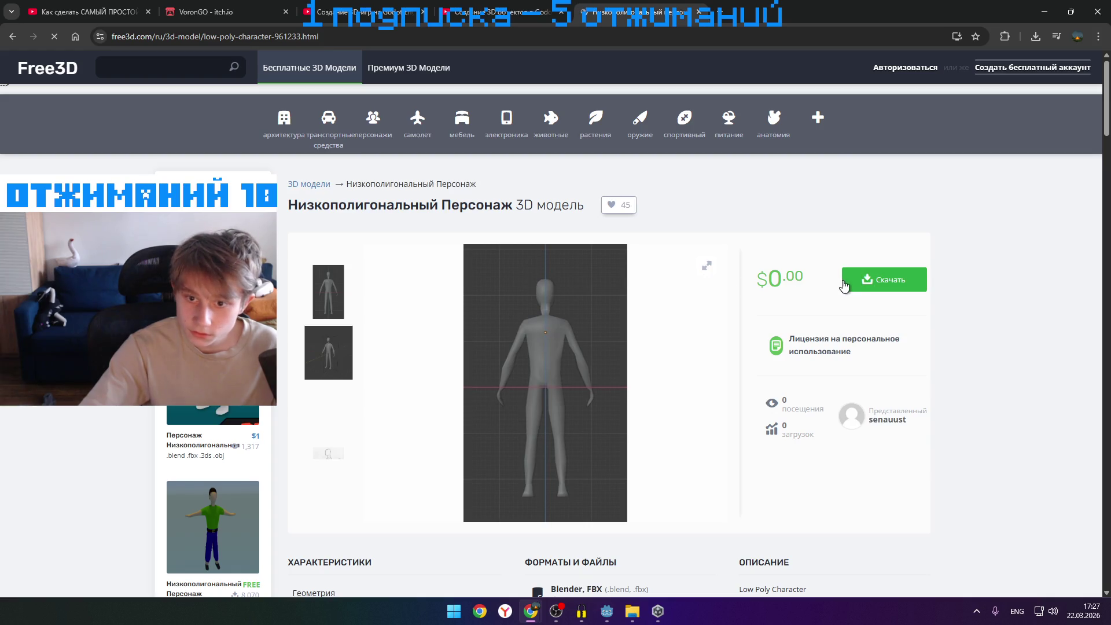
left_click(844, 285)
left_click(512, 167)
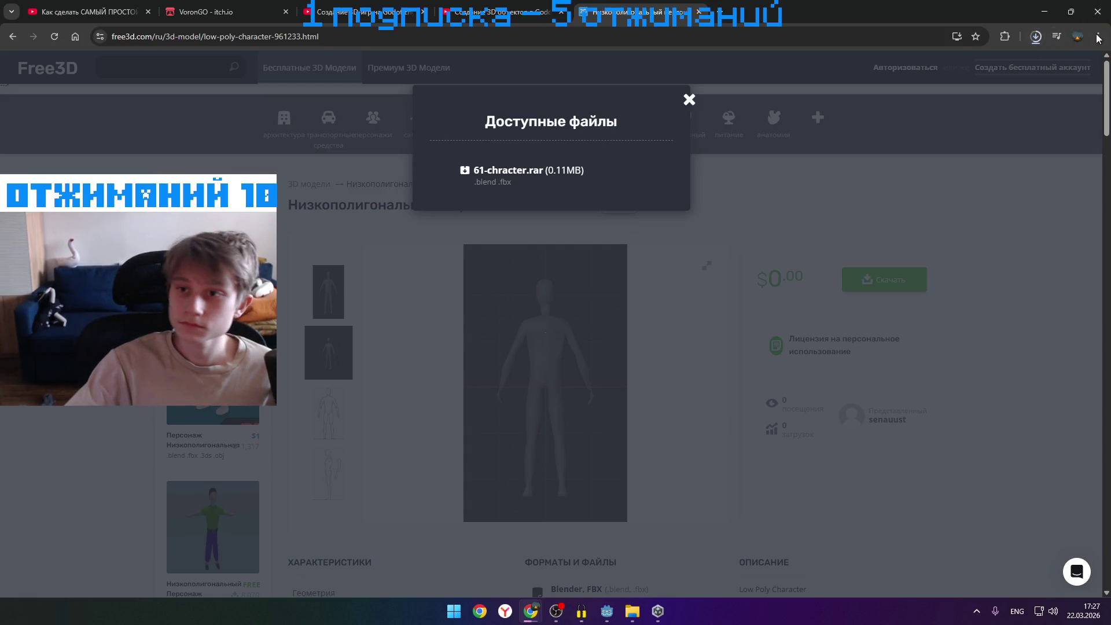
left_click(1035, 38)
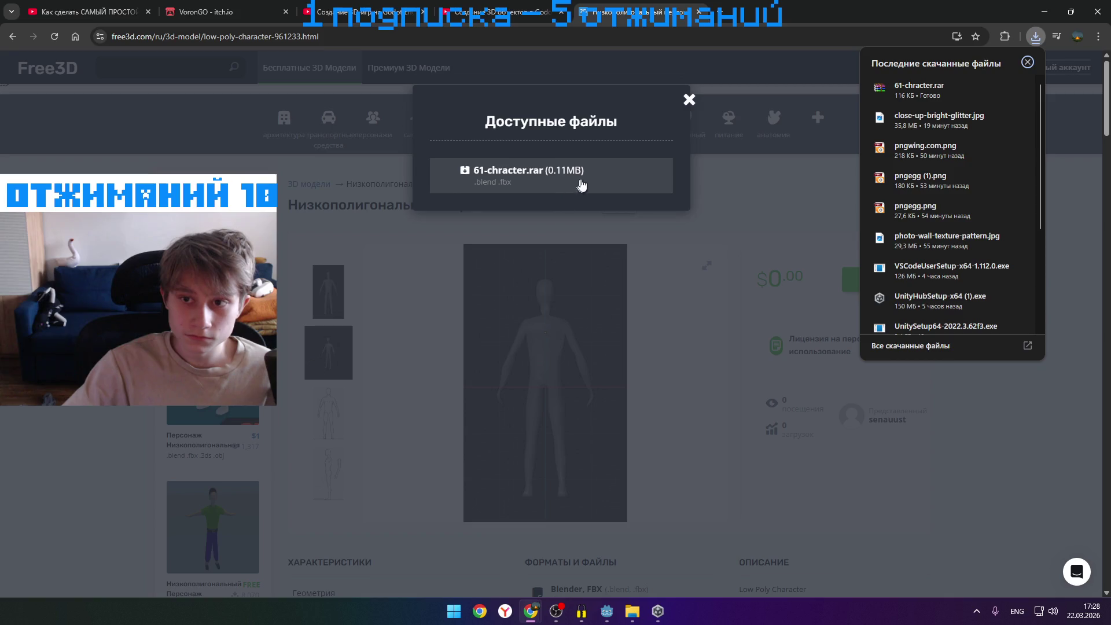
- Open the Downloads folder window and position it on the right side of the screen
left_click(883, 101)
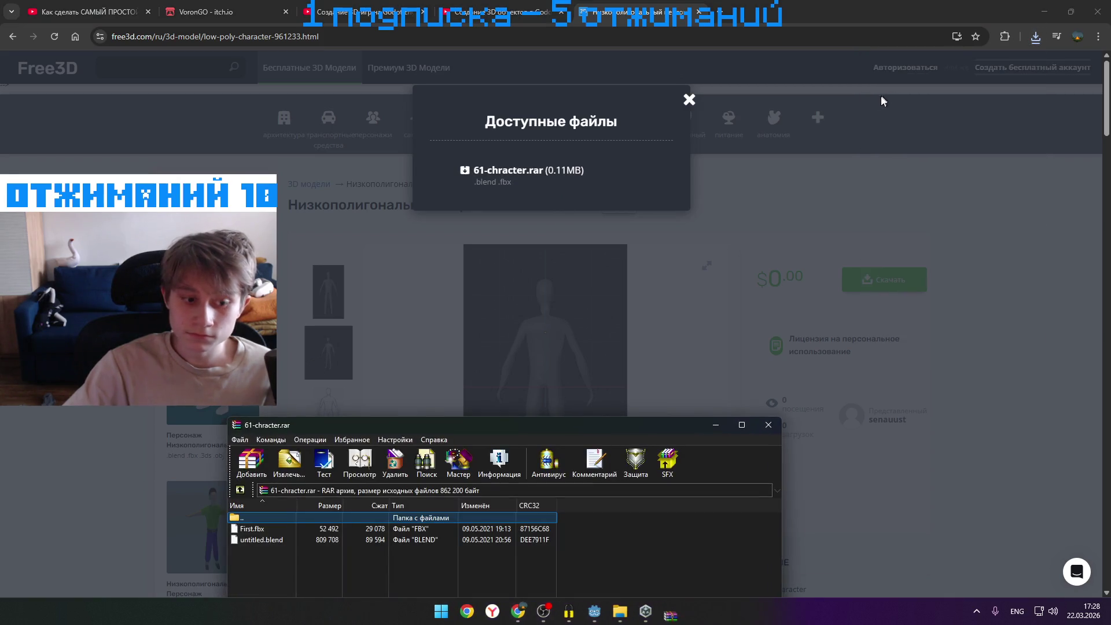
left_click(1098, 12)
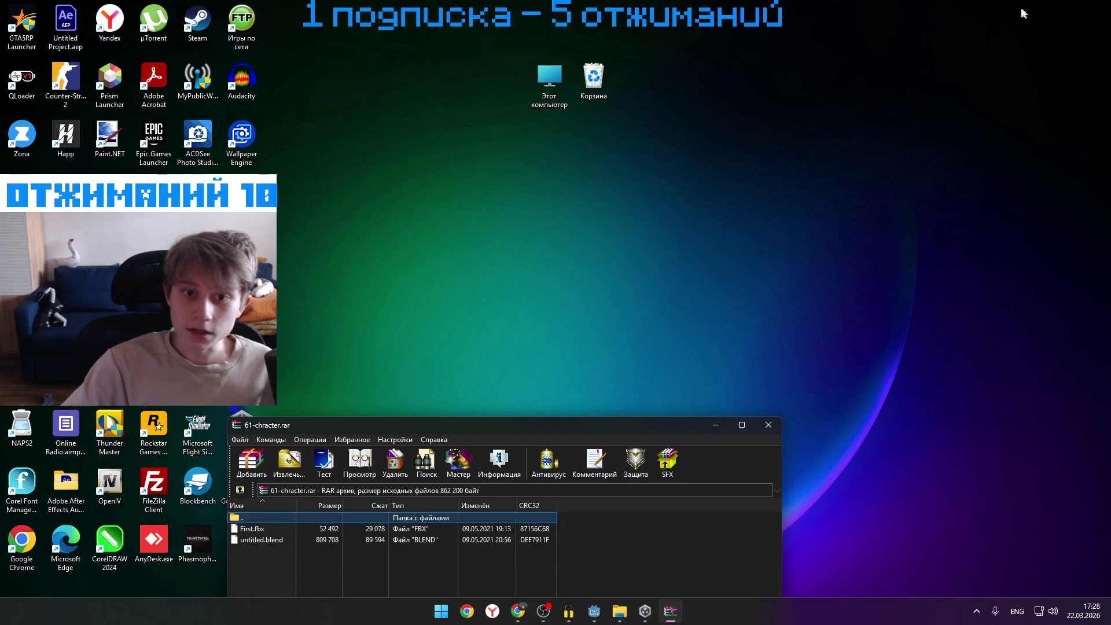
key("alt+Tab")
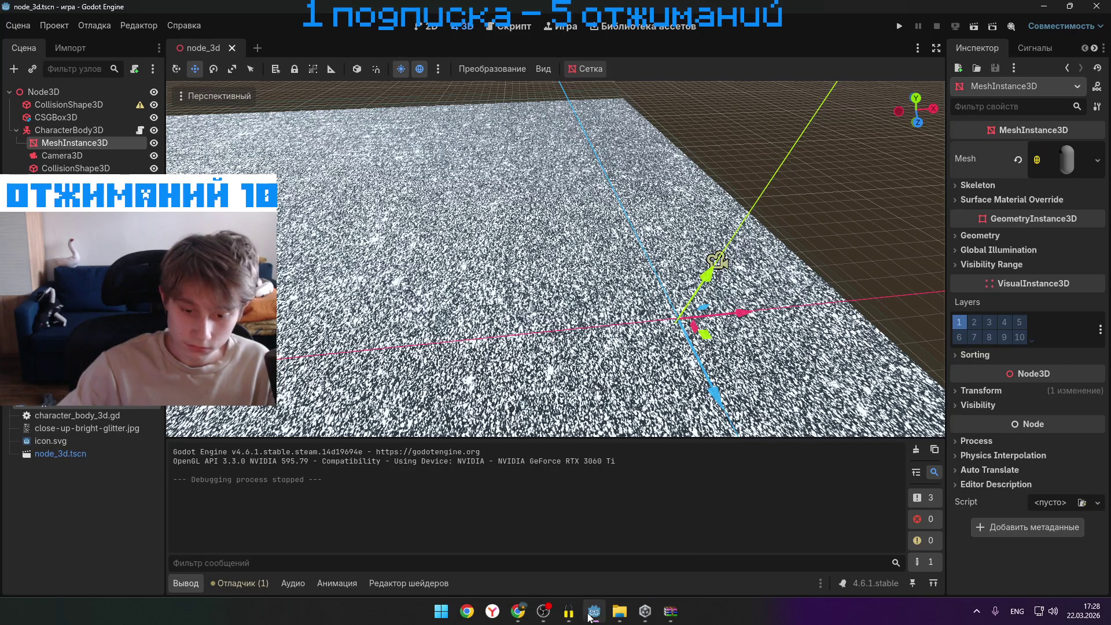
mouse_move(619, 618)
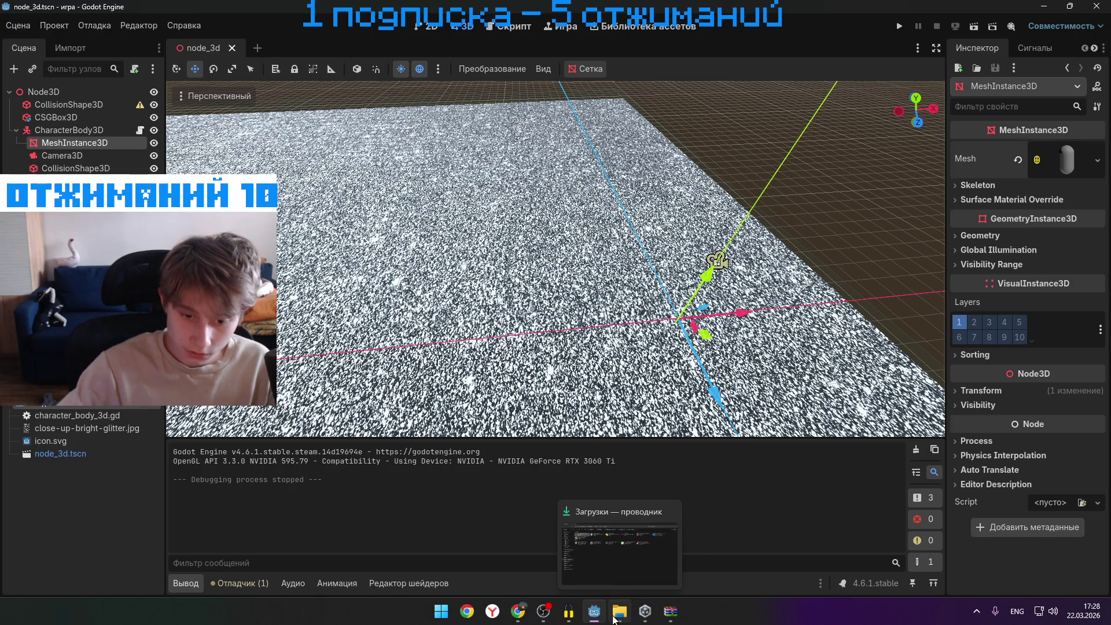
left_click(614, 619)
mouse_move(625, 276)
left_mouse_down()
mouse_move(631, 246)
mouse_move(832, 216)
left_mouse_up()
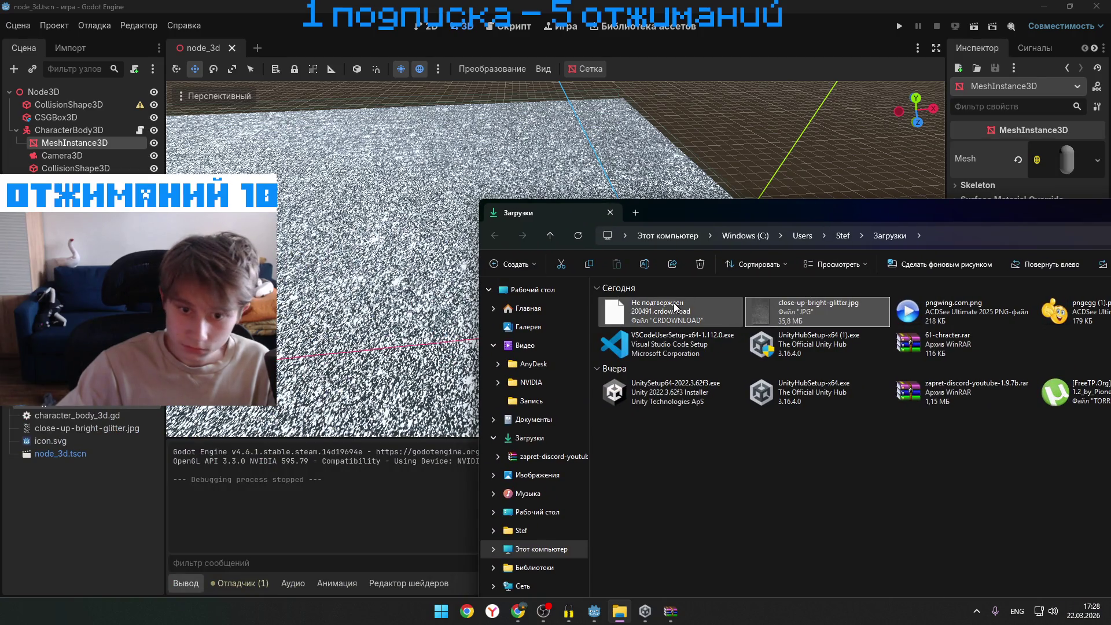
left_click_drag(967, 215, 554, 165)
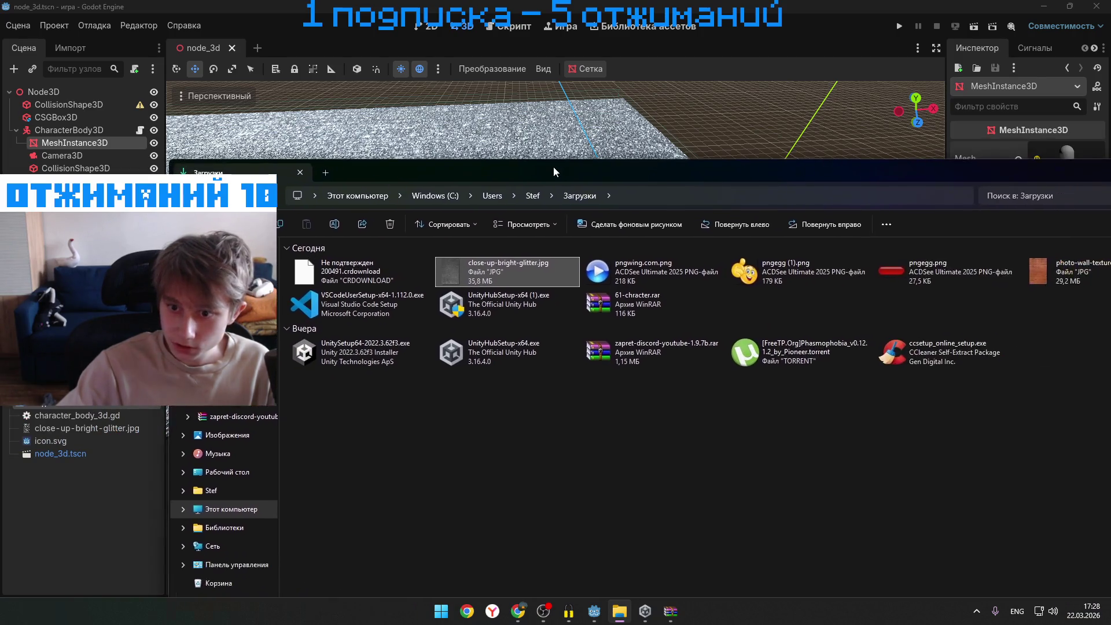
left_click_drag(451, 158, 870, 141)
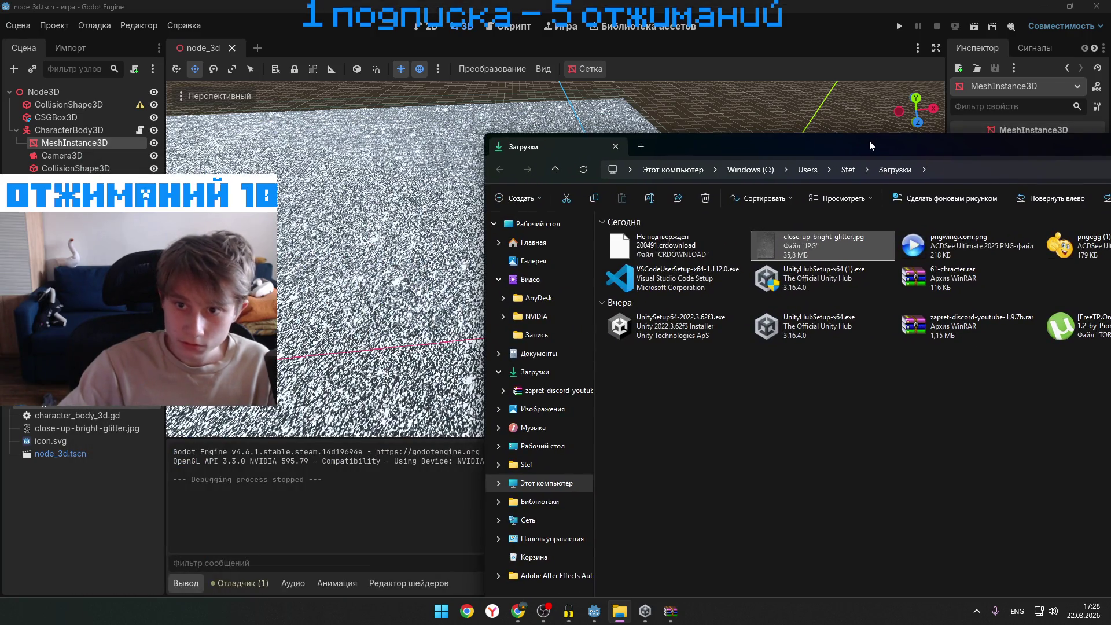
- Reveal 61-chracter.rar from Chrome's downloads, open it in WinRAR, and drag First.fbx and untitled.blend into Godot
mouse_move(518, 611)
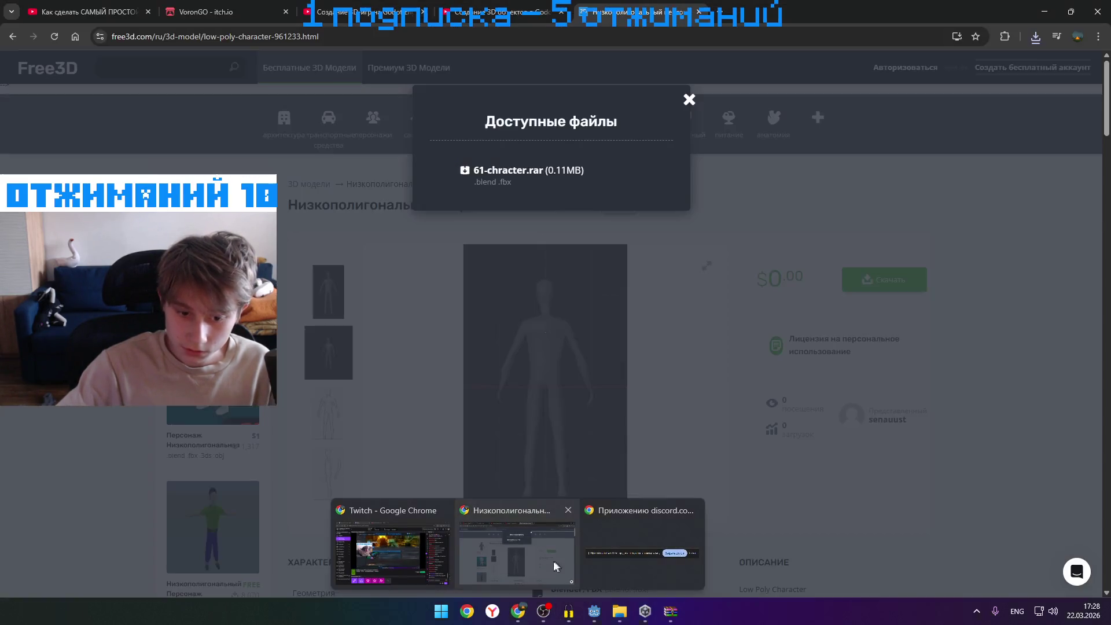
left_click(558, 573)
left_click(1035, 36)
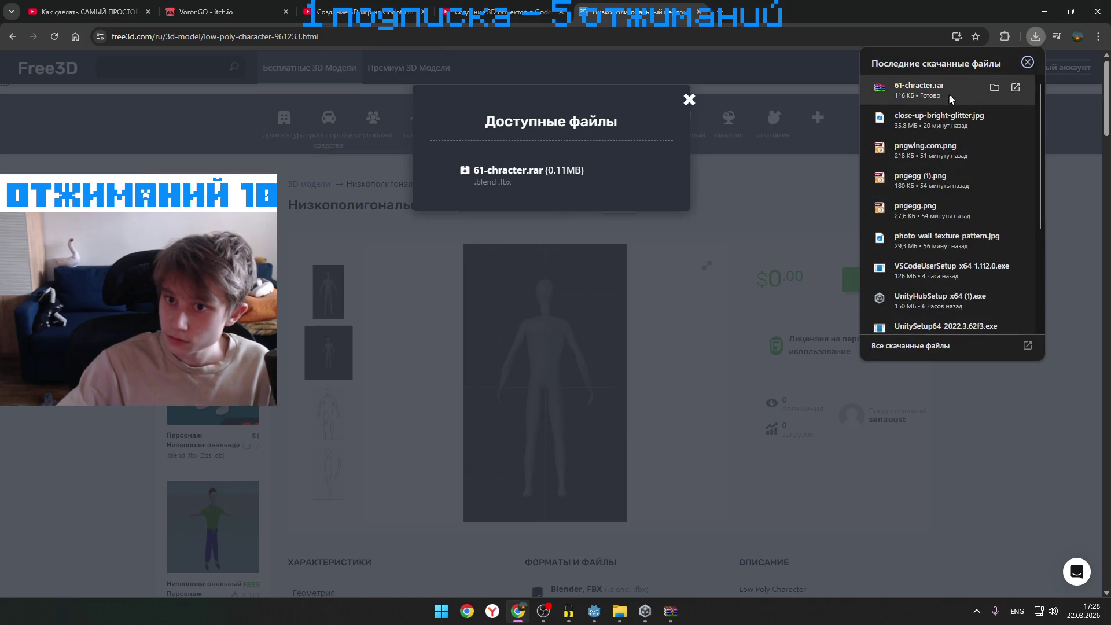
left_click(988, 90)
left_click(1049, 10)
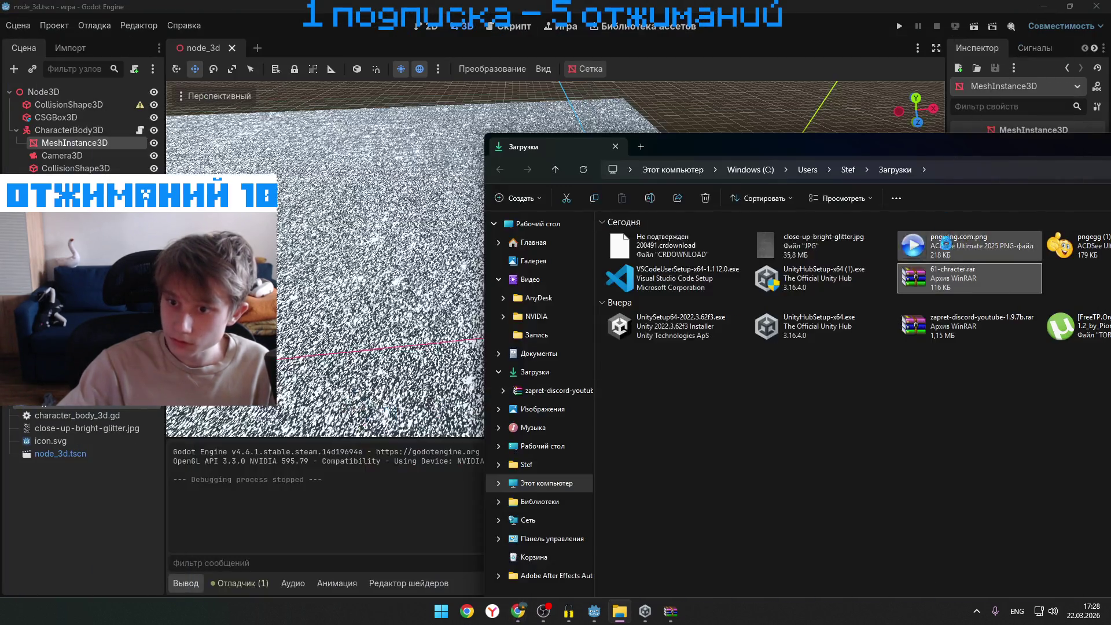
double_click(938, 282)
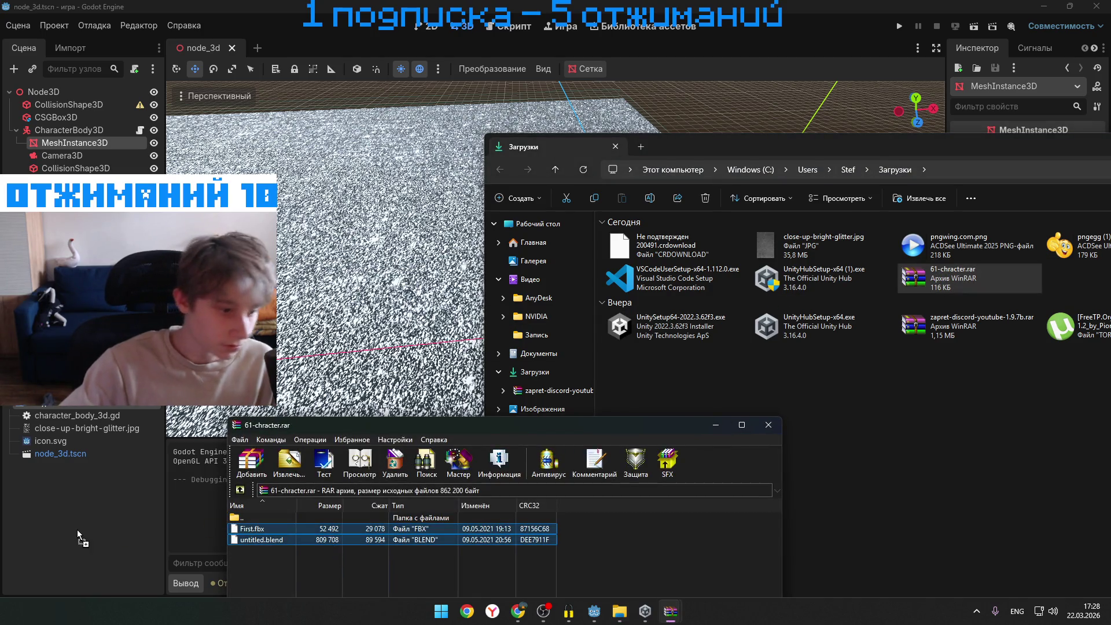
left_click_drag(336, 550, 495, 412)
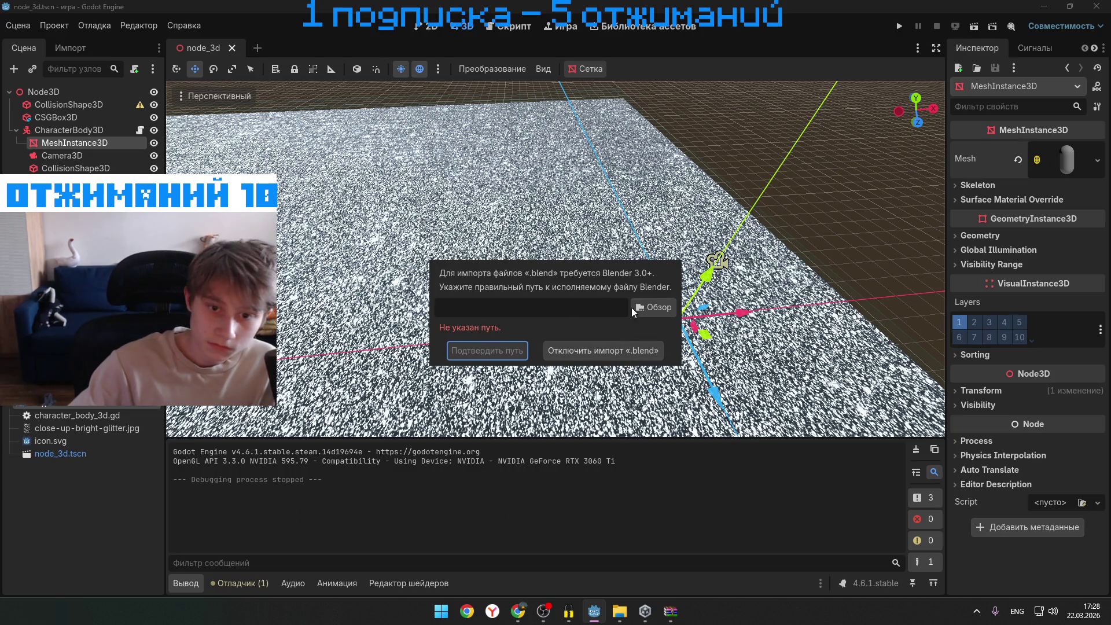
- Skip choosing a Blender path, disable .blend import, and save and restart the Godot editor
left_click(642, 309)
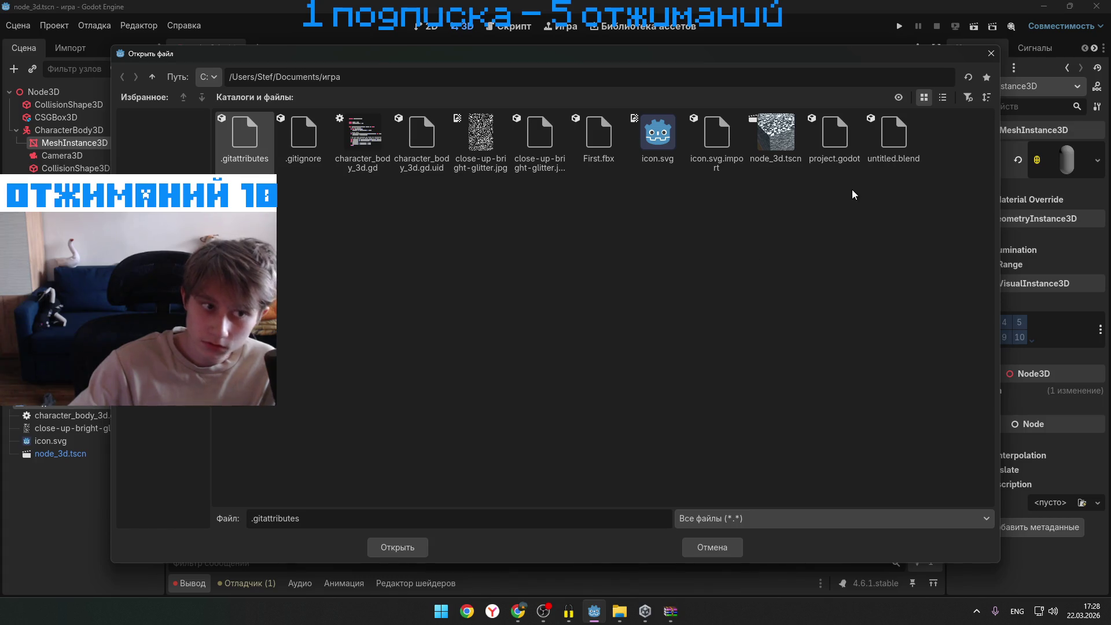
left_click(990, 56)
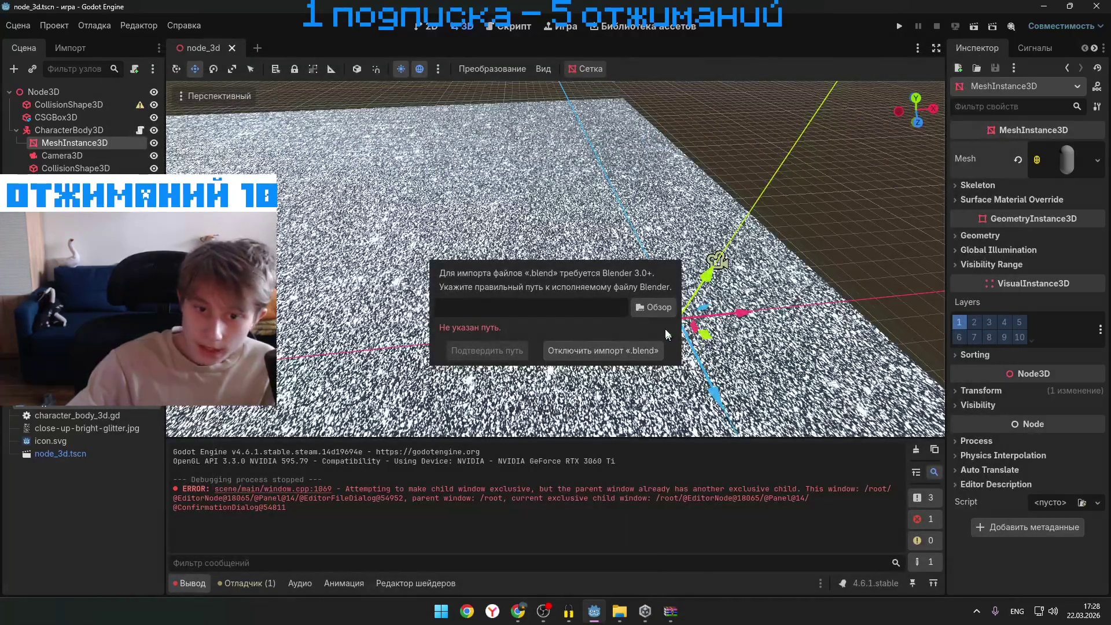
left_click(677, 248)
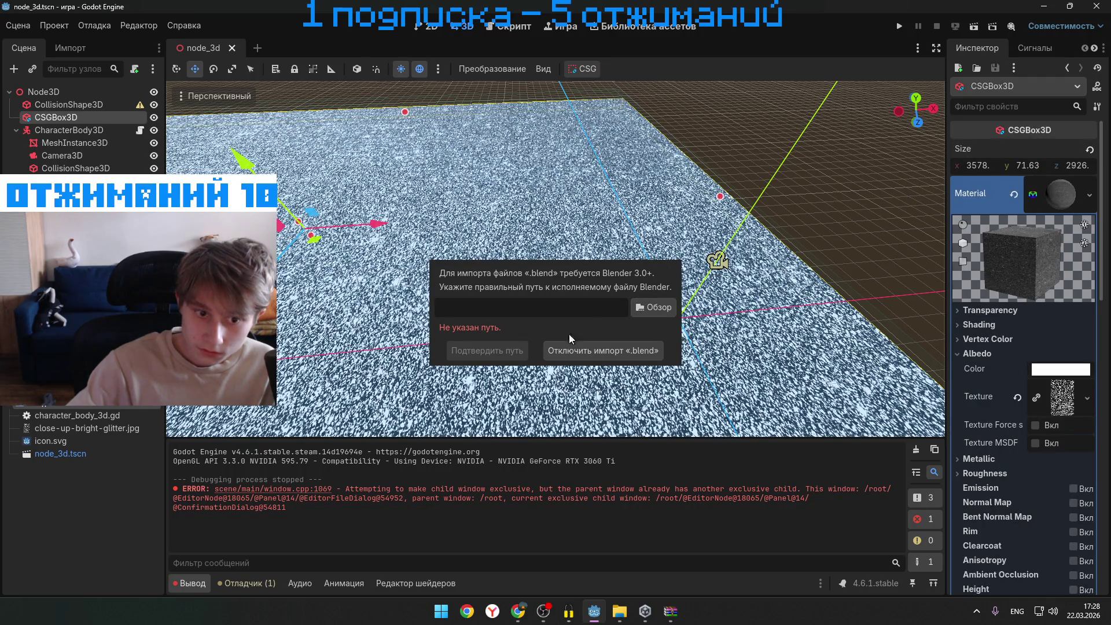
left_click(581, 348)
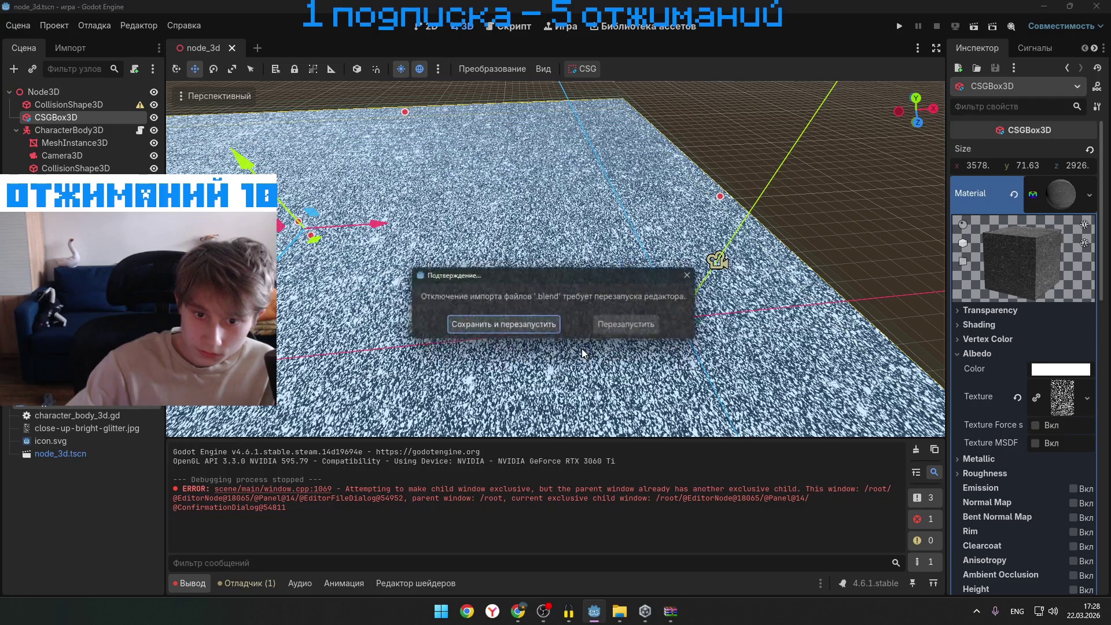
left_click(605, 326)
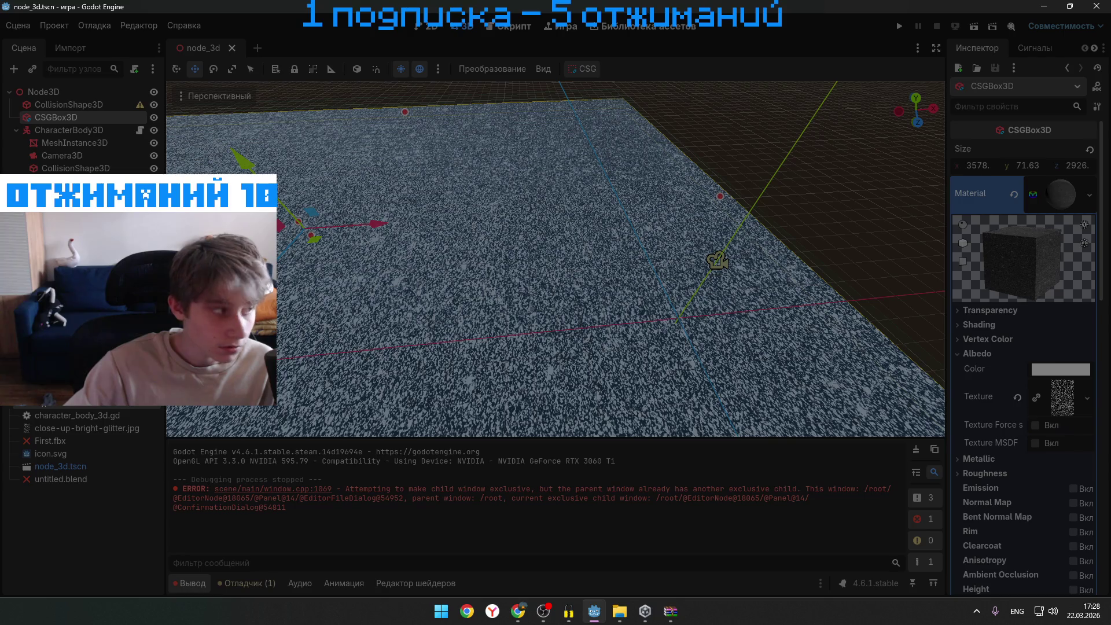
left_click(618, 610)
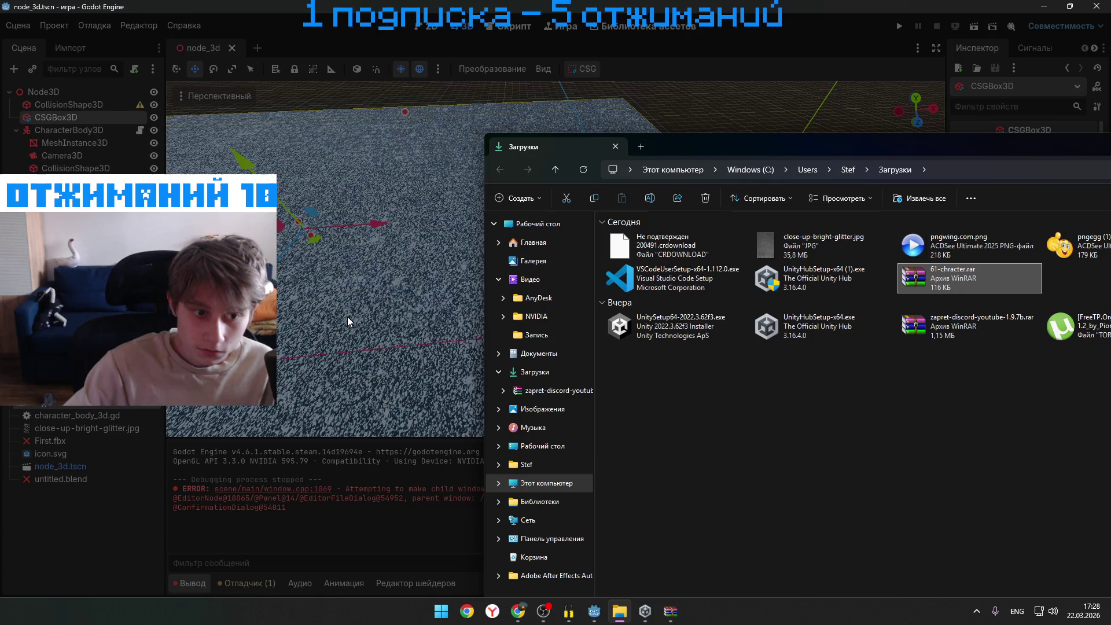
- Try extracting the archive's files into Downloads and dismiss the extraction error report
mouse_move(670, 611)
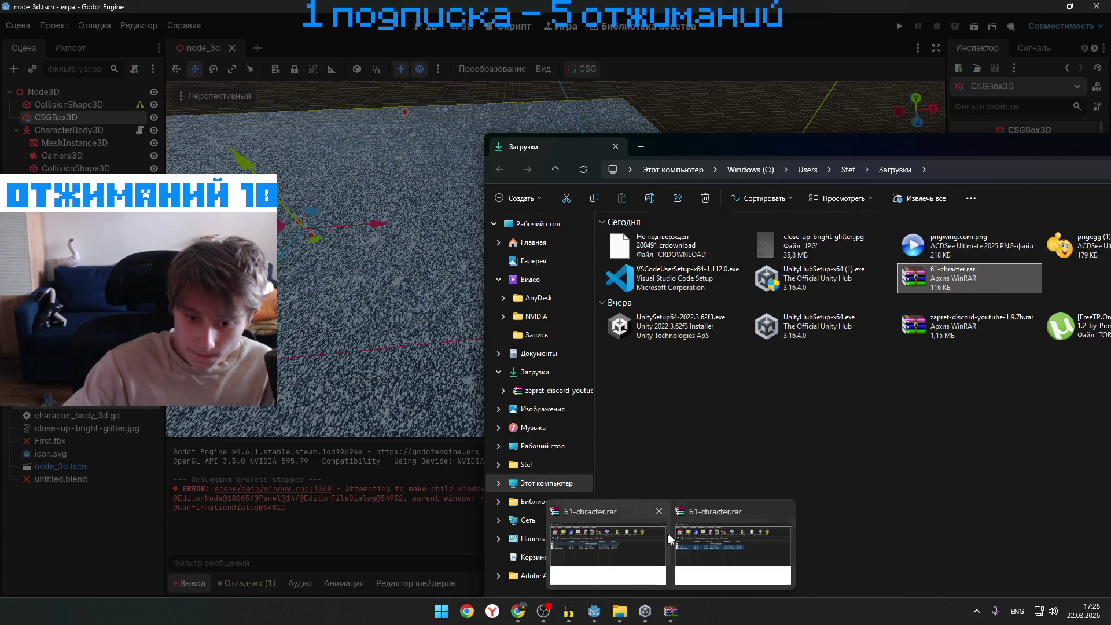
left_click(607, 532)
left_click_drag(495, 277, 499, 279)
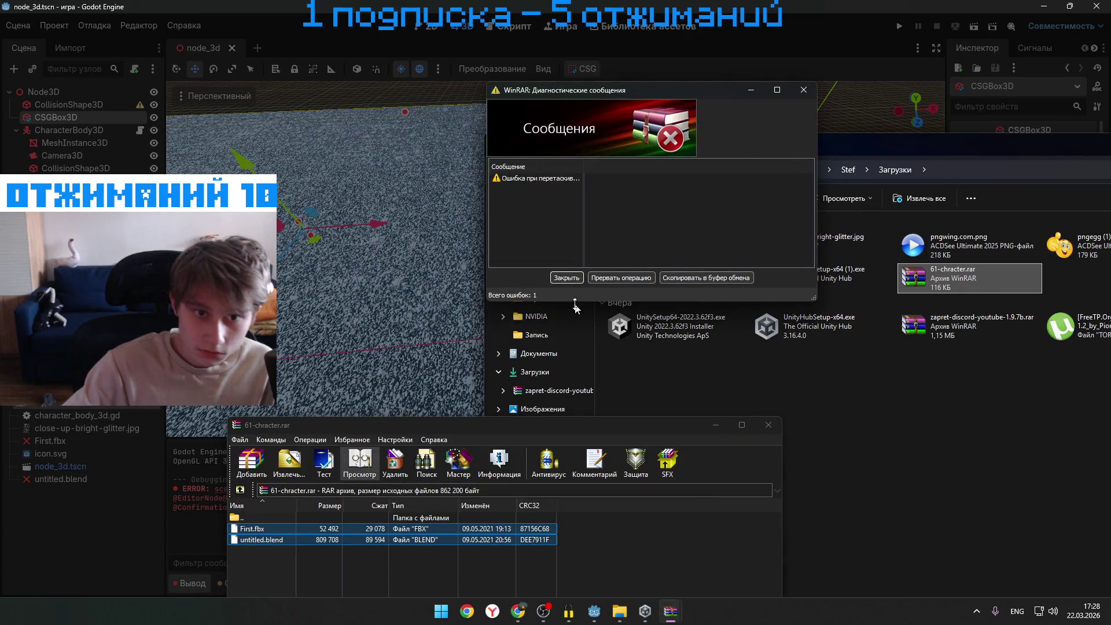
left_click(567, 278)
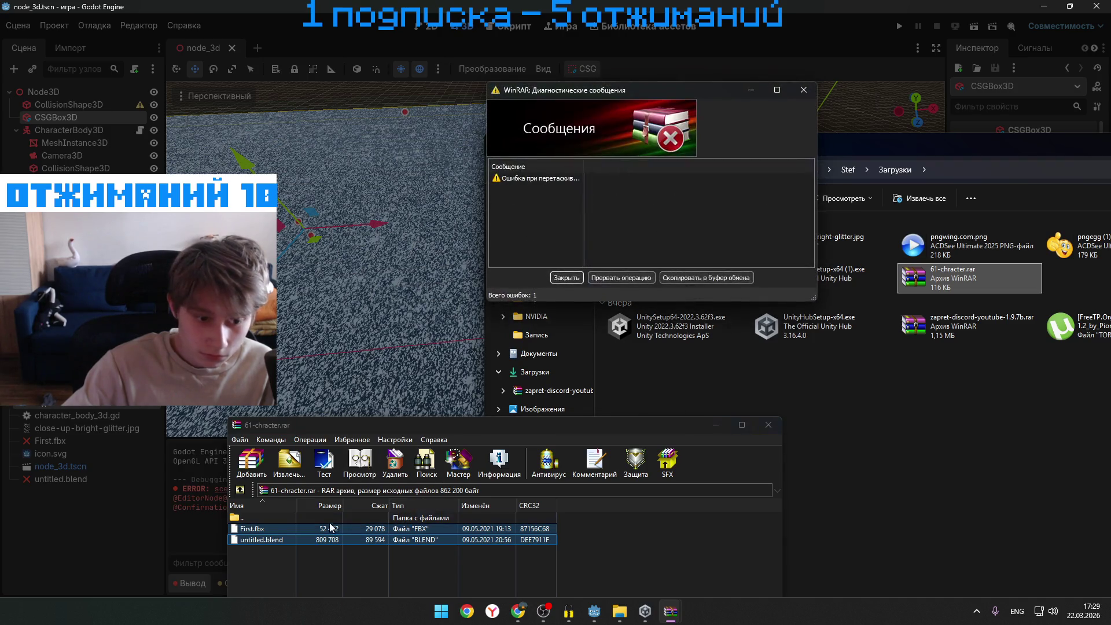
left_click(568, 279)
left_click(670, 613)
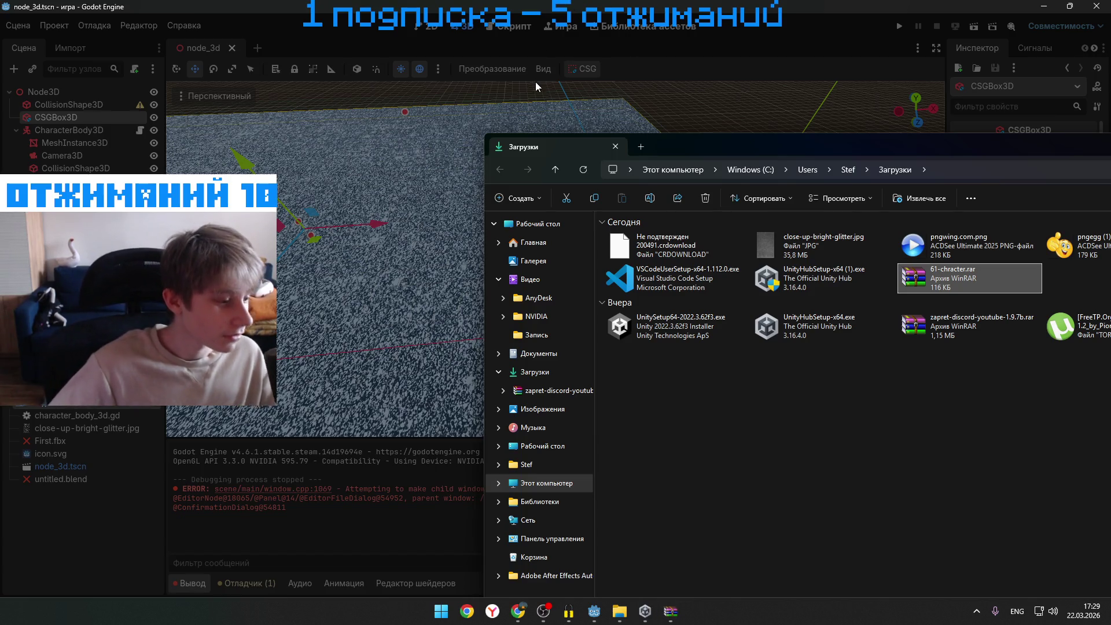
- Retry dragging First.fbx and untitled.blend out, dismiss the error again and close 61-chracter.rar
left_click(671, 613)
left_click_drag(389, 551, 379, 526)
left_click_drag(261, 528, 207, 492)
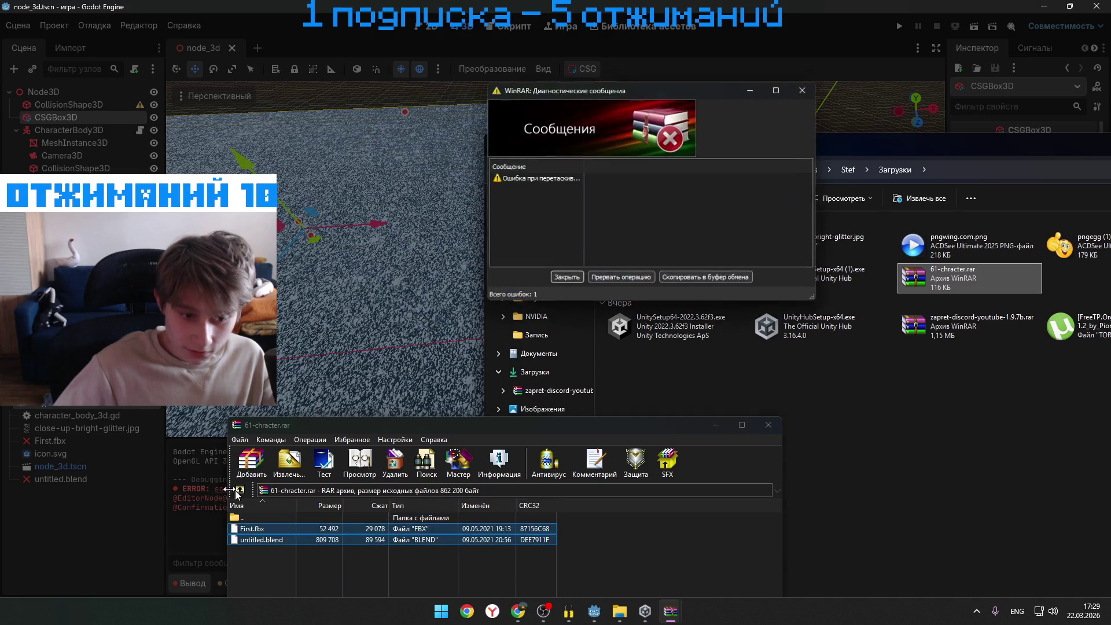
left_click(574, 276)
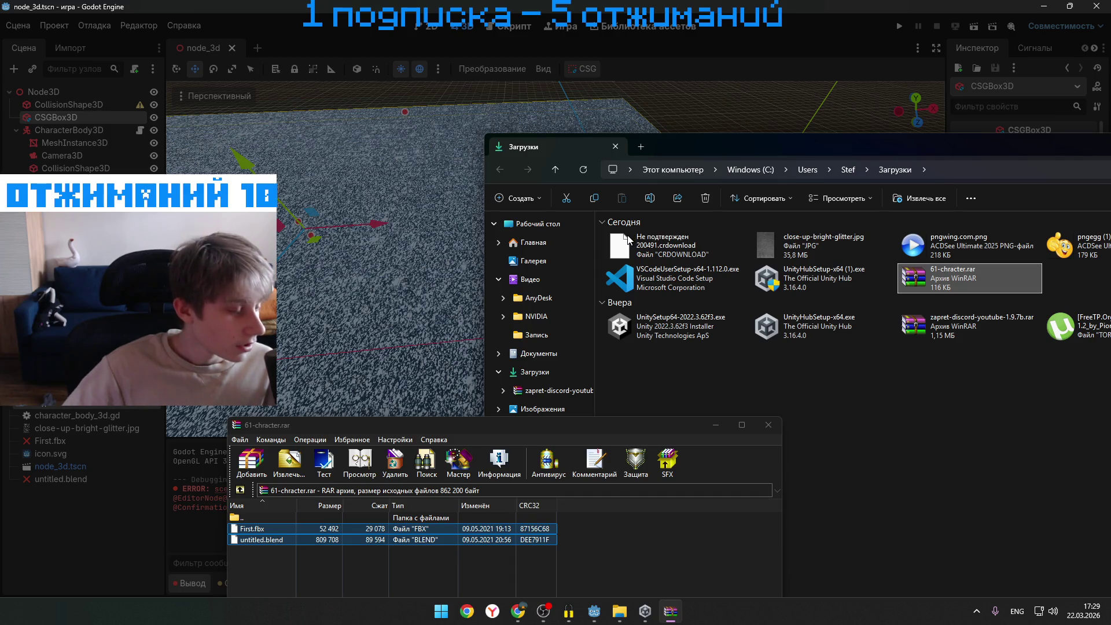
left_click(769, 425)
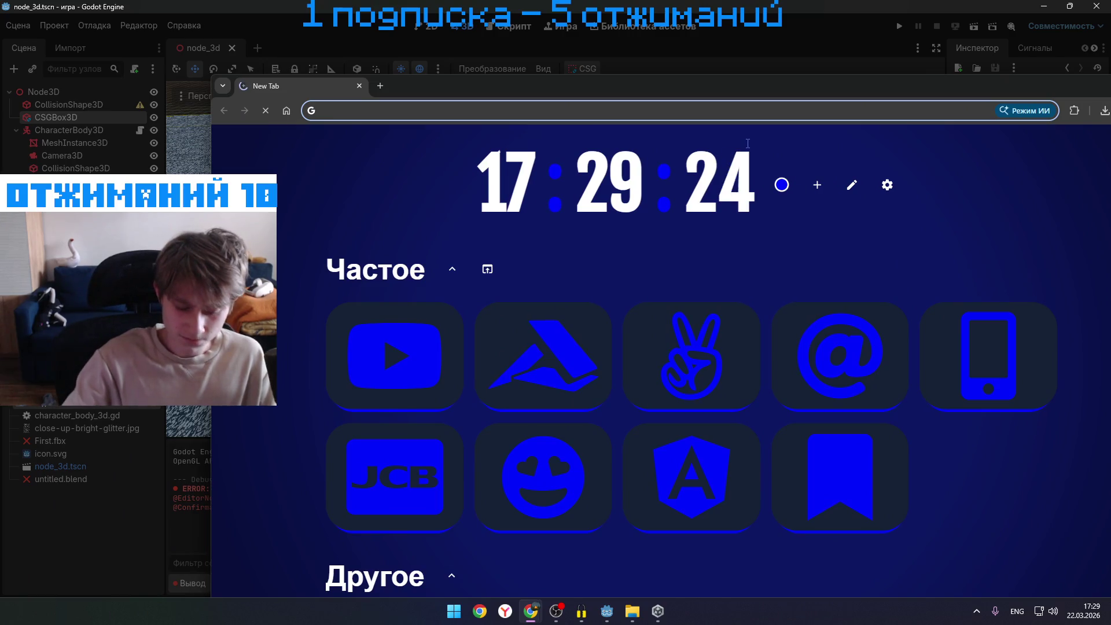
- Search Google for Ryzen 5 processors and switch off the VPN extension
type("regbn hfq")
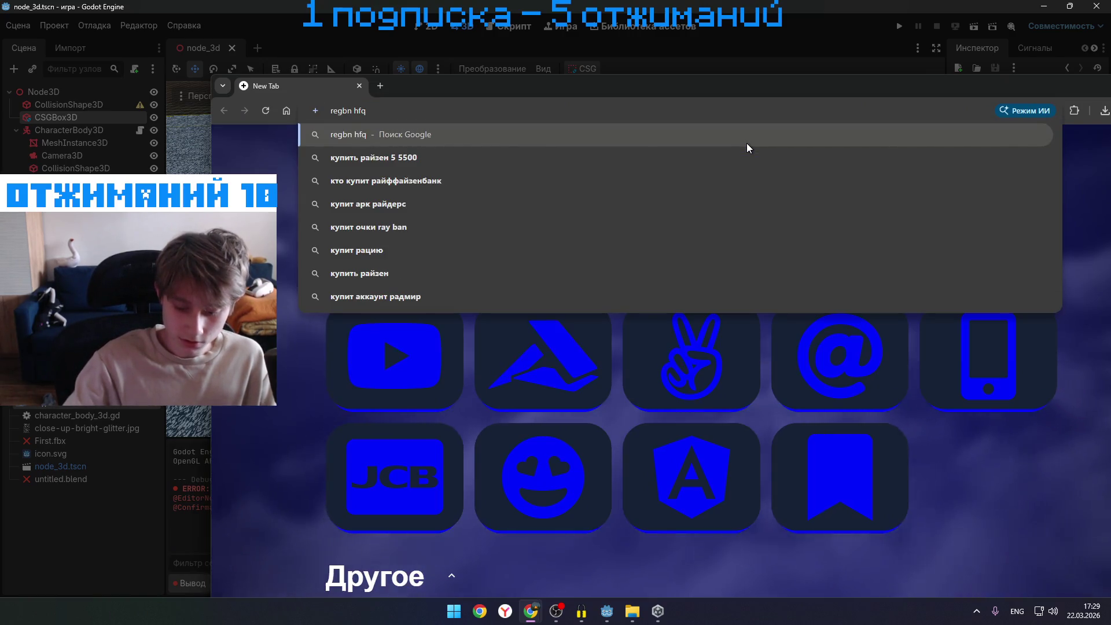
type("pfy")
key("Return")
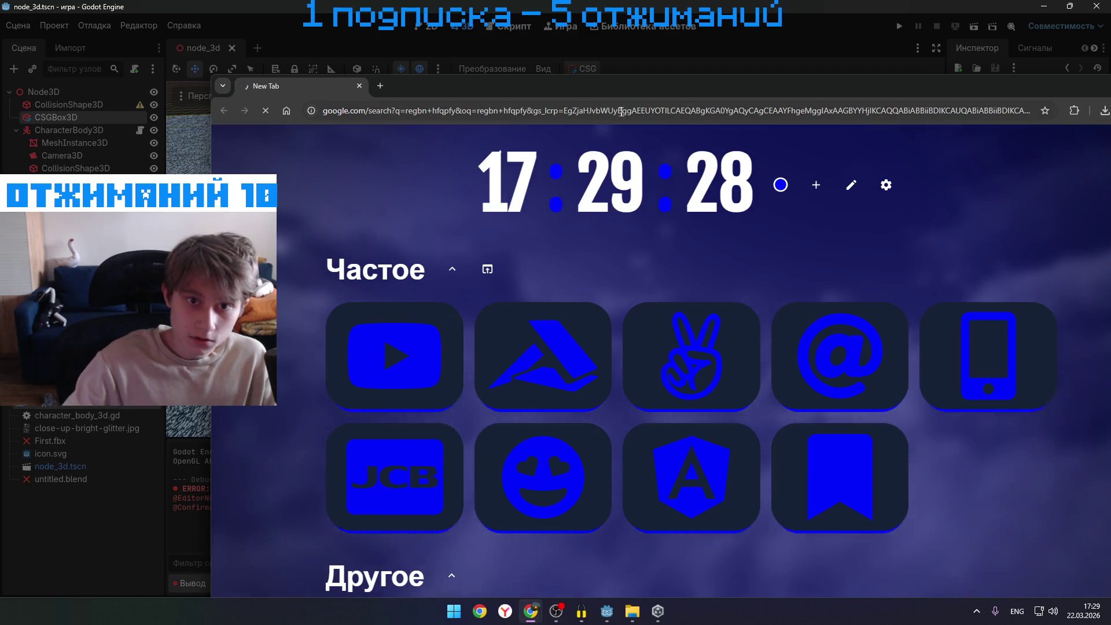
left_click(1074, 110)
left_click(955, 274)
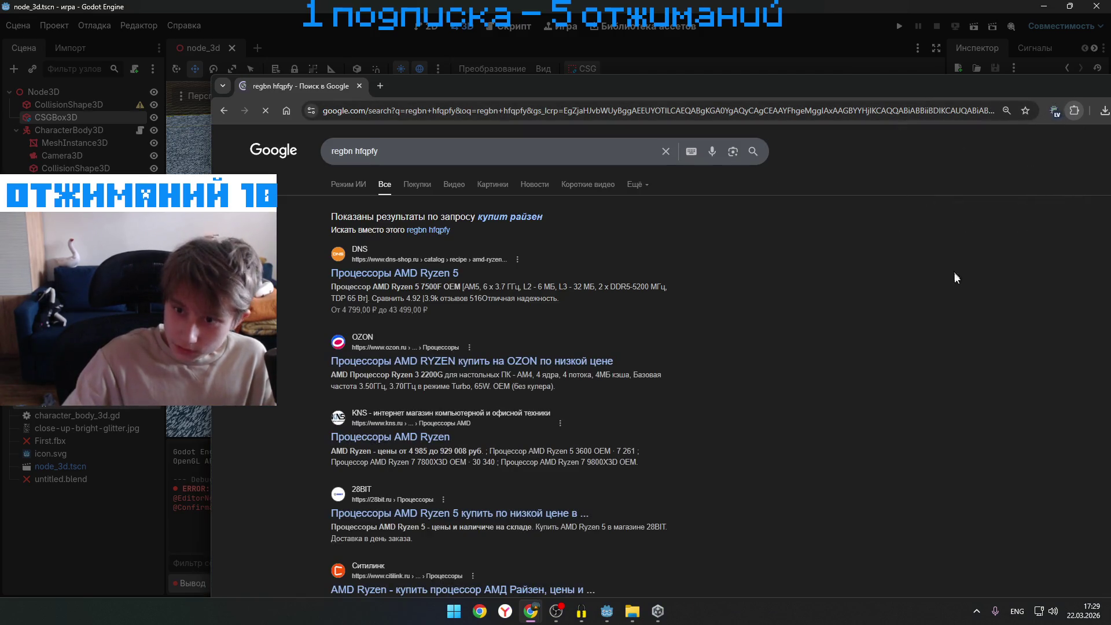
left_click(1057, 110)
left_click(1025, 349)
left_click(469, 255)
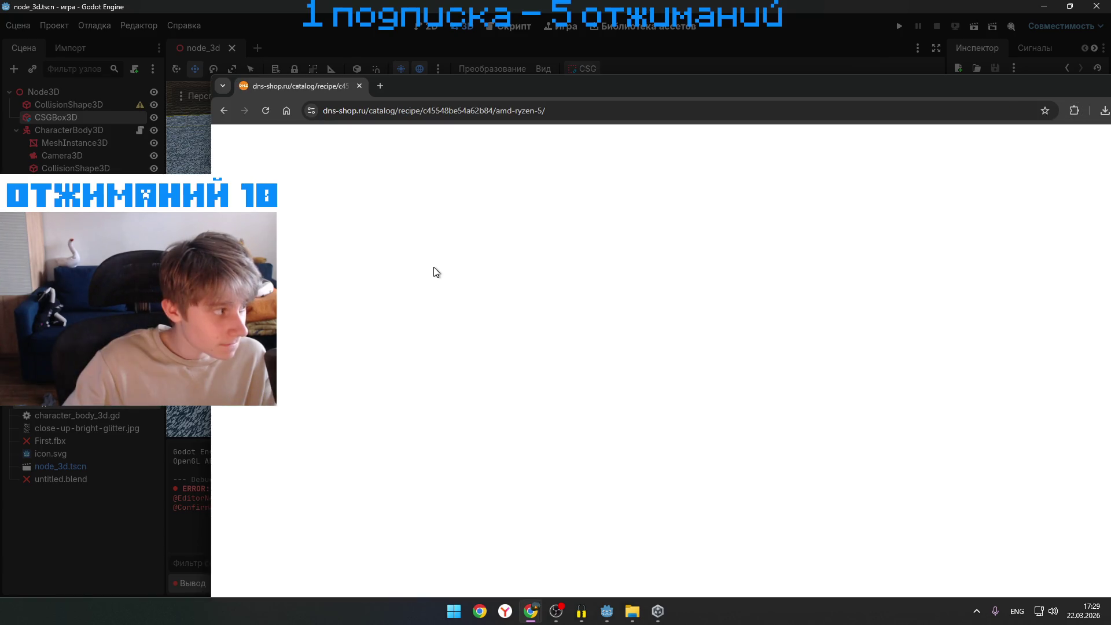
- Maximize Chrome on the DNS AMD Ryzen 5 catalog and expand all processor filter tags
scroll(478, 265, "down", 3)
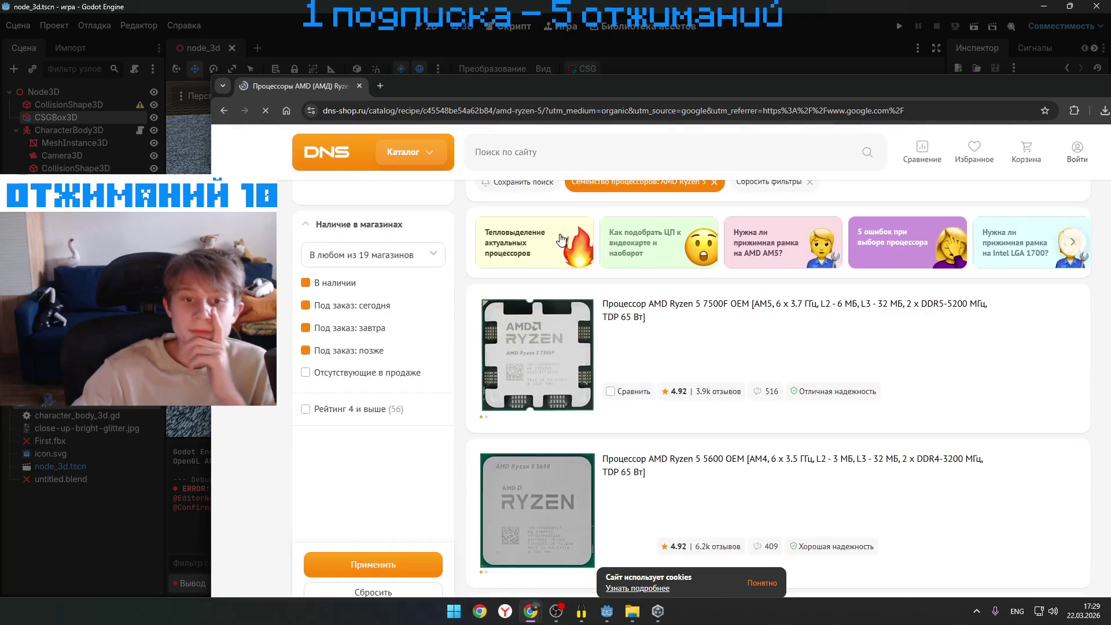
scroll(666, 379, "down", 2)
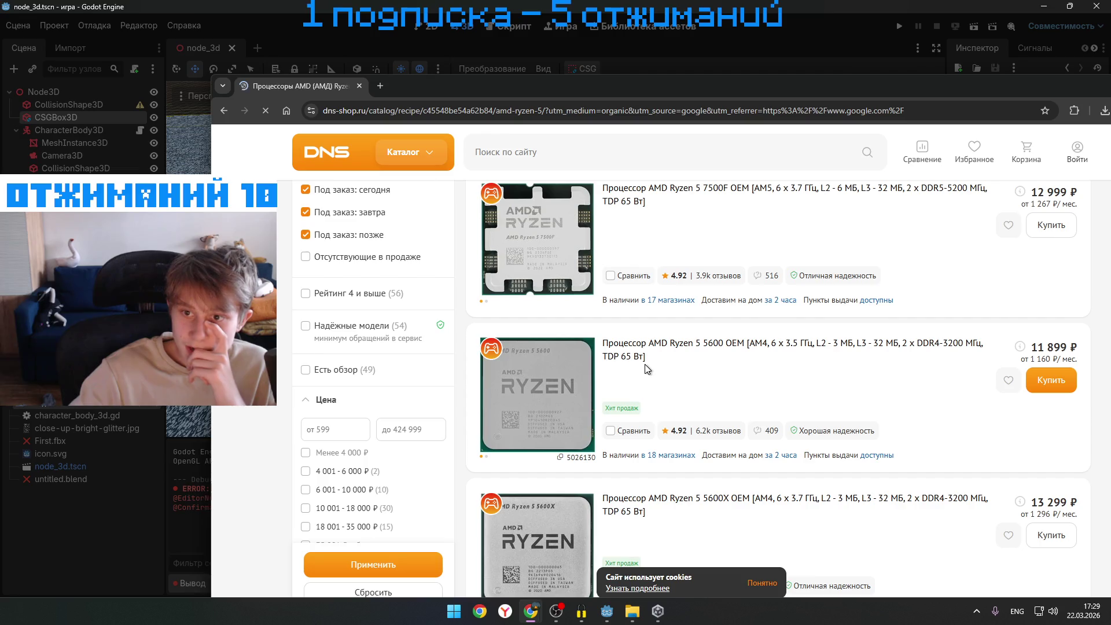
scroll(646, 366, "down", 10)
scroll(620, 335, "down", 5)
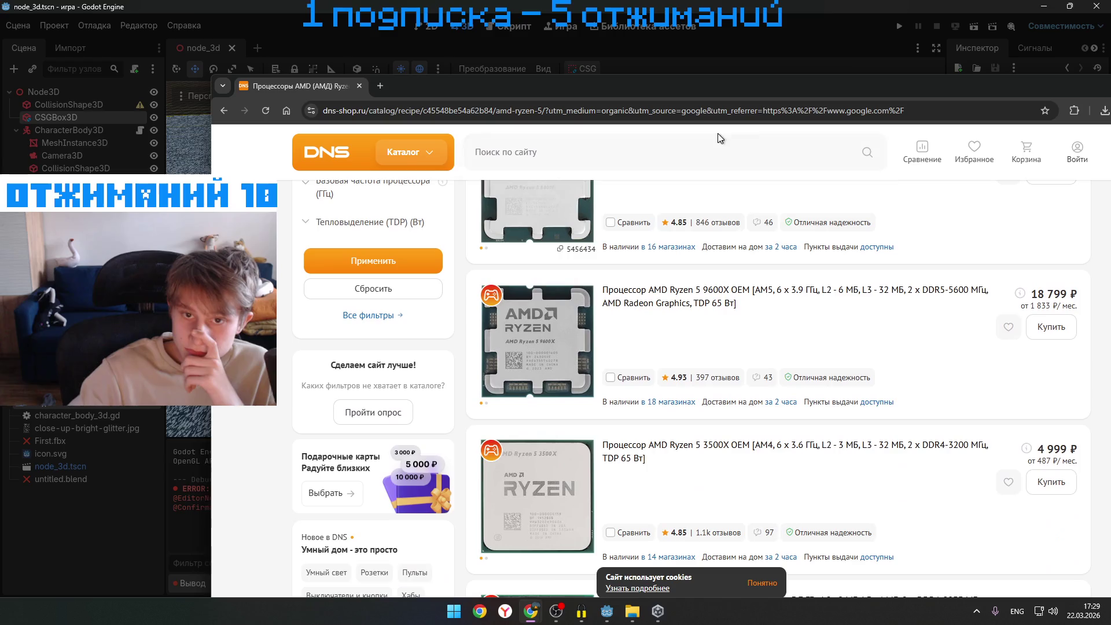
left_click_drag(718, 86, 377, 116)
left_click(794, 121)
scroll(619, 252, "up", 10)
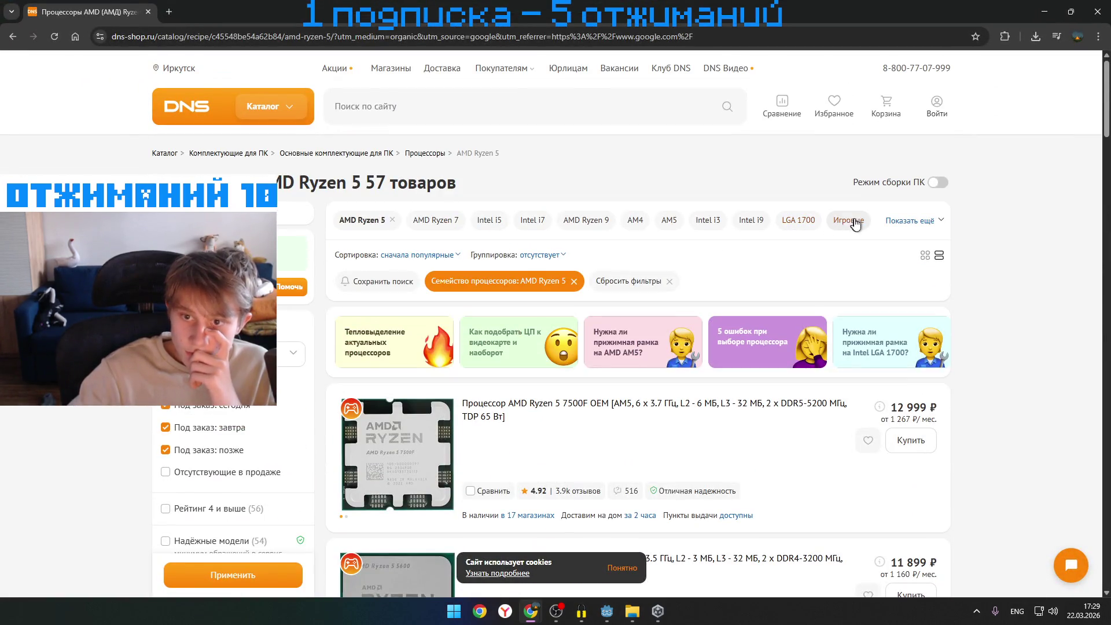
left_click(917, 225)
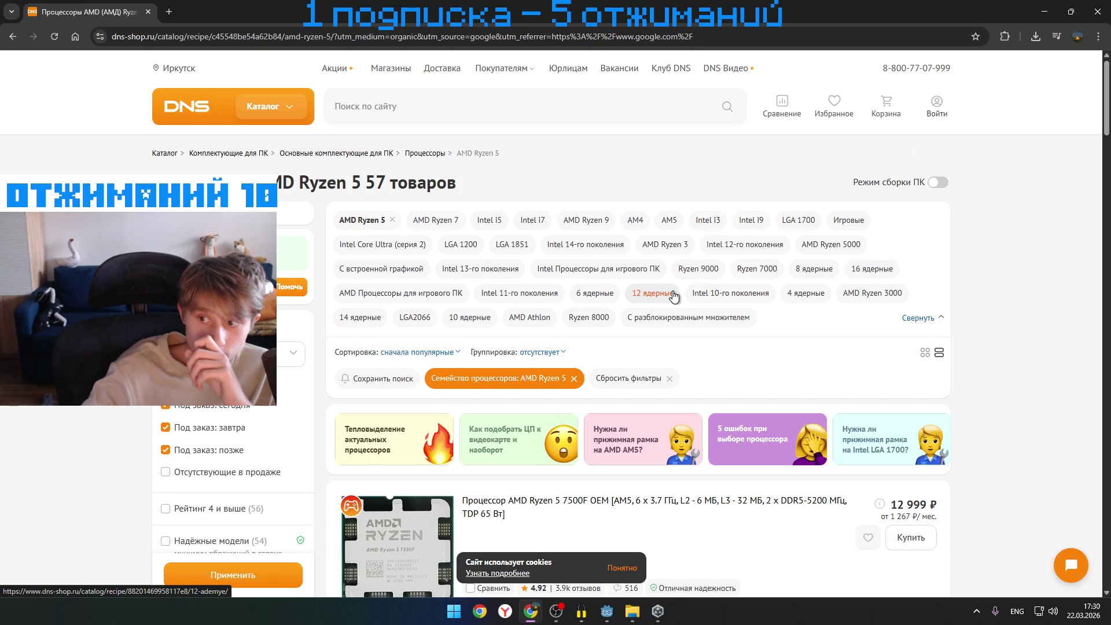
scroll(668, 295, "down", 3)
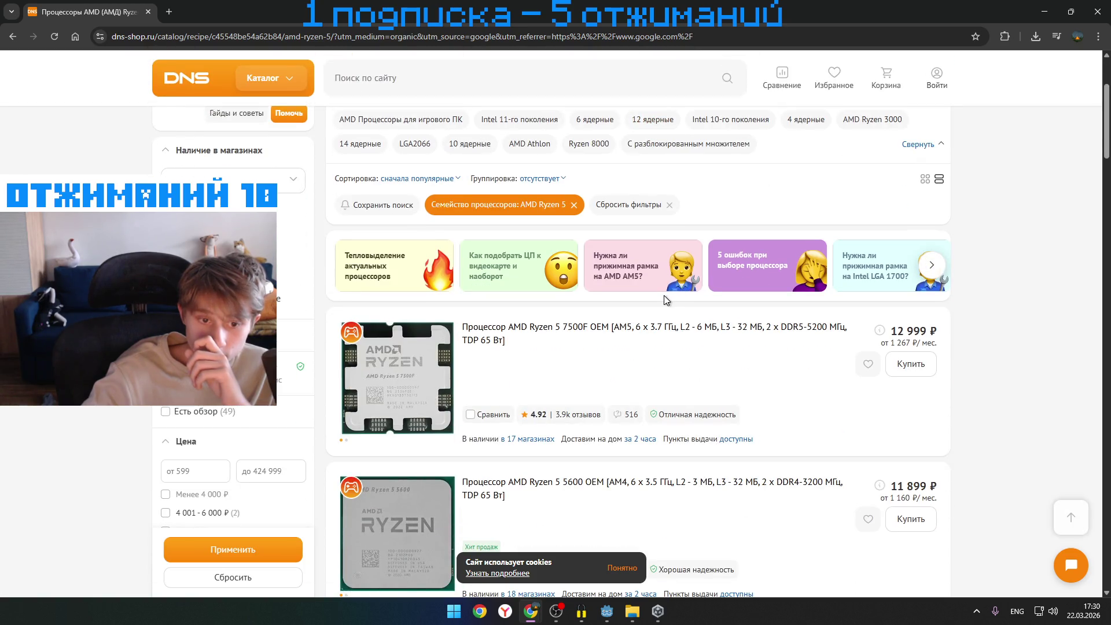
scroll(665, 296, "down", 4)
scroll(671, 296, "up", 7)
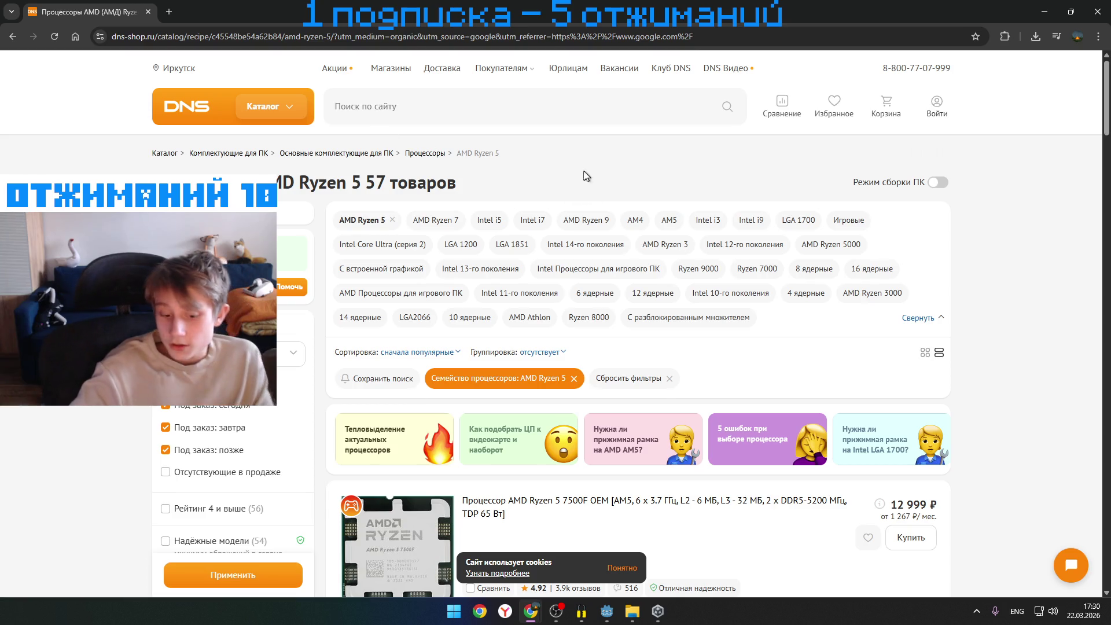
key("alt+space")
- Open Windows Settings from Start search, view the System page, then close Settings and switch back
type("gf")
key("BackSpace")
key("BackSpace")
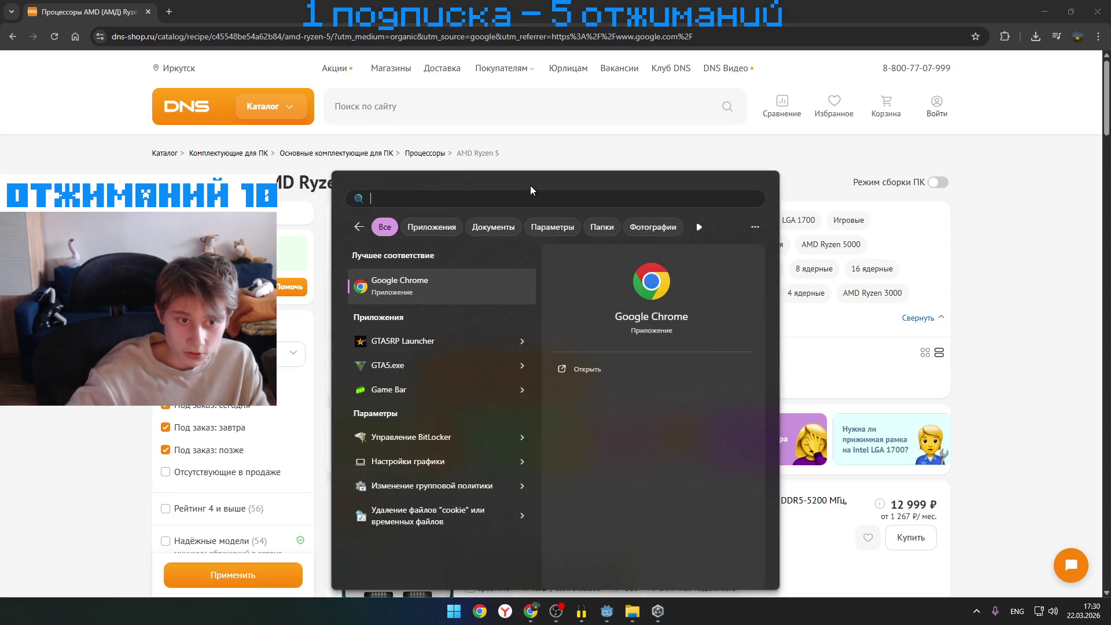
key("alt+shift")
type("па")
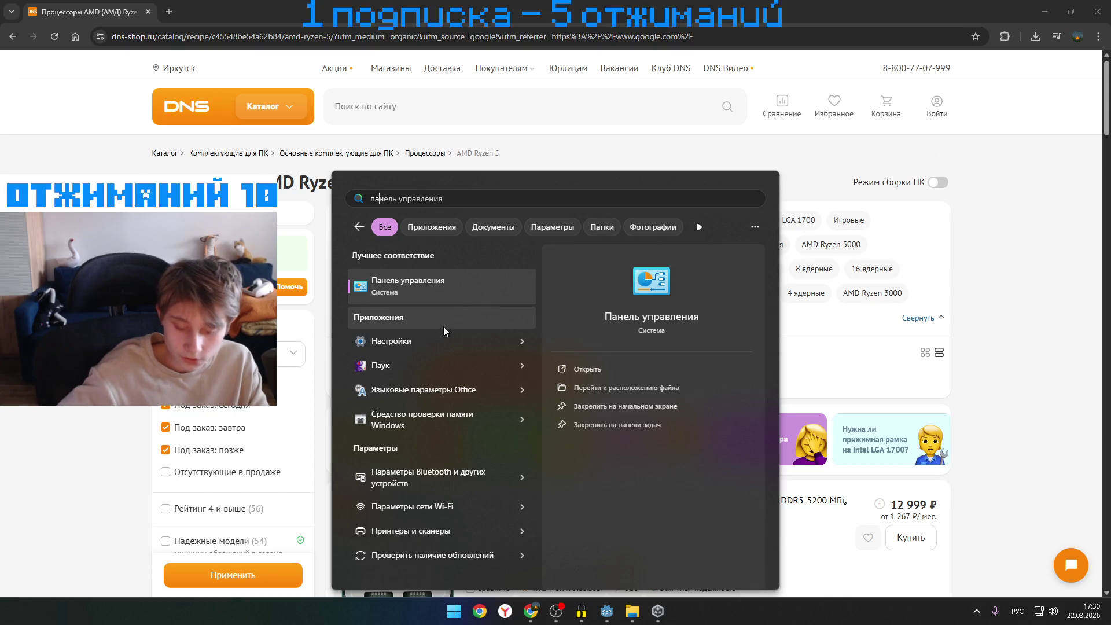
left_click(432, 341)
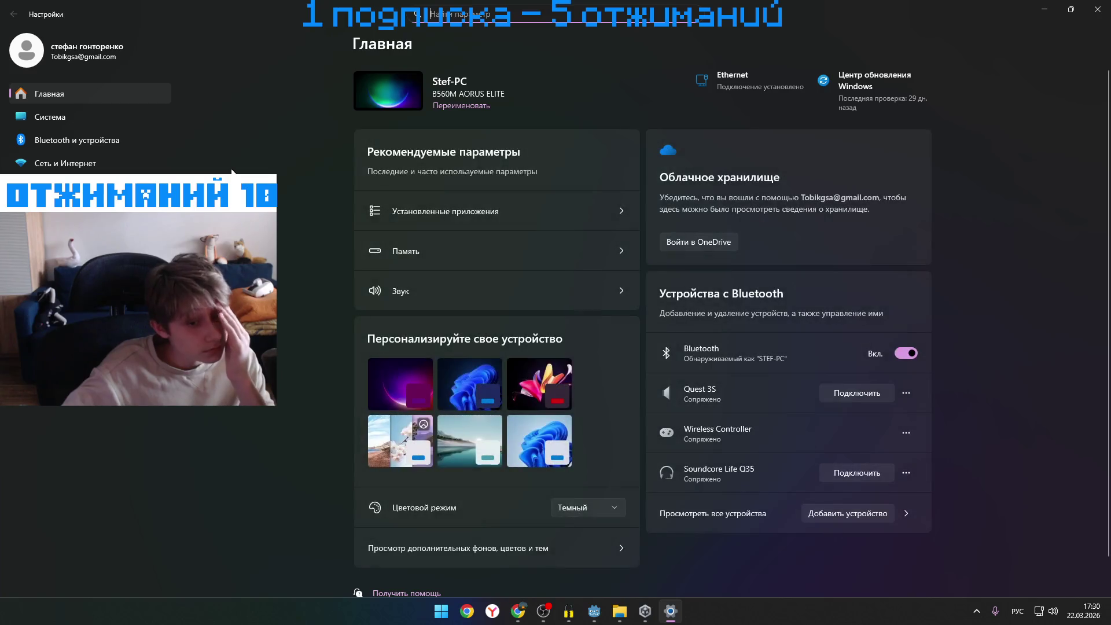
left_click(116, 117)
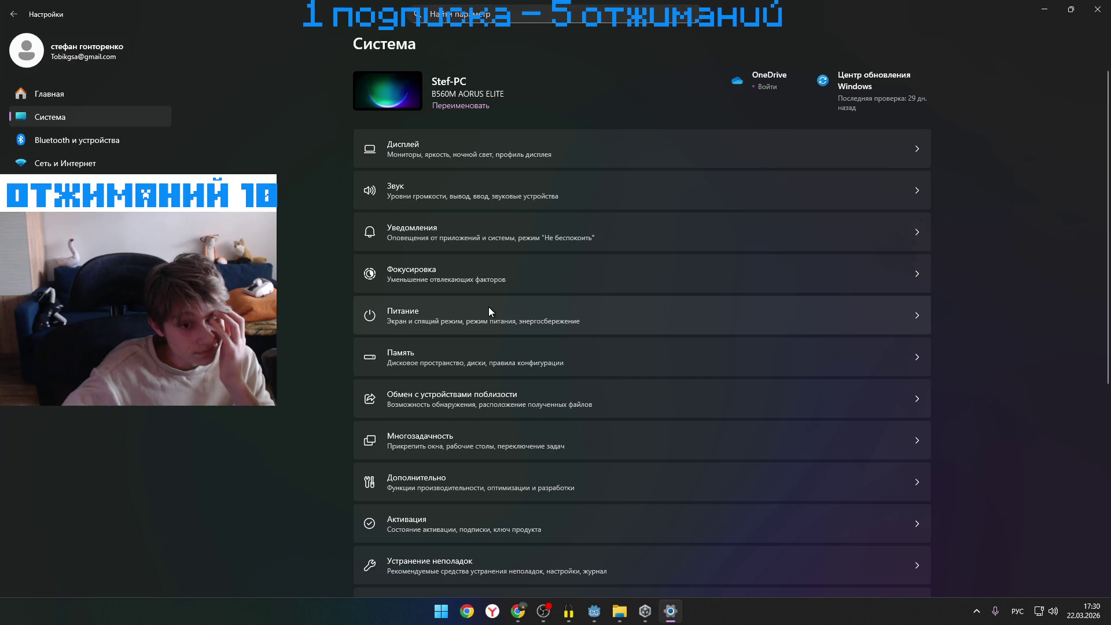
left_click(1101, 7)
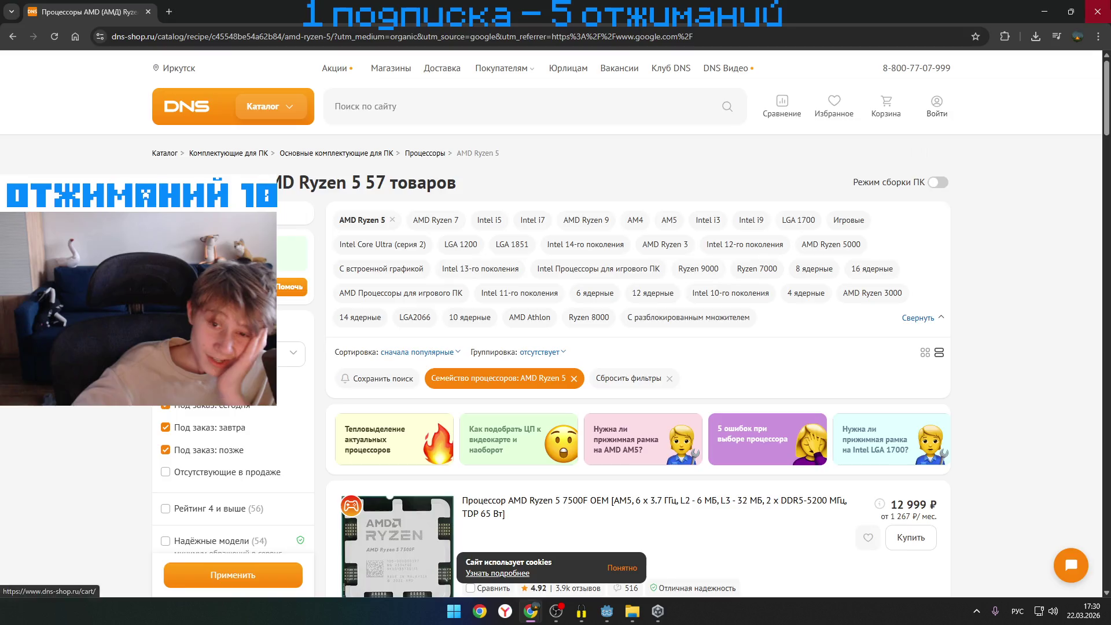
key("alt+Tab")
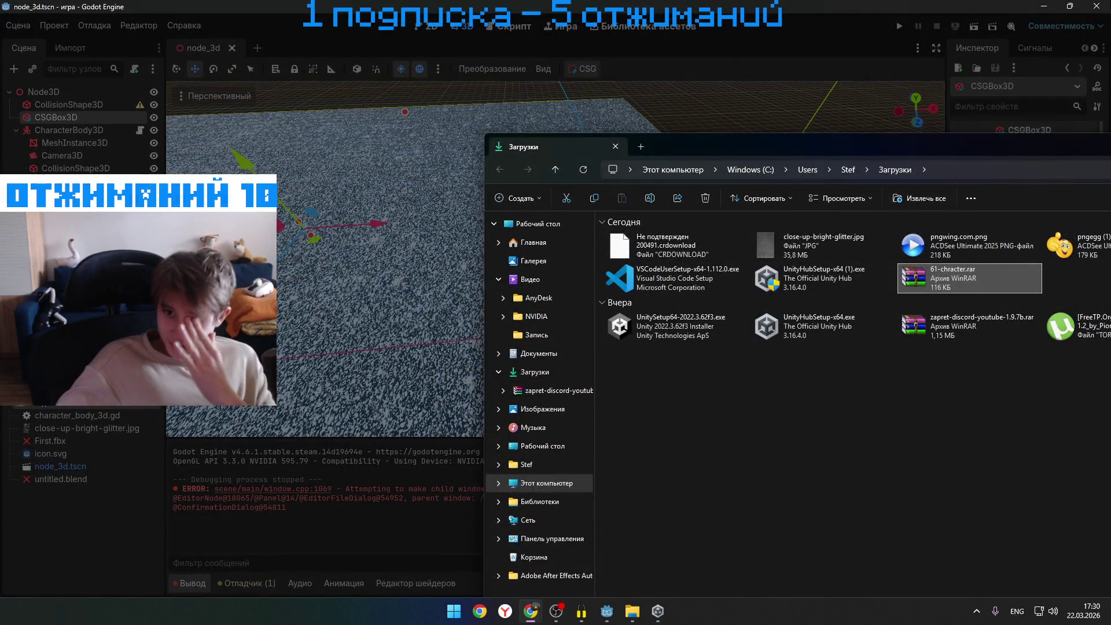
- Force-close the frozen Godot editor
key("alt+Tab")
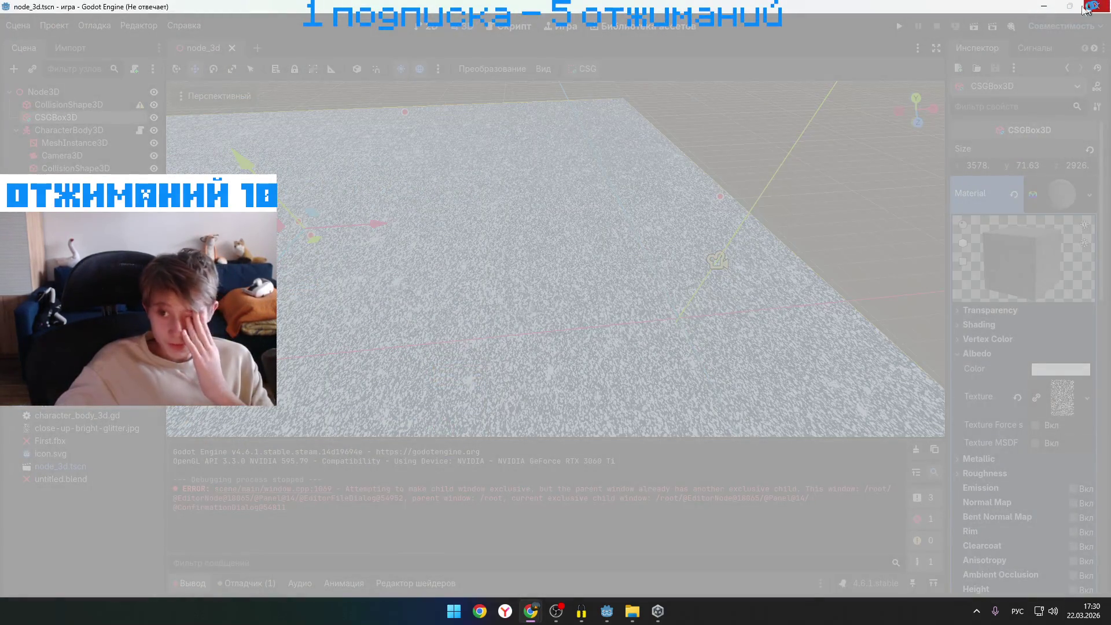
left_click(1088, 7)
left_click(532, 456)
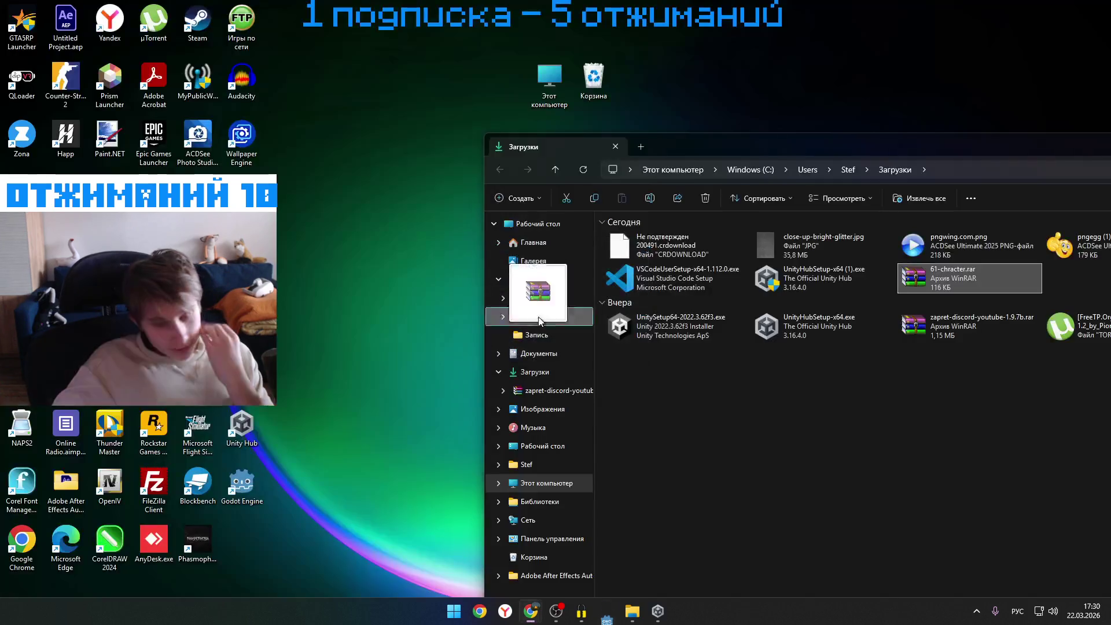
- Move the Downloads window aside and close it
left_click_drag(926, 133, 485, 222)
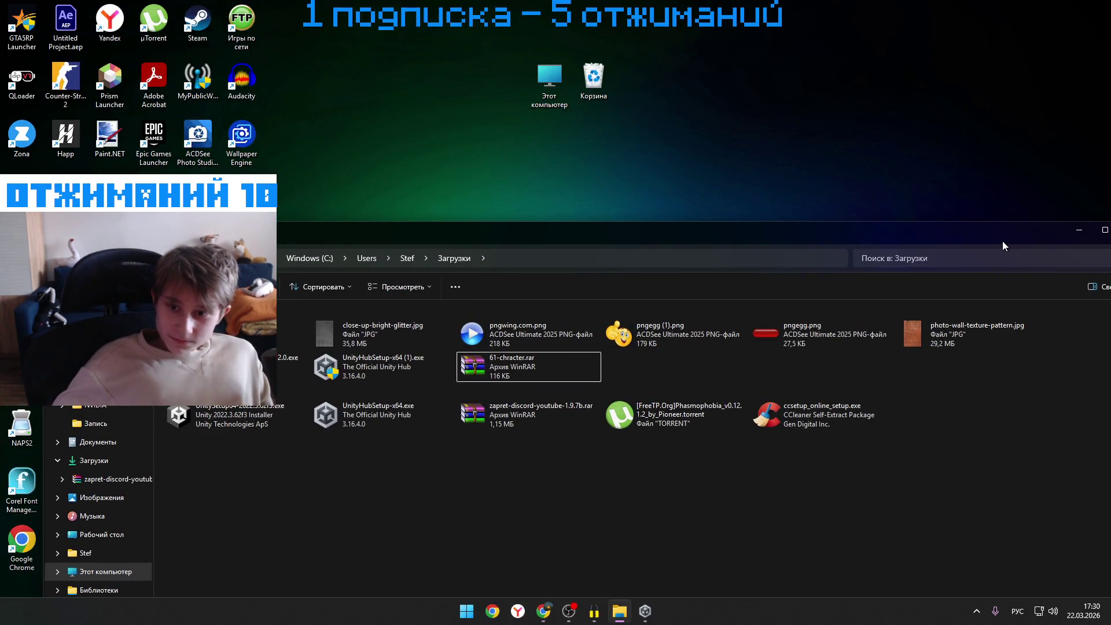
left_click_drag(1003, 246, 771, 269)
left_click(901, 253)
double_click(252, 421)
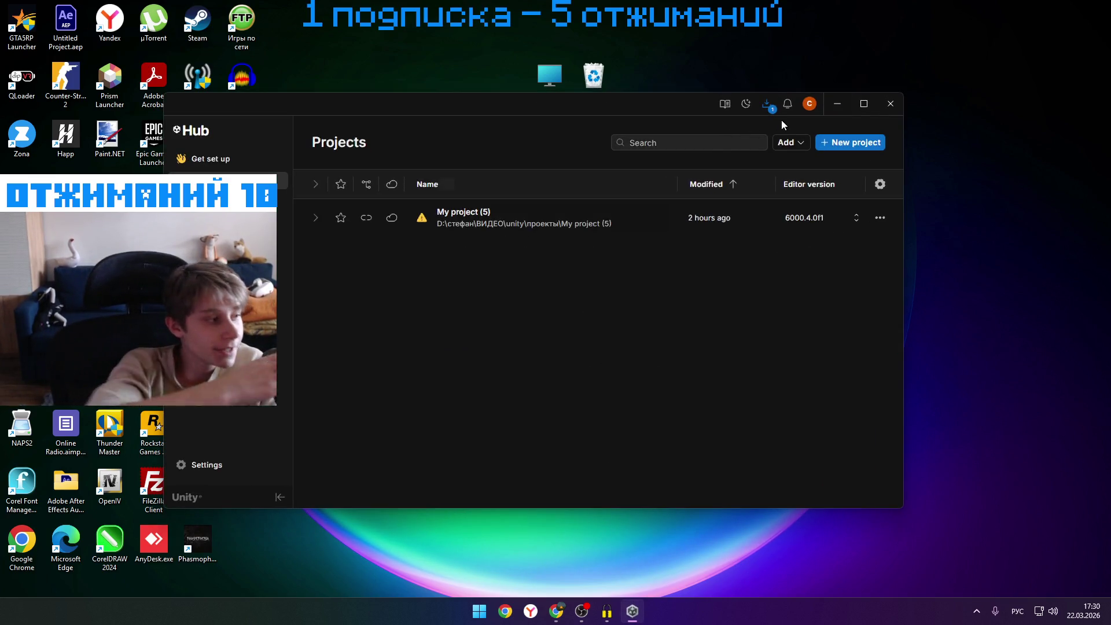
- Browse Unity Hub's Get set up, Installs, Projects, Learn and Resources pages
key("alt+Tab")
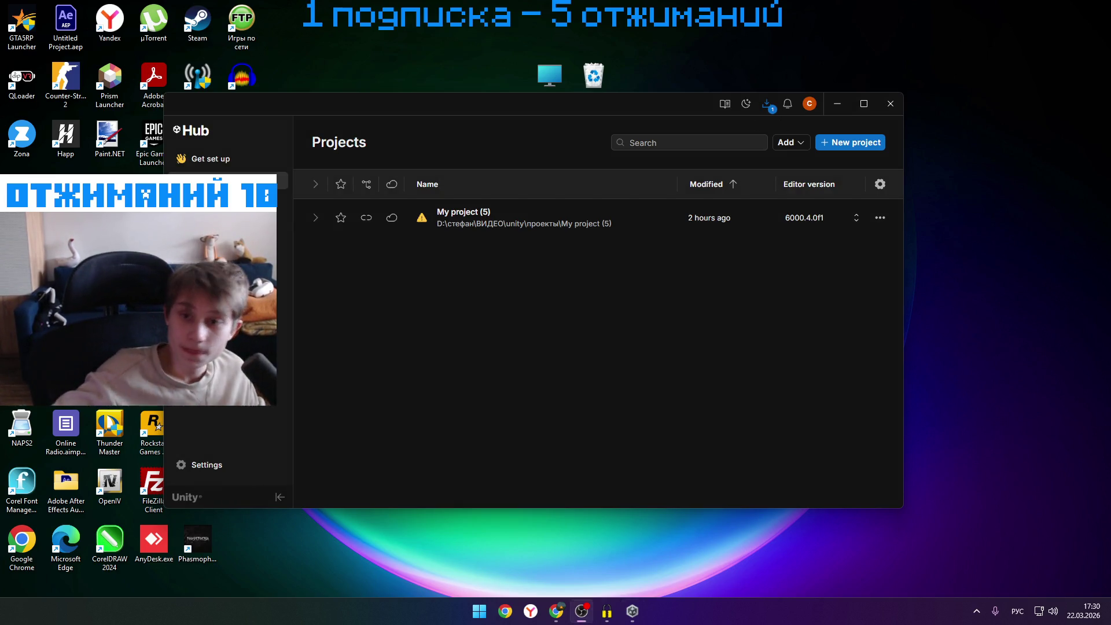
left_click(222, 167)
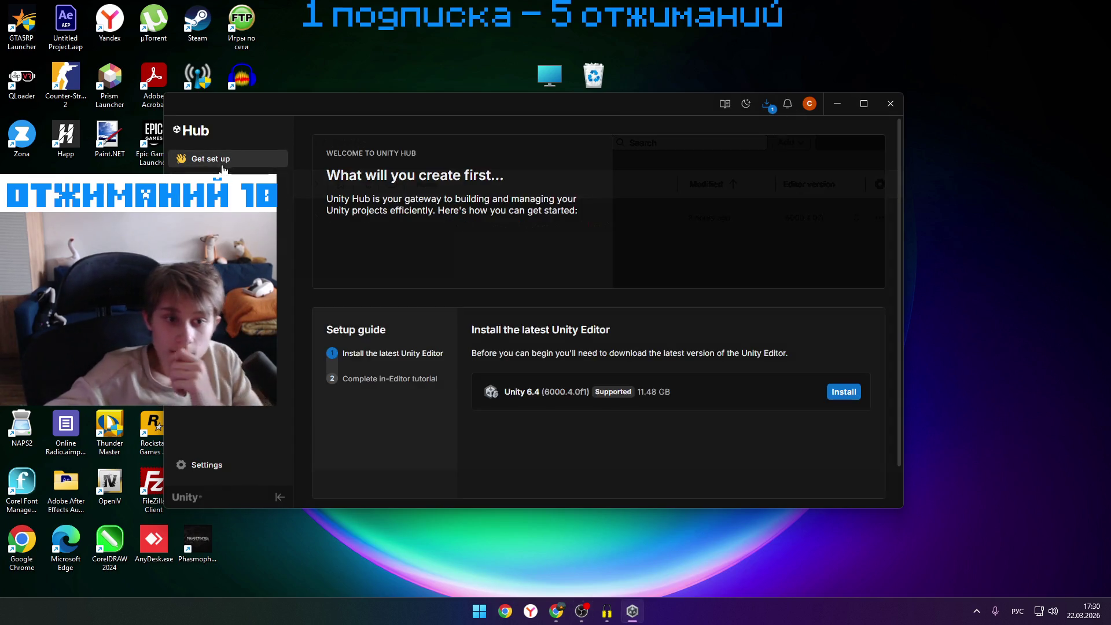
left_click(226, 203)
left_click(226, 180)
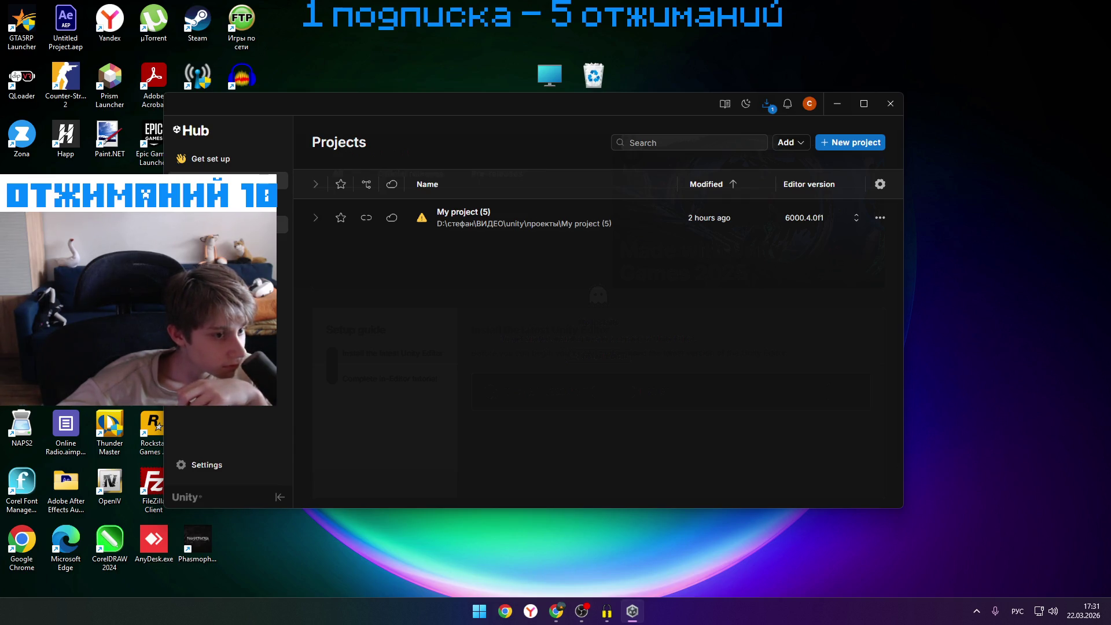
left_click(226, 225)
left_click(225, 246)
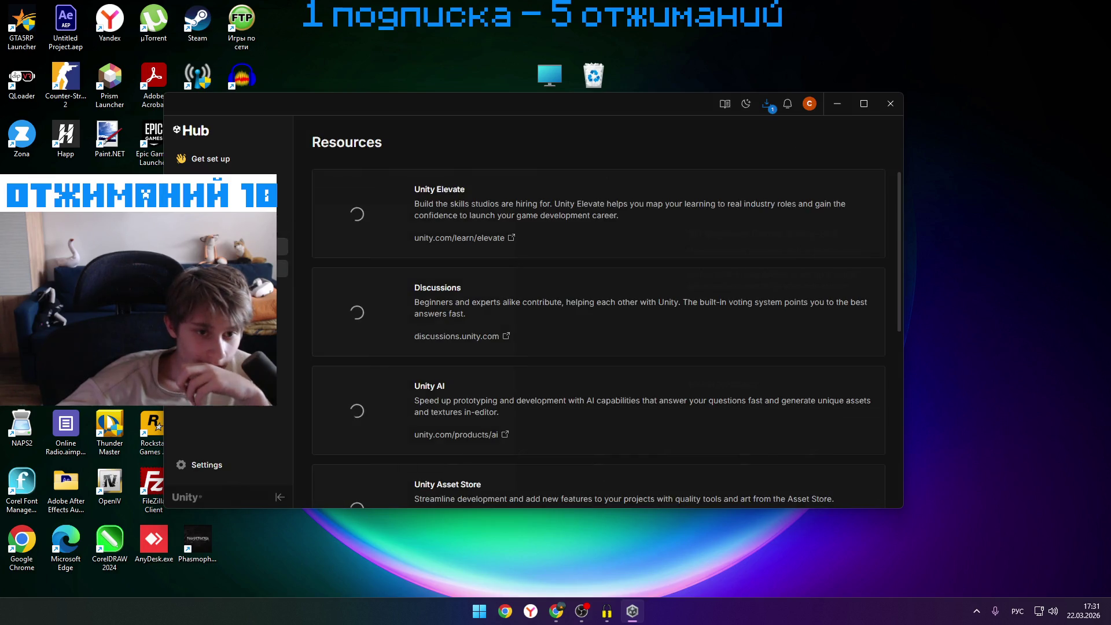